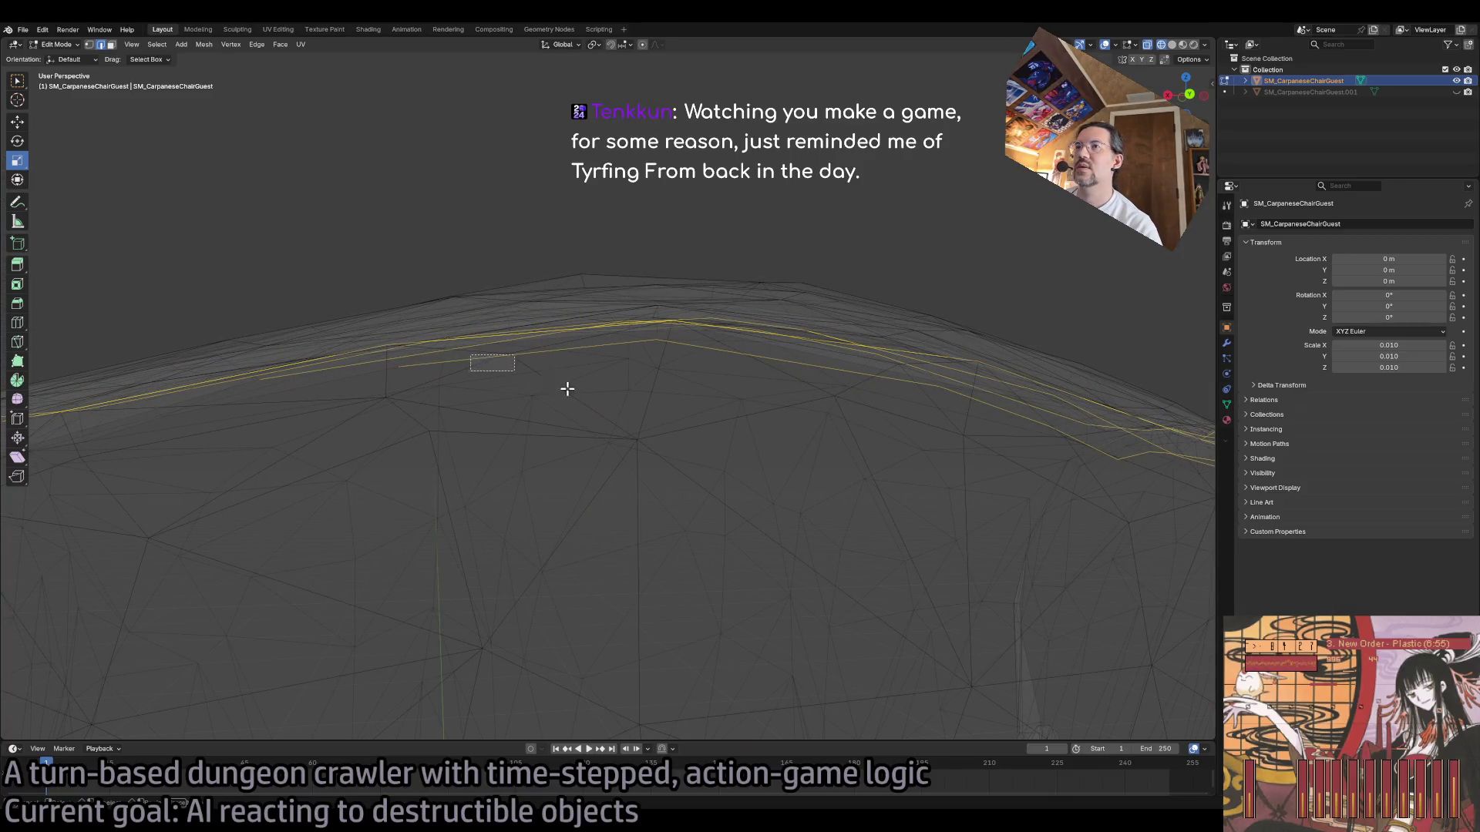
Step: Zoom in and out on the chair's wireframe top rail to inspect its mesh
scroll(479, 403, "up", 3)
scroll(479, 404, "up", 4)
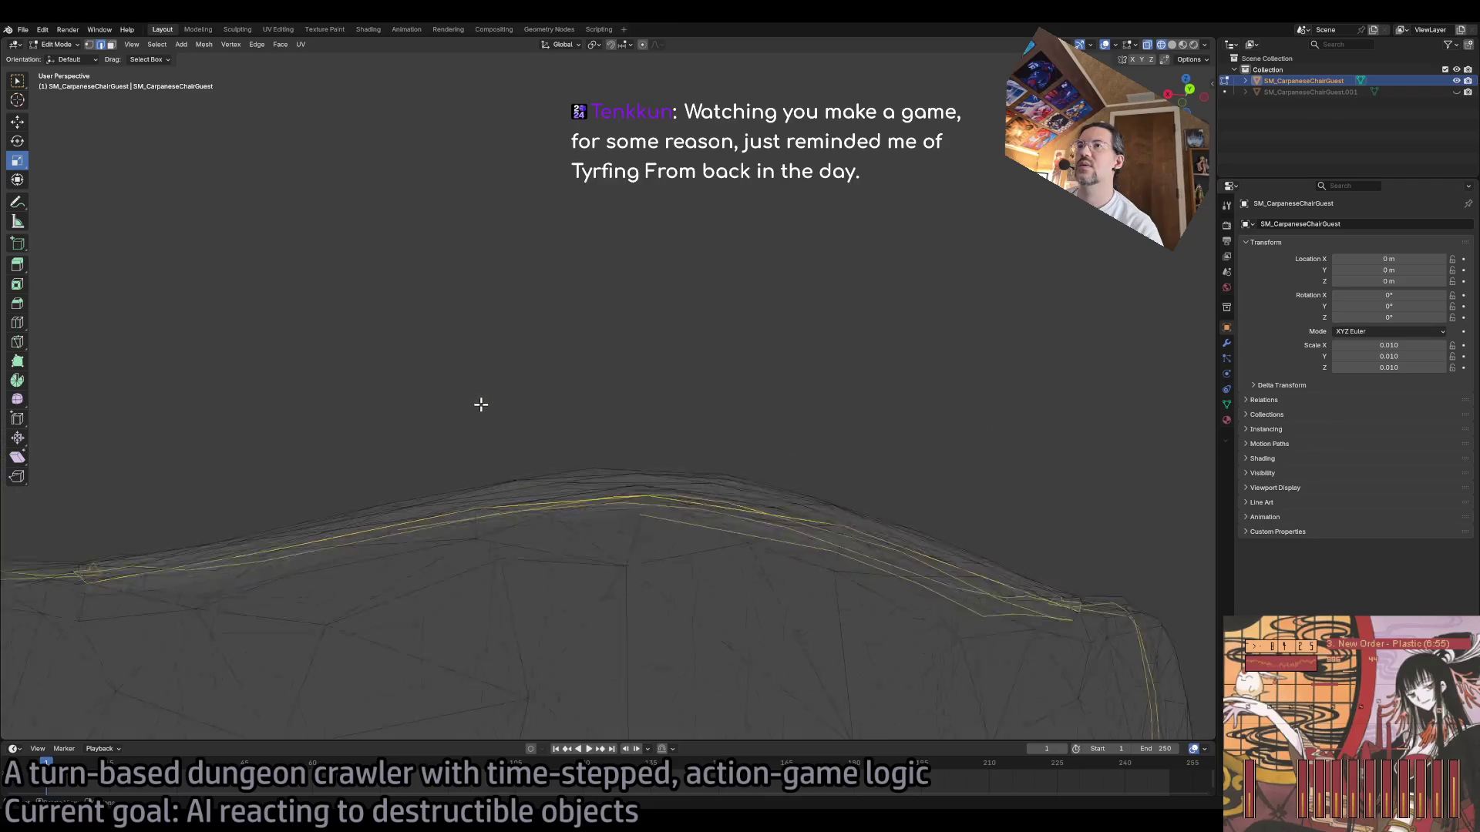
scroll(482, 451, "up", 5)
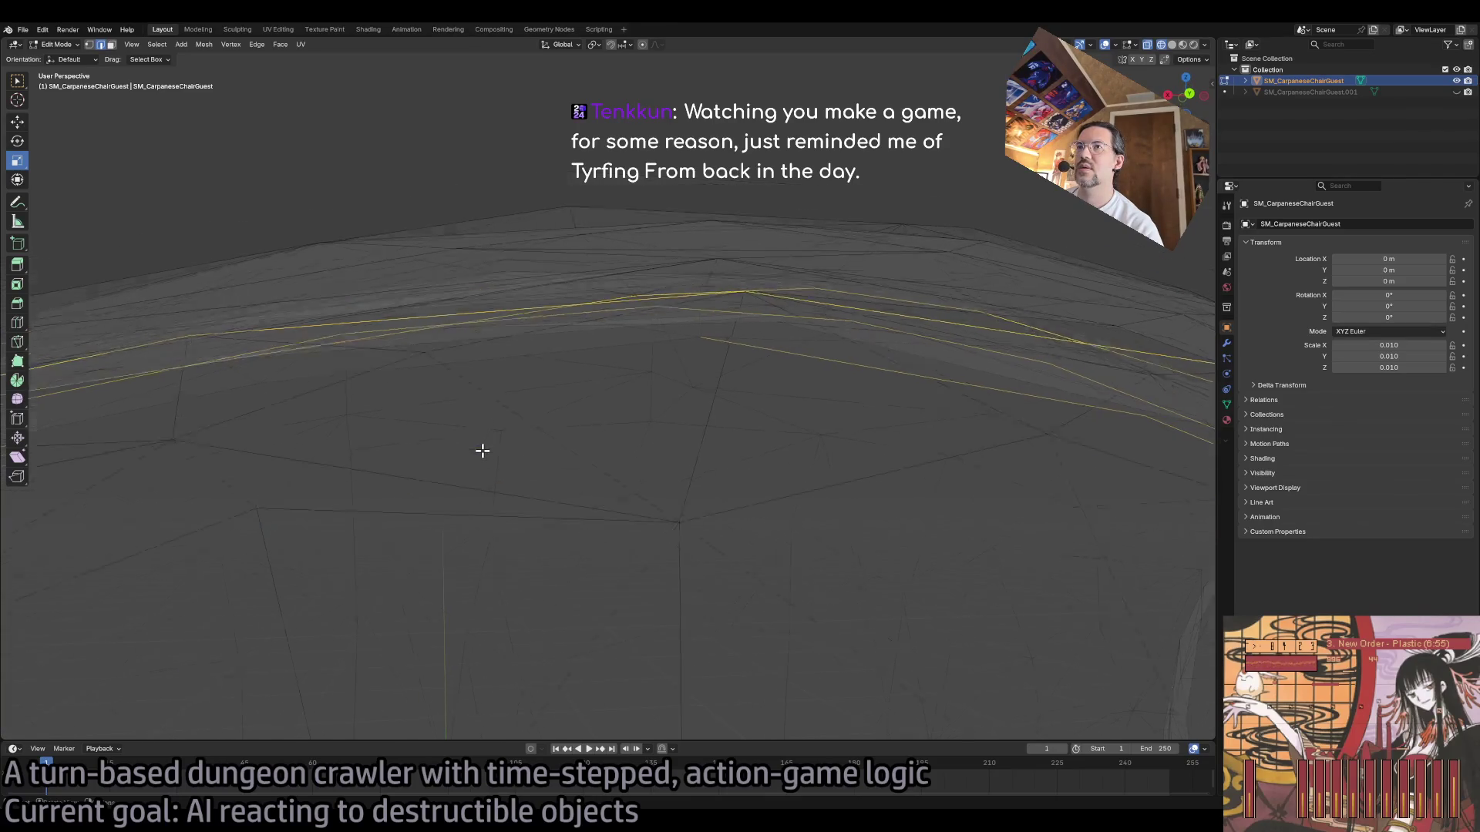
scroll(480, 452, "down", 3)
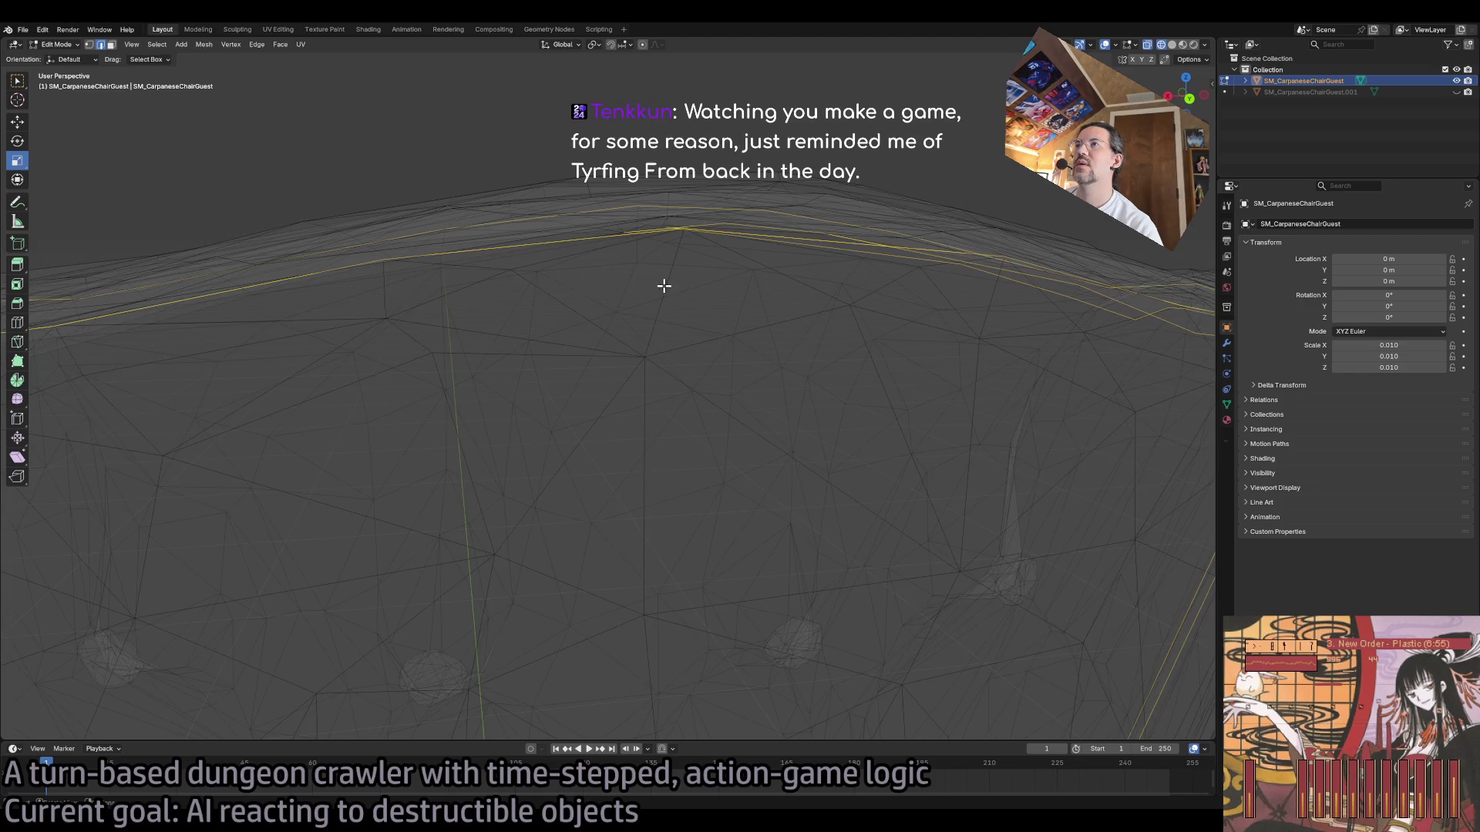
scroll(664, 286, "down", 3)
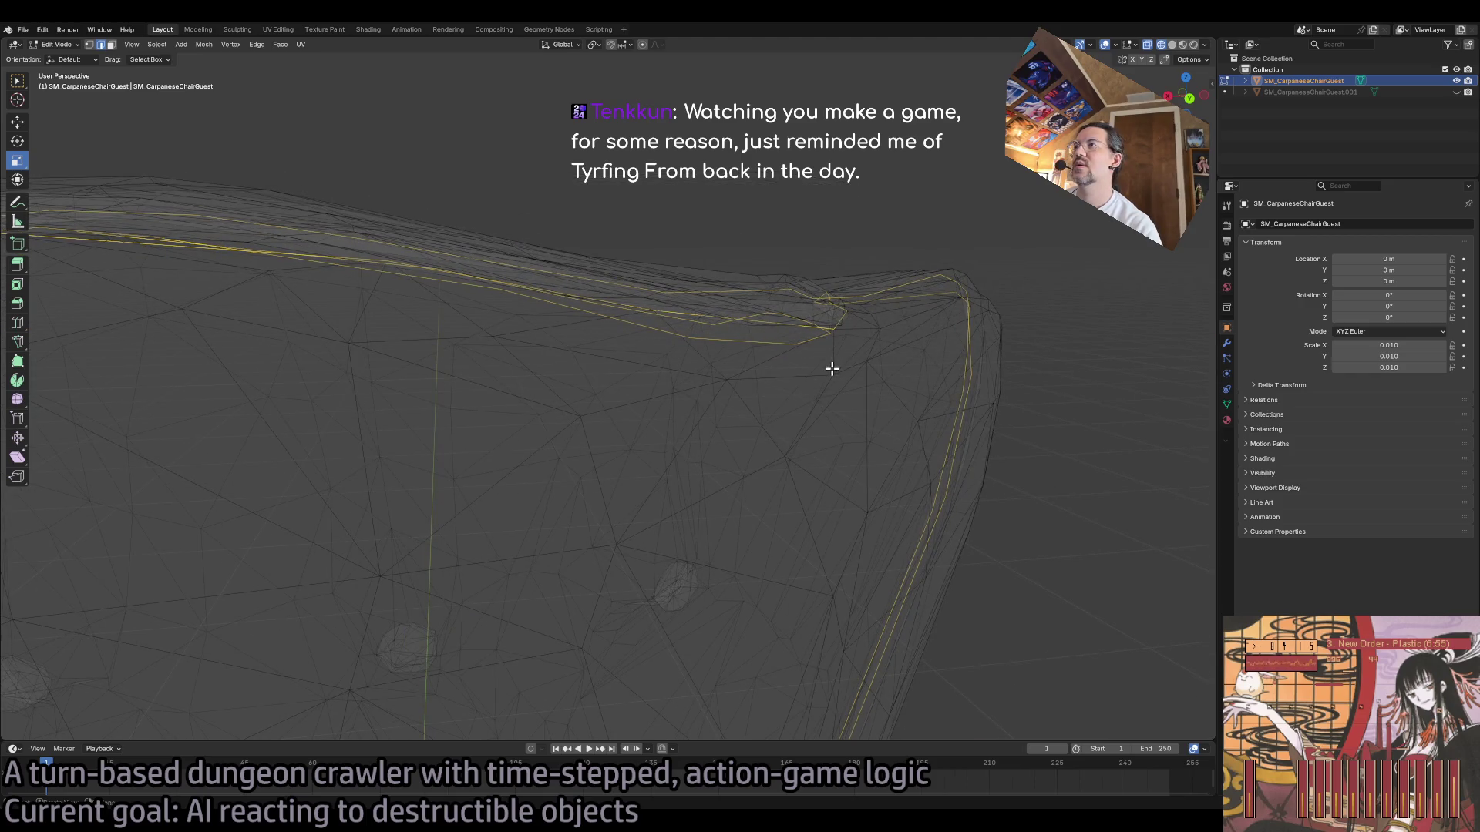
scroll(833, 368, "up", 2)
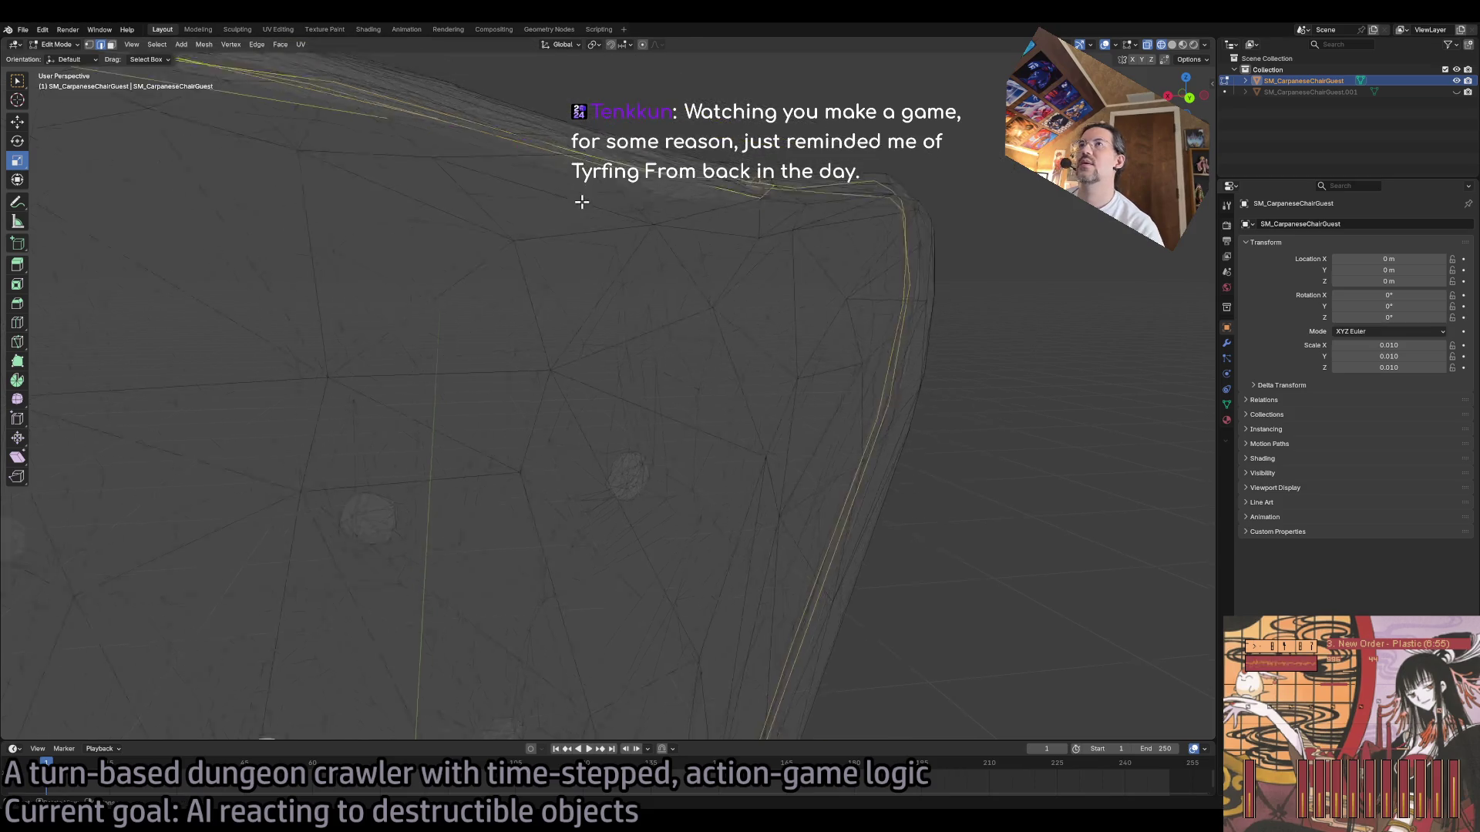
scroll(582, 198, "down", 3)
scroll(588, 208, "up", 4)
scroll(588, 217, "down", 2)
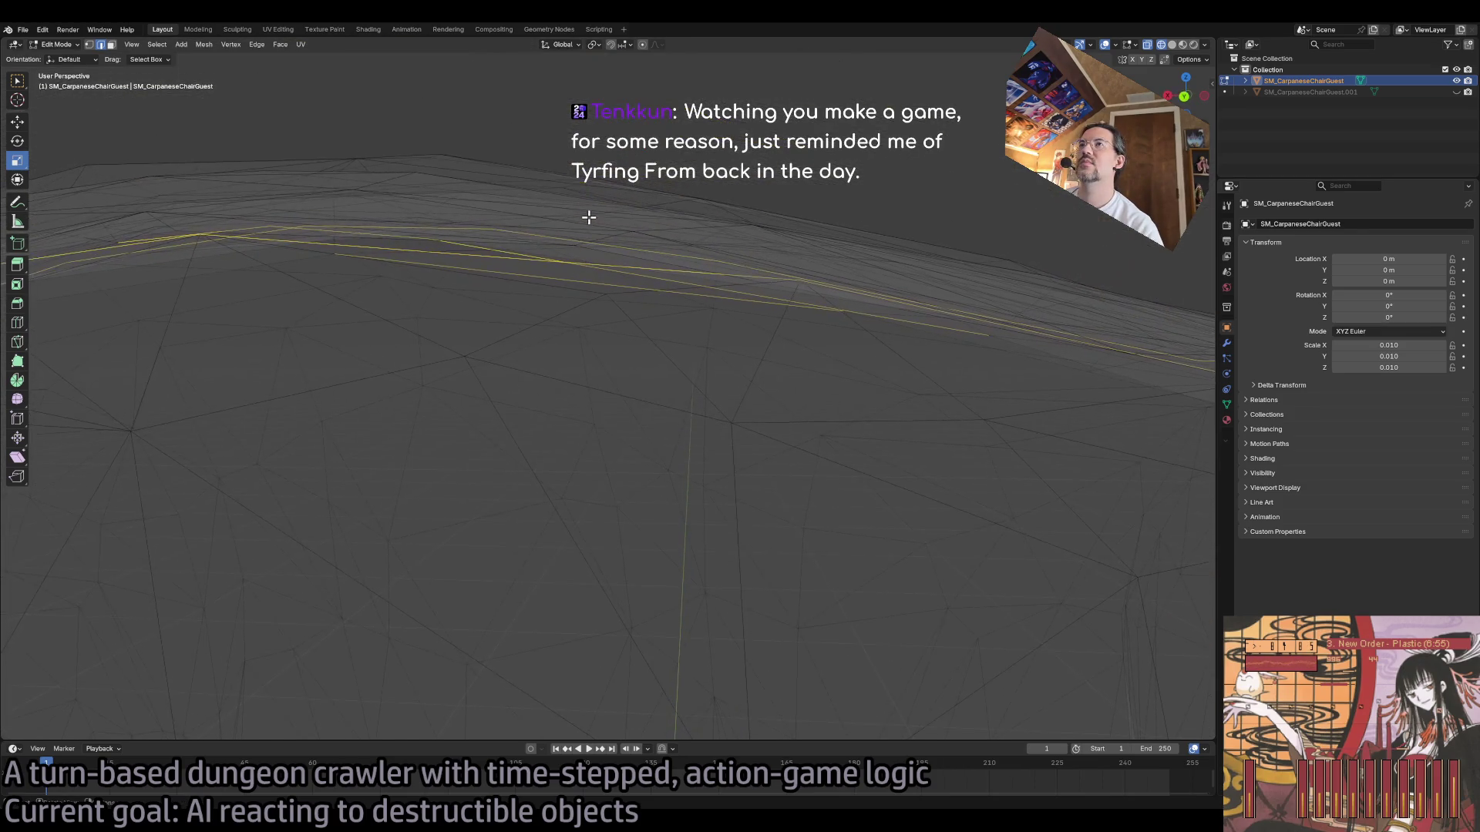
scroll(588, 218, "up", 2)
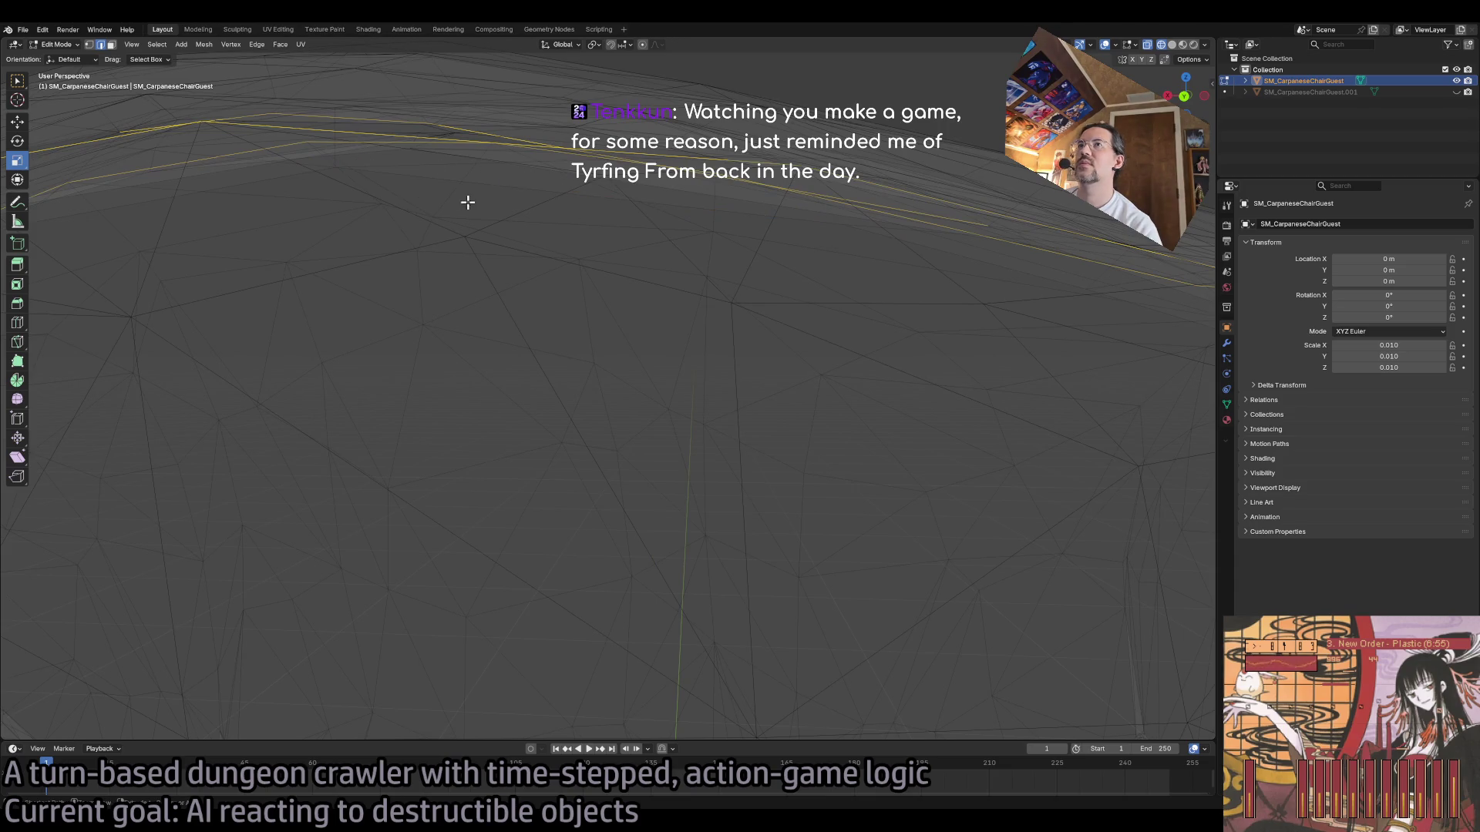
scroll(672, 276, "down", 5)
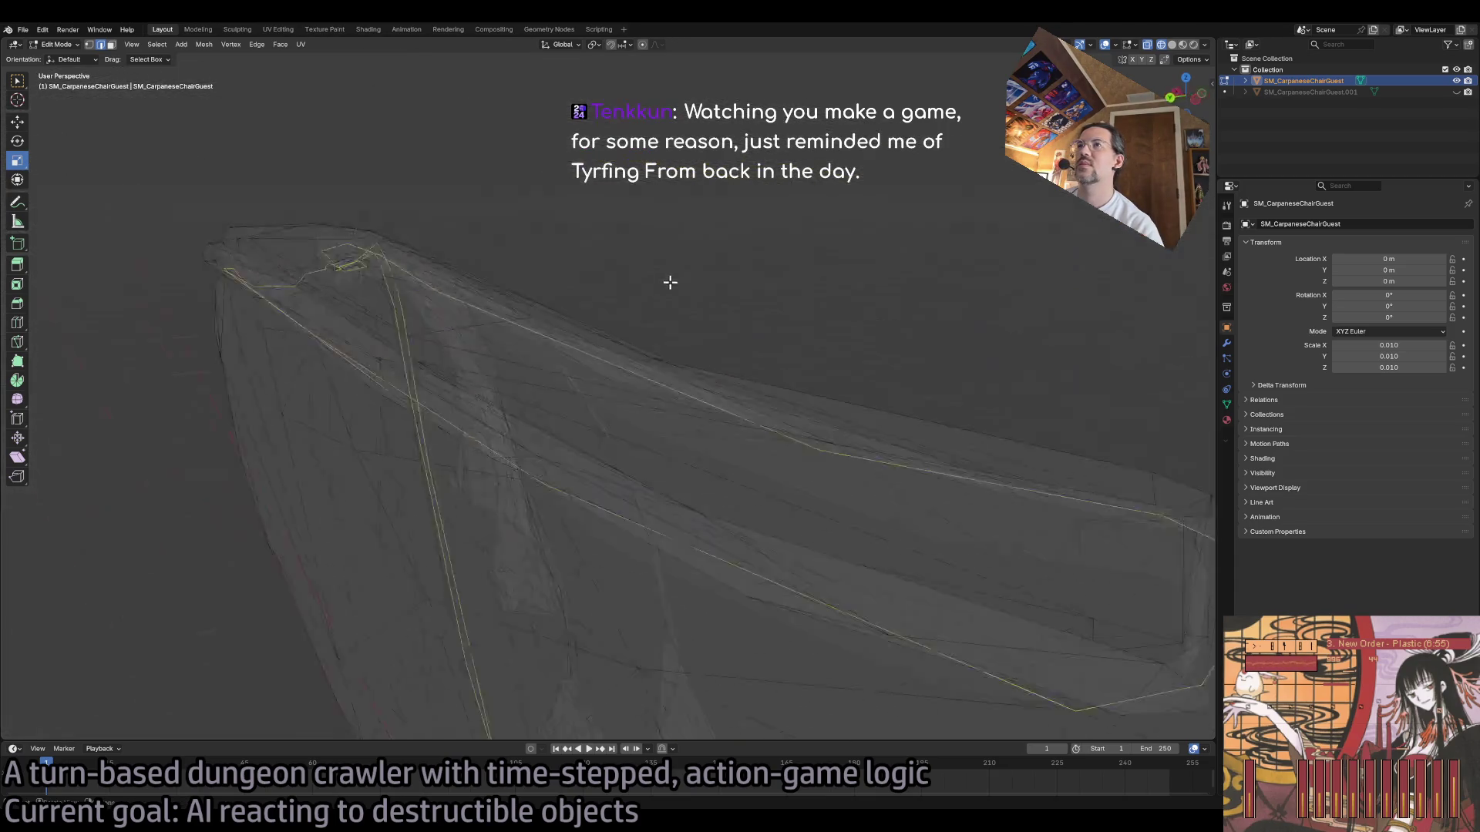
scroll(669, 288, "down", 2)
scroll(669, 288, "up", 5)
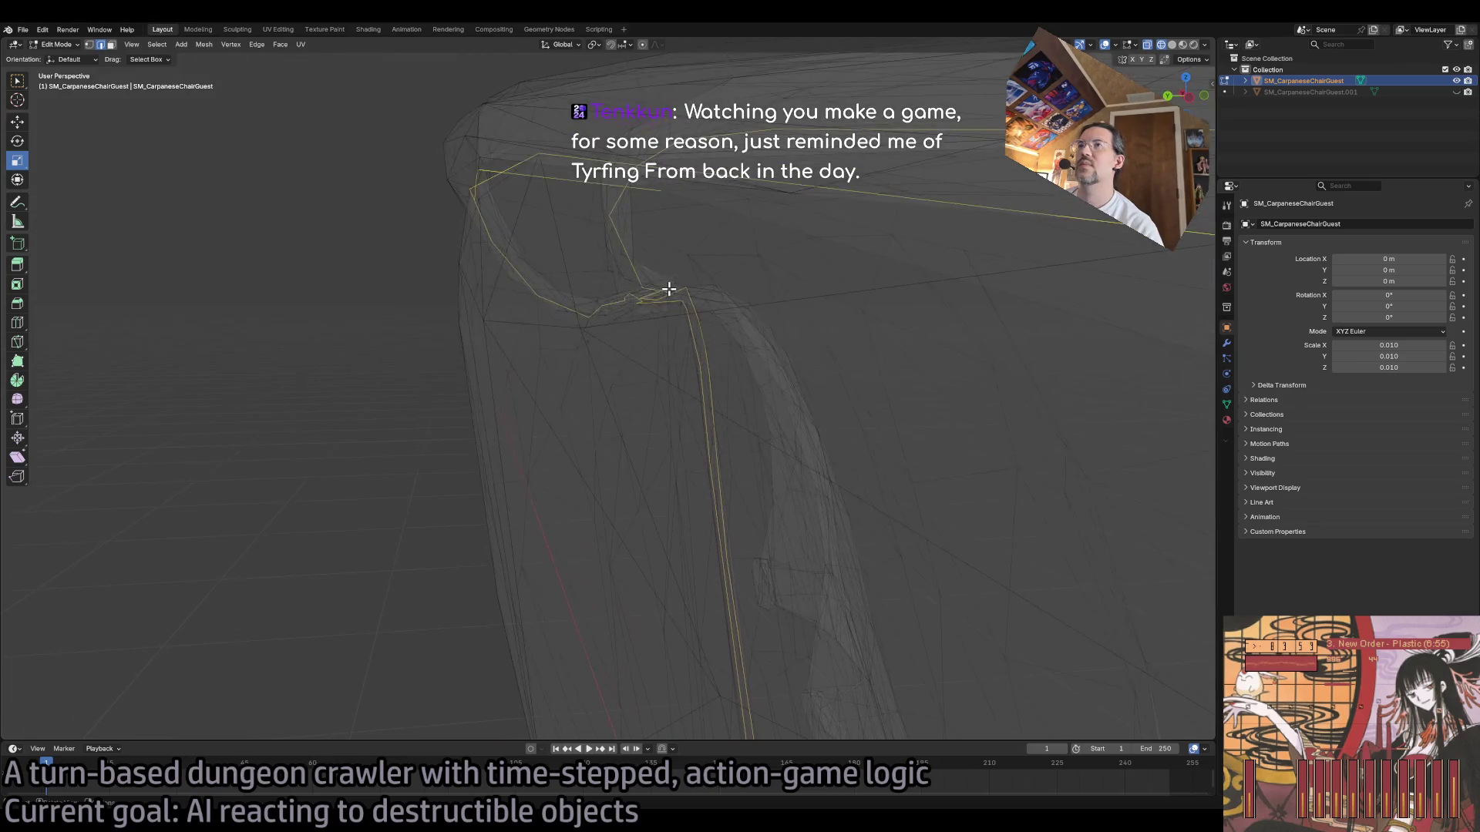
scroll(655, 219, "down", 3)
scroll(697, 274, "up", 4)
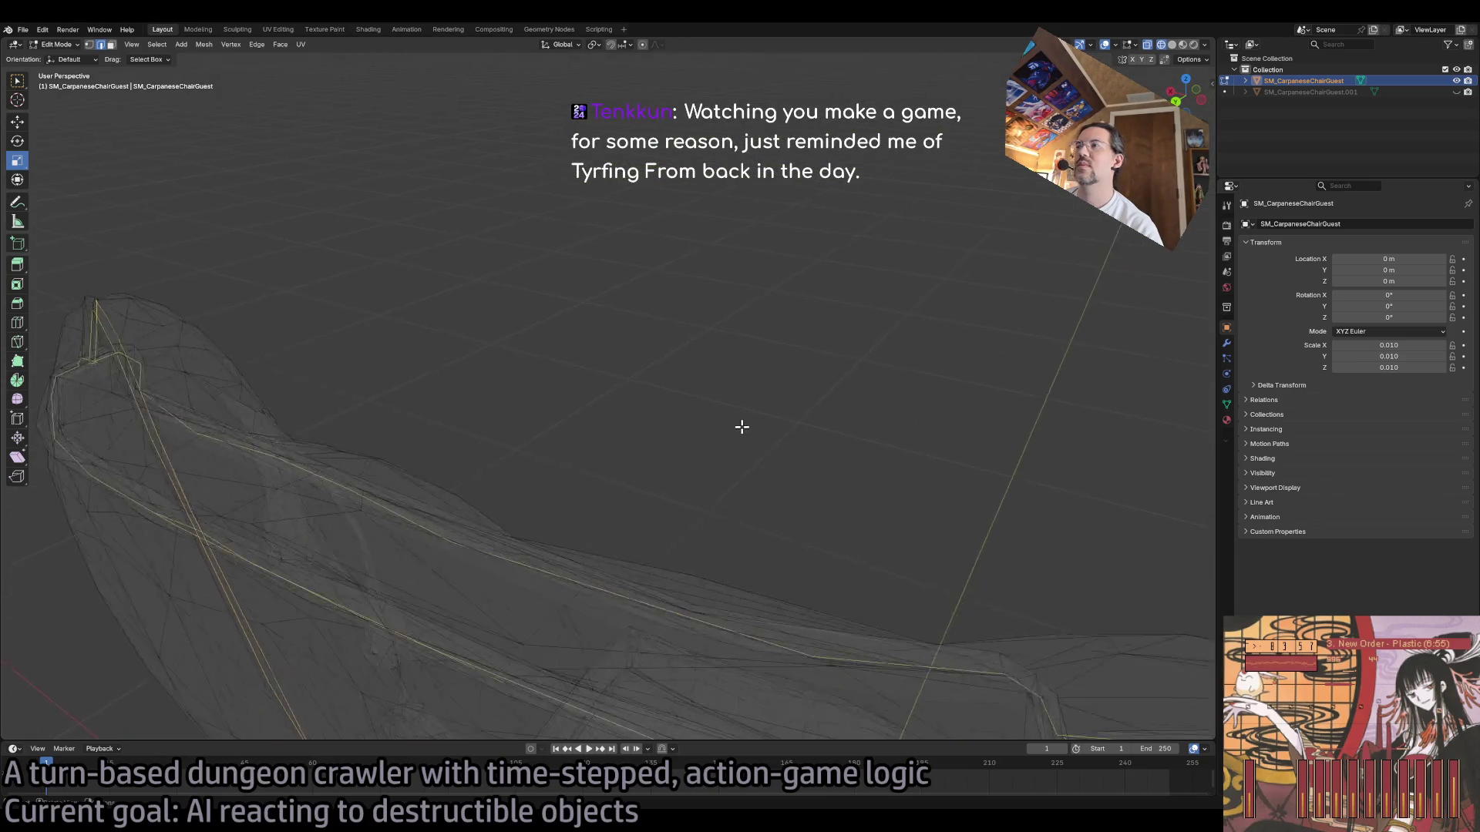
scroll(707, 440, "up", 3)
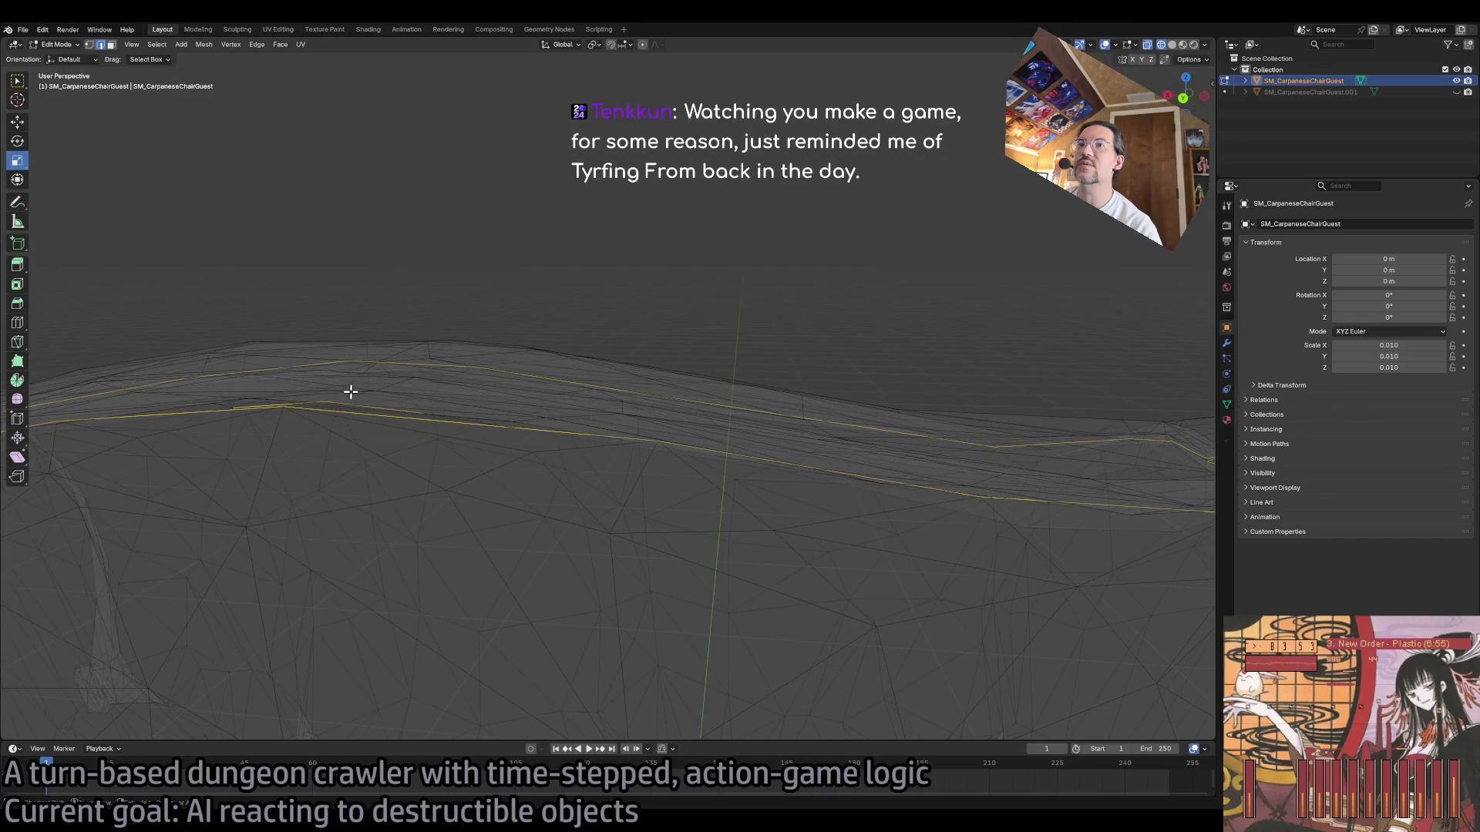
Step: Box-select the boundary edges at the rail's curved end, frame them, and orbit to inspect
left_click_drag(318, 403, 317, 403)
key("KP_Decimal")
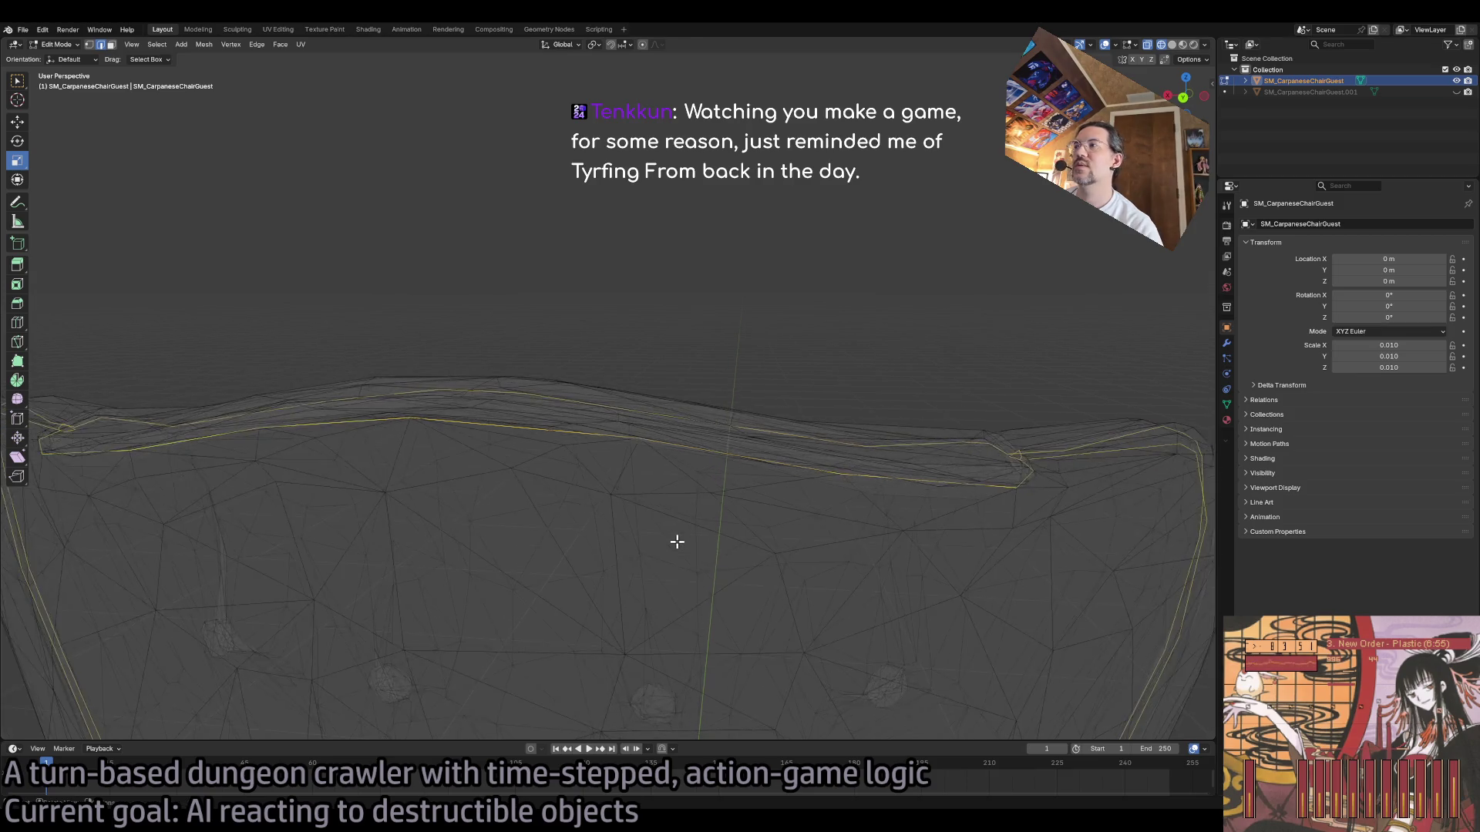
scroll(676, 542, "up", 5)
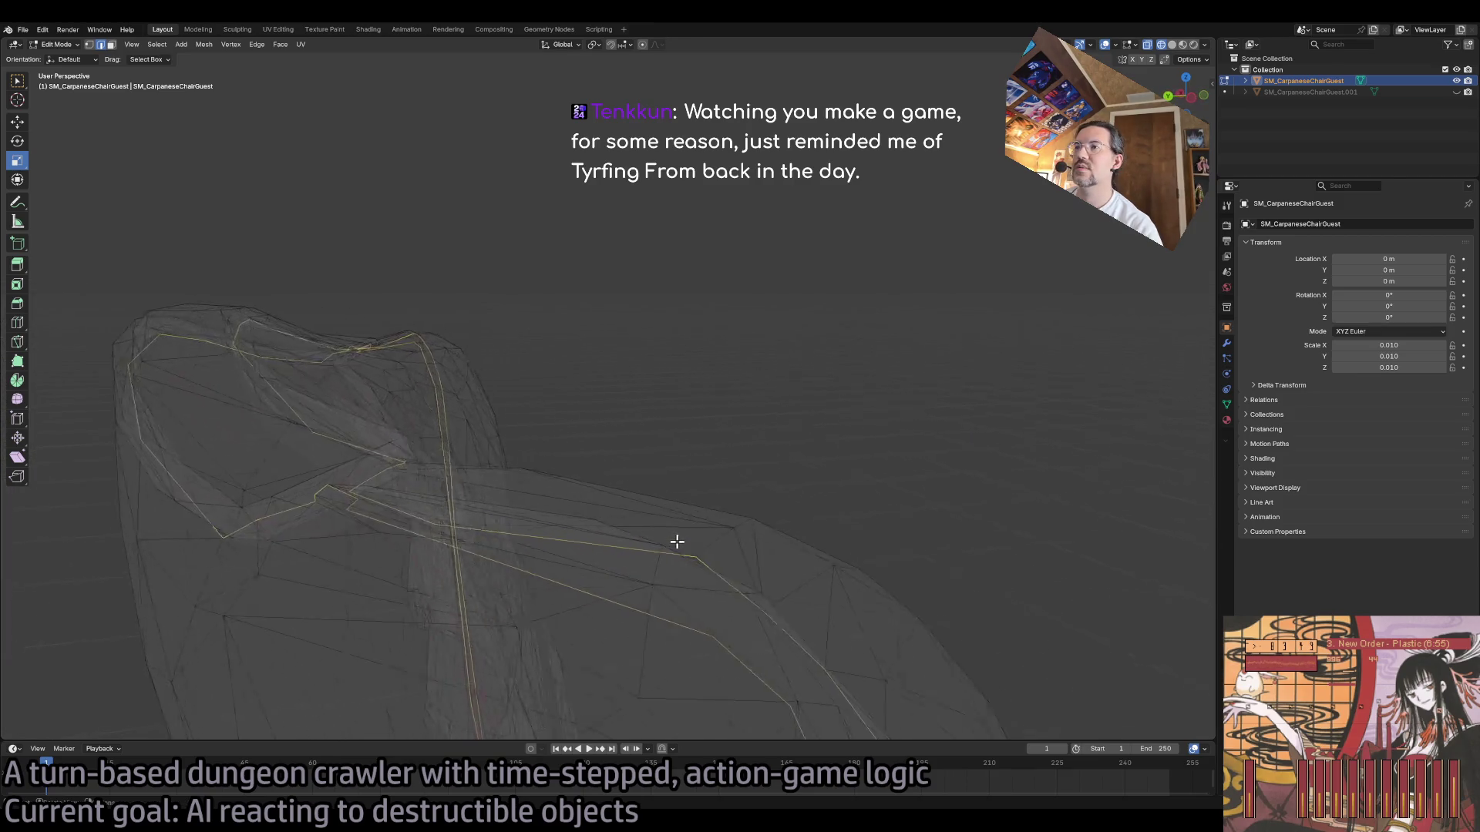
key("KP_8")
key("KP_8")
key("KP_8")
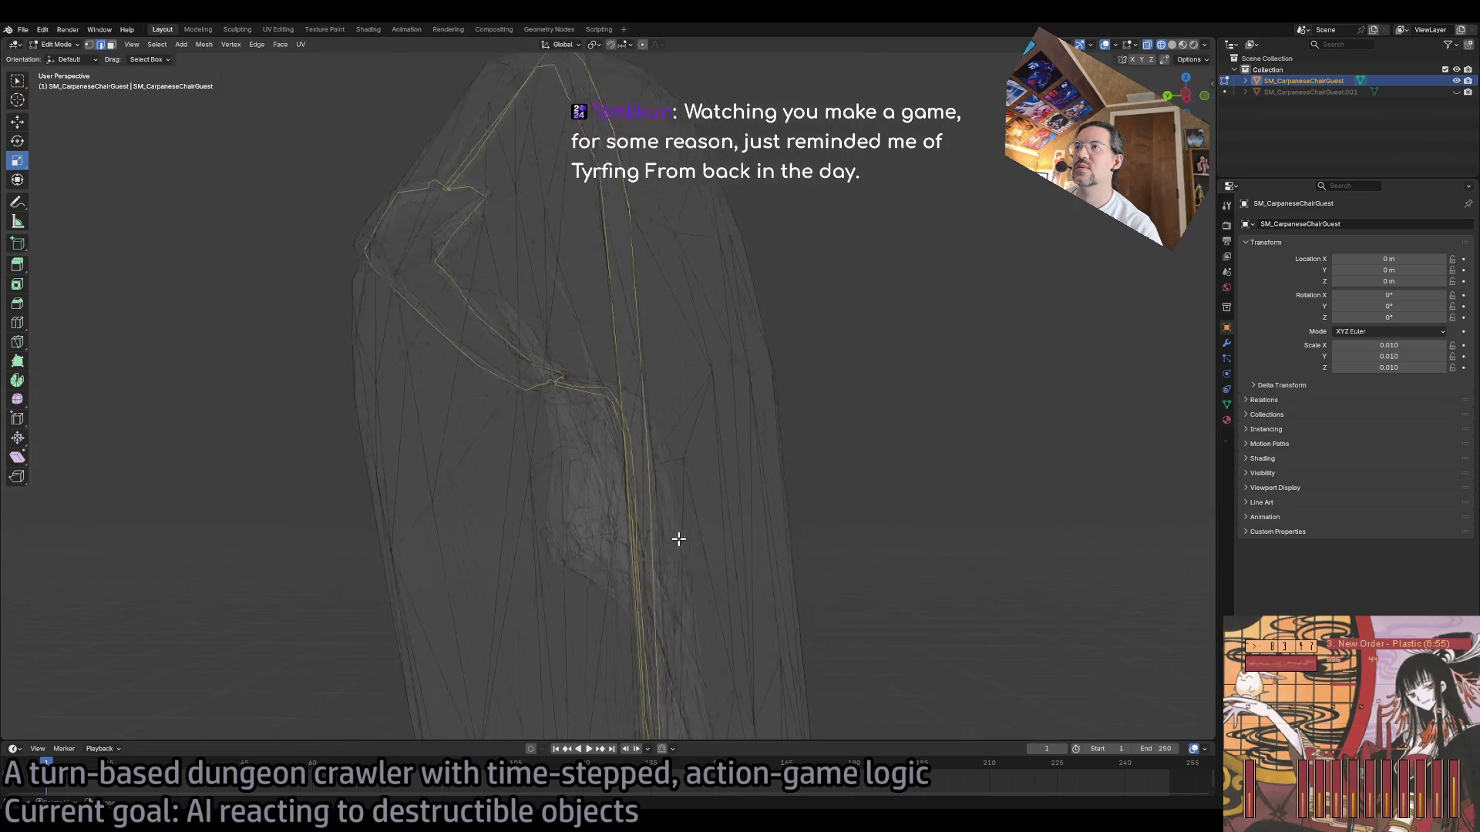
key("KP_8")
key("KP_8")
key("KP_8")
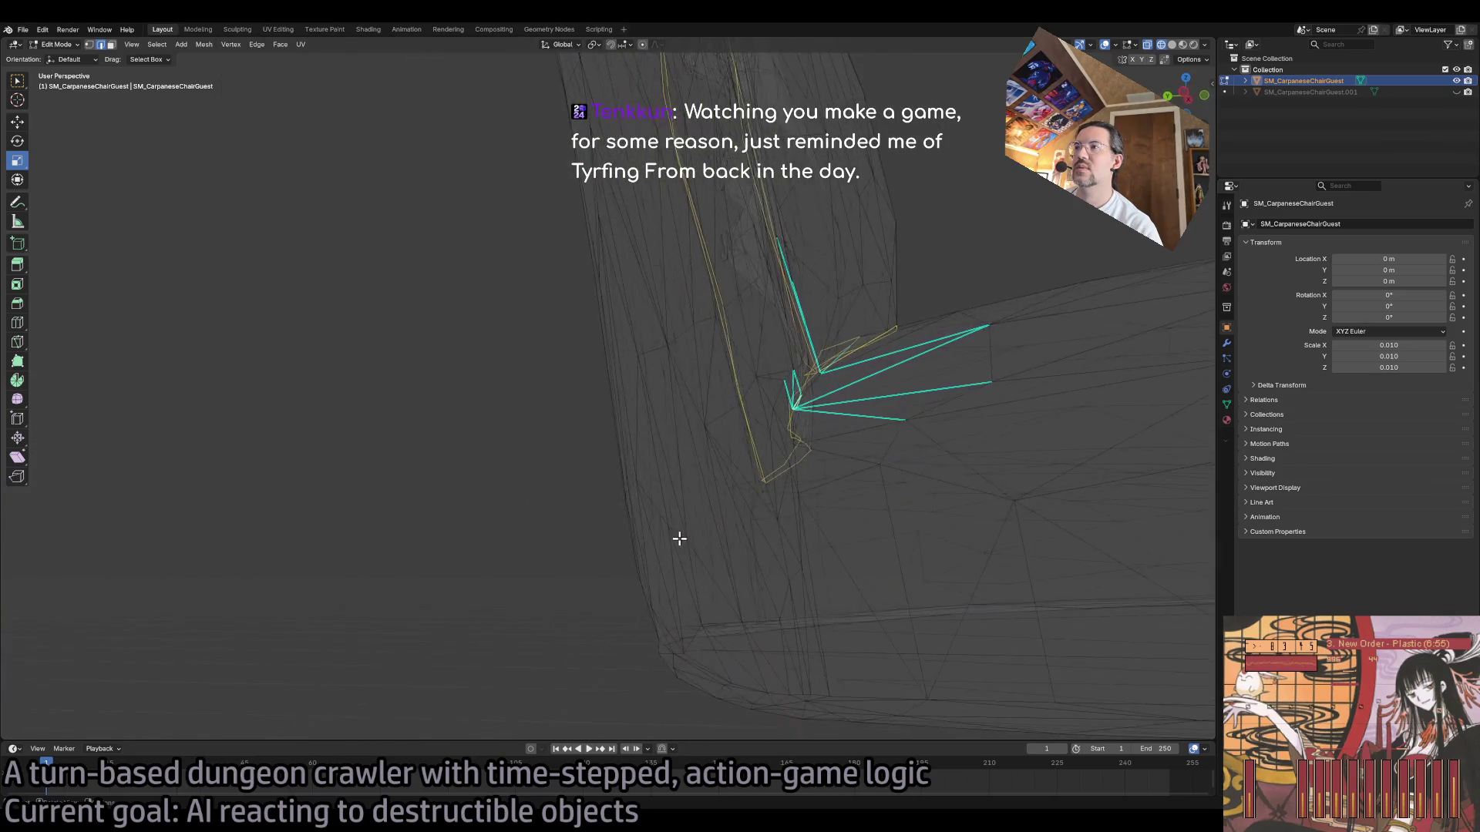
scroll(681, 538, "up", 5)
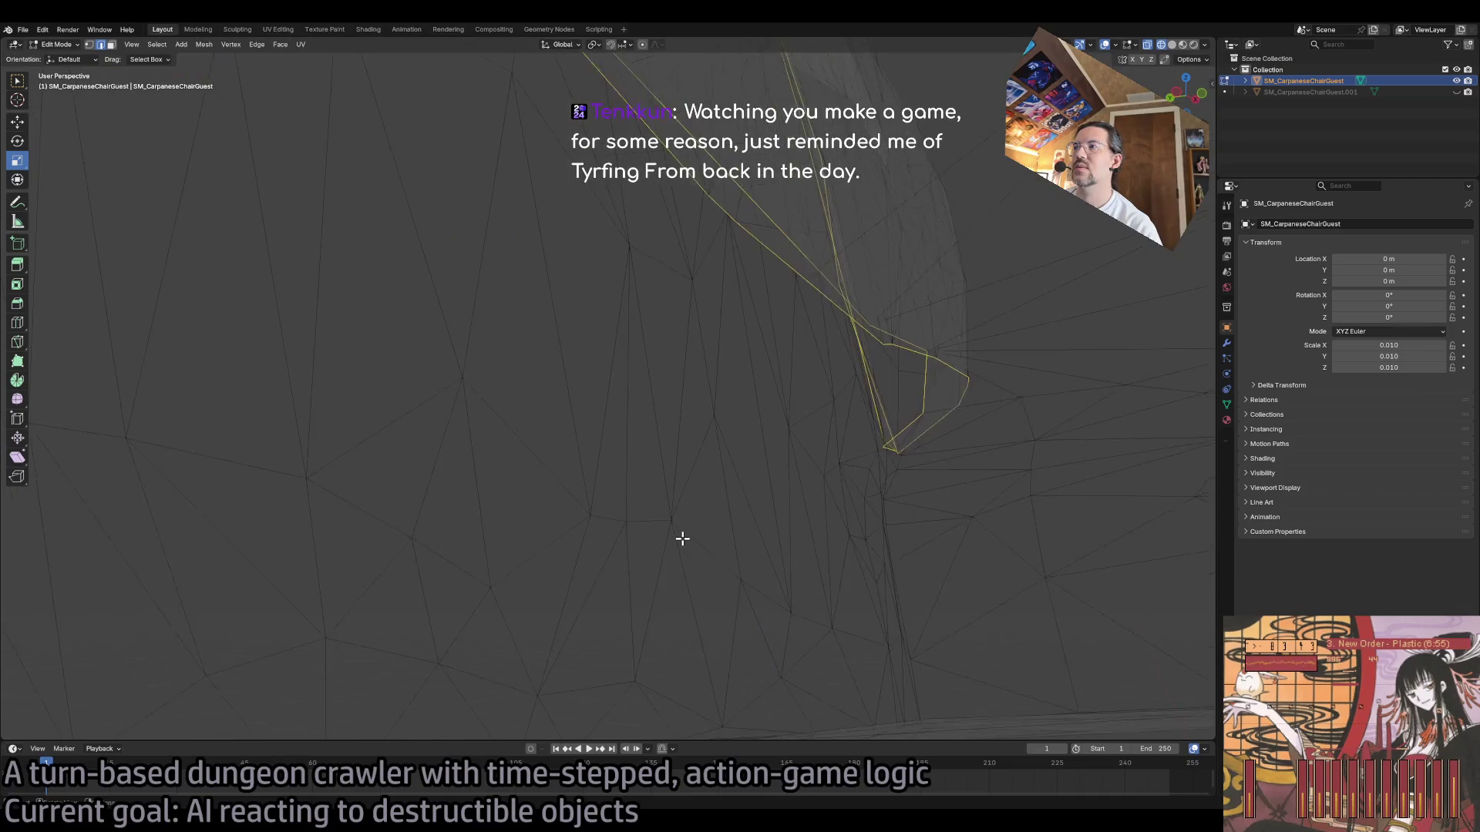
key("KP_8")
key("KP_8")
scroll(682, 538, "up", 4)
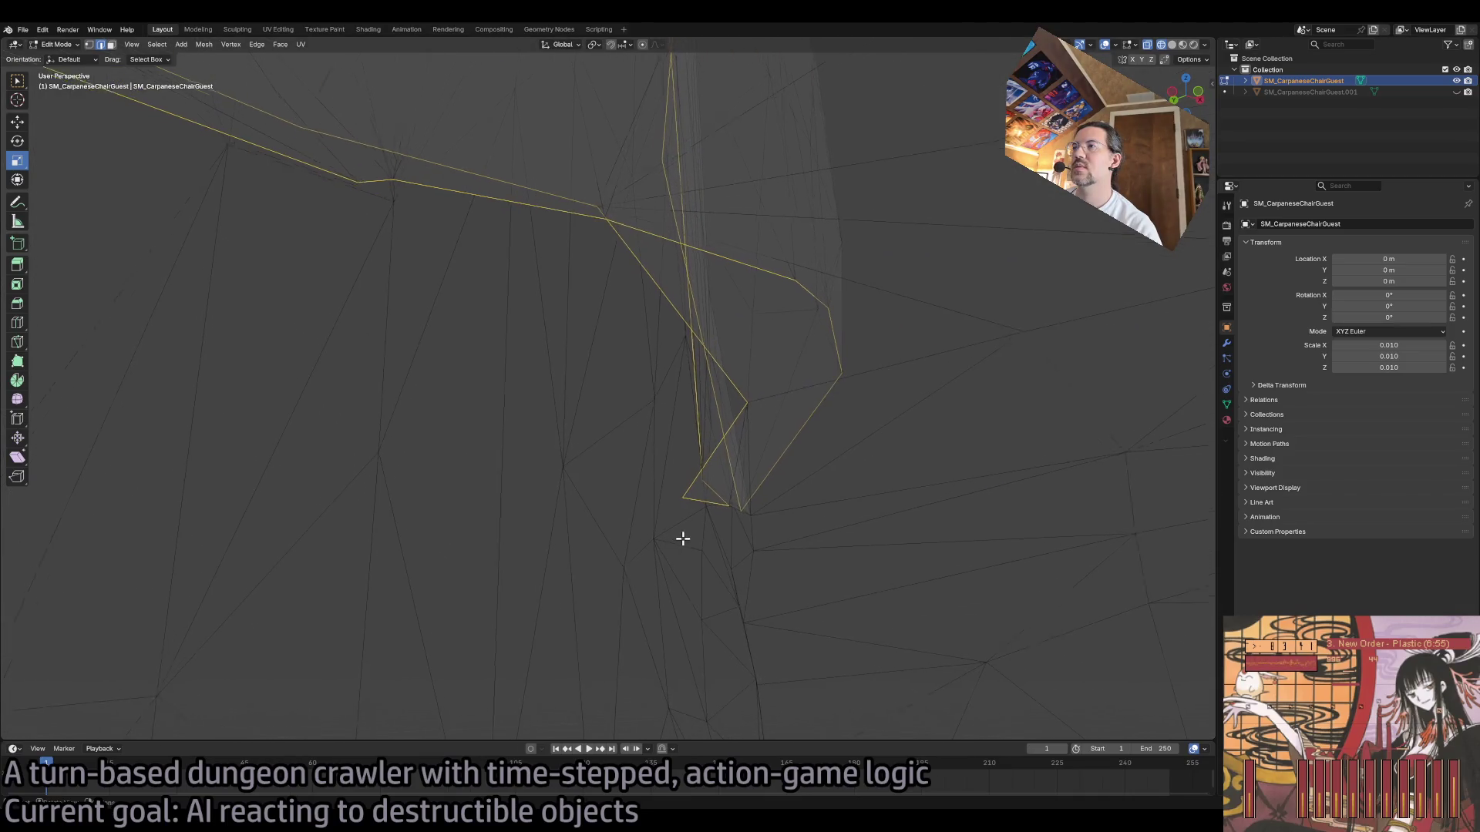
scroll(682, 538, "down", 8)
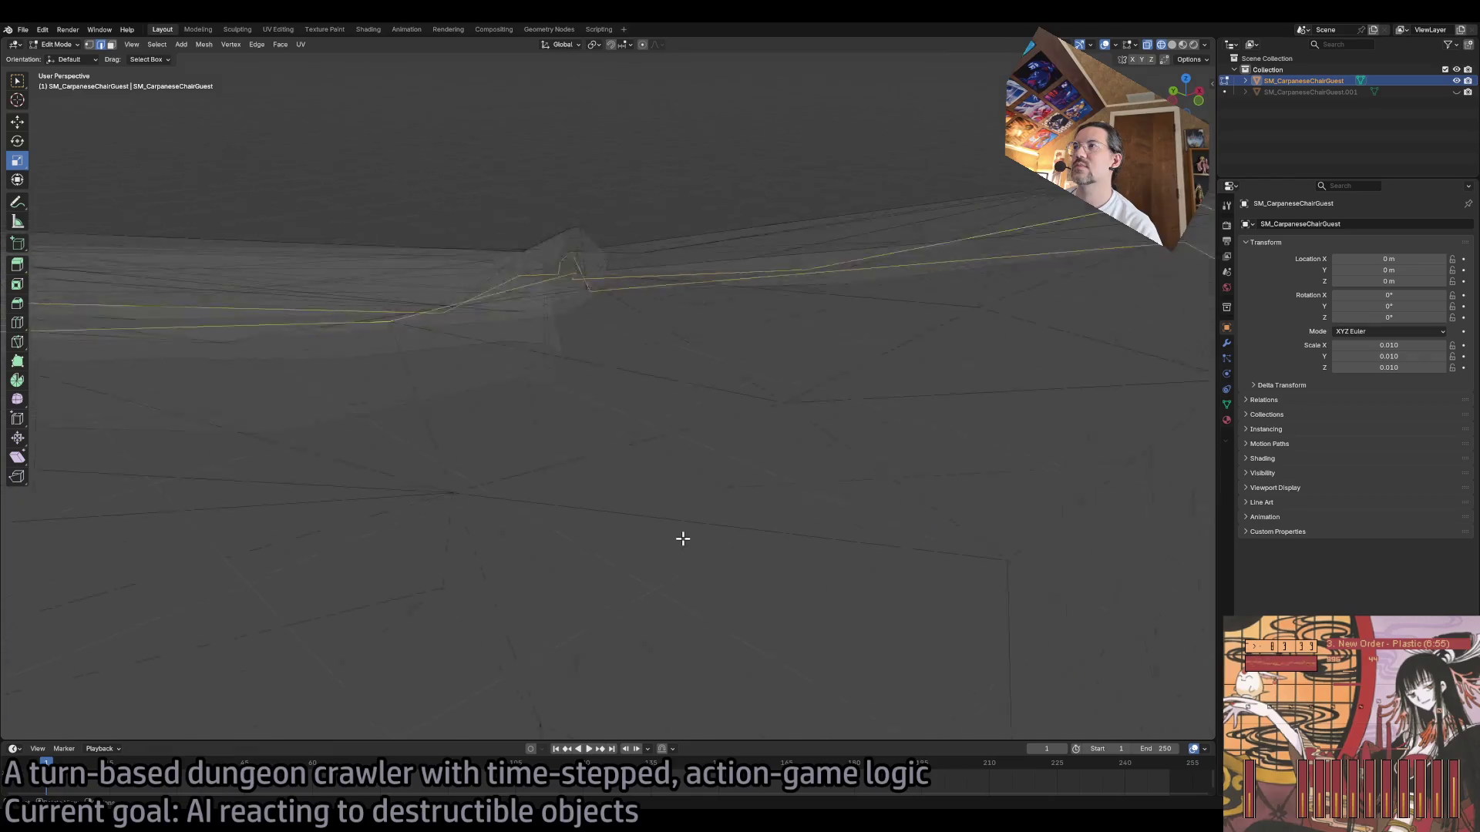
key("KP_8")
key("KP_8")
key("KP_8")
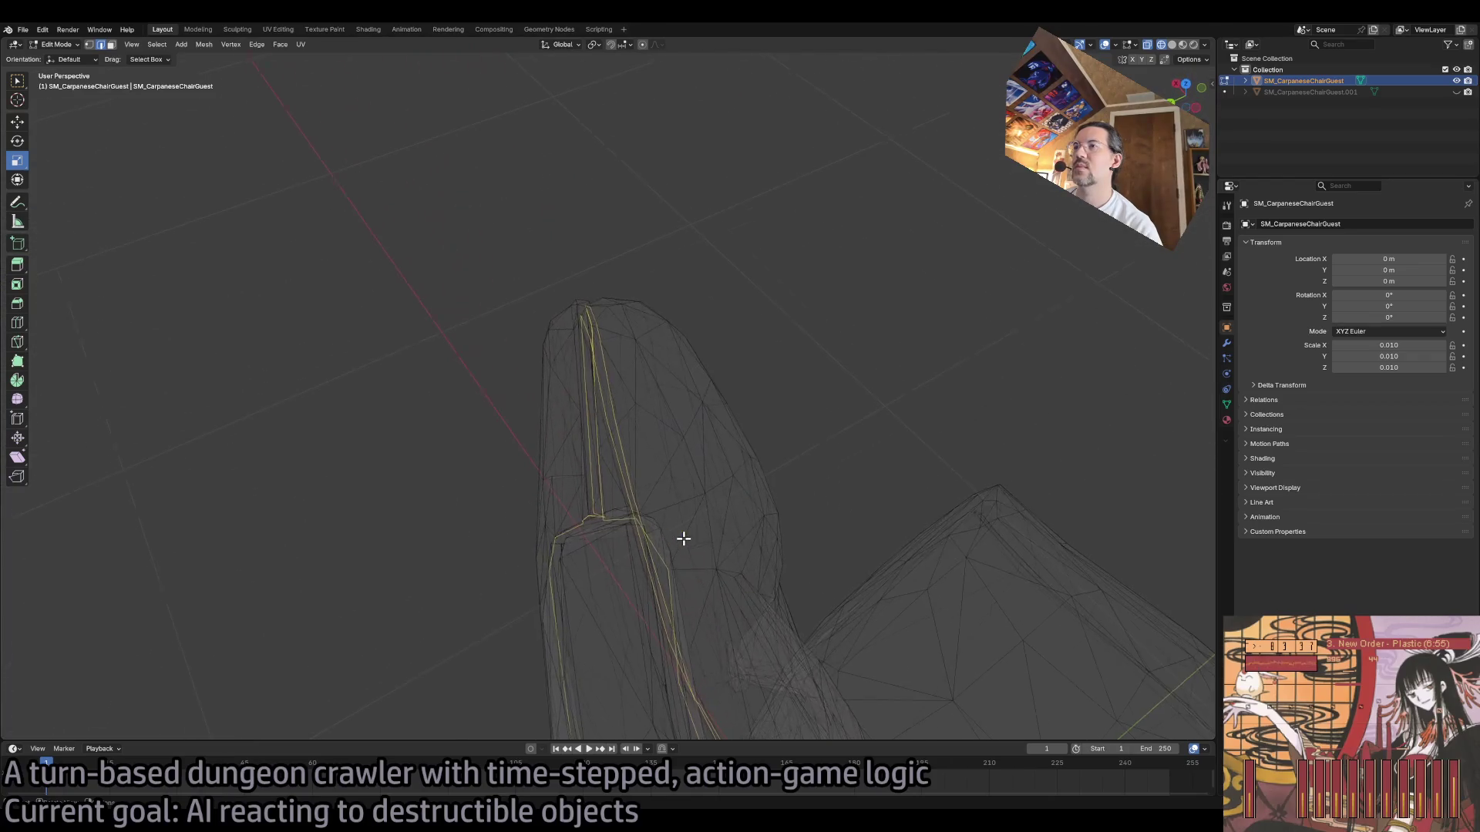
key("KP_2")
key("KP_2")
key("KP_2")
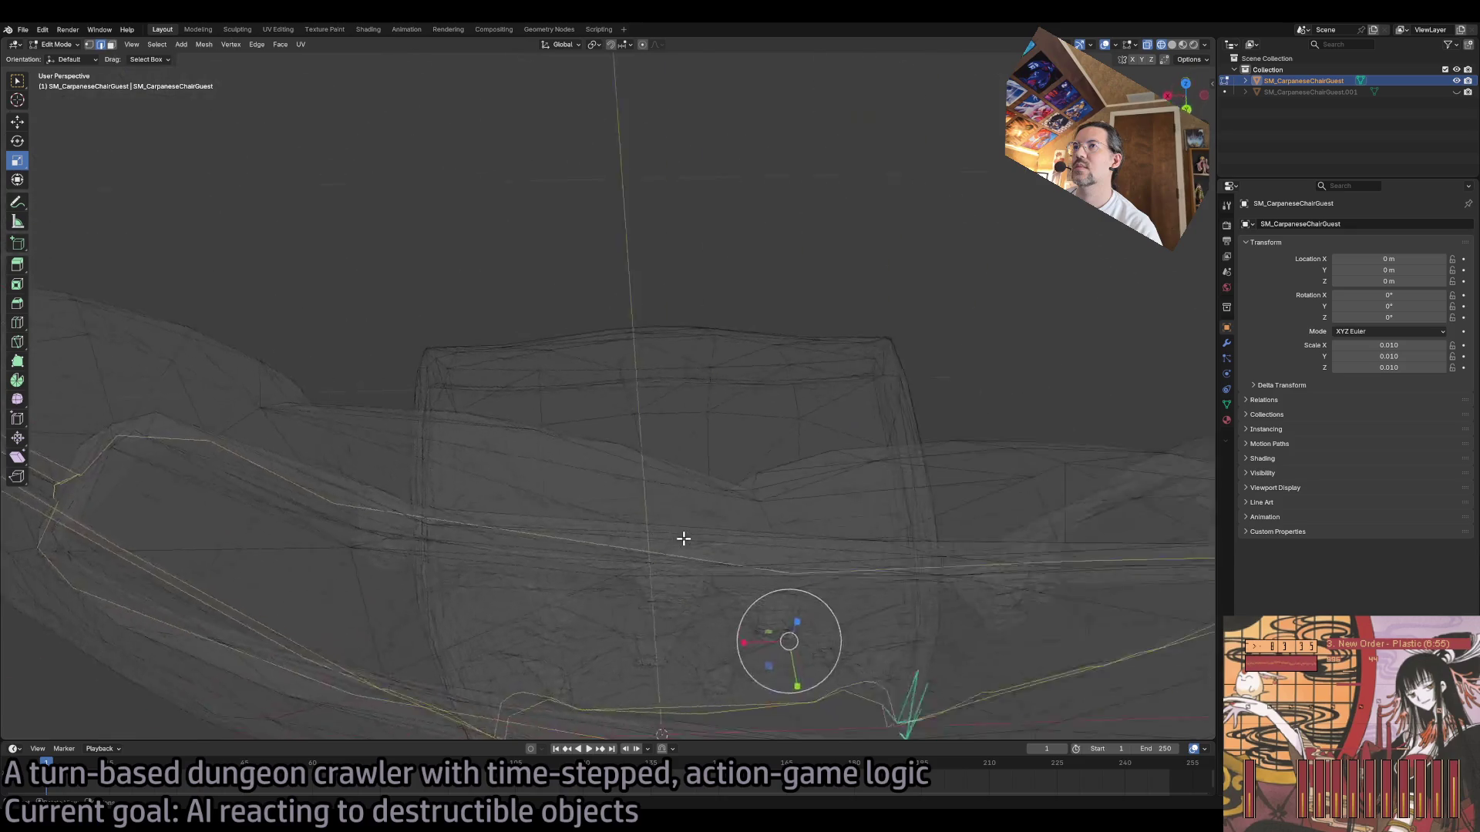
key("KP_2")
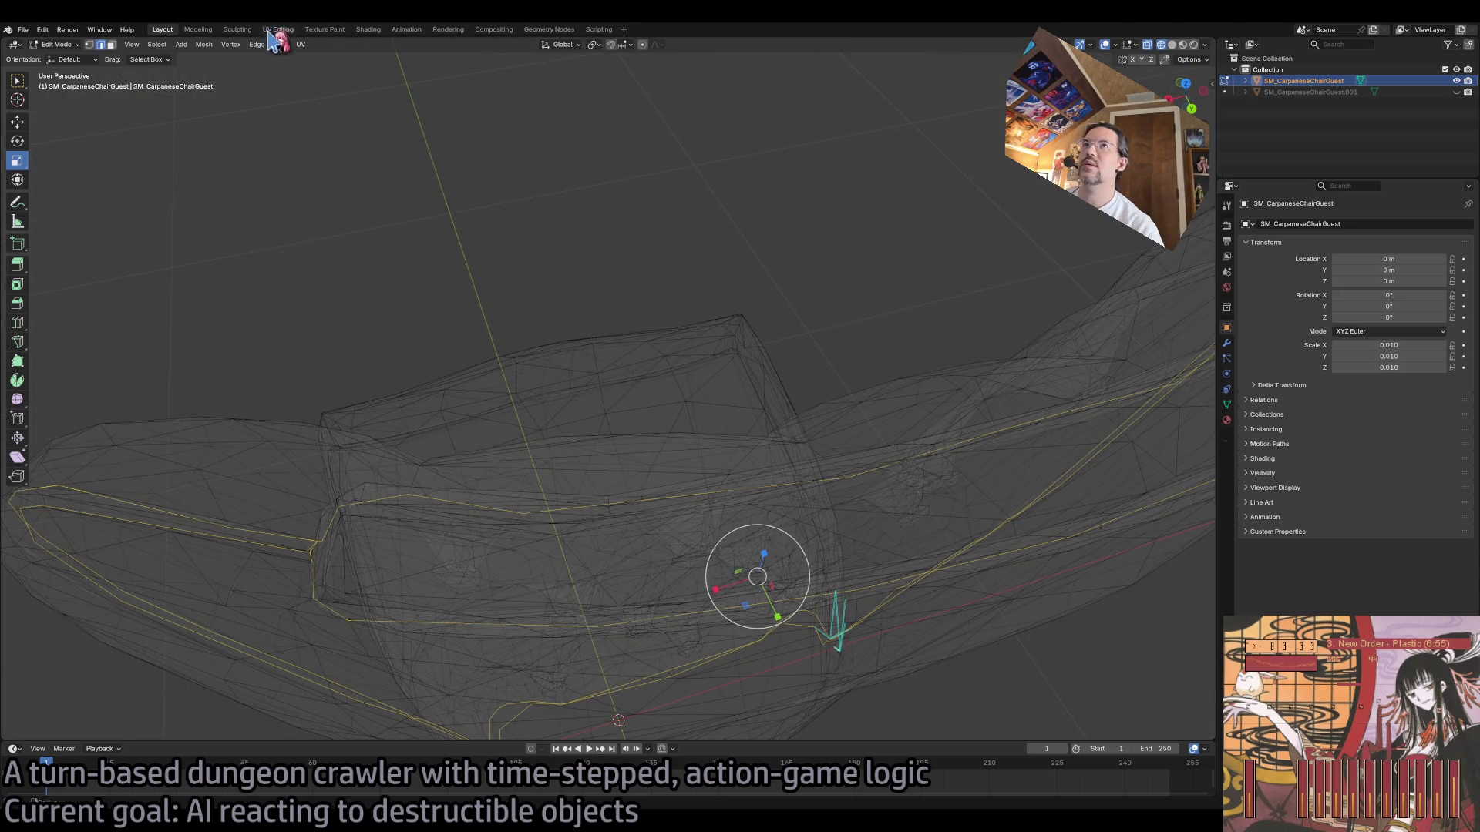
scroll(529, 423, "up", 5)
key("KP_2")
key("KP_2")
key("KP_2")
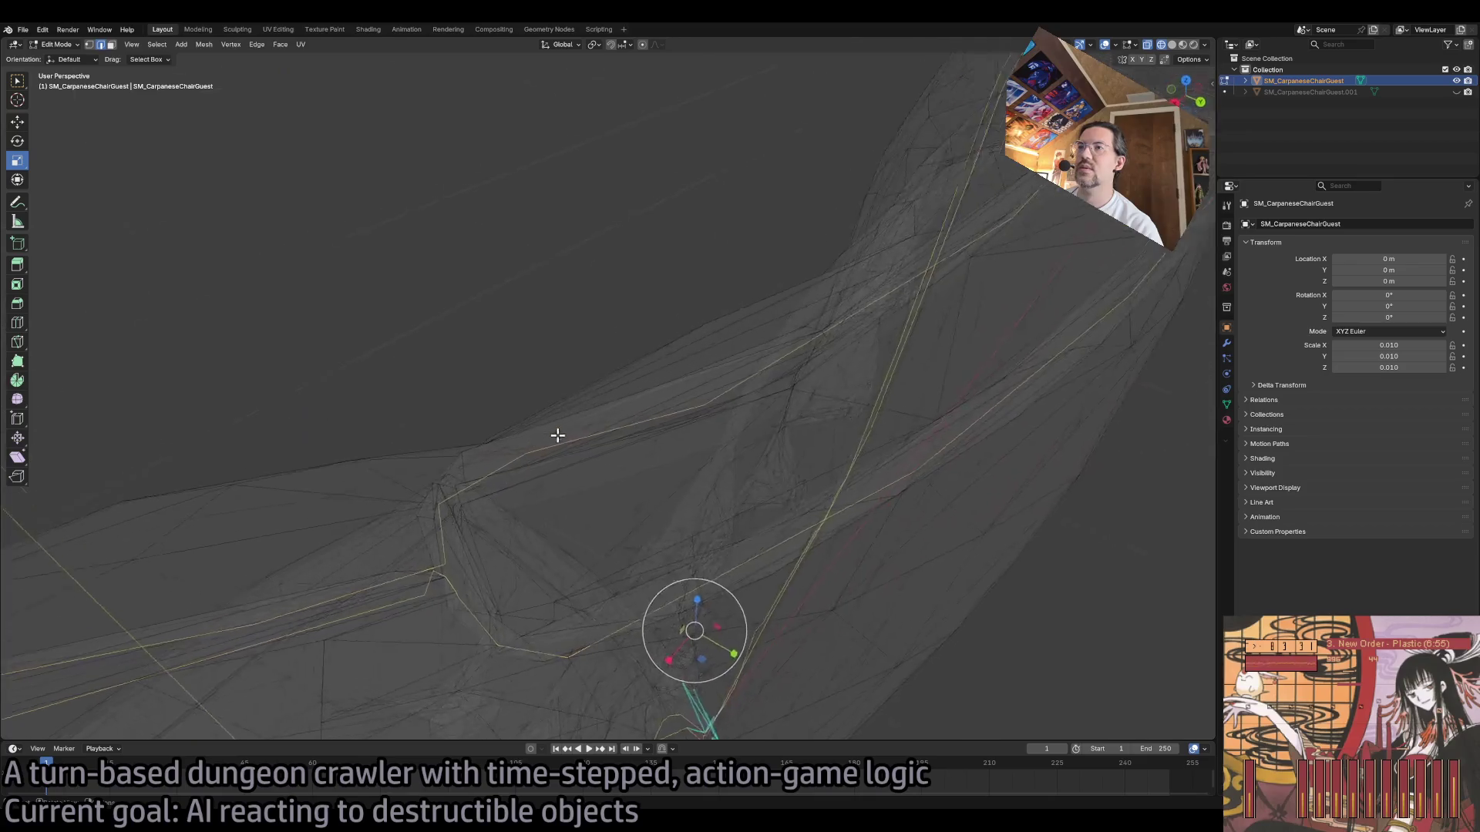
key("KP_2")
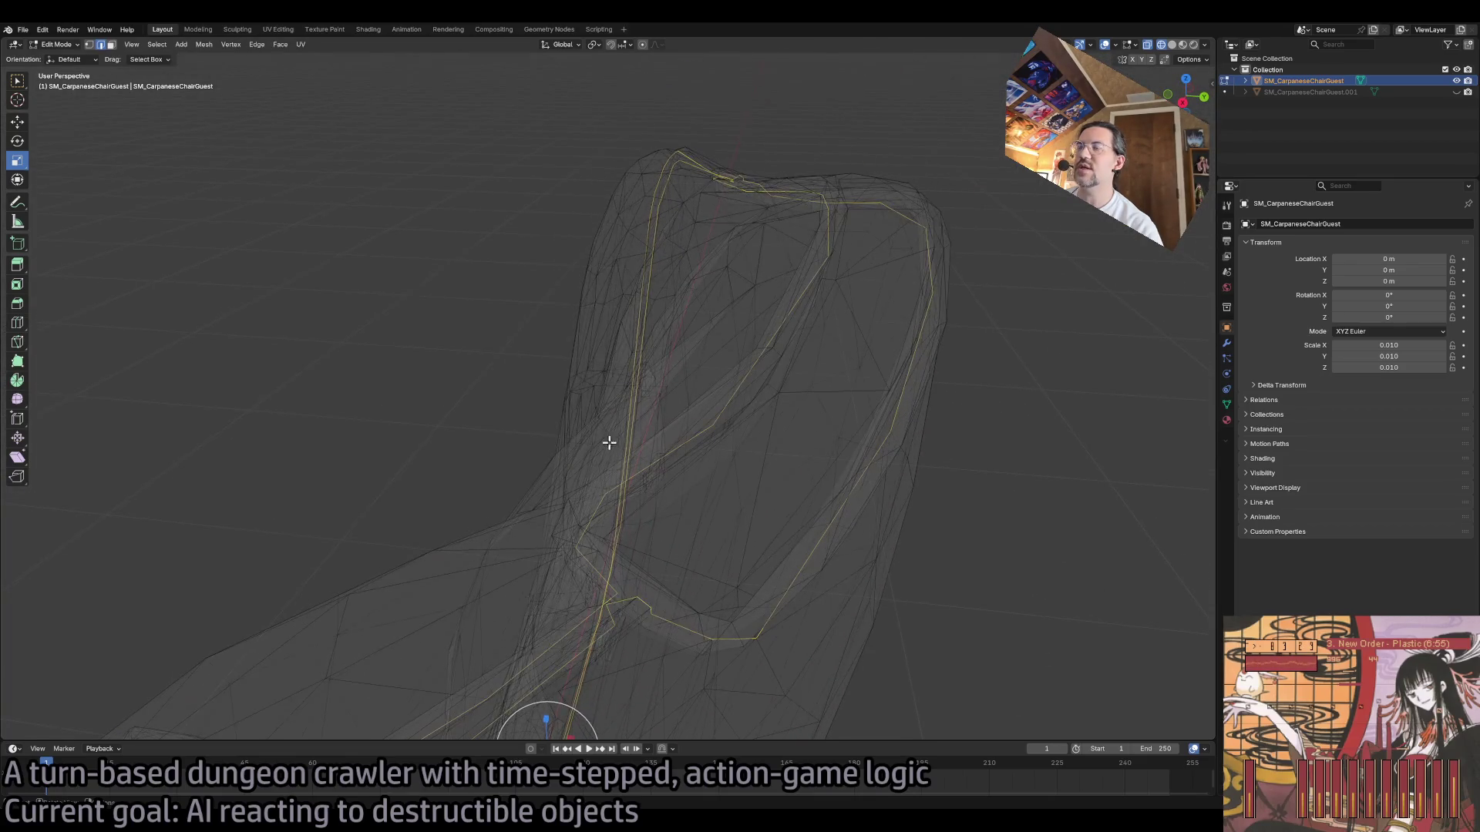
Step: Fill the selected boundary edges with new faces and view the result in solid shading
left_click(280, 44)
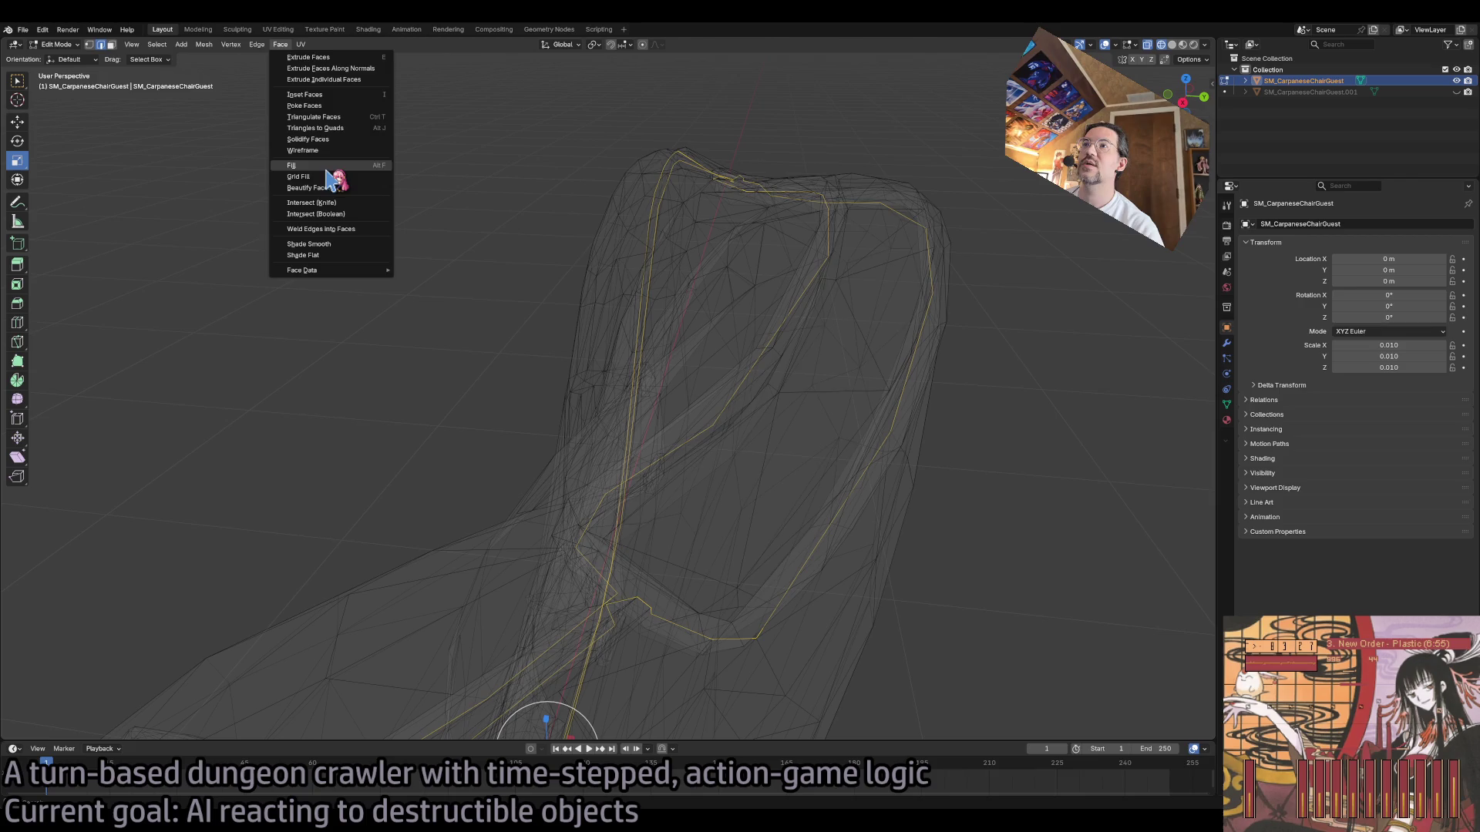
left_click(332, 171)
left_click(1172, 44)
scroll(904, 295, "up", 5)
scroll(904, 295, "down", 5)
scroll(904, 295, "up", 8)
scroll(904, 324, "down", 3)
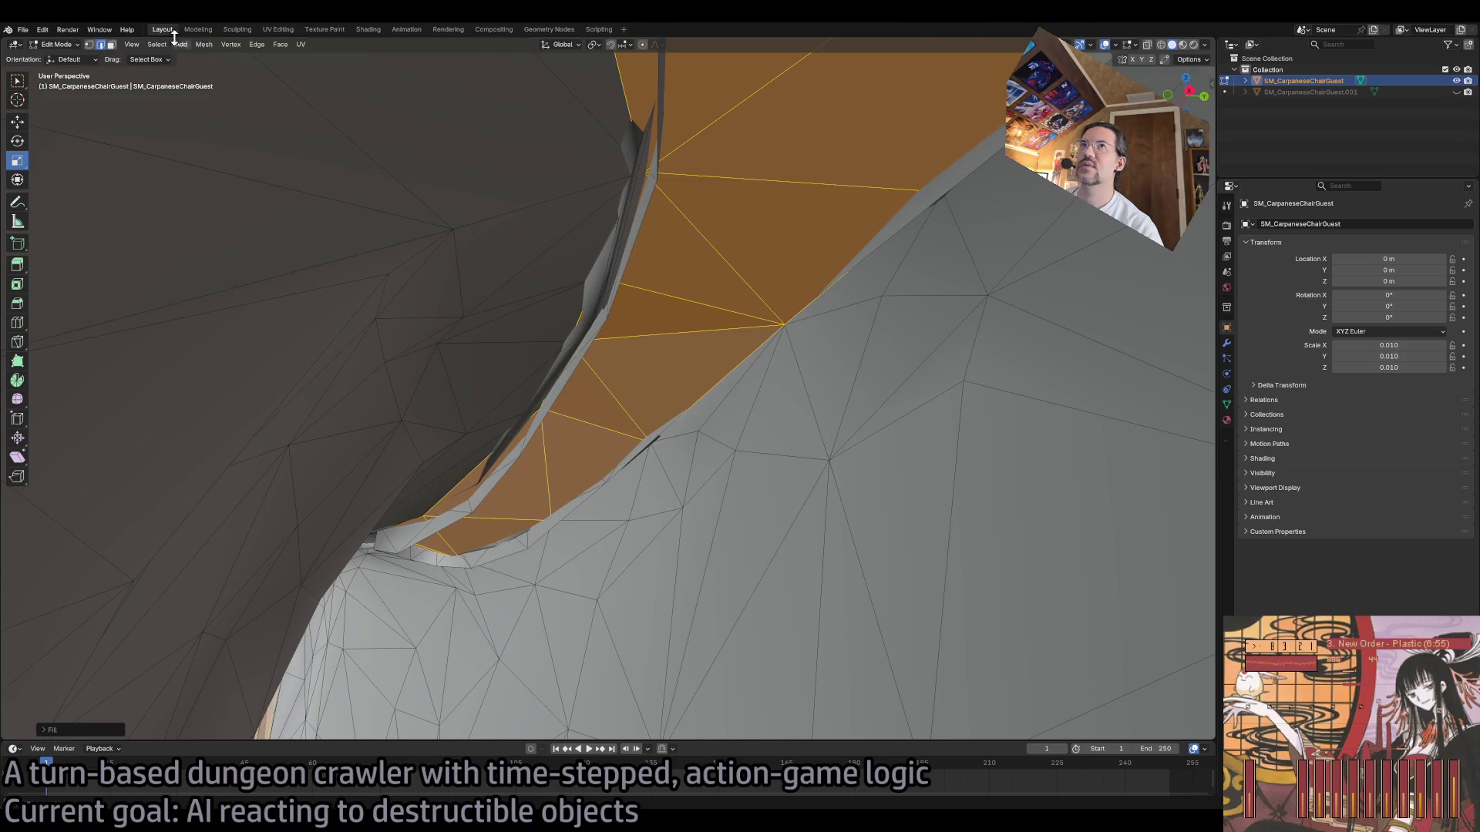
Step: Select the rim edges by shortest path and extend them to the full edge loop
left_click(443, 528)
left_click(517, 553, "ctrl")
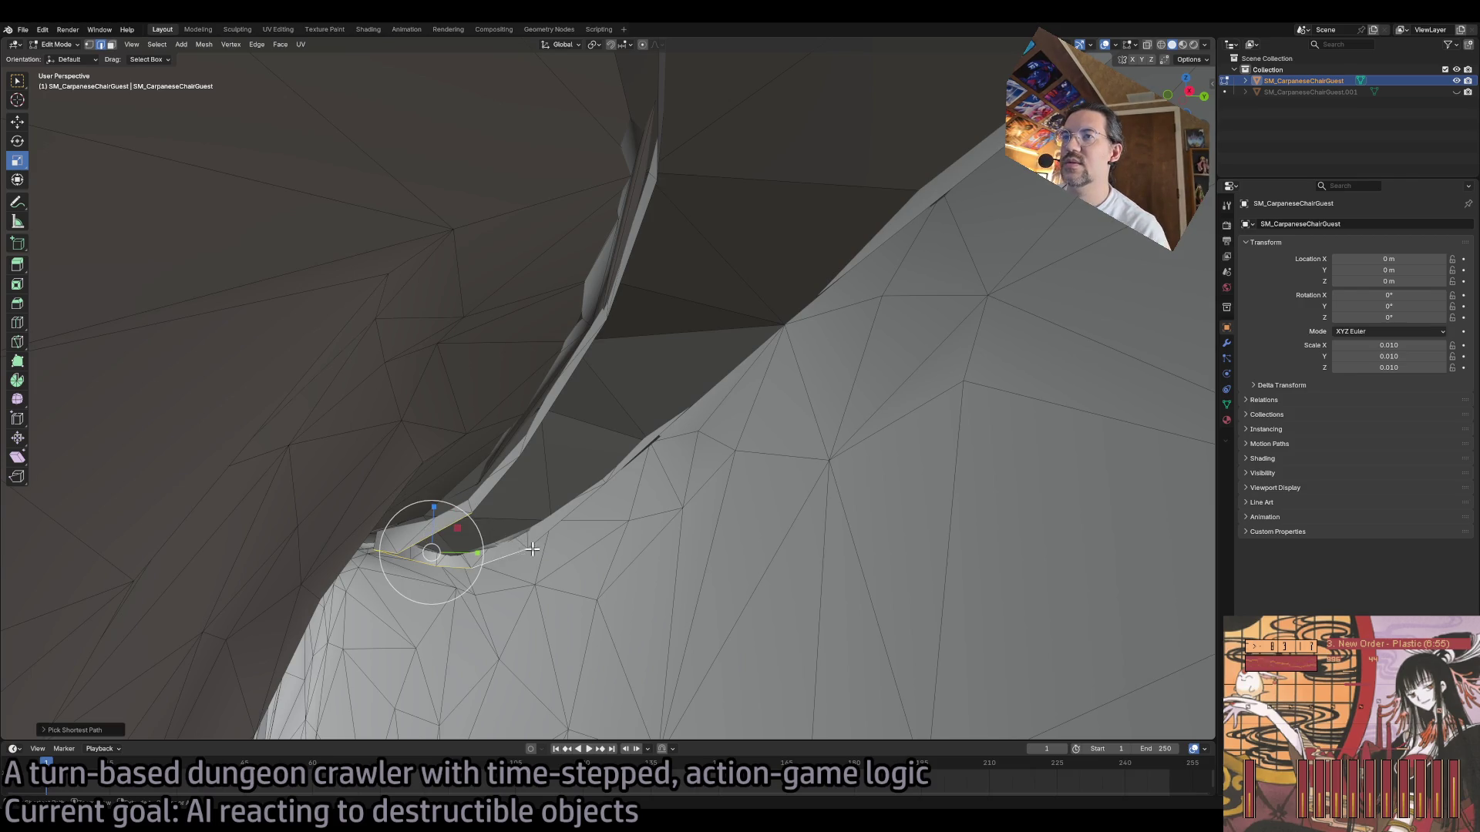
left_click(156, 44)
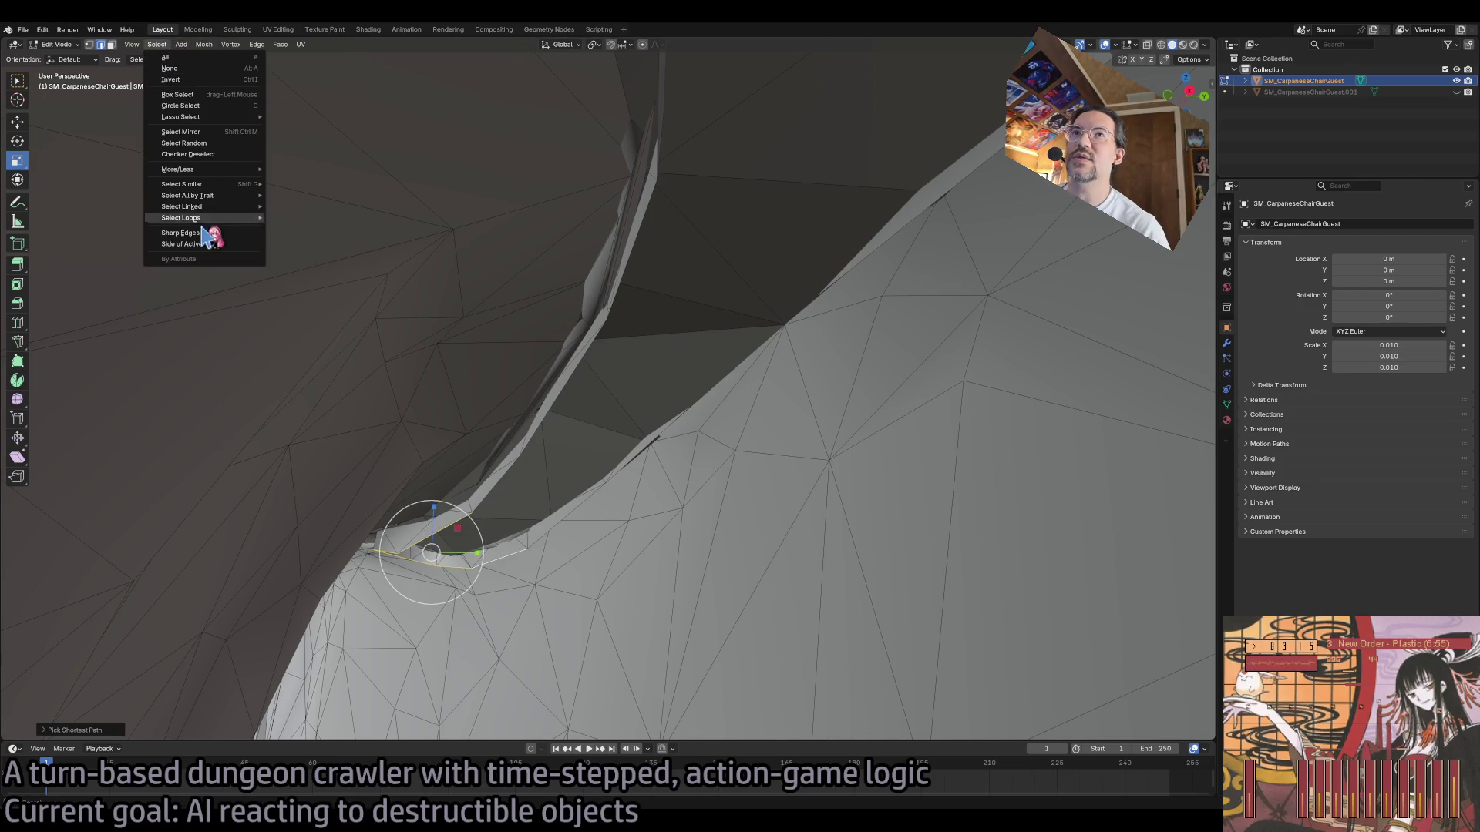
mouse_move(206, 222)
left_click(333, 218)
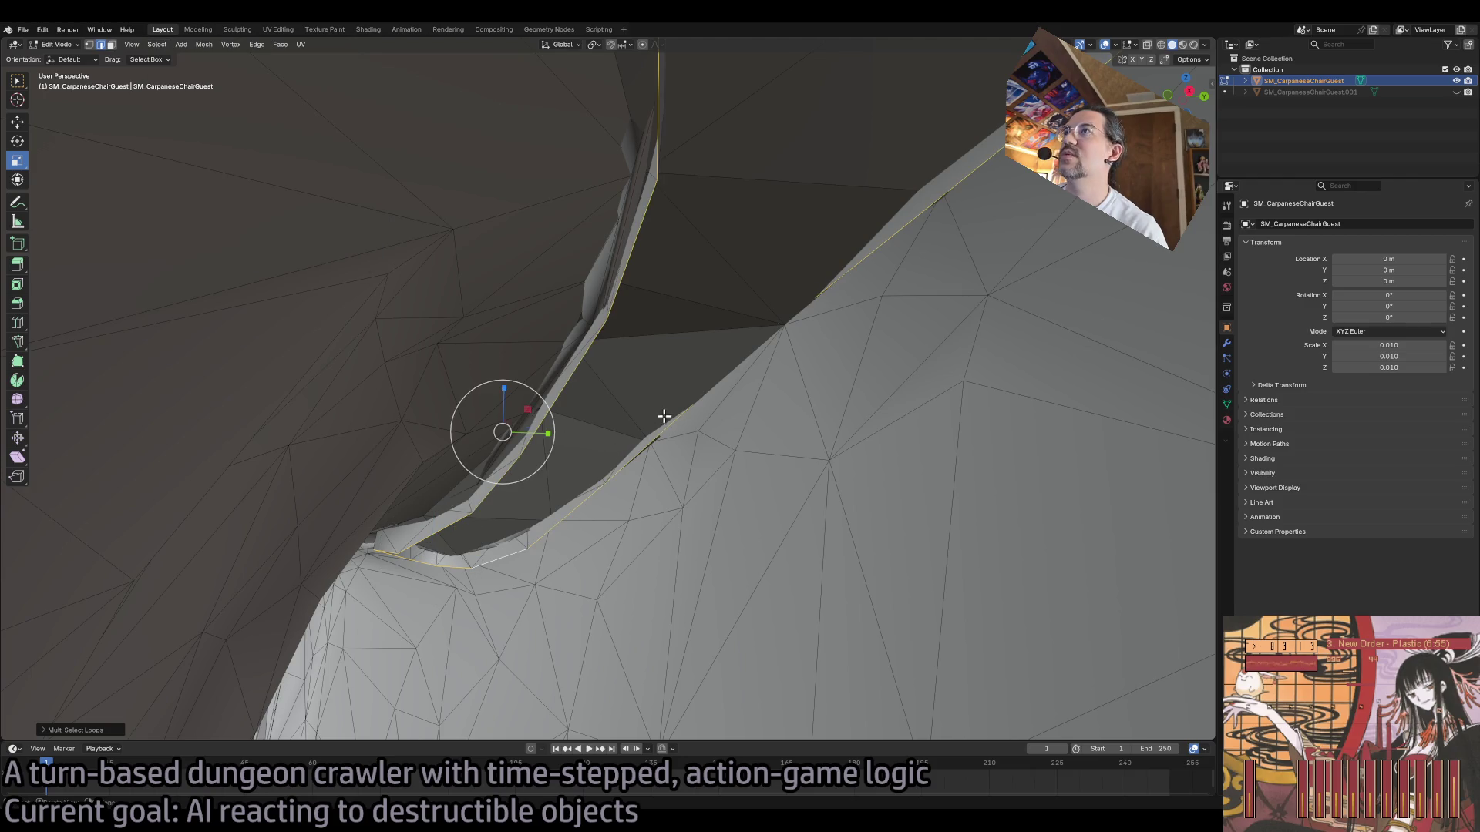
scroll(662, 415, "down", 10)
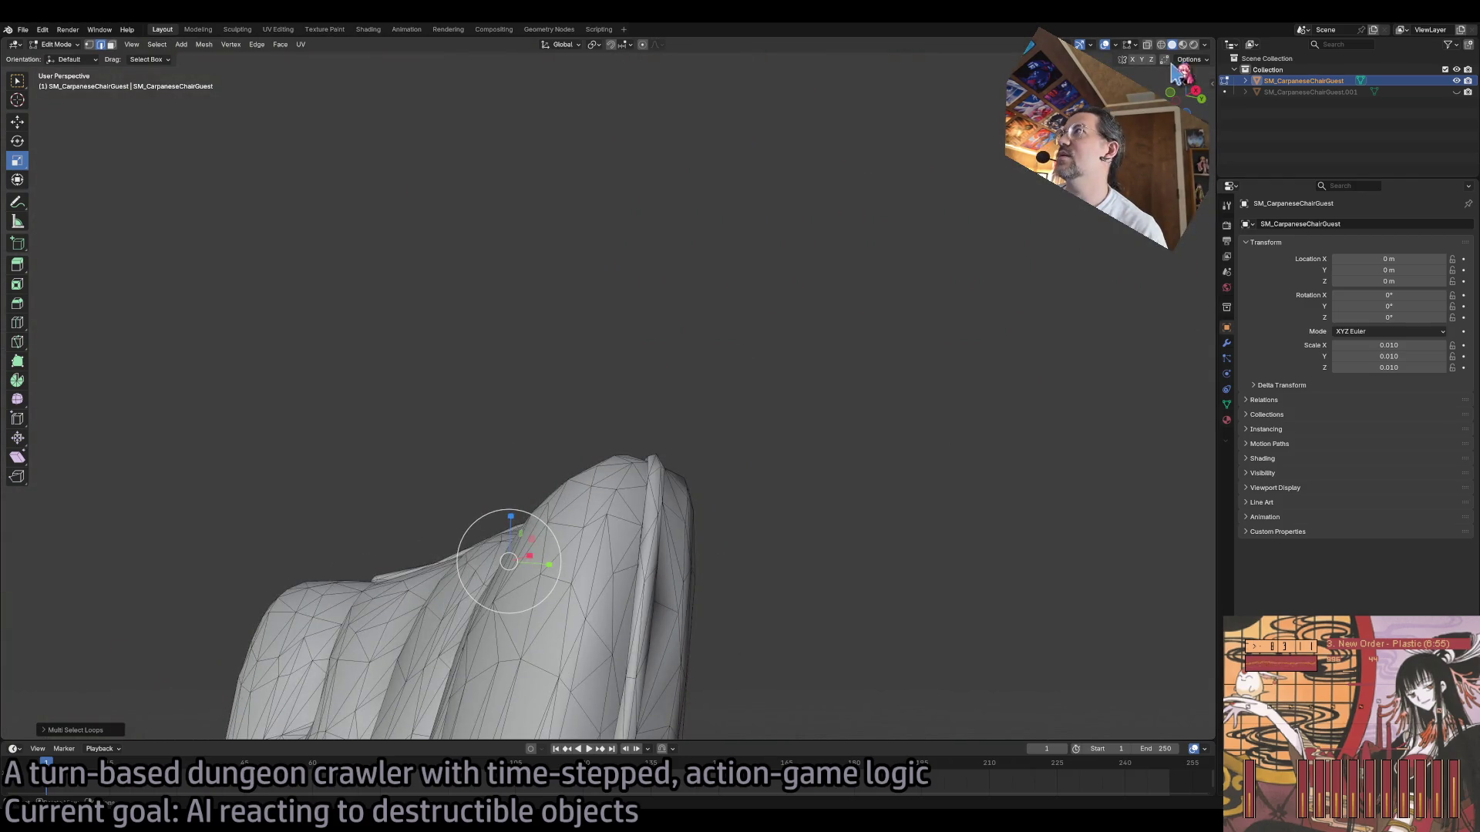
left_click(1161, 44)
left_click_drag(1183, 85, 1196, 98)
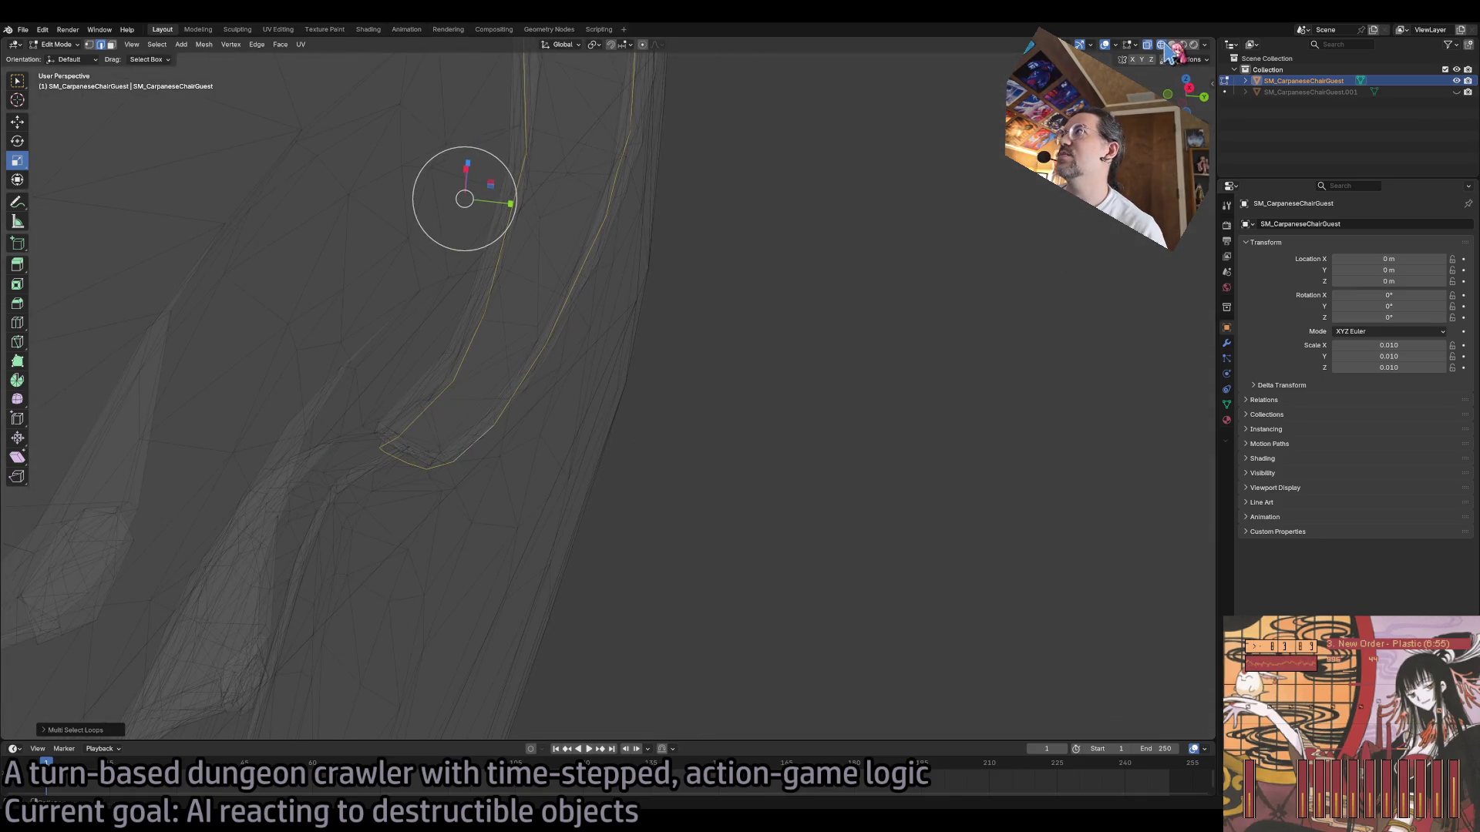
left_click(1173, 44)
scroll(710, 271, "up", 3)
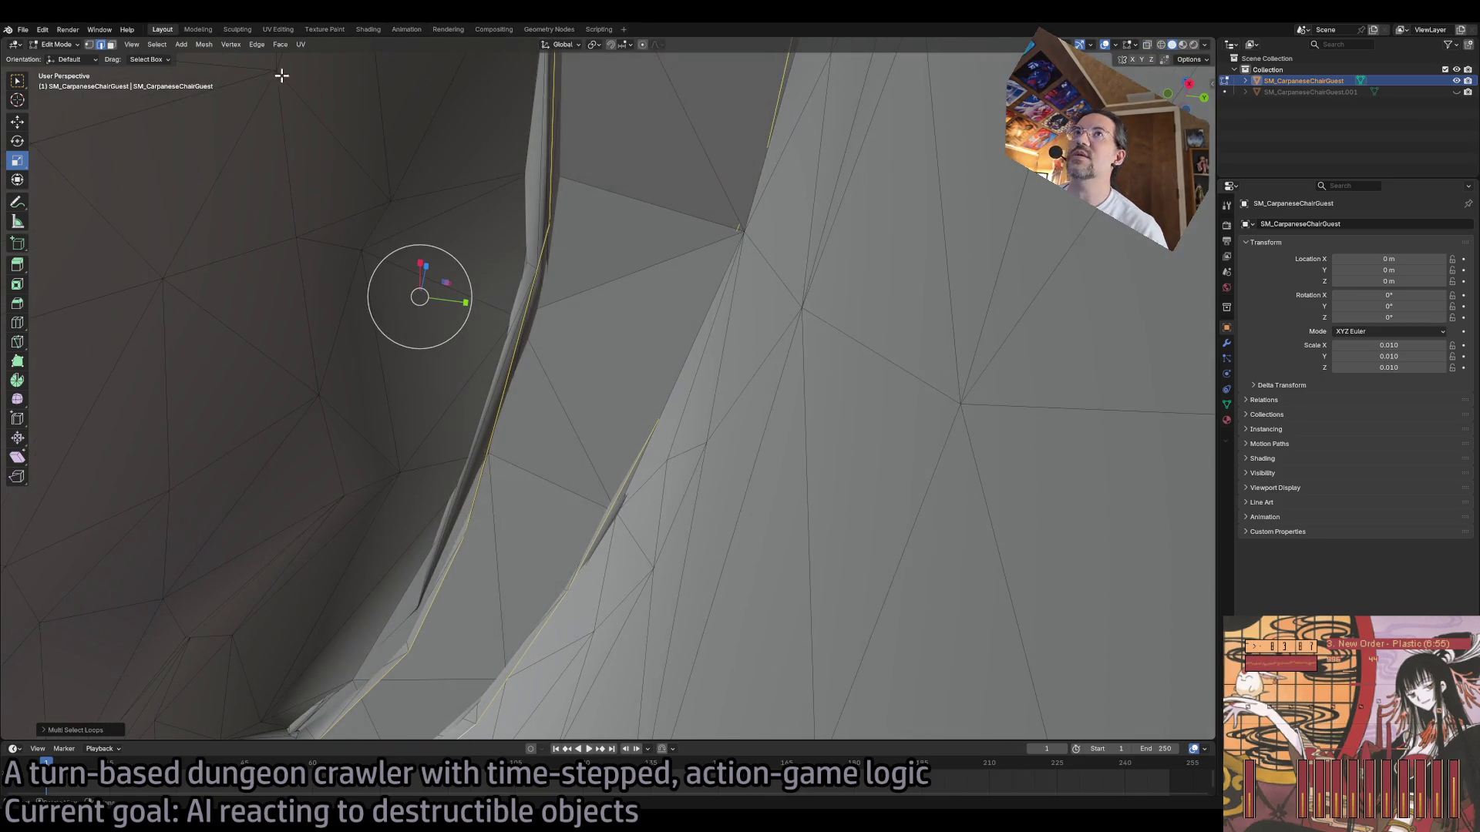
Step: Fill the area between the selected edge loop with new faces
left_click(261, 44)
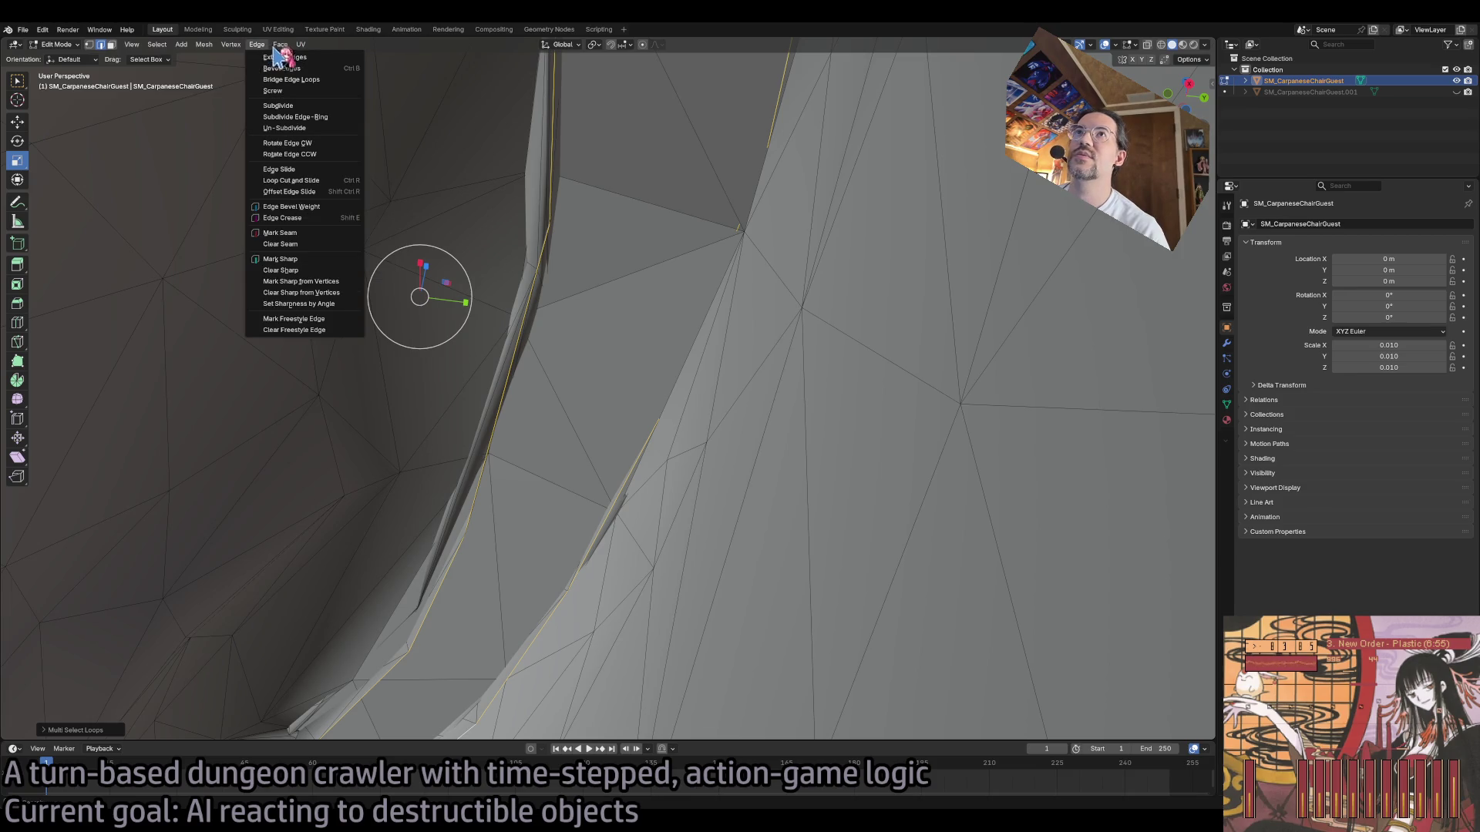
left_click(280, 44)
left_click(297, 174)
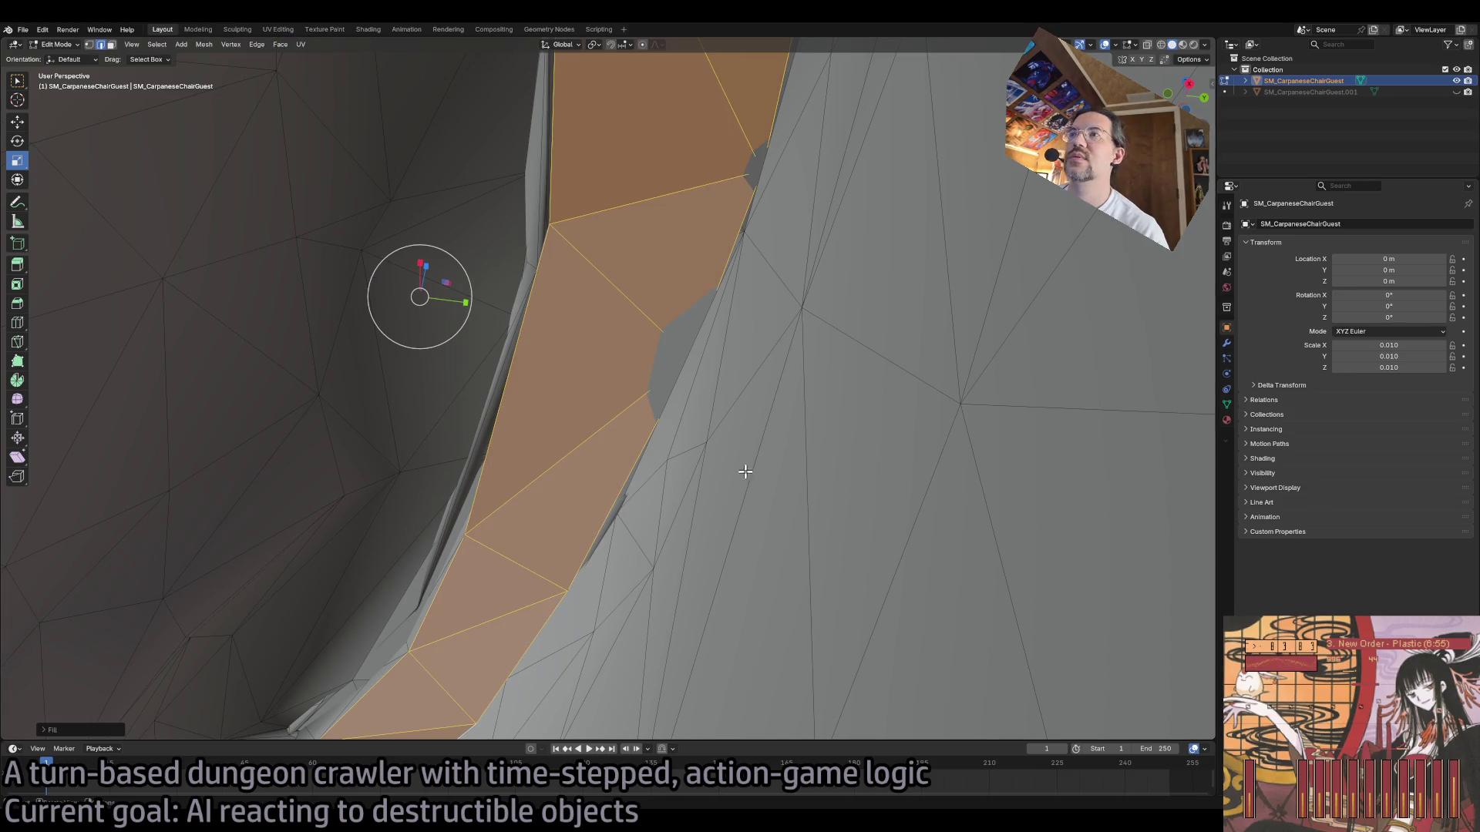
scroll(704, 545, "up", 6)
scroll(696, 547, "down", 8)
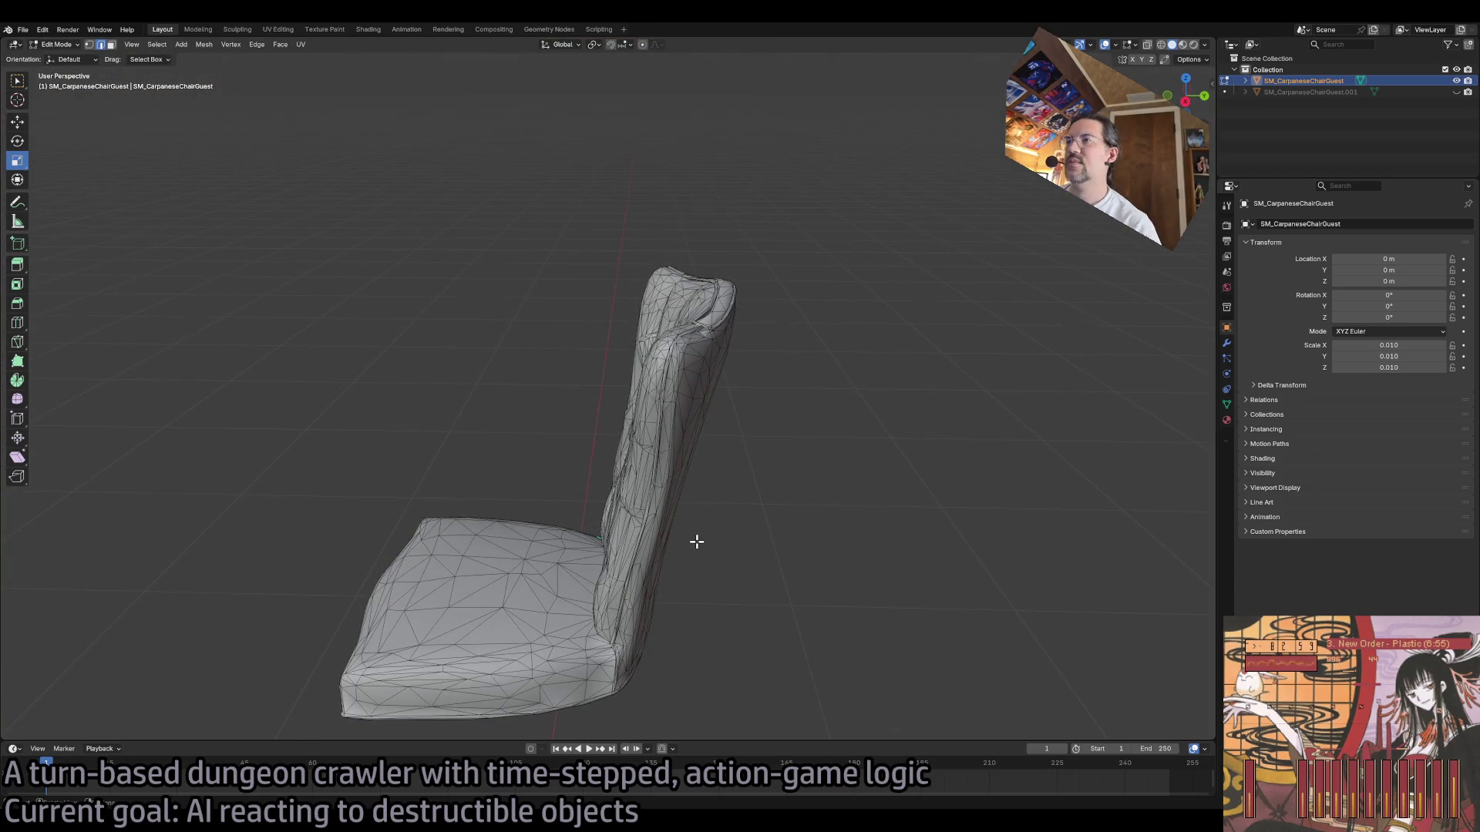
Step: Unhide SM_CarpaneseChairGuest.001, select it with the chair body, and merge at center
left_click(1456, 92)
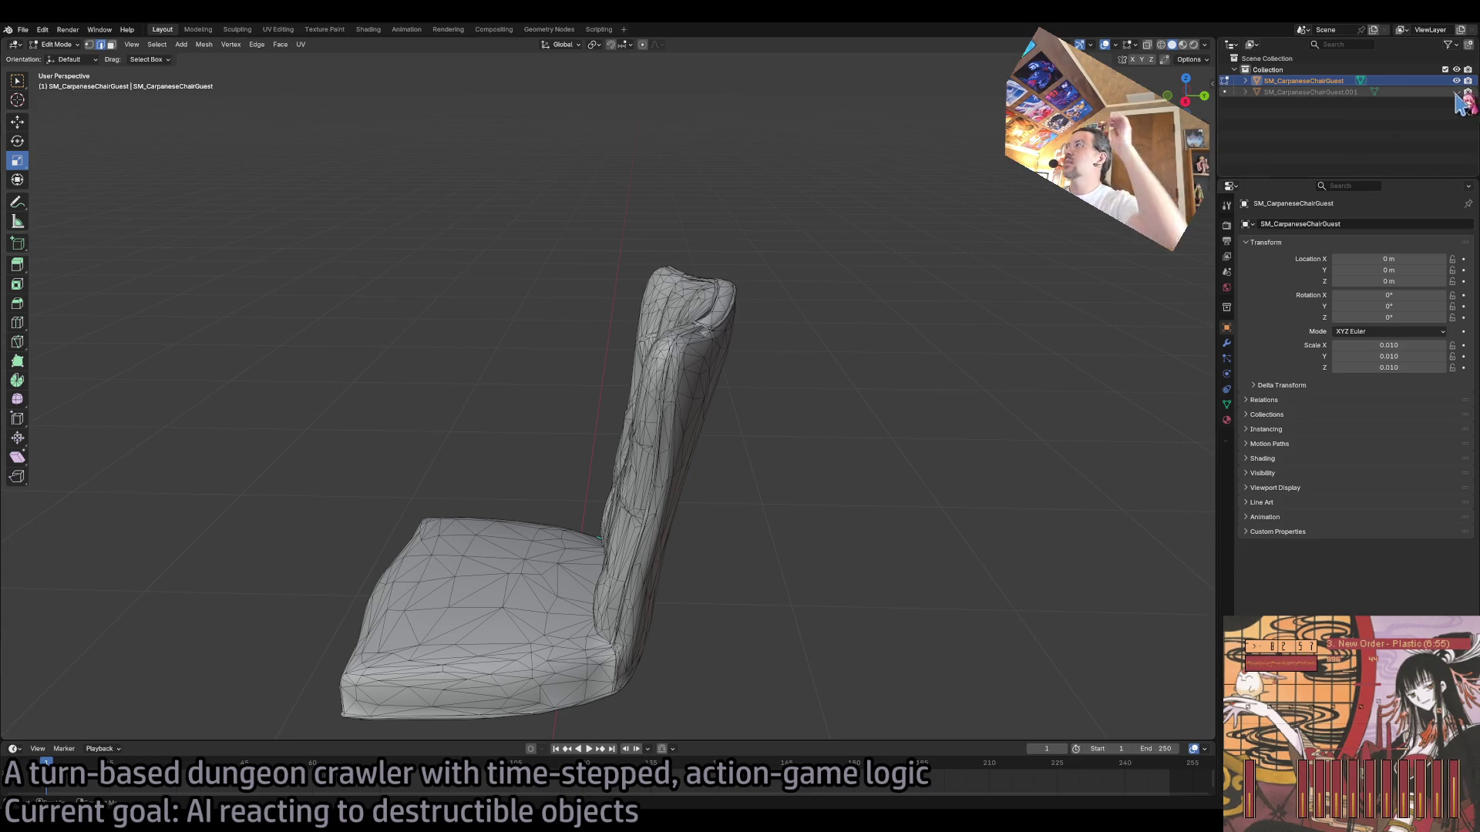
left_click(1366, 92)
left_click(1323, 80, "ctrl")
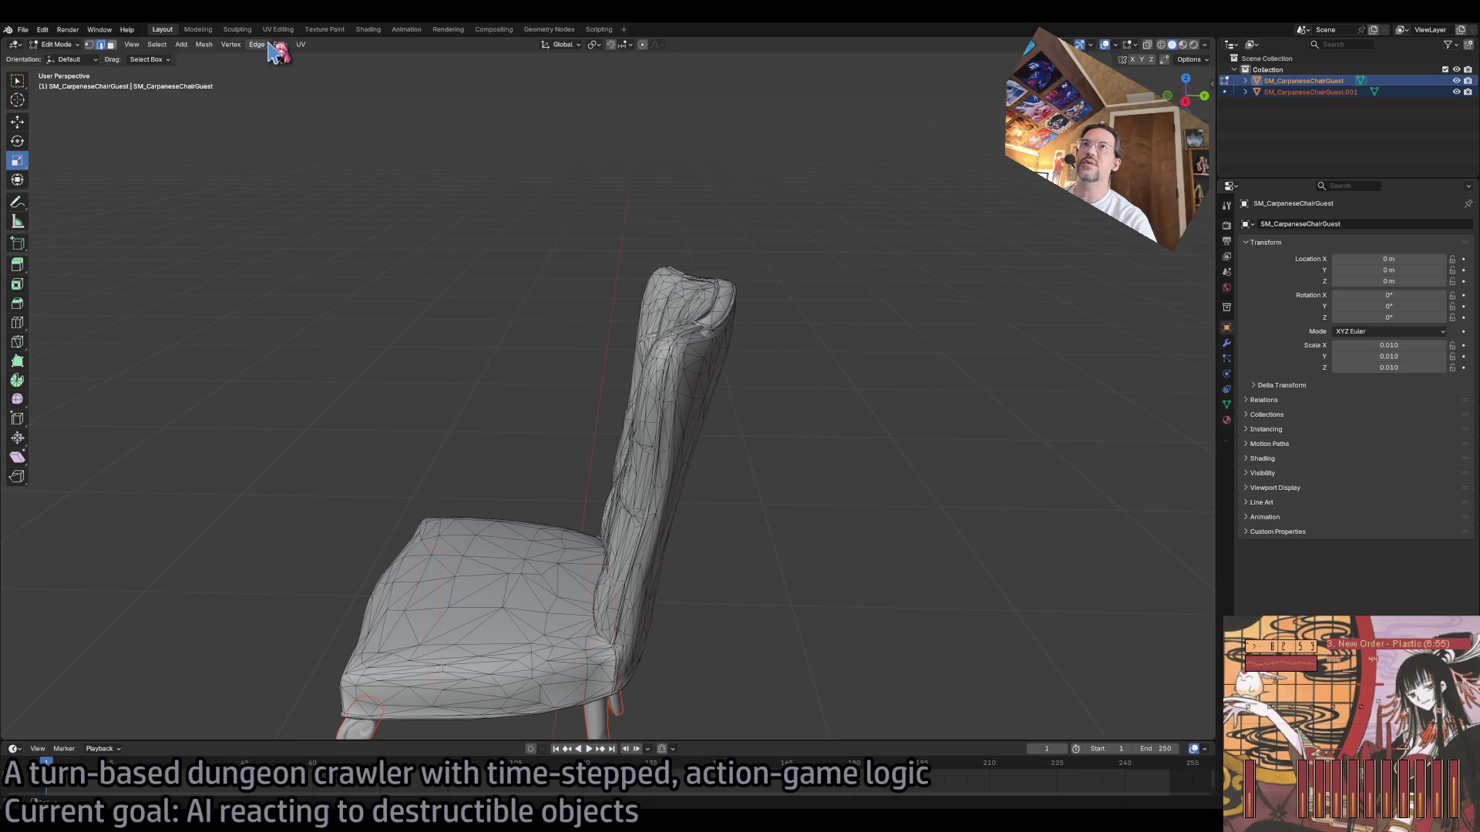
left_click(181, 44)
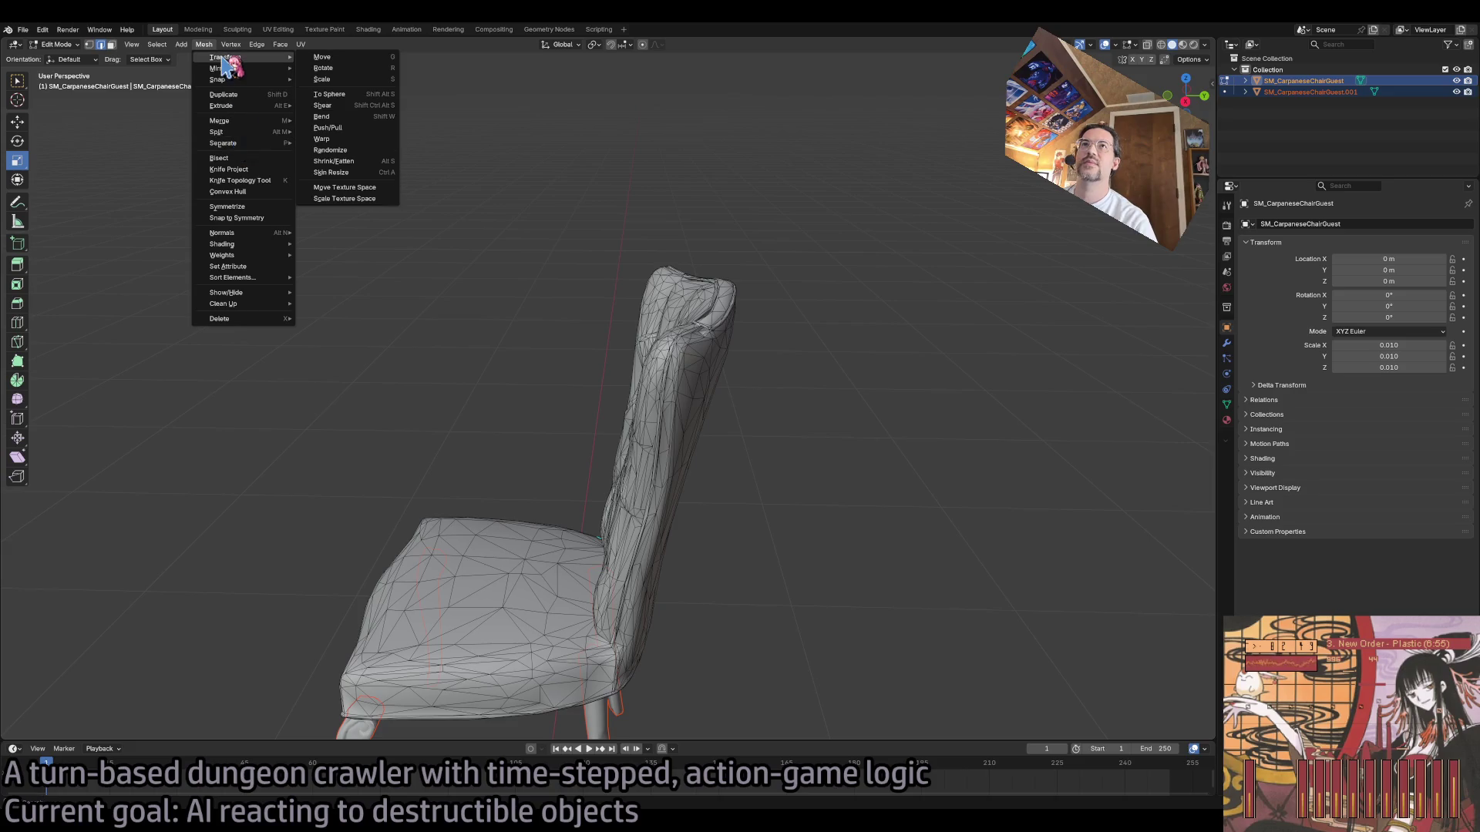
mouse_move(257, 128)
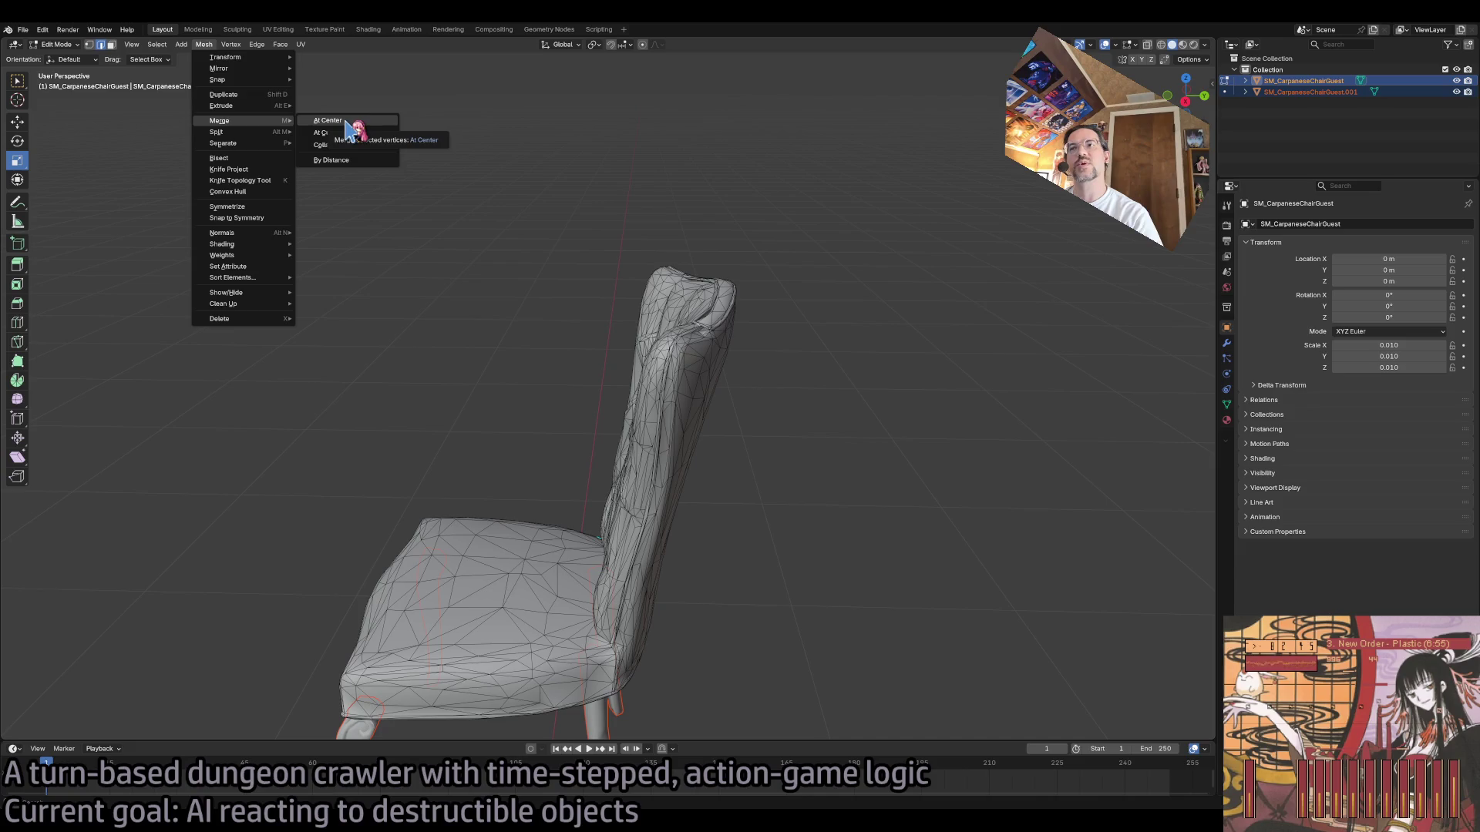
left_click(344, 121)
Step: Retry merging through the Mesh menu and the M merge options
left_click(203, 44)
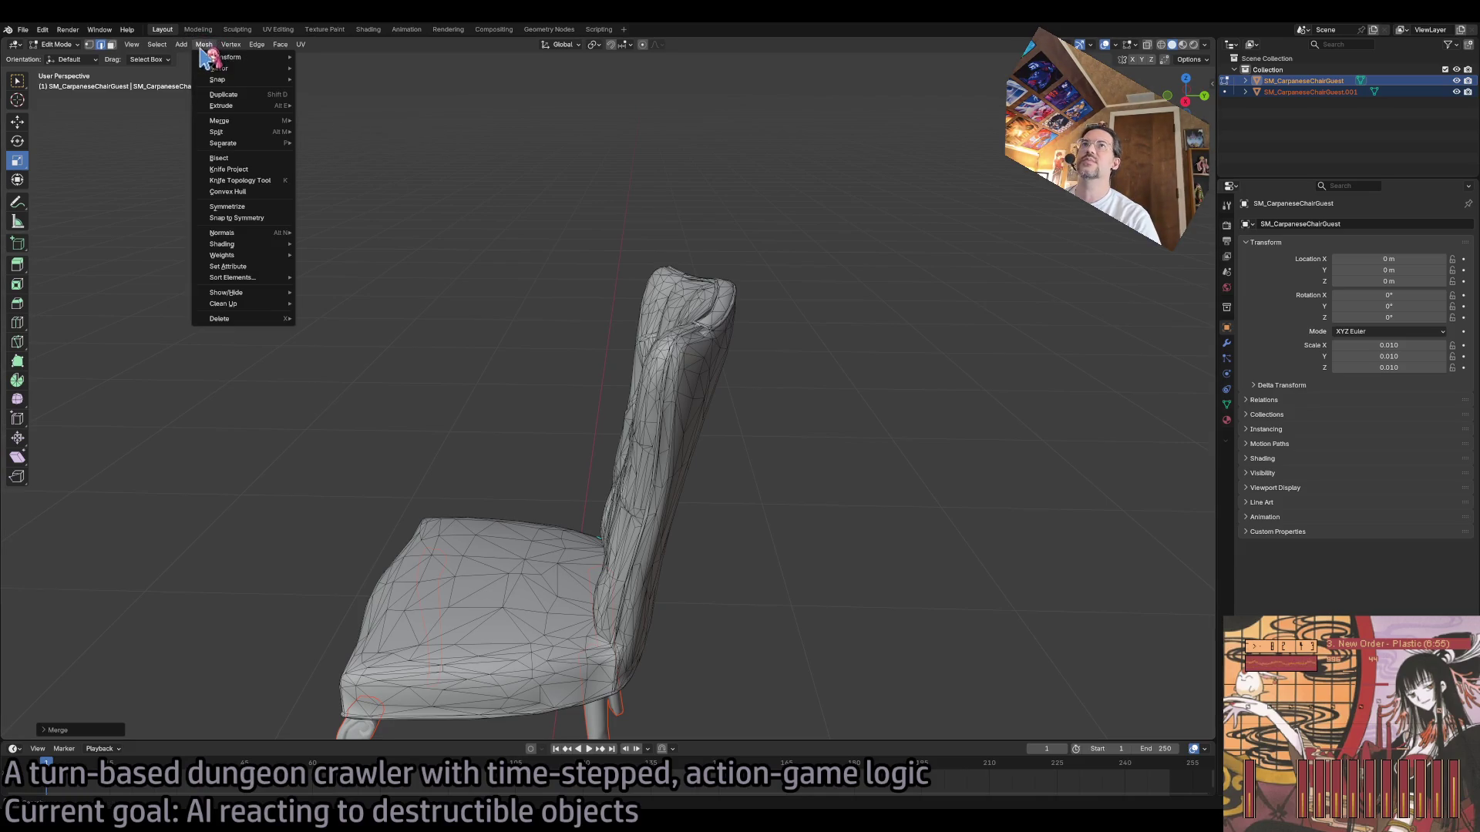
mouse_move(159, 48)
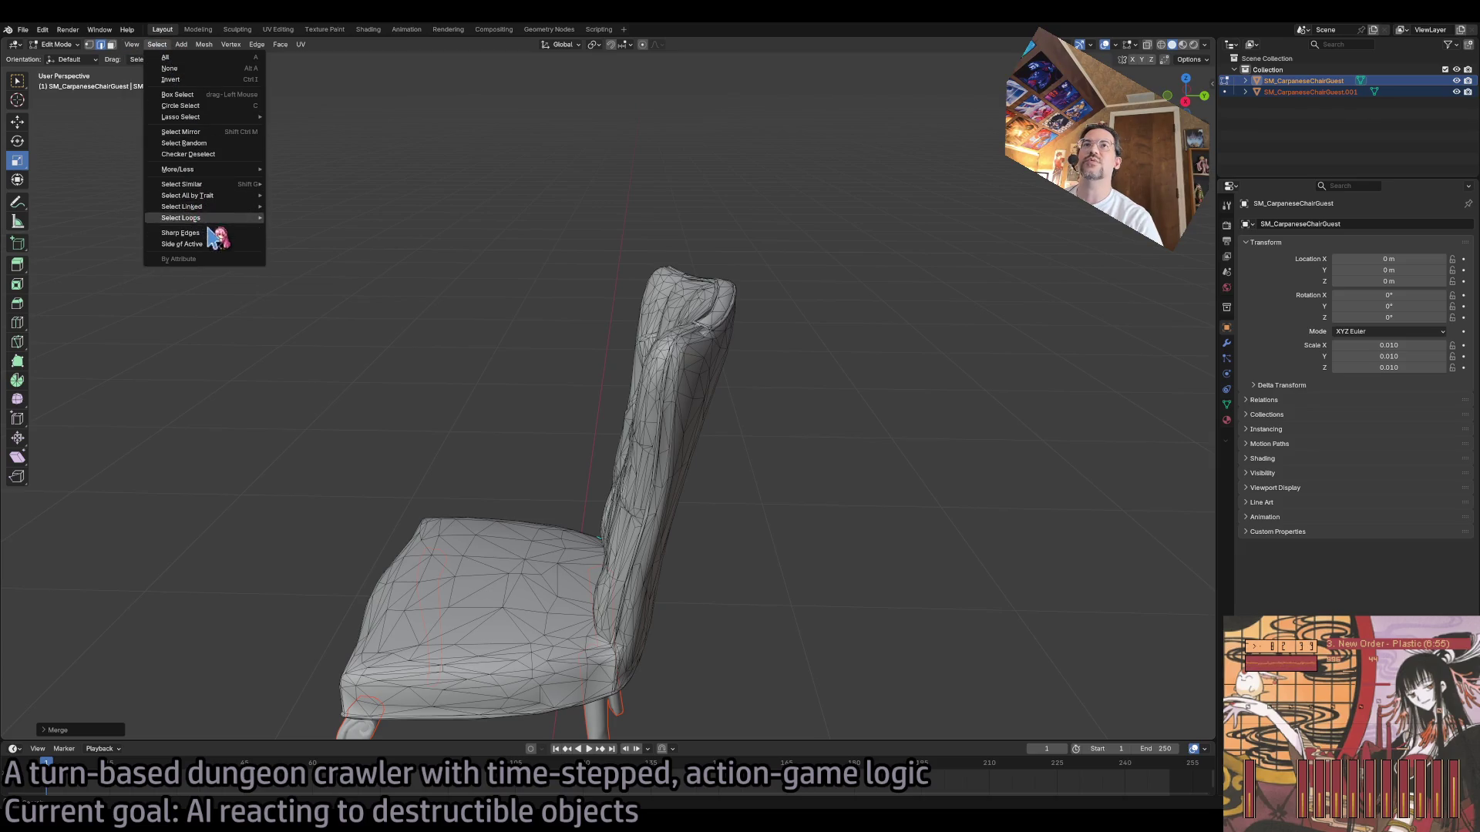
left_click(171, 69)
left_click(203, 45)
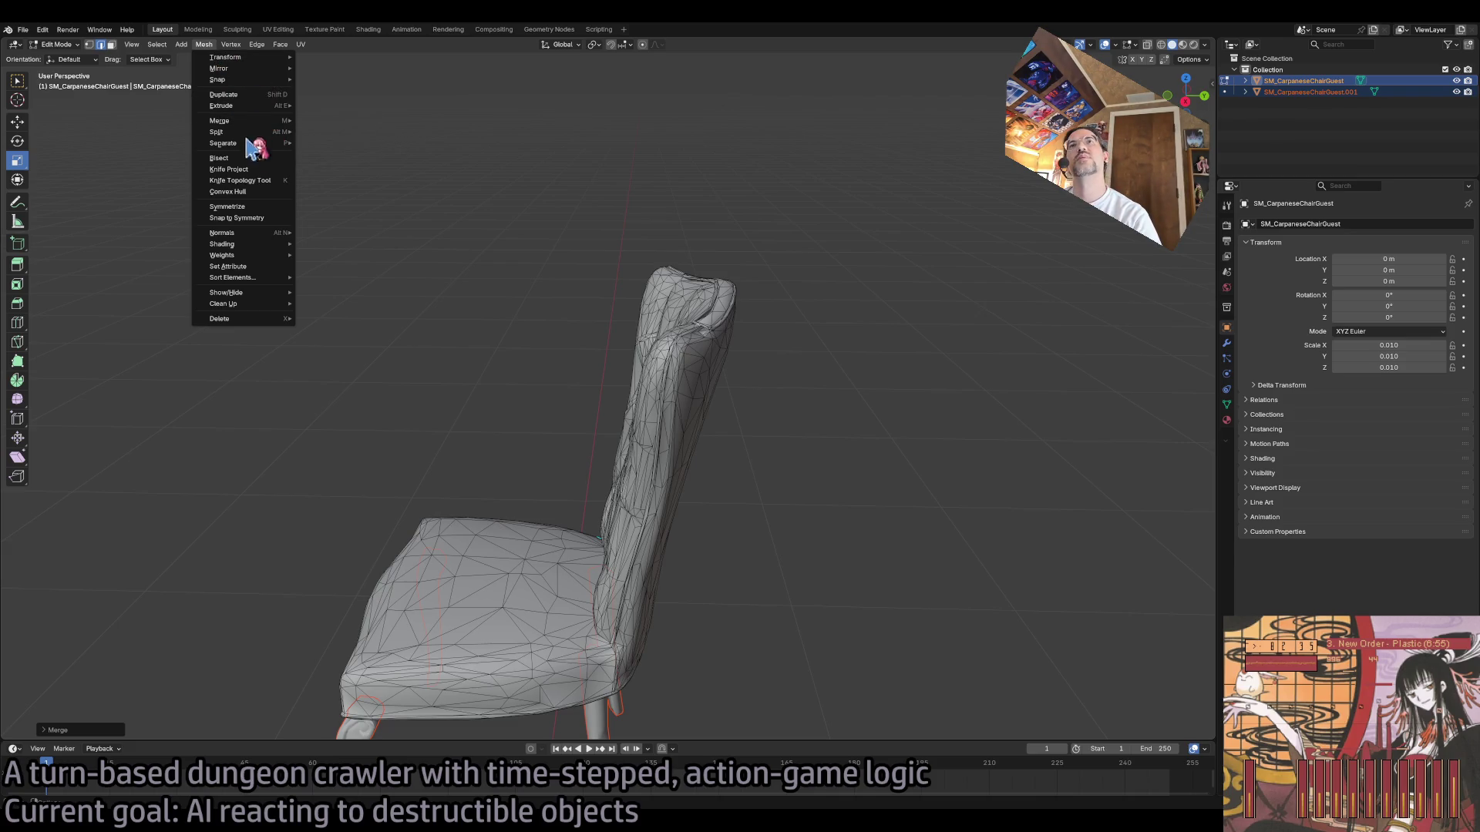
mouse_move(248, 258)
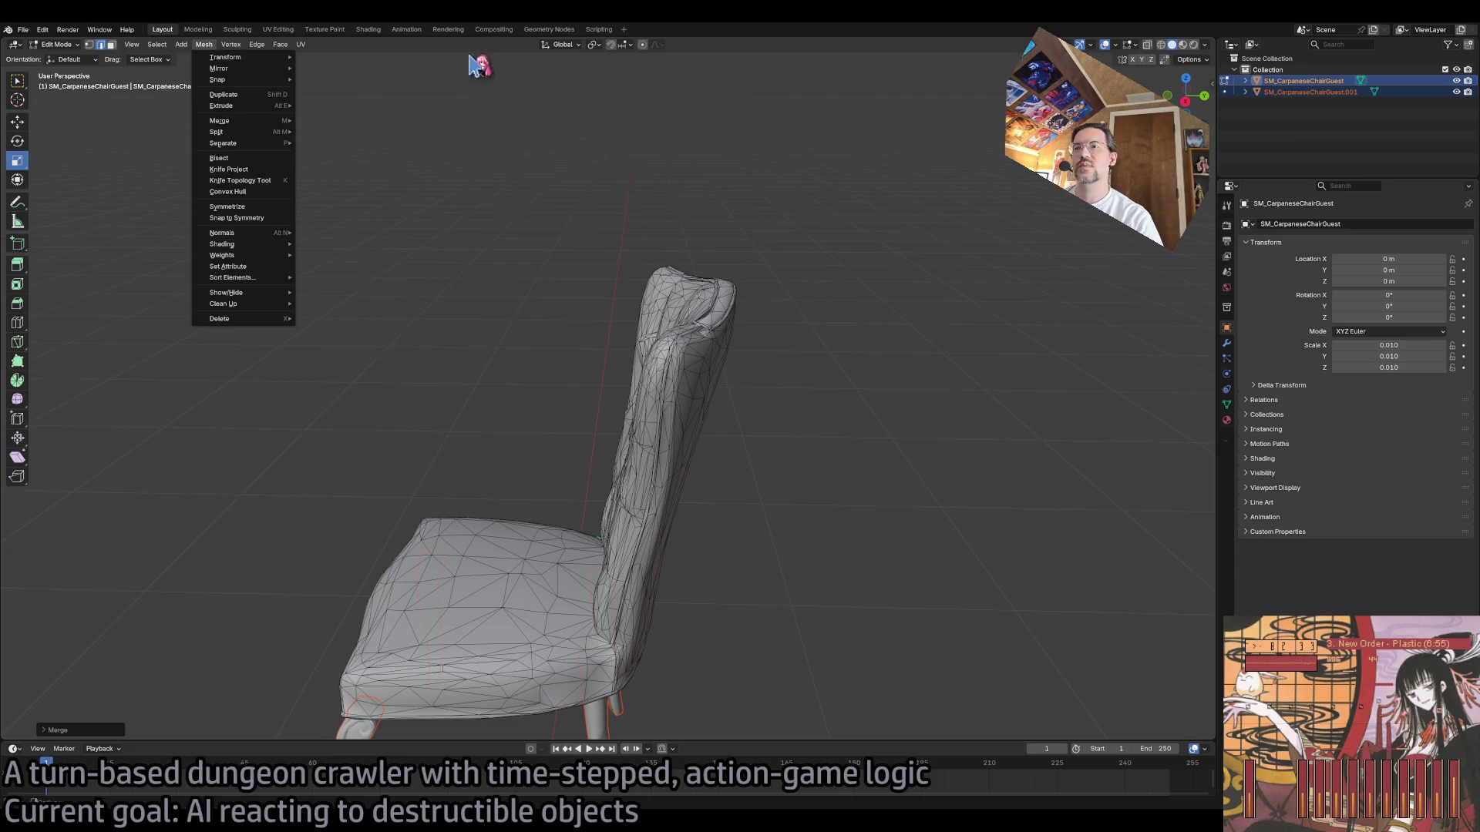
mouse_move(561, 519)
left_mouse_down()
mouse_move(561, 489)
mouse_move(584, 483)
left_mouse_up()
key("m")
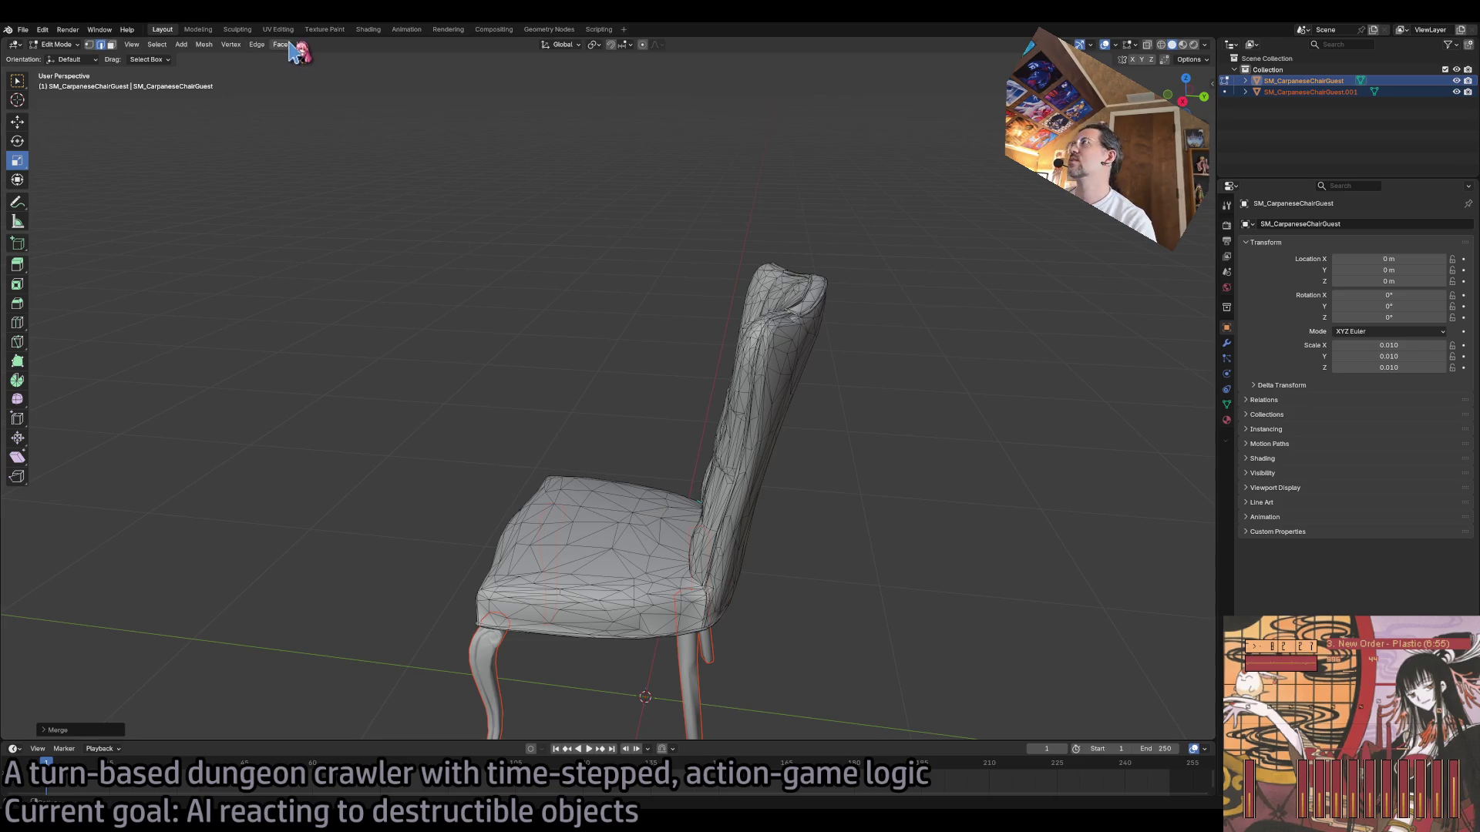
Step: Return to Object Mode and select the legs object, then the chair body
left_click(256, 44)
mouse_move(148, 48)
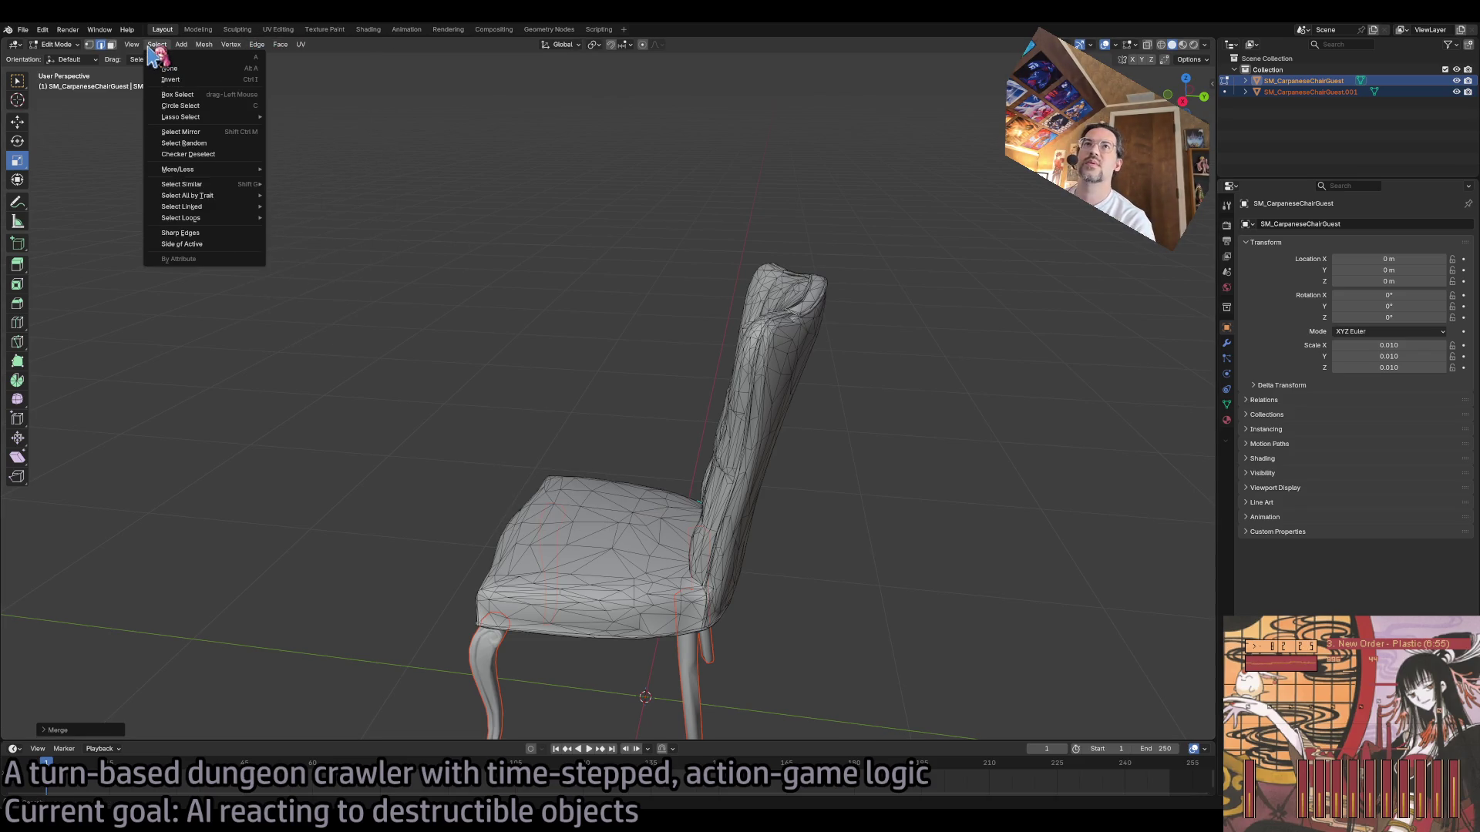
left_click(54, 44)
left_click(58, 52)
left_click(703, 672)
left_click(707, 658)
left_click(625, 522)
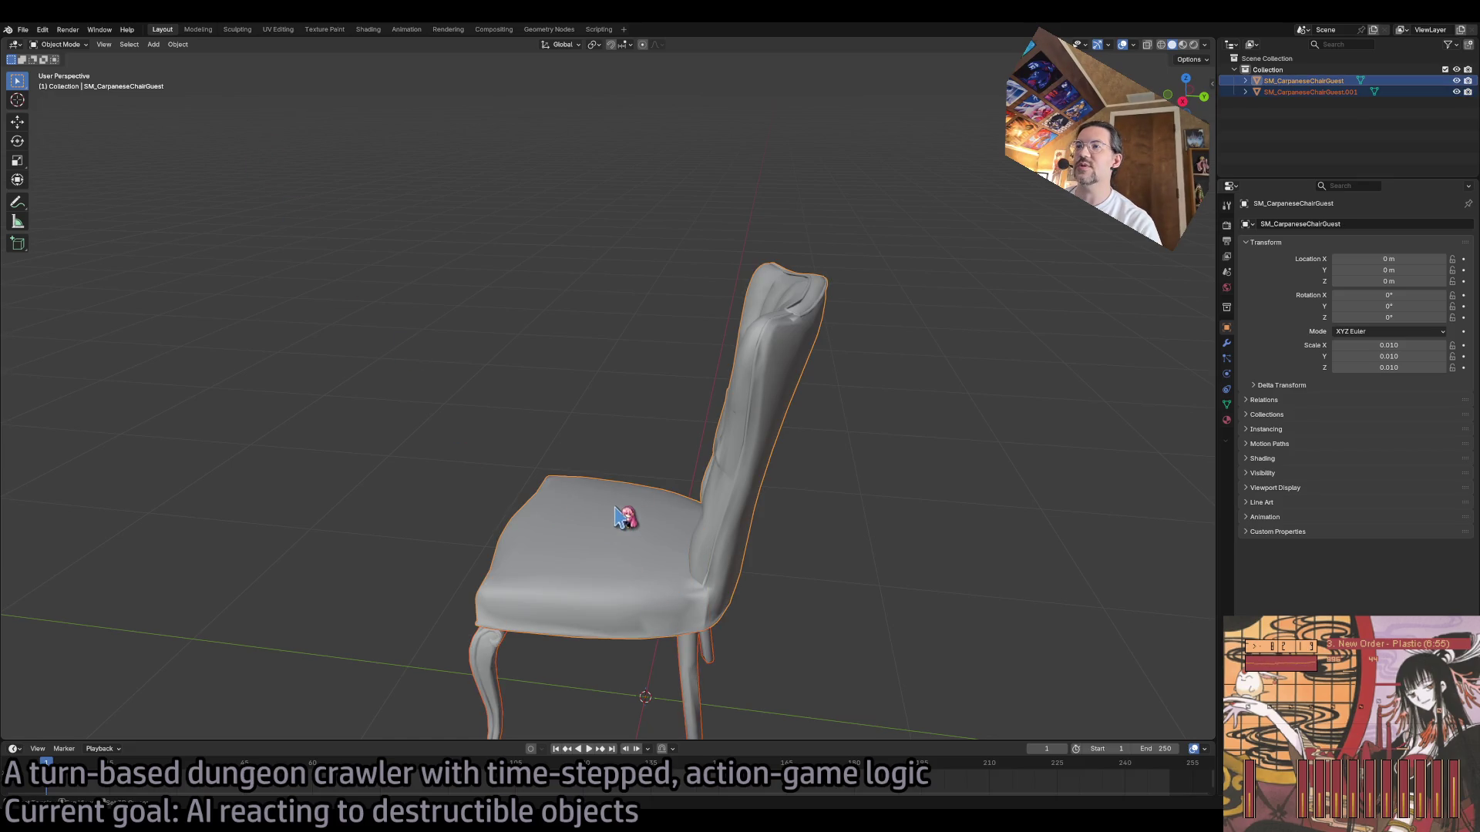
Step: Join the legs and body into the single SM_CarpaneseChairGuest object with Object > Join
left_click(178, 45)
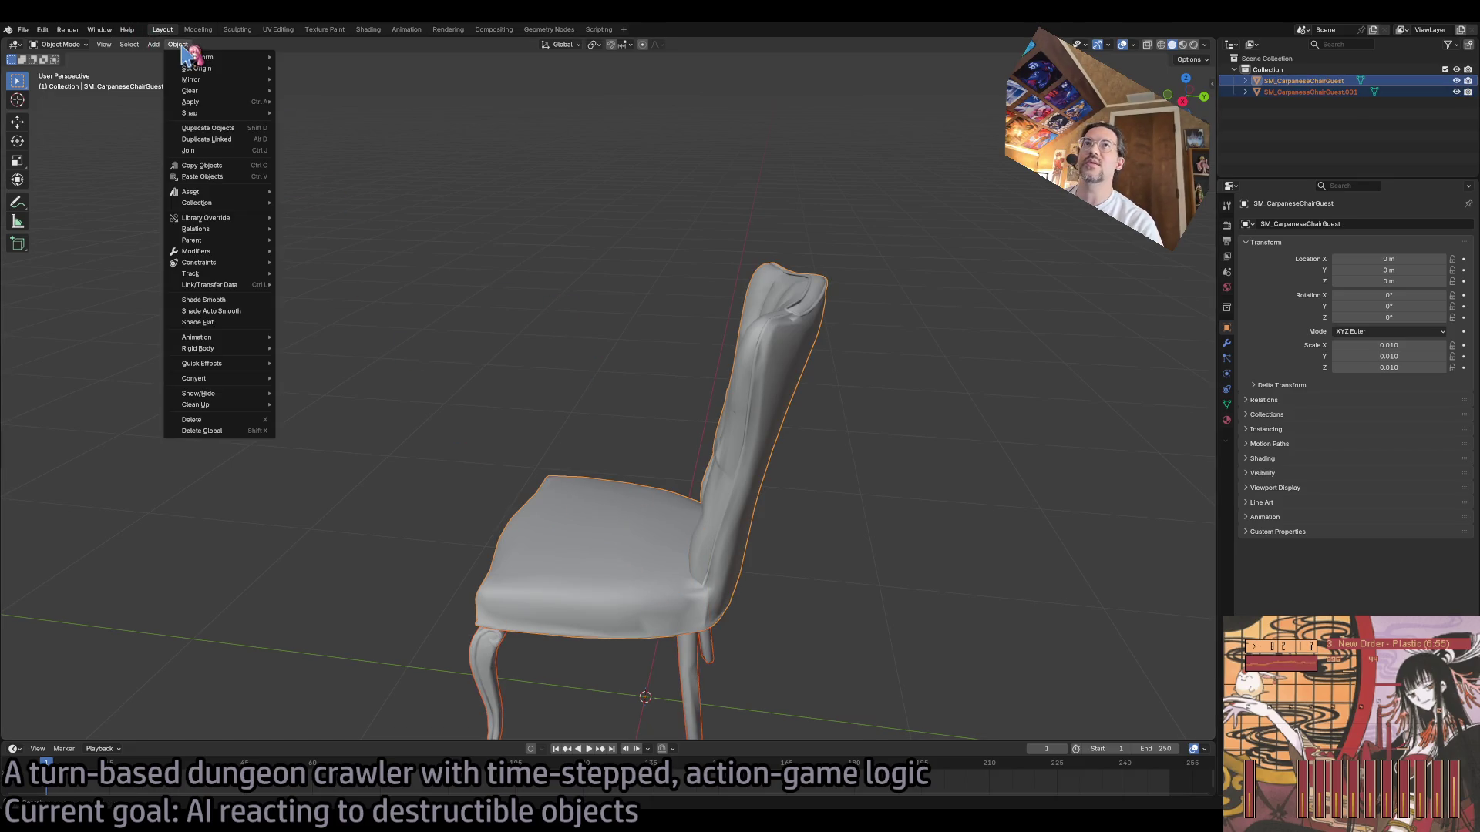
left_click(202, 150)
left_click(949, 526)
left_click(682, 549)
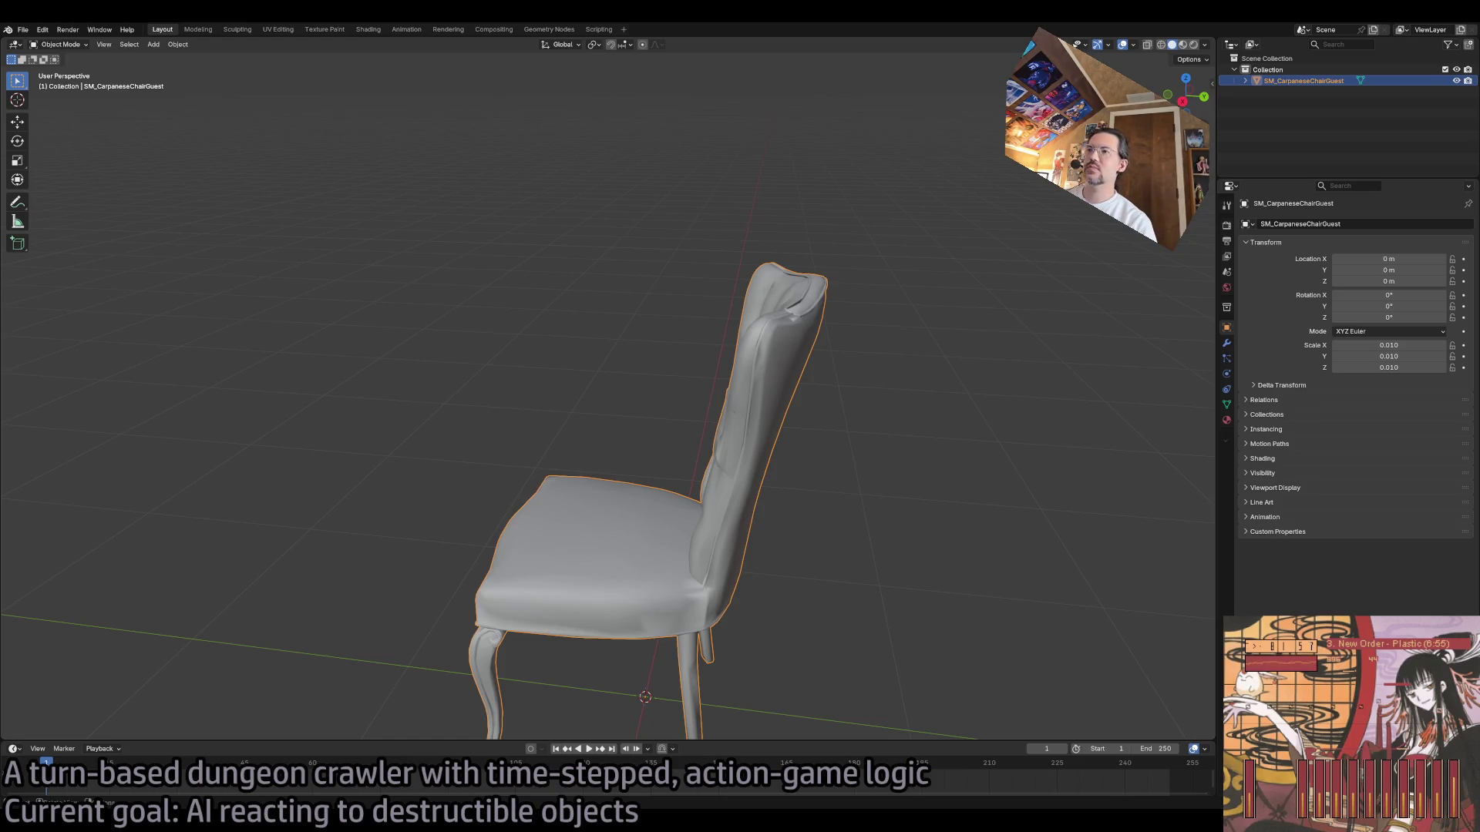
Step: Enter Edit Mode on the joined chair mesh and orbit to its front side
left_click_drag(802, 339, 796, 339)
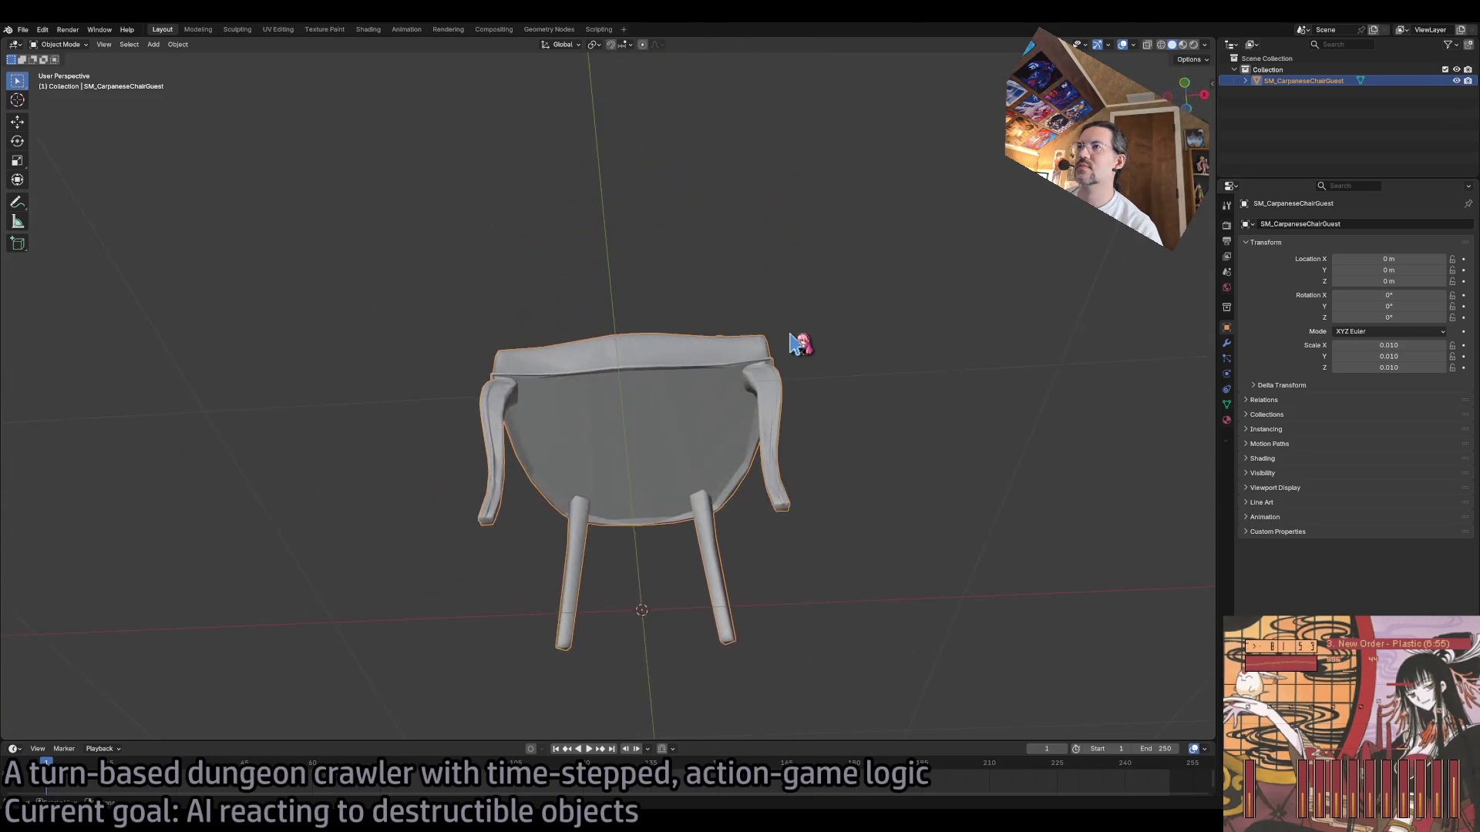
key("Tab")
mouse_move(838, 459)
left_mouse_down()
mouse_move(799, 486)
mouse_move(782, 466)
mouse_move(750, 336)
left_mouse_up()
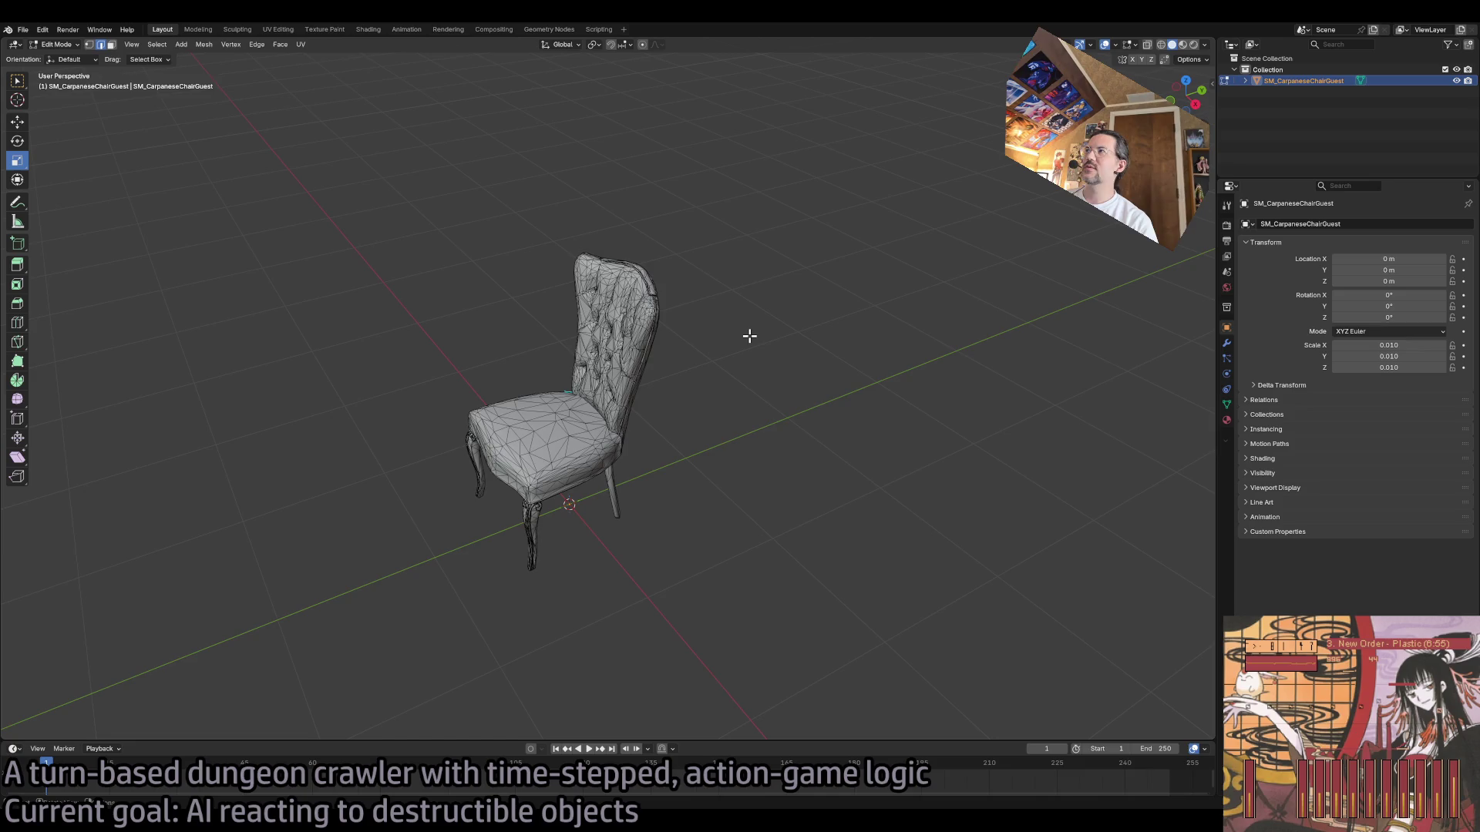
Step: Select and then deselect the entire chair mesh
key("a")
key("alt+a")
scroll(763, 357, "up", 2)
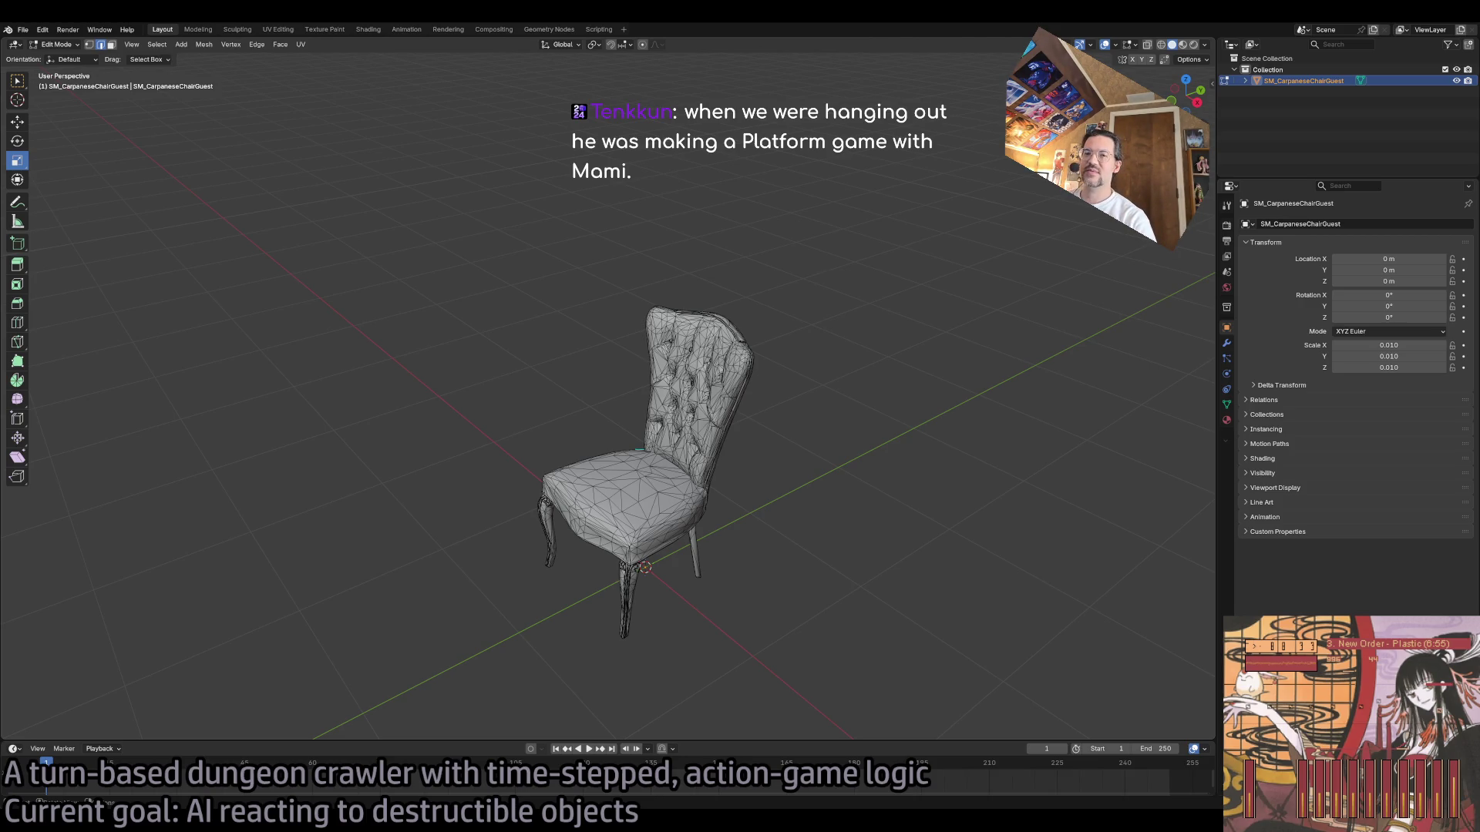
Step: Leave Blender, close the image viewer, and start a new browser tab
key("alt+Tab")
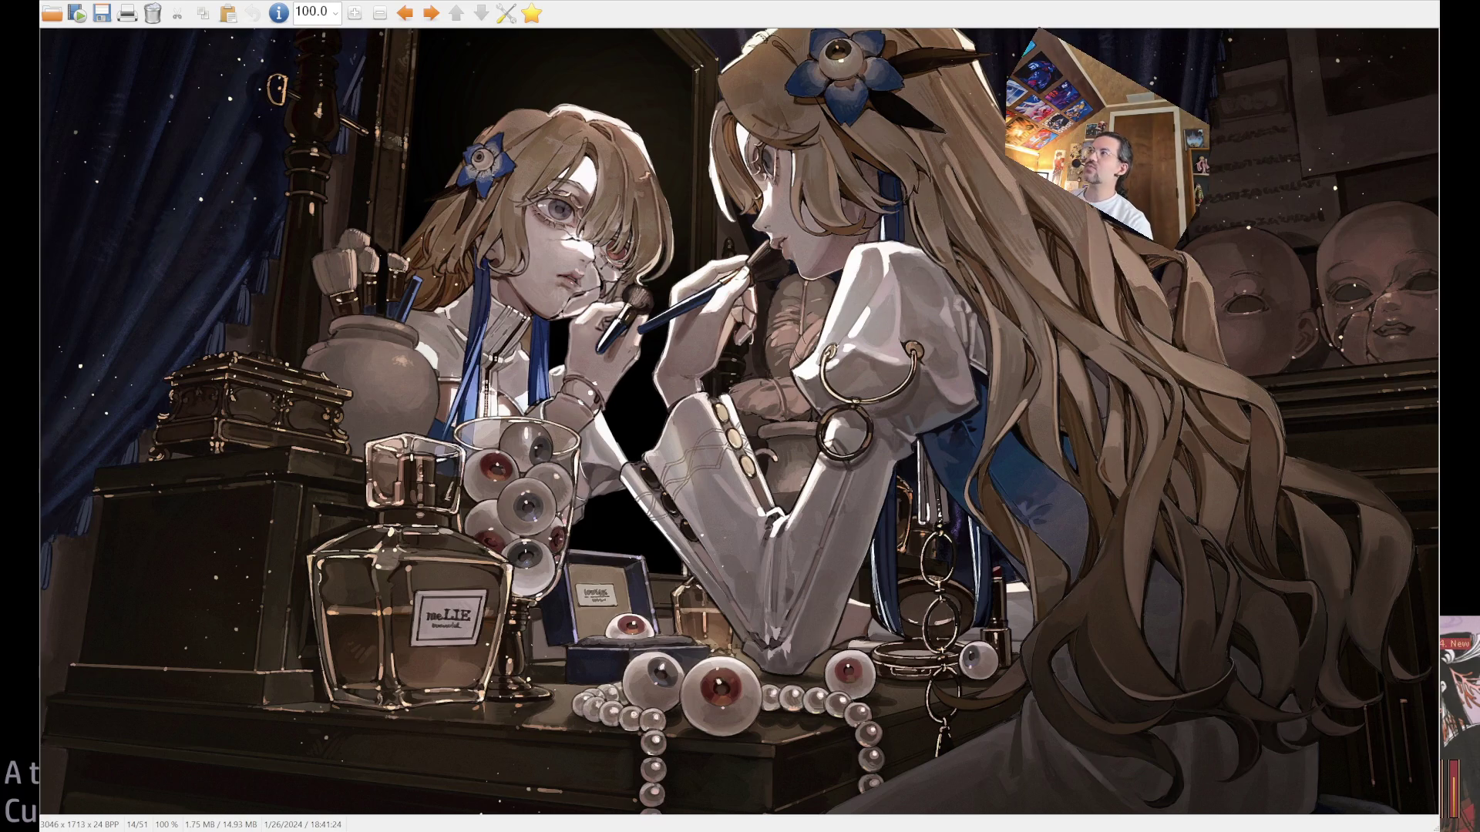
key("Escape")
key("alt+Tab")
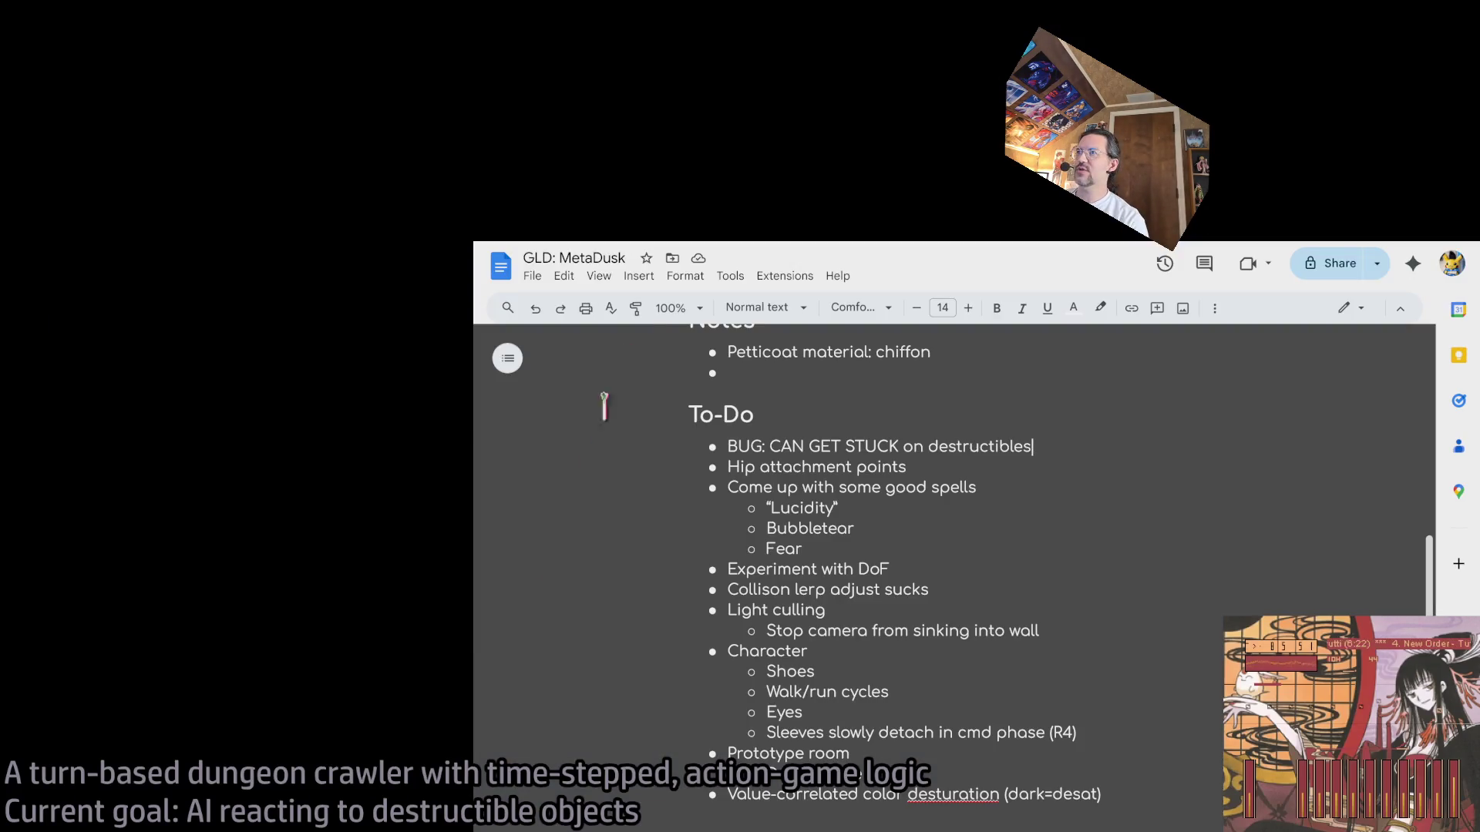
key("ctrl+t")
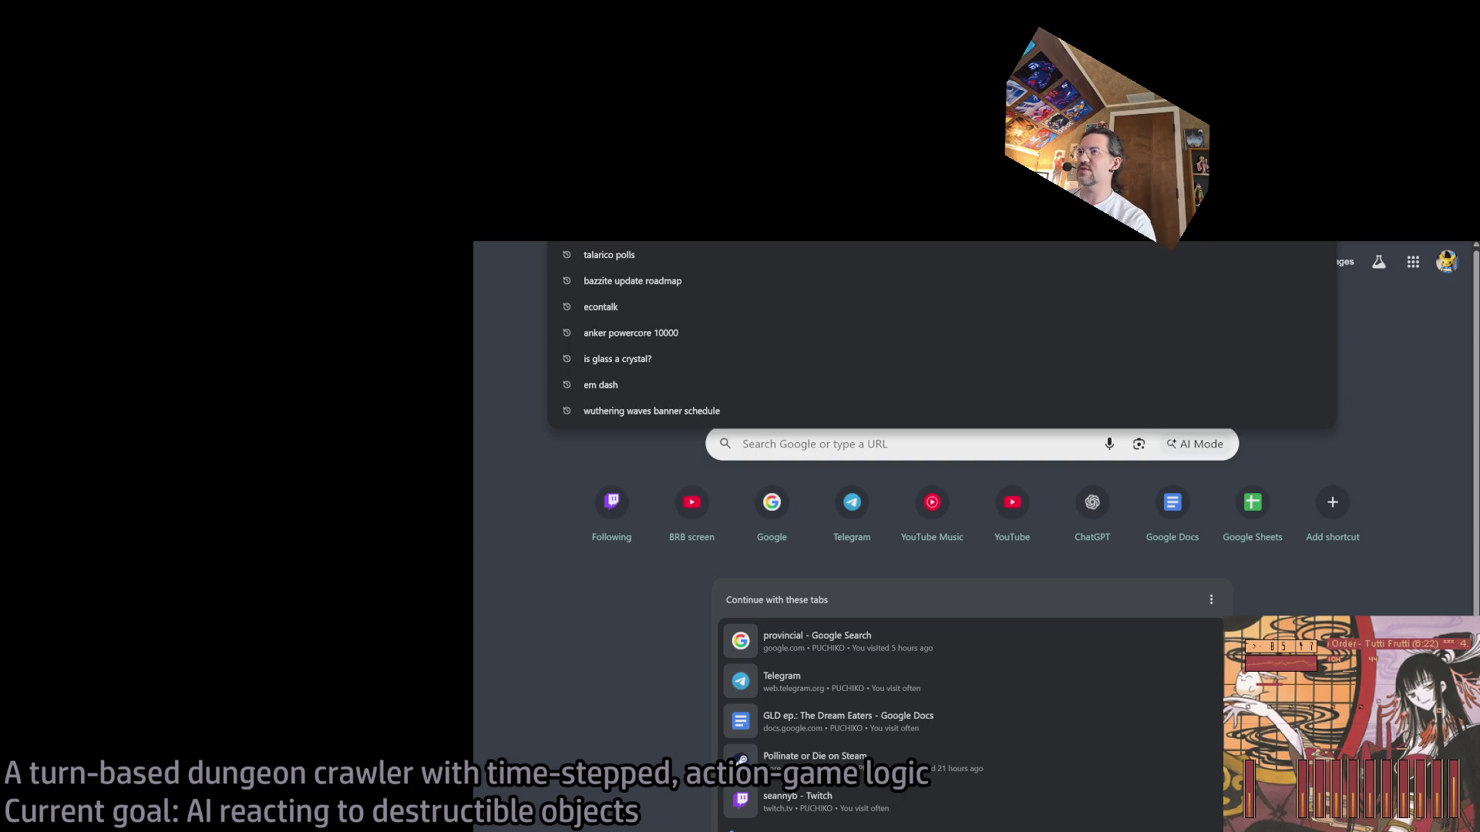
Step: Search Google Images for 'mami madoka' and preview the USA Gundam Store figure
type("mami")
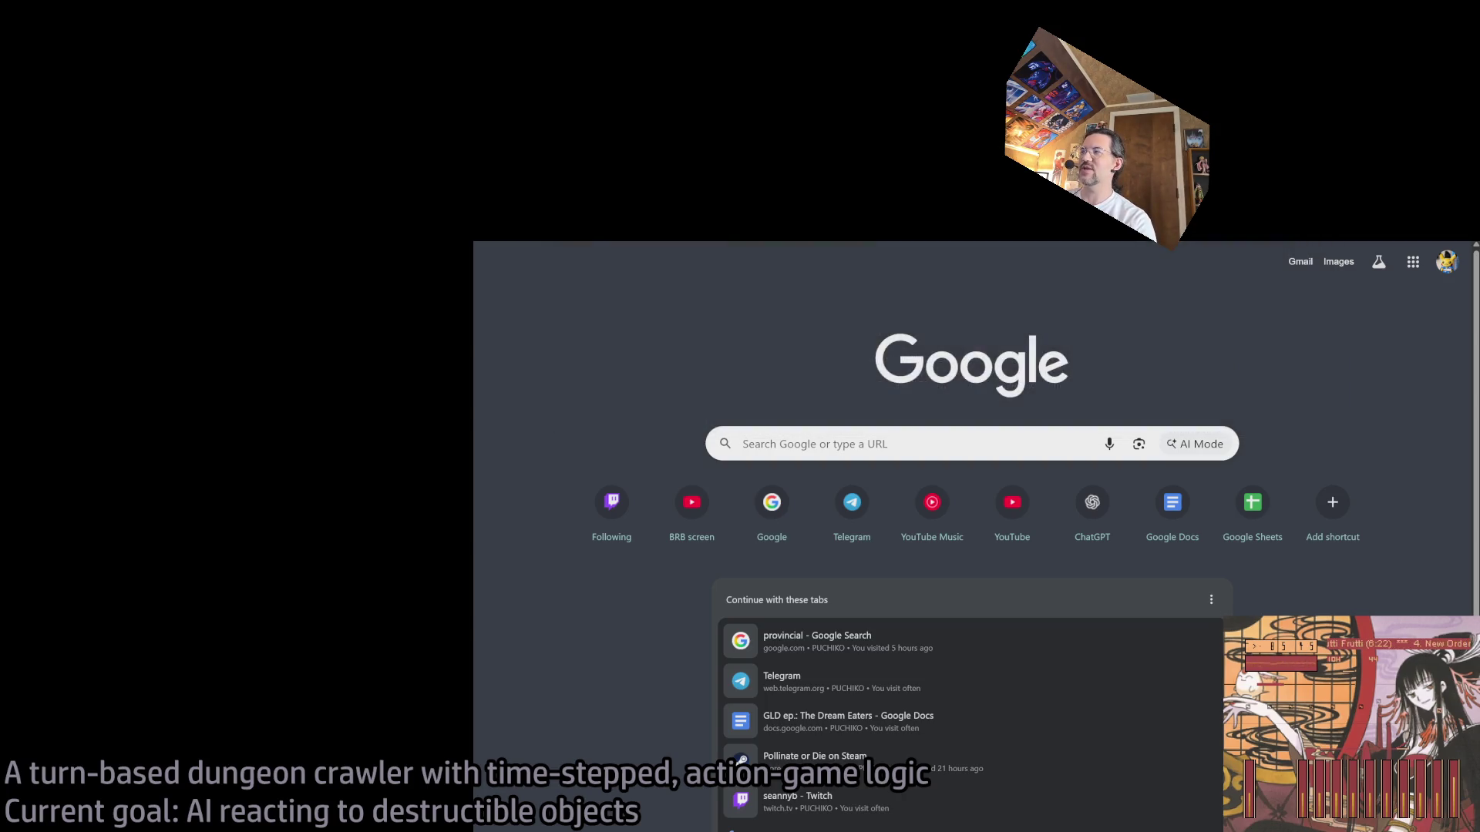
type(" madoka")
key("Return")
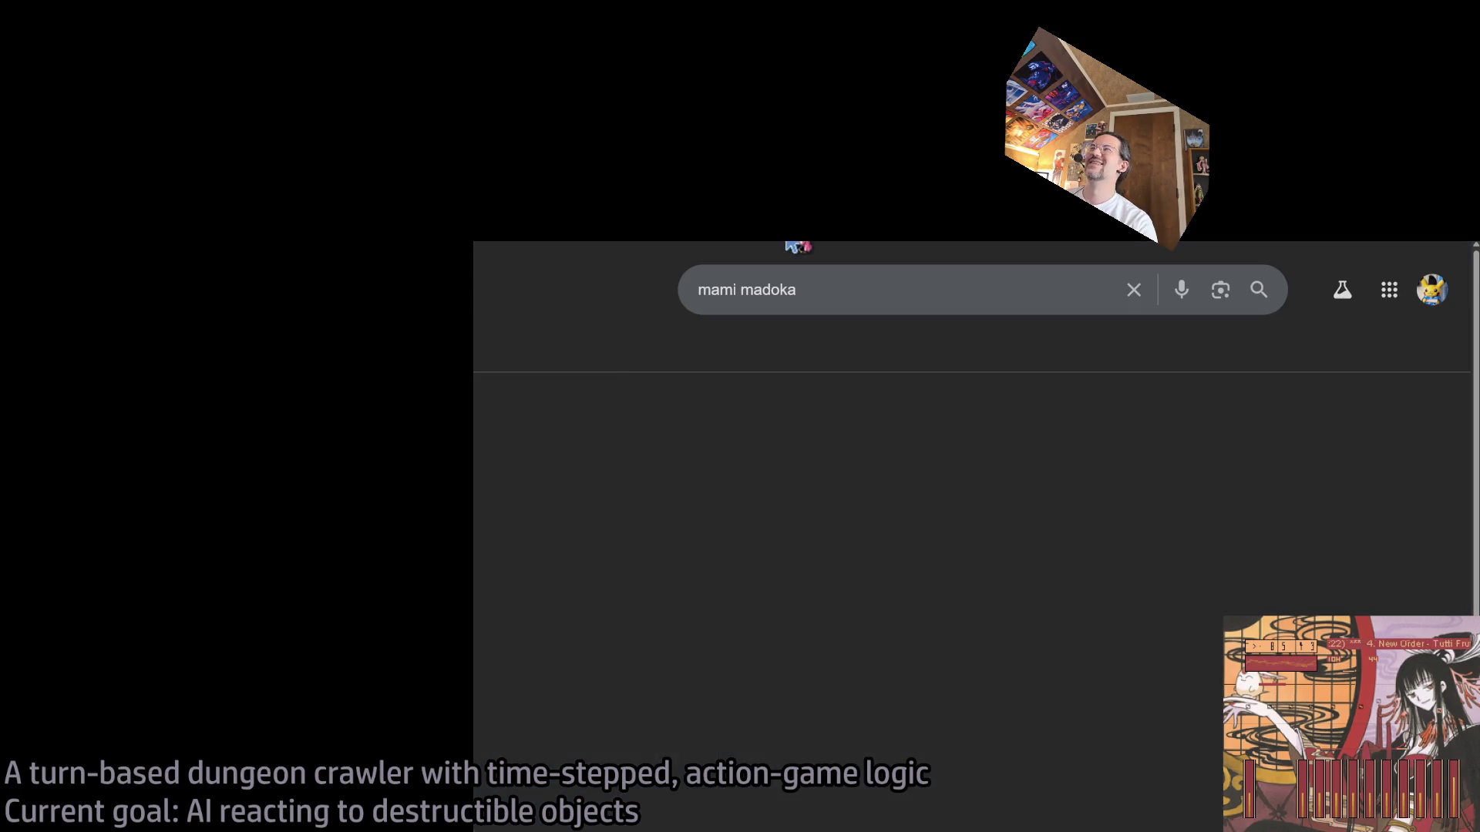
left_click(678, 362)
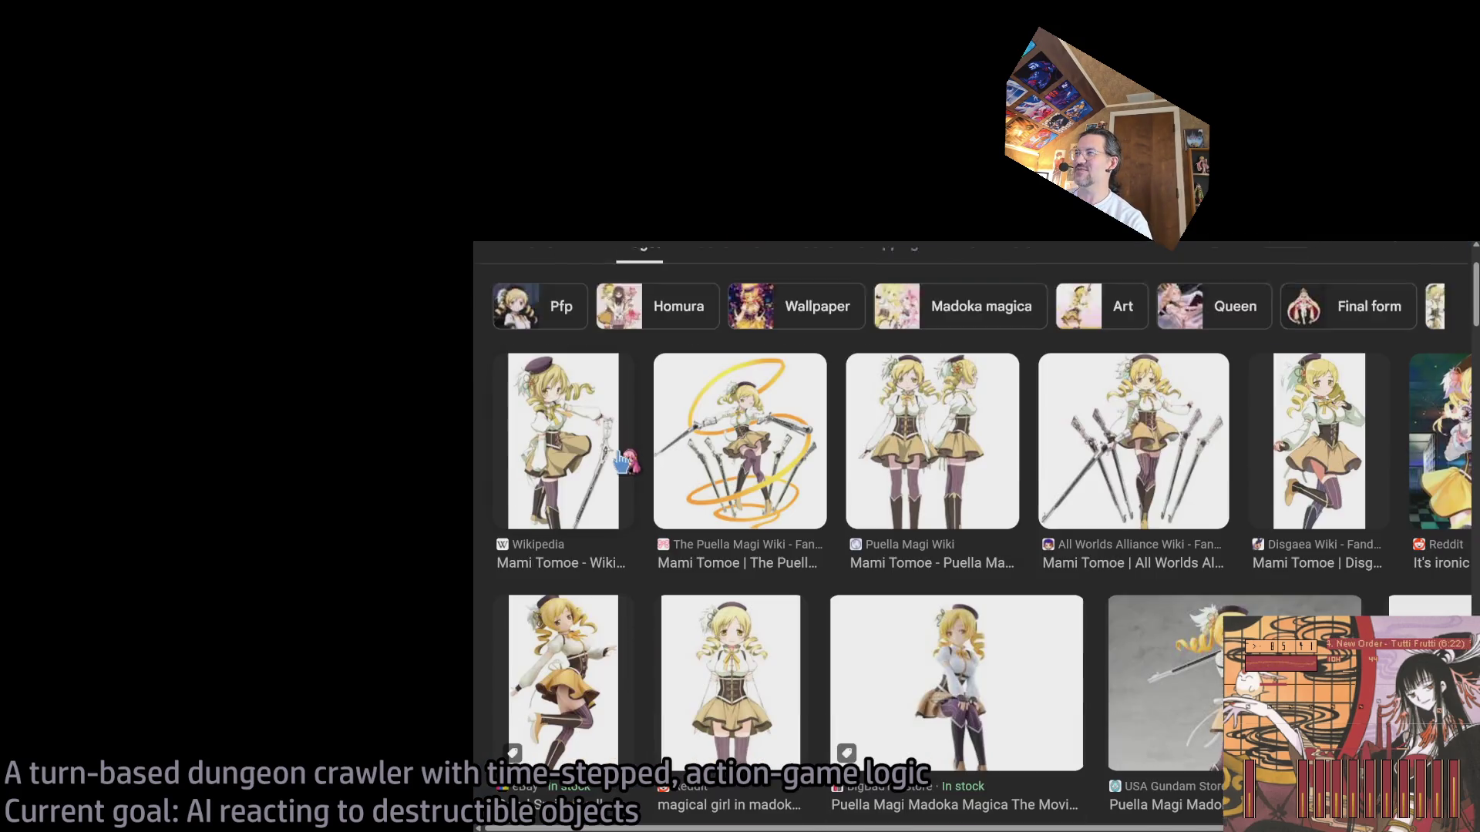
scroll(1154, 591, "down", 3)
scroll(1153, 590, "down", 2)
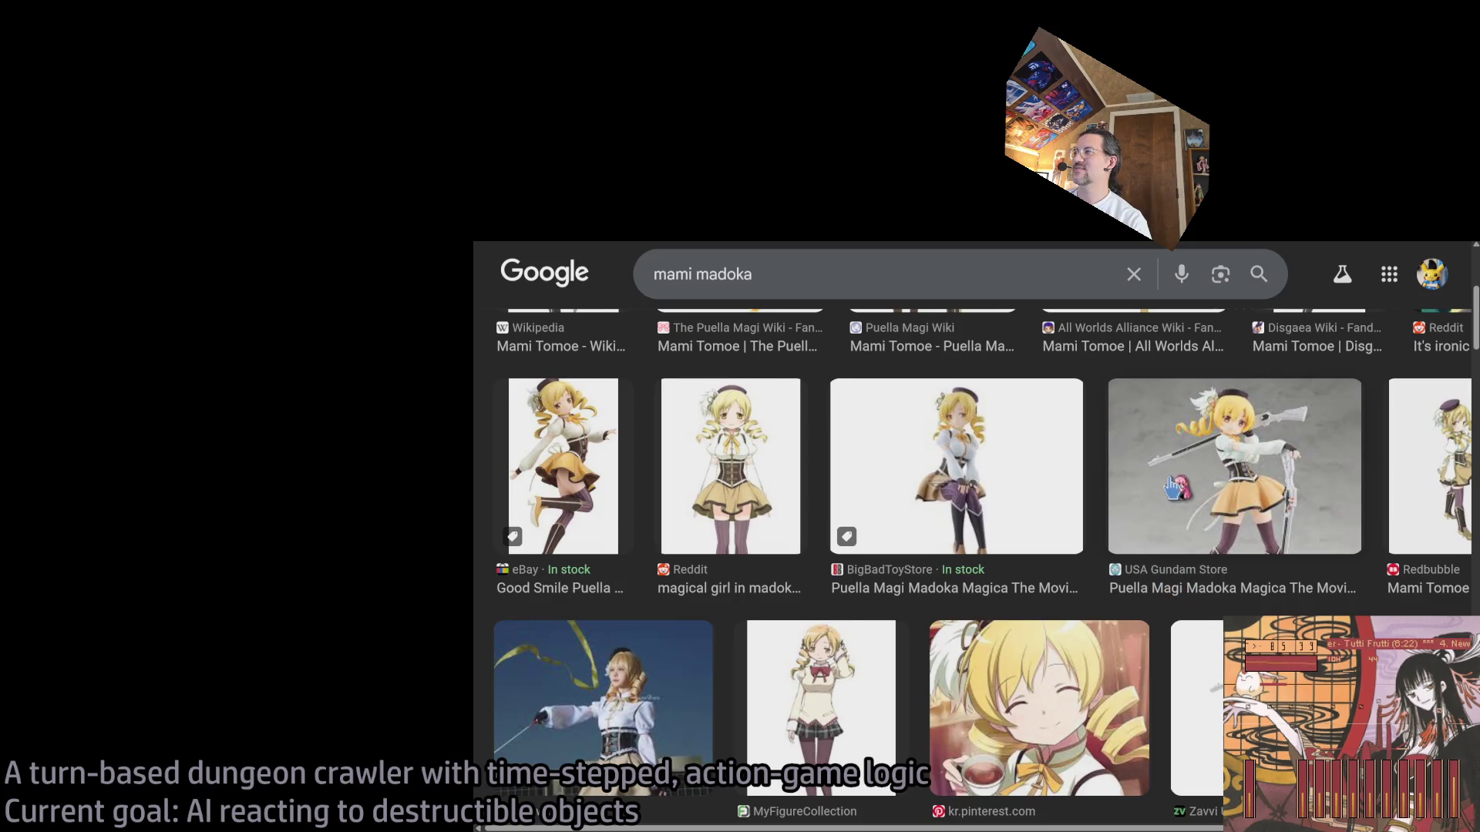
left_click(1173, 493)
scroll(958, 560, "down", 3)
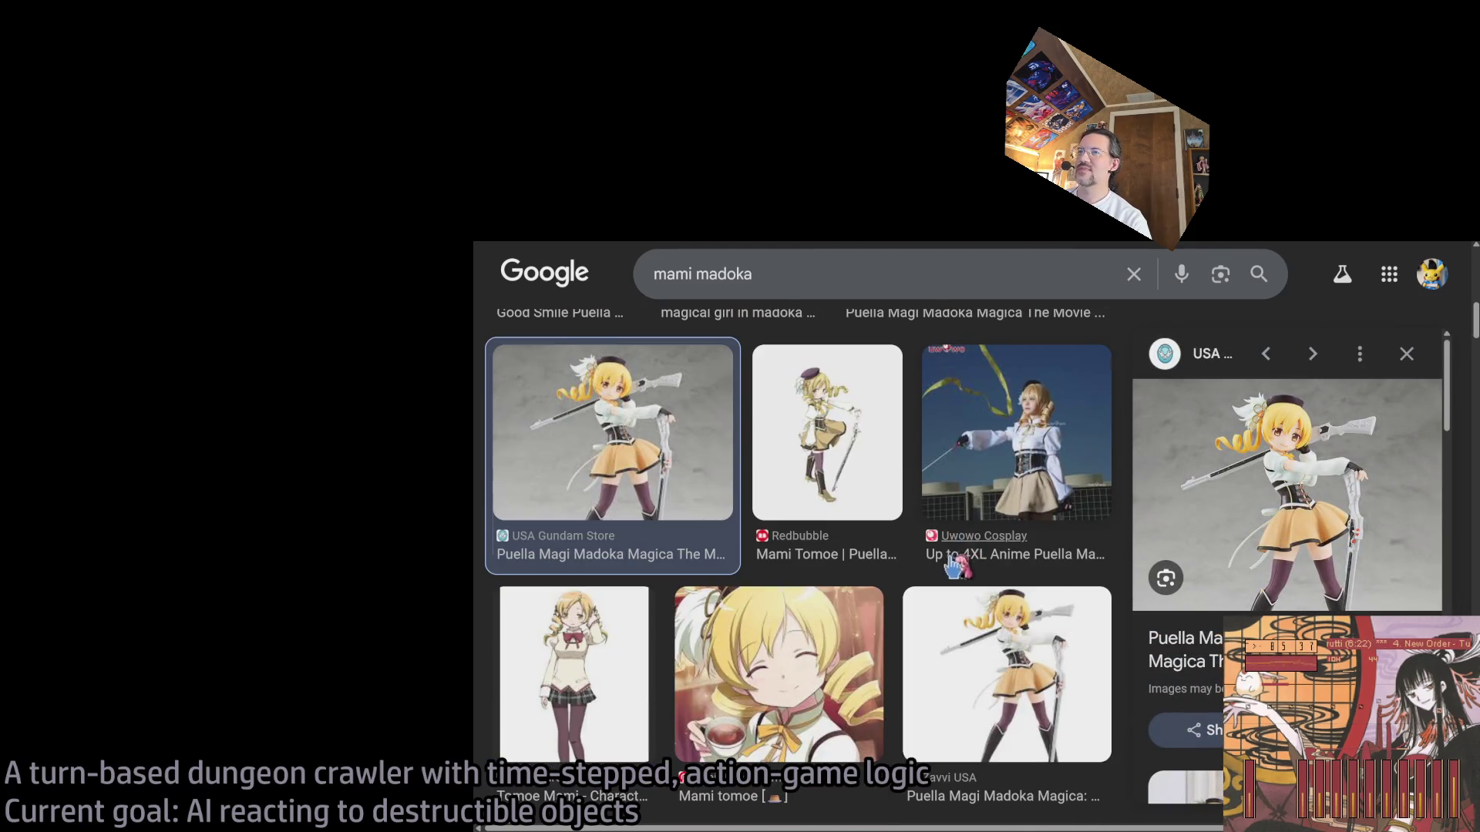
scroll(960, 567, "up", 5)
Step: Refine the search to 'mami madoka rifle', preview rifle images, and rerun it on YouTube
left_click(825, 291)
type("rifle")
key("Return")
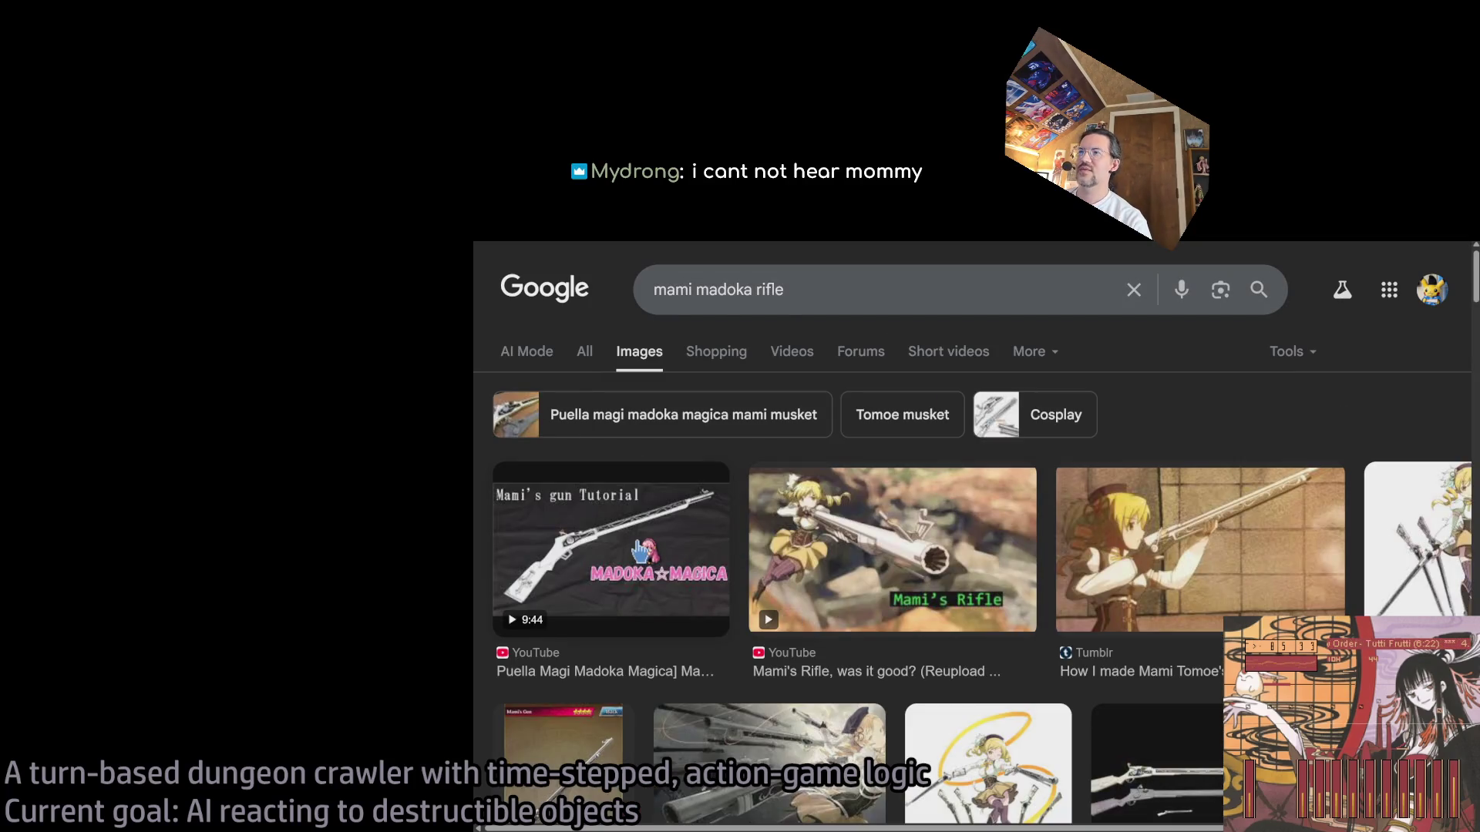
scroll(651, 547, "down", 1)
scroll(1176, 592, "up", 1)
scroll(1176, 592, "down", 1)
left_click(1356, 609)
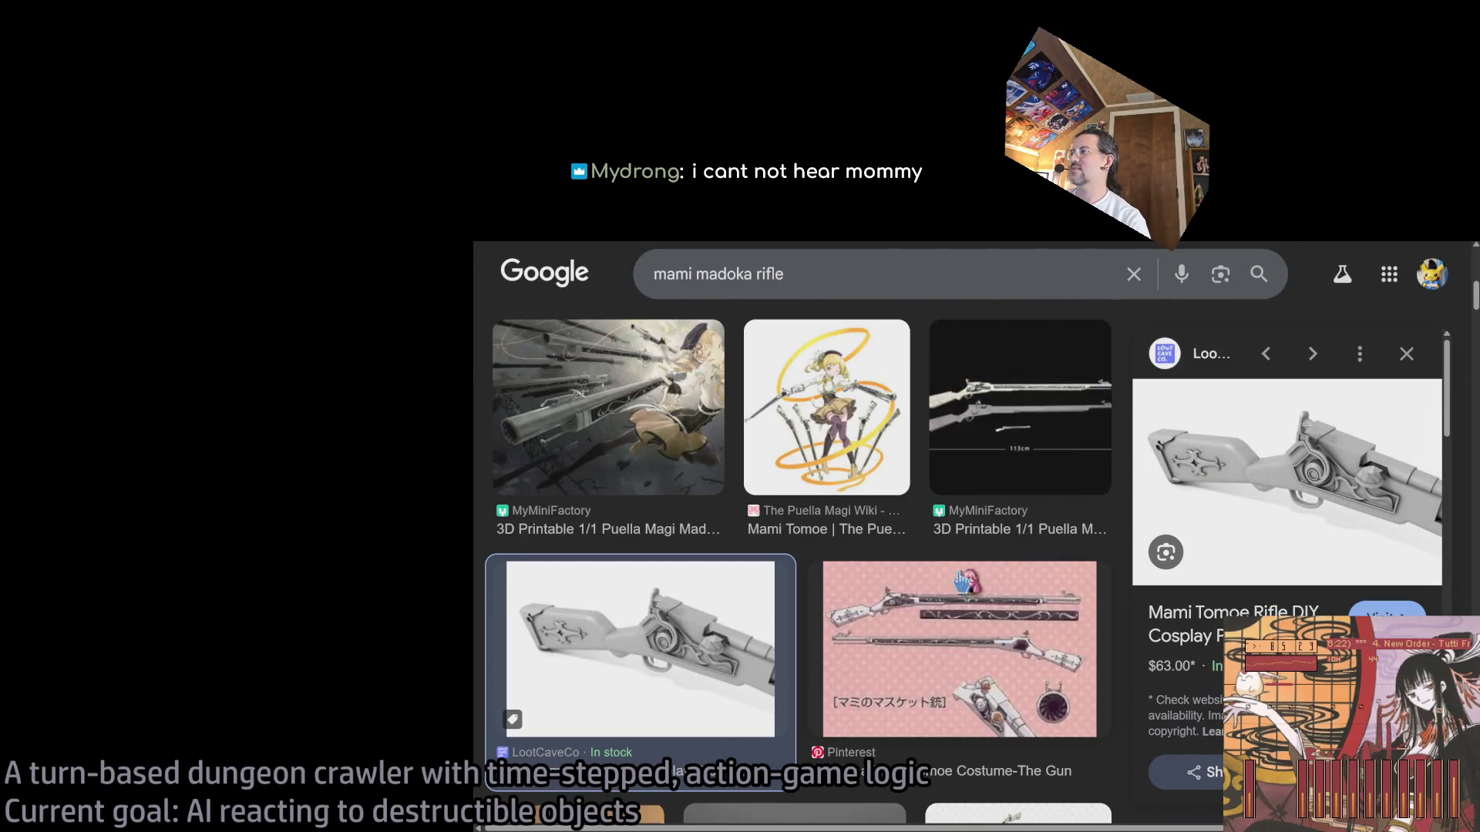
left_click(920, 640)
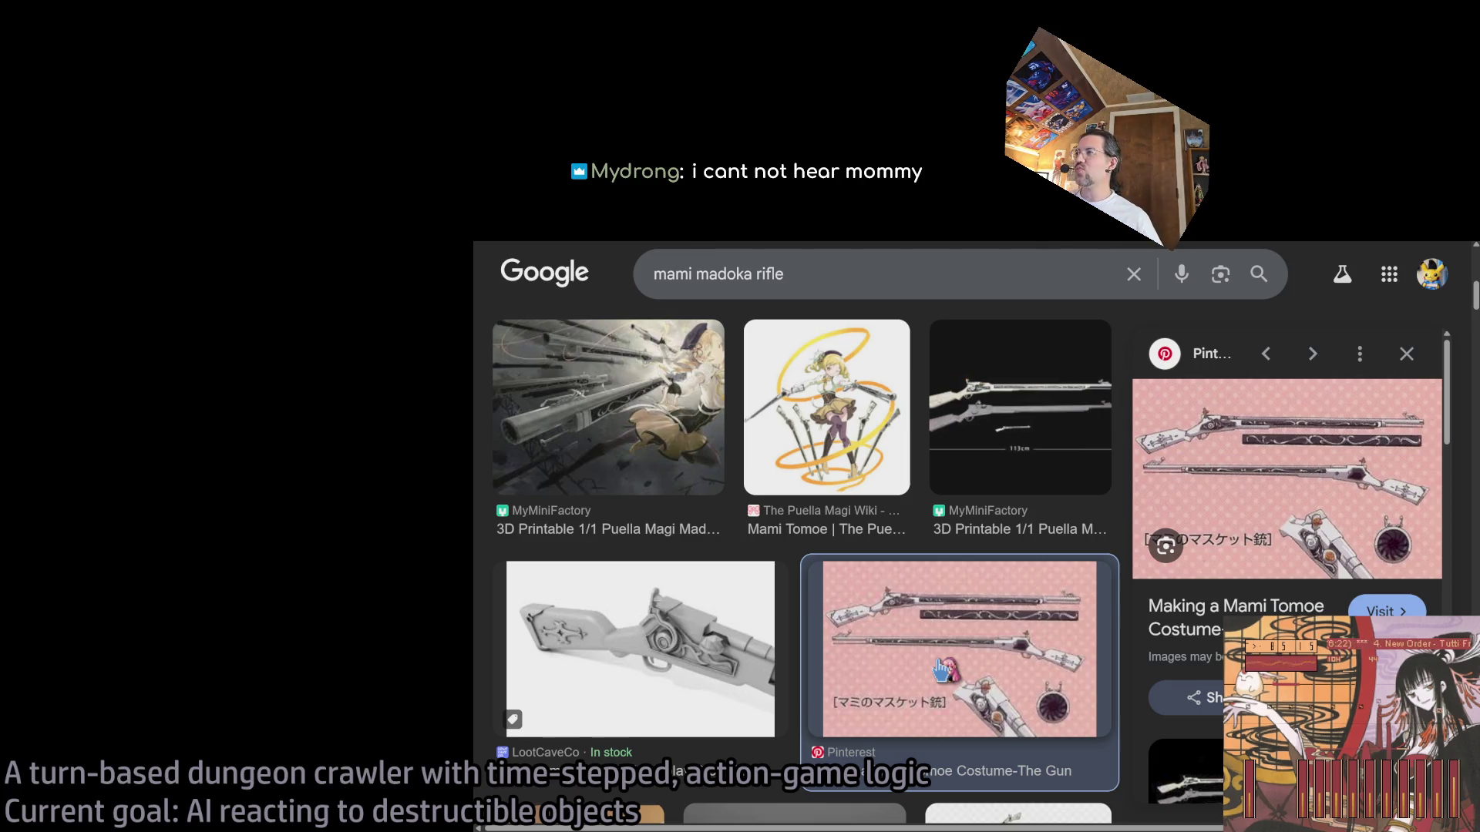
scroll(832, 297, "up", 5)
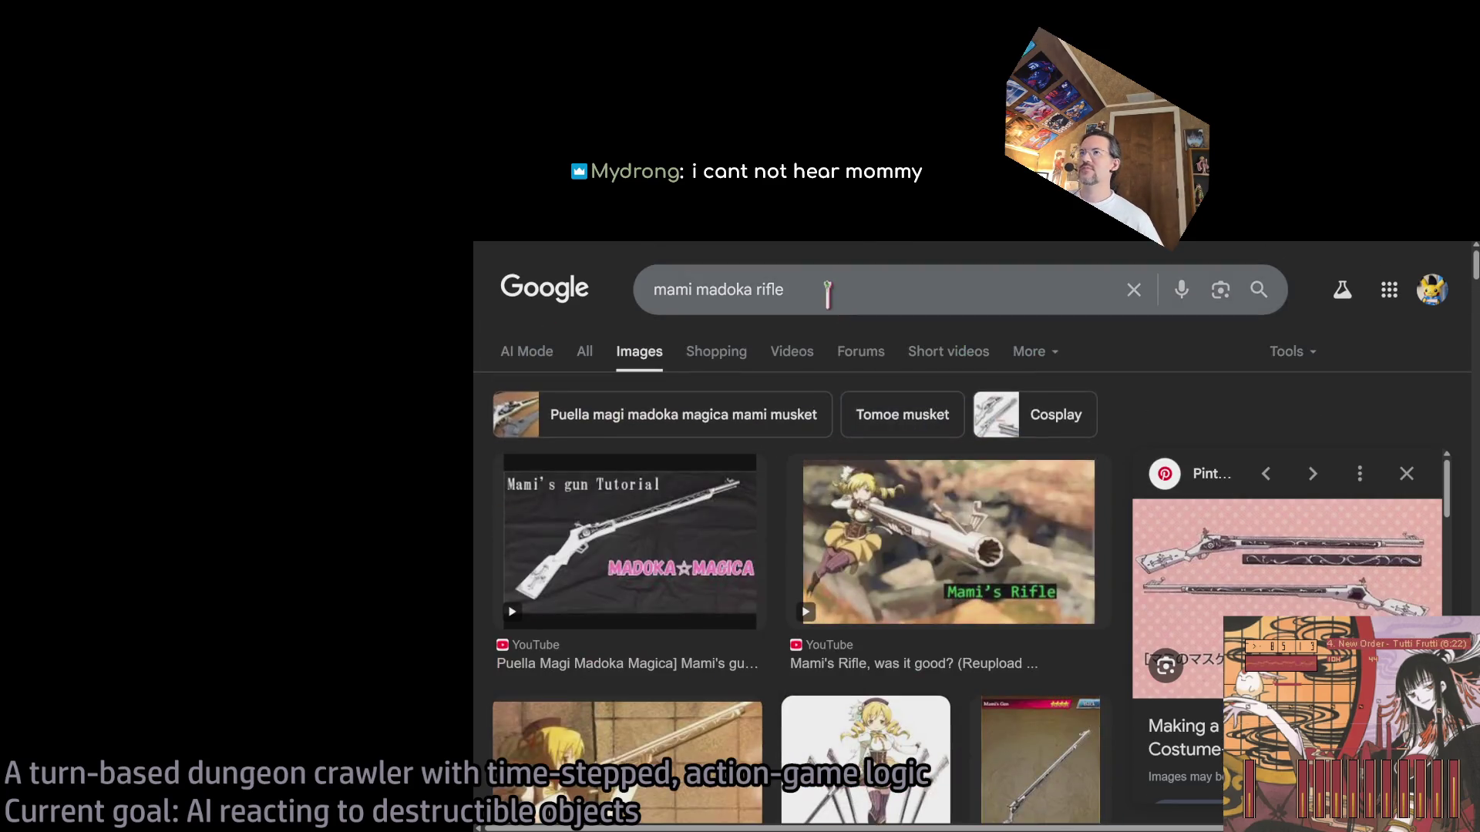
left_click(831, 297)
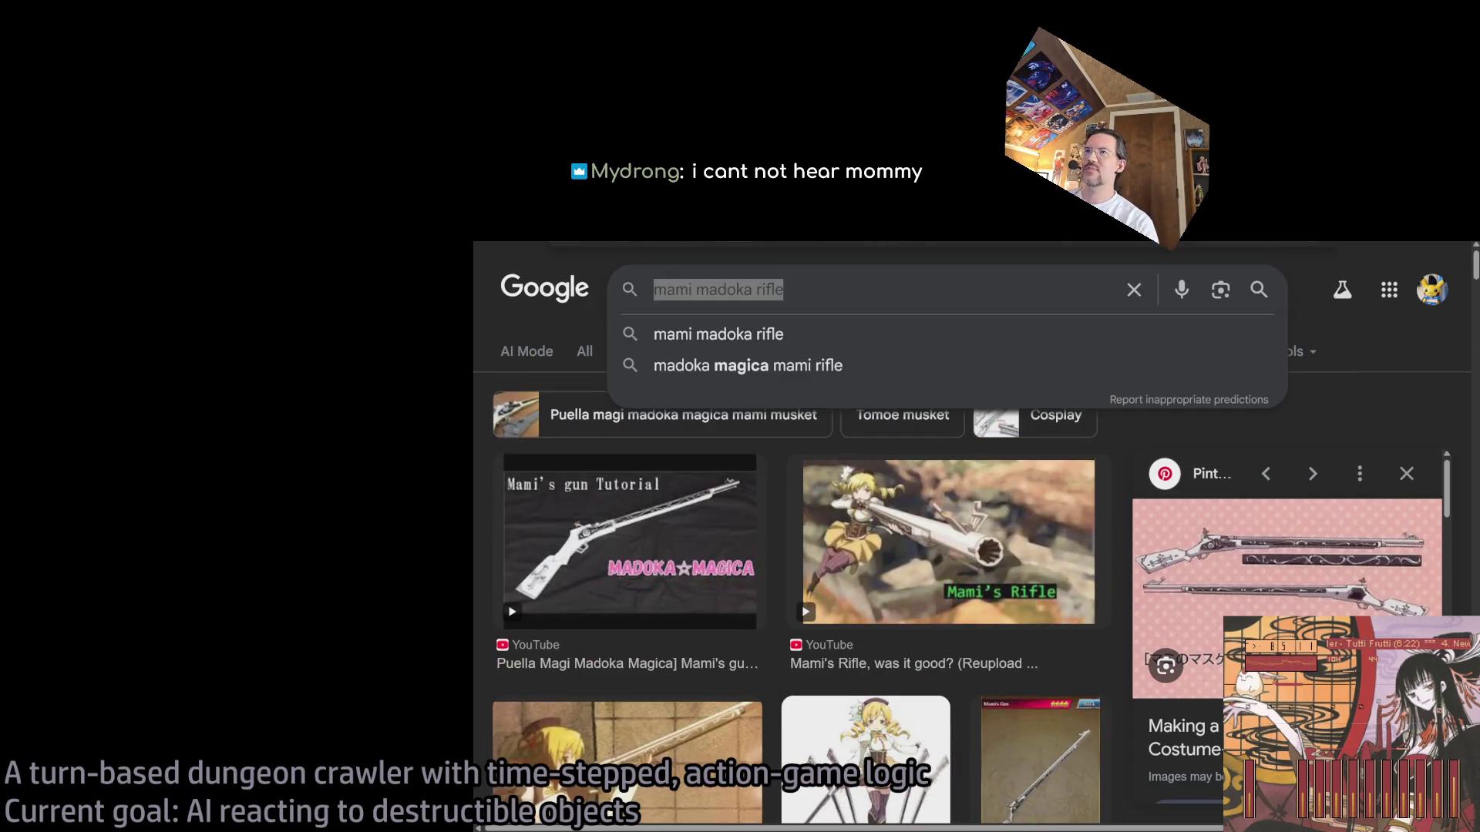
key("ctrl+Tab")
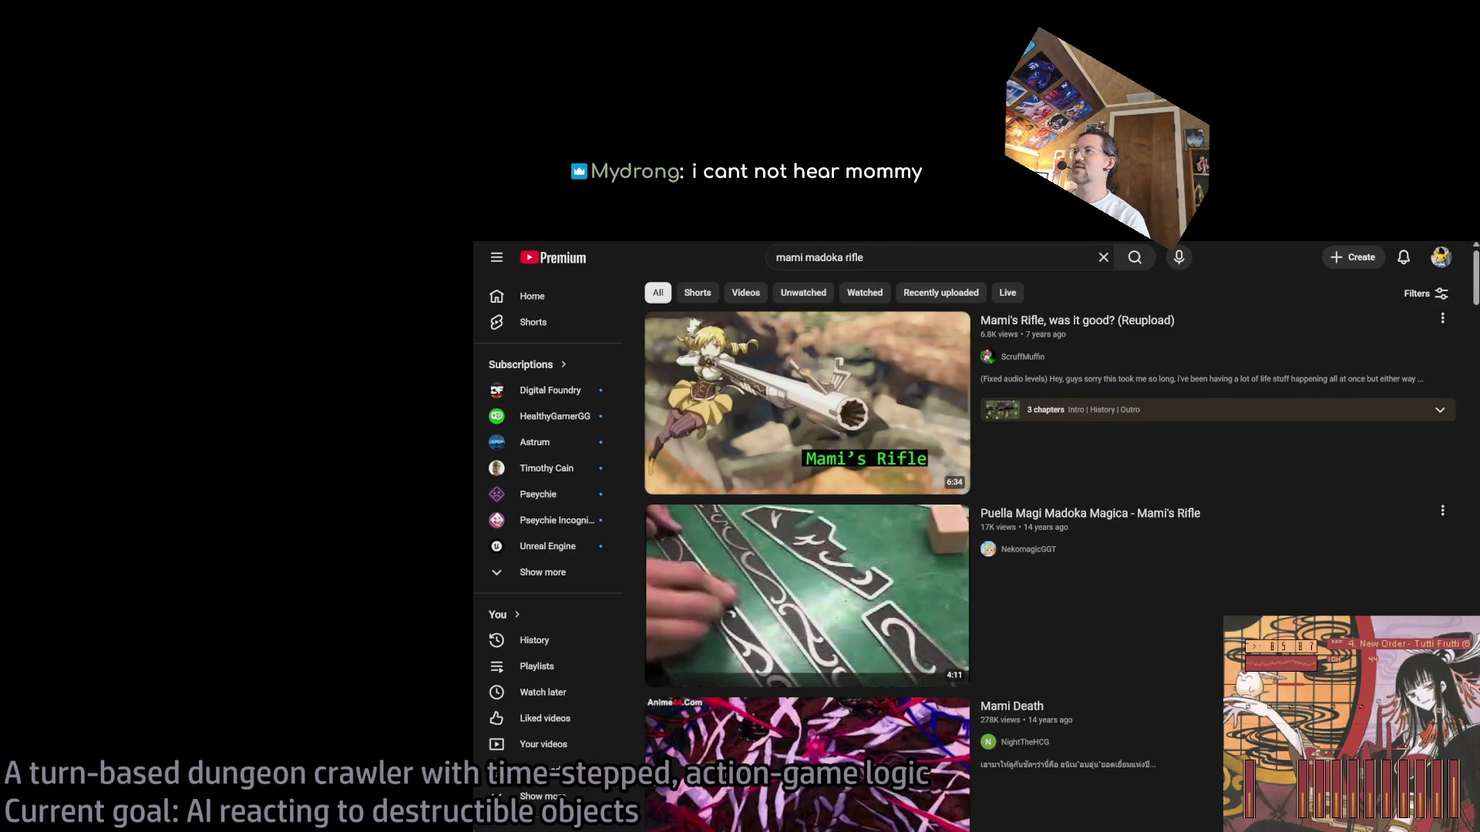
Step: Open the Puella Magi Madoka Magica - Mami's Rifle video and mute it
mouse_move(1175, 329)
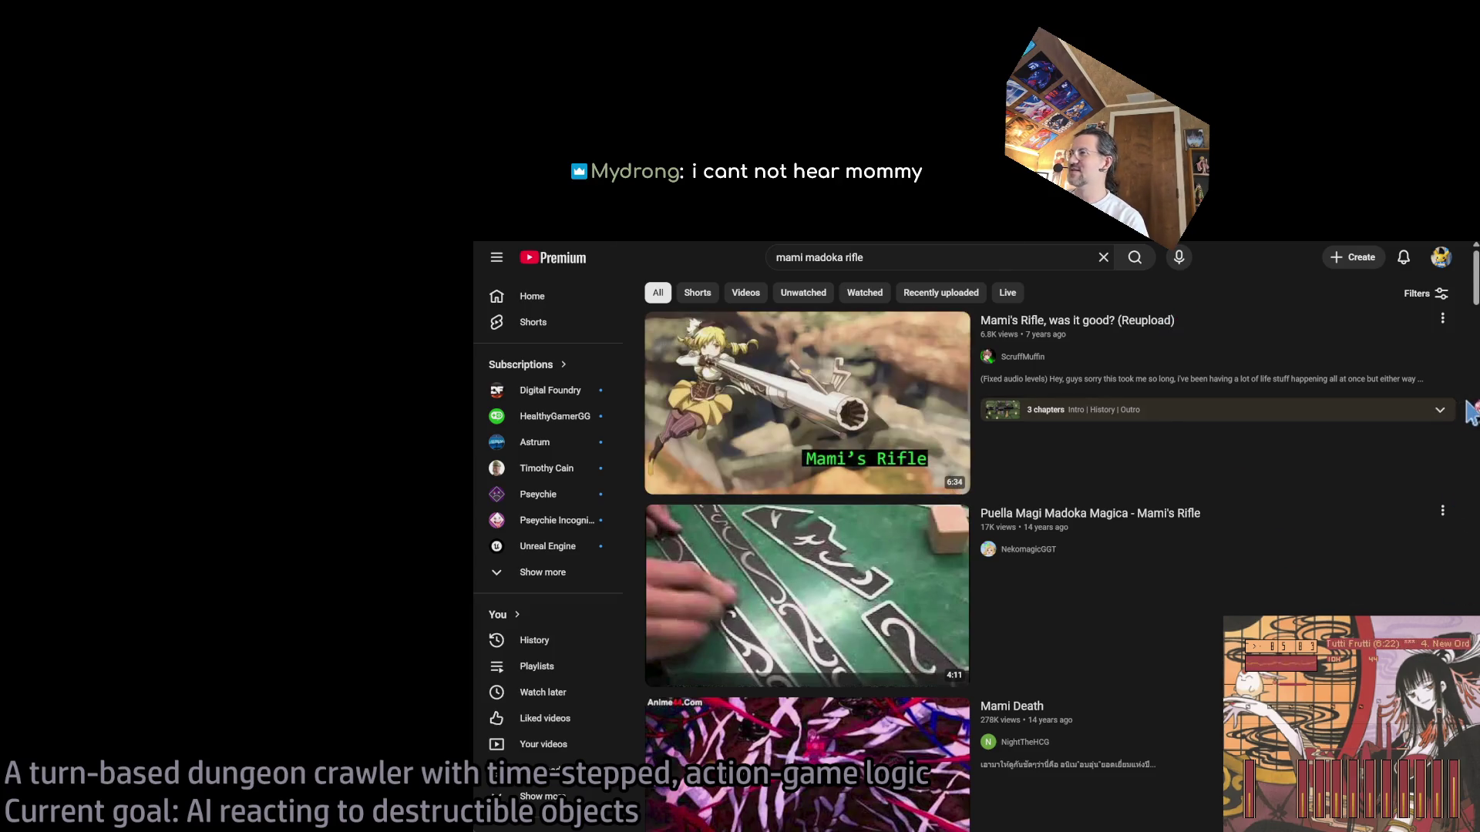
scroll(1456, 410, "down", 3)
mouse_move(1175, 429)
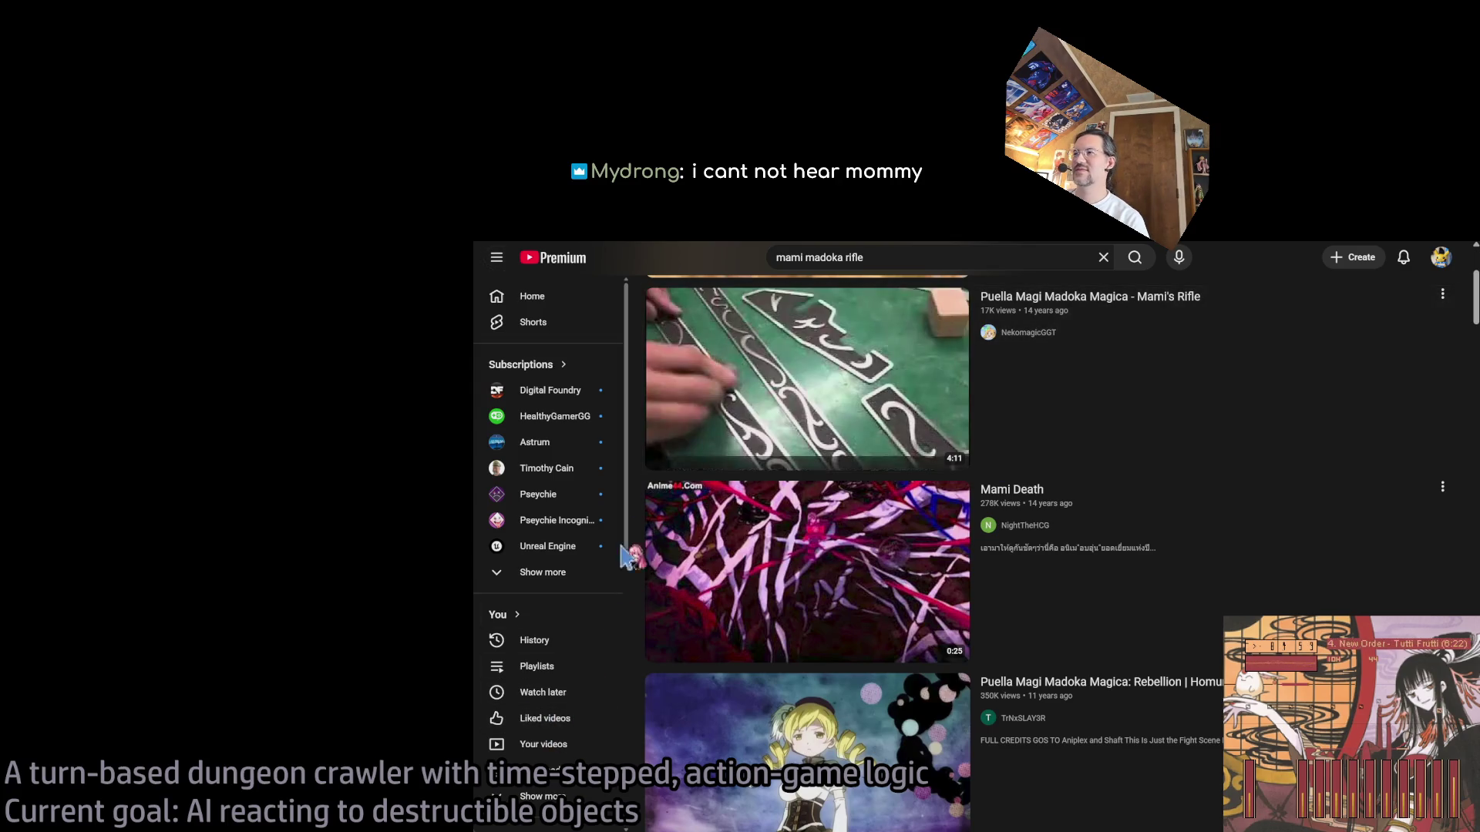
left_click(751, 399)
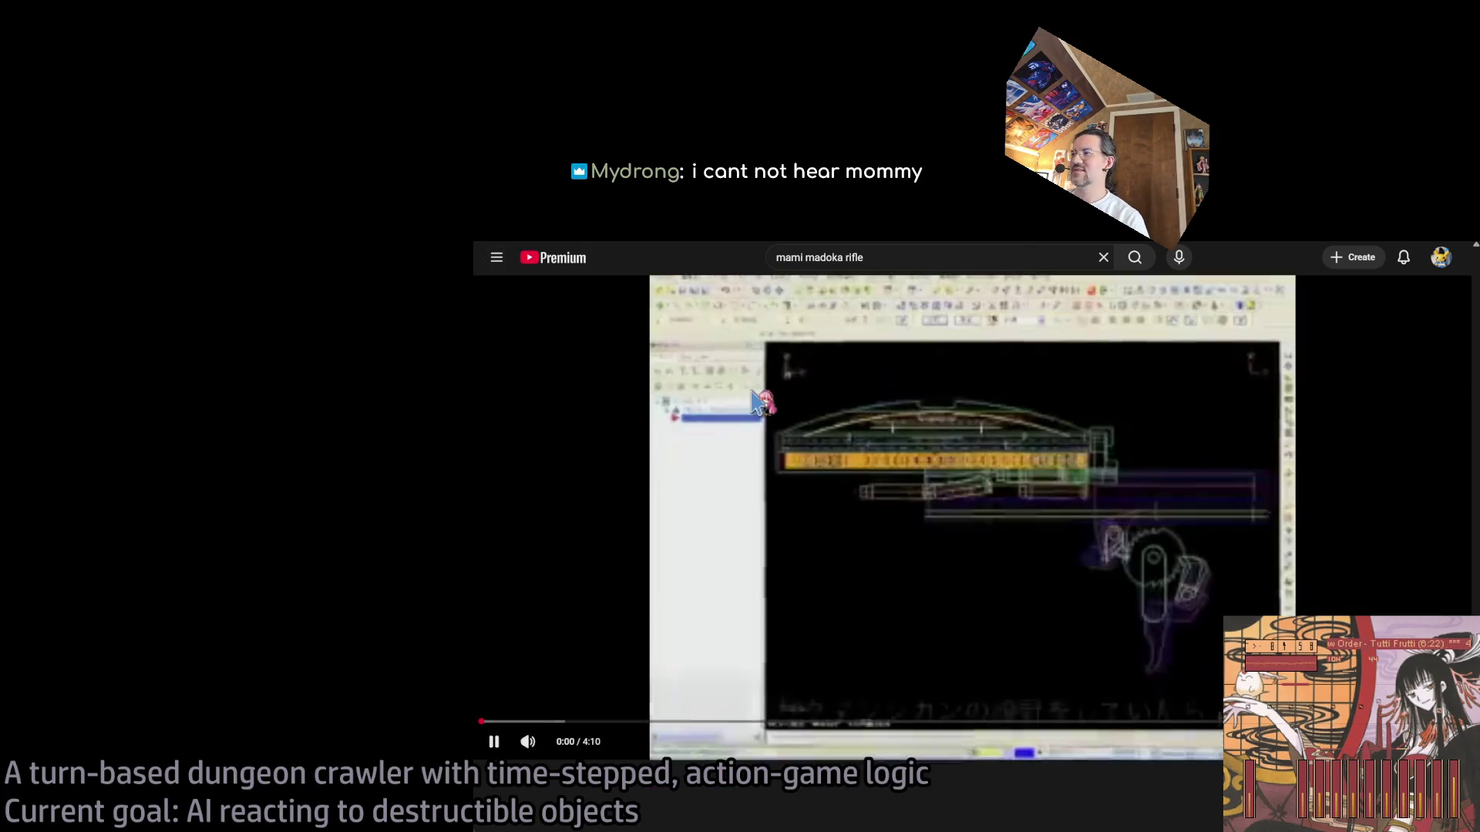
left_click(527, 742)
Step: Skip through the video to 1:48, check quality options, then return to the to-do document
left_click(718, 722)
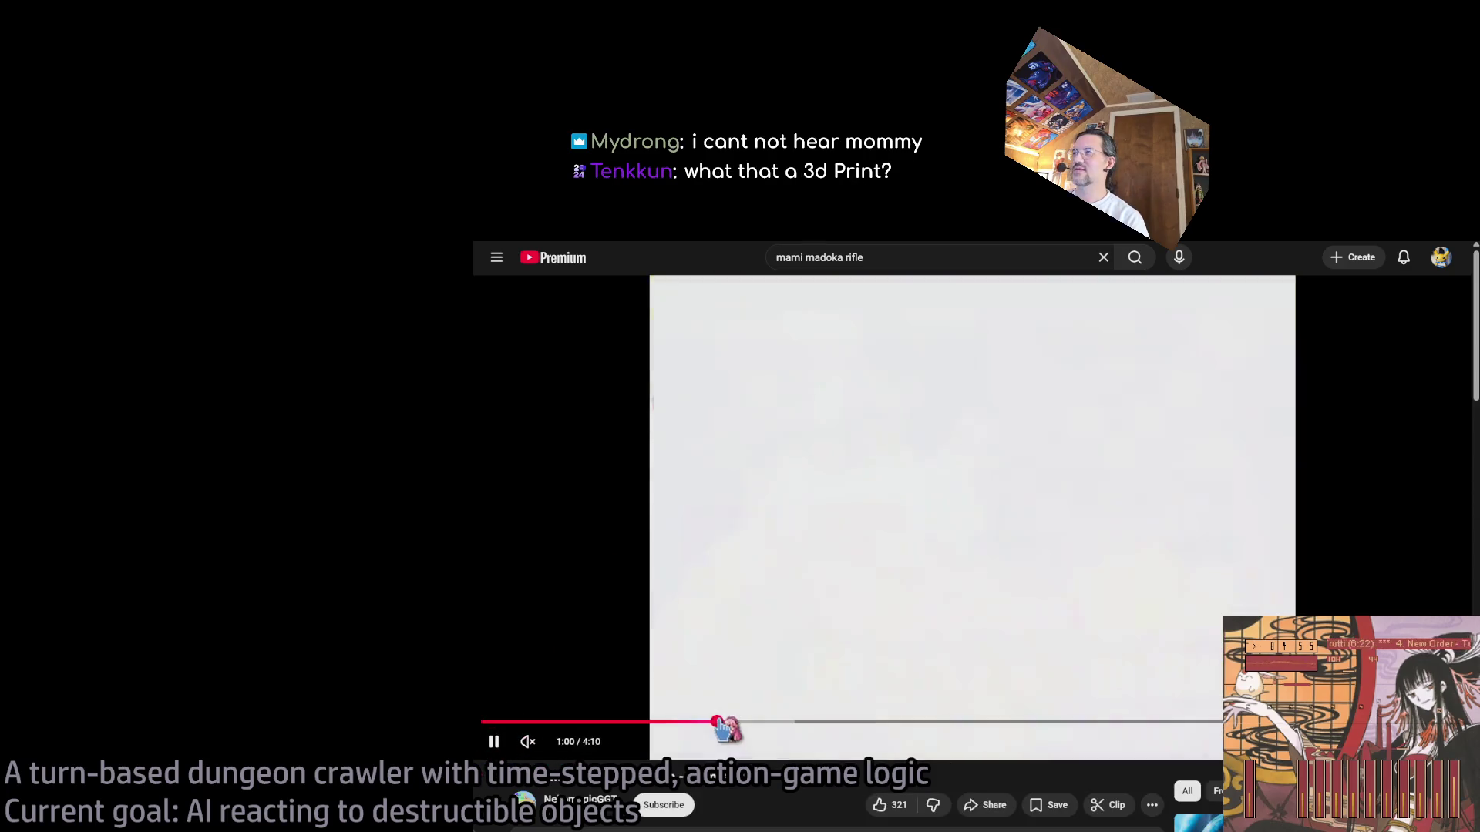
left_click(865, 722)
scroll(555, 761, "down", 2)
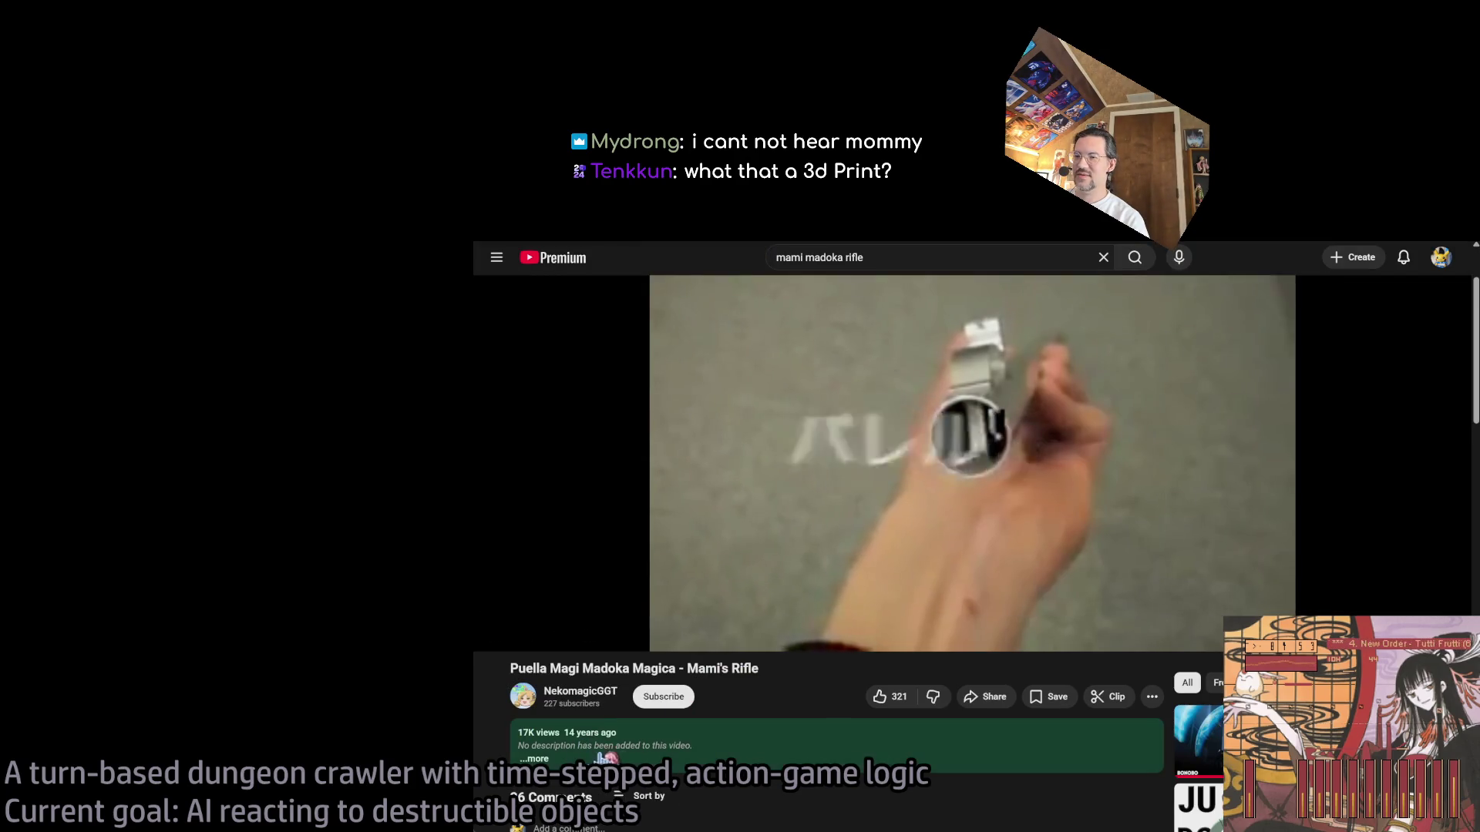
scroll(554, 761, "up", 2)
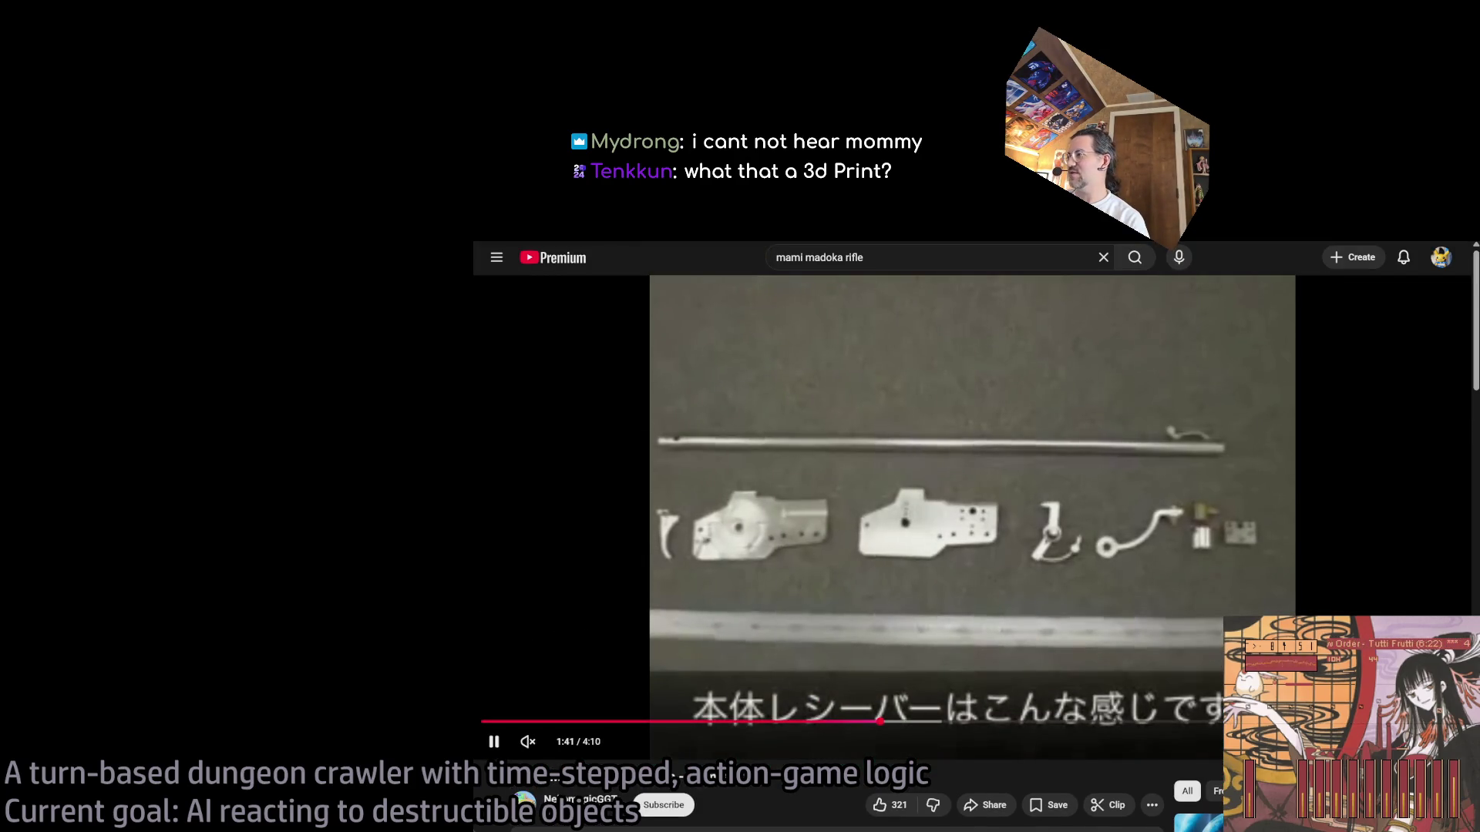
left_click(1357, 697)
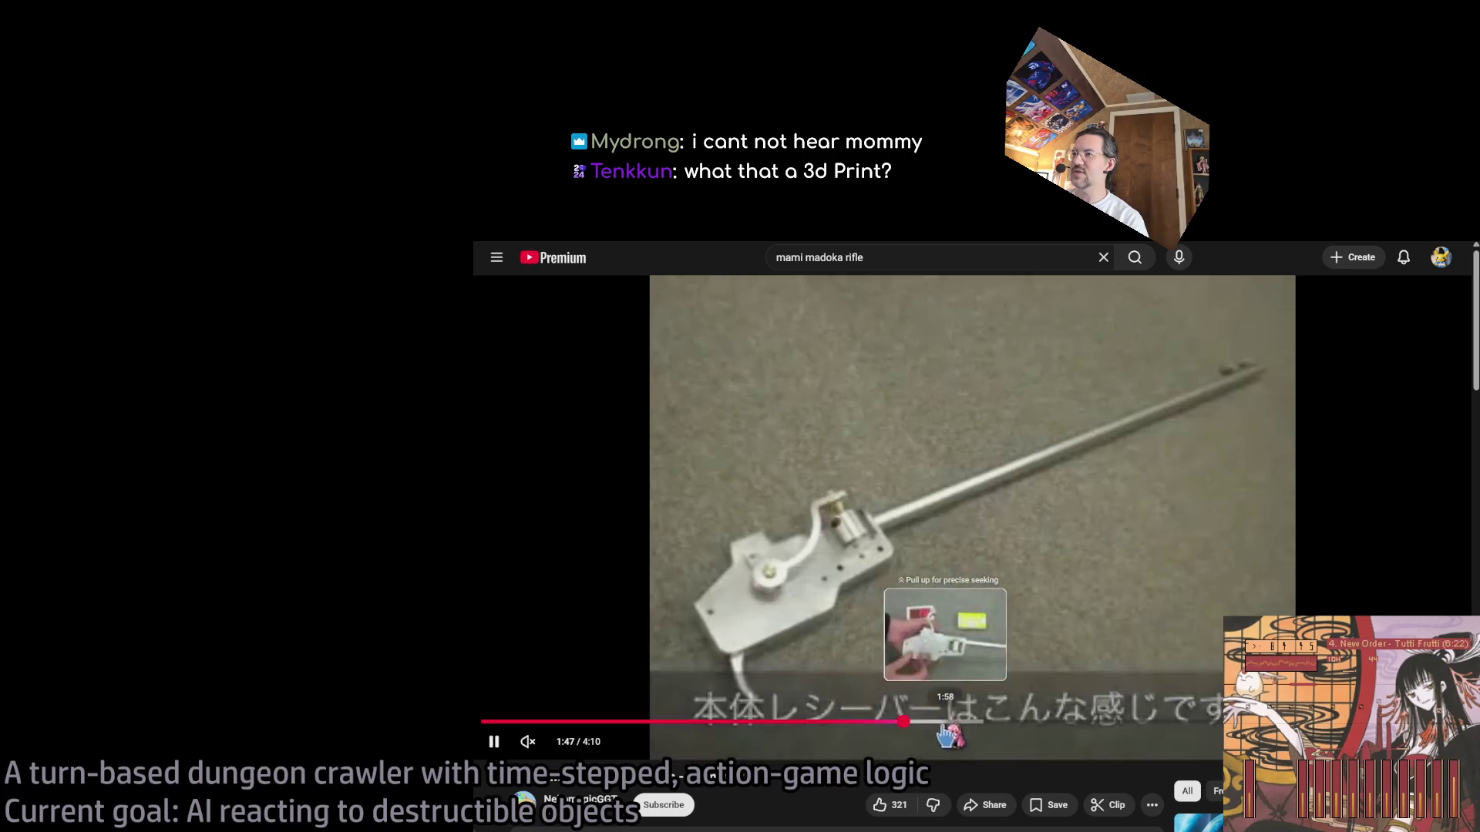
left_click_drag(951, 722, 890, 721)
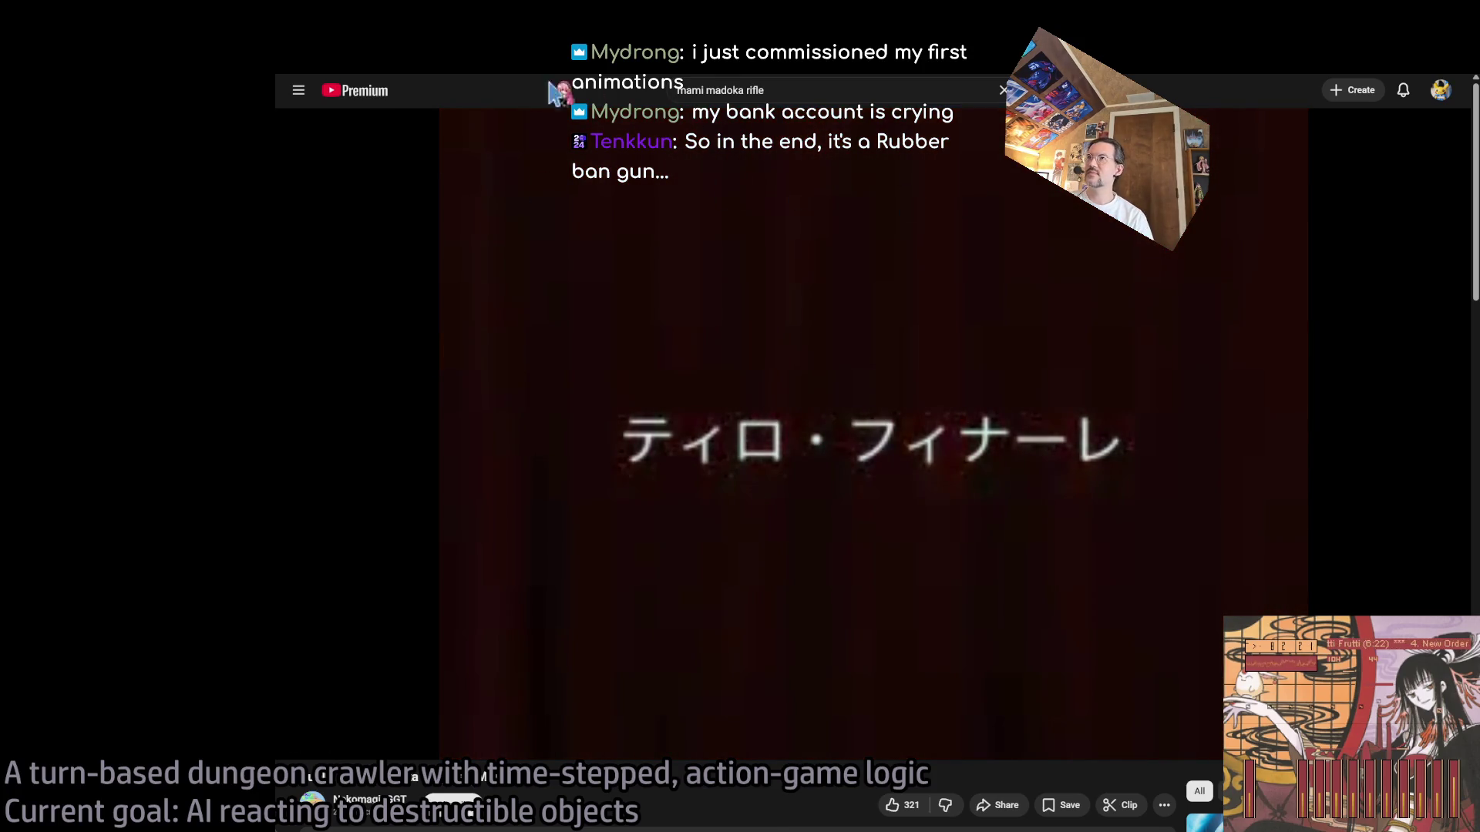
key("alt+Tab")
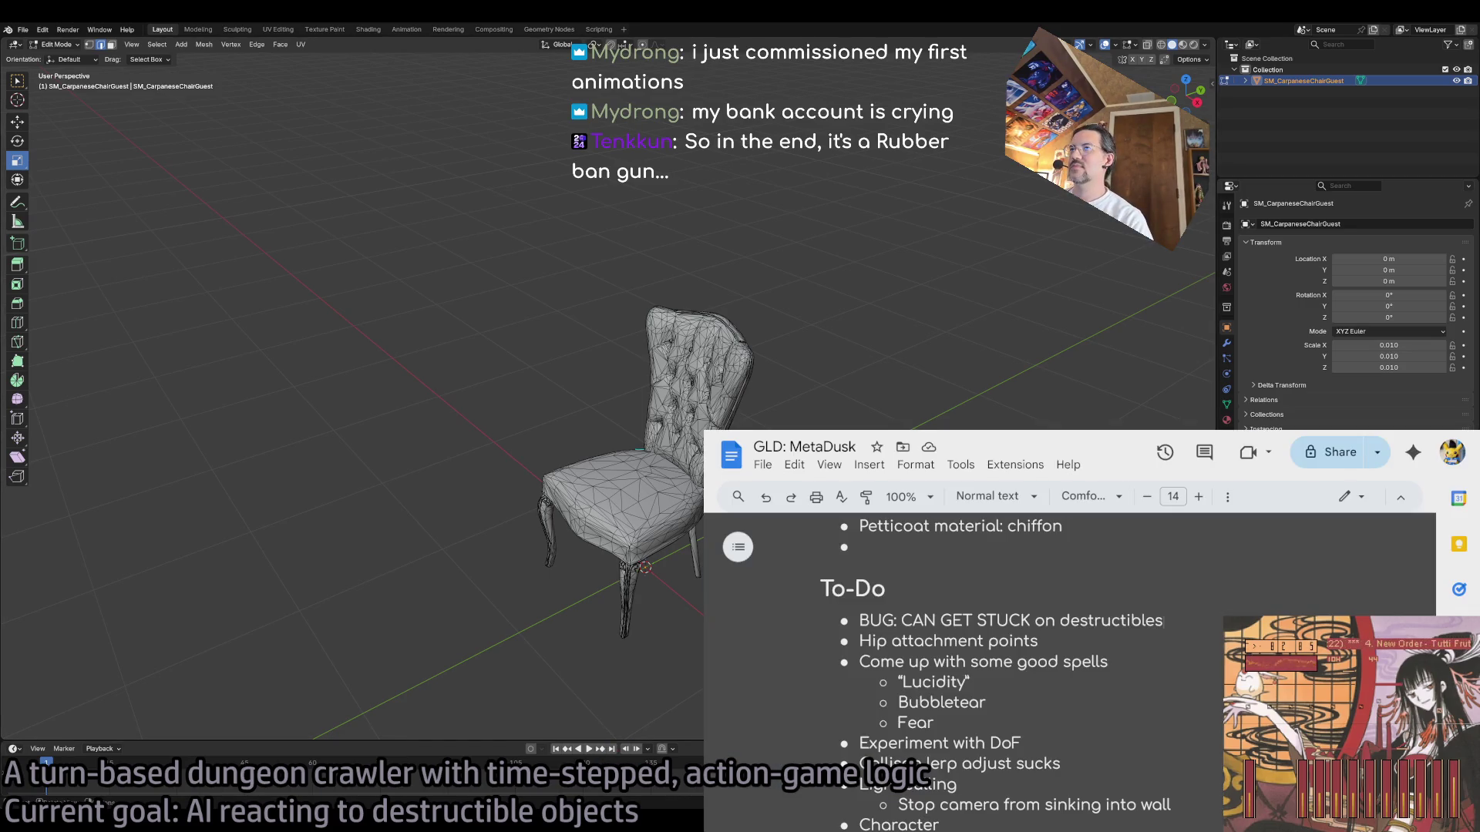
Step: Search YouTube for 'percussion lock rifle loading' in a new tab and browse the results
key("ctrl+t")
type("per")
key("Escape")
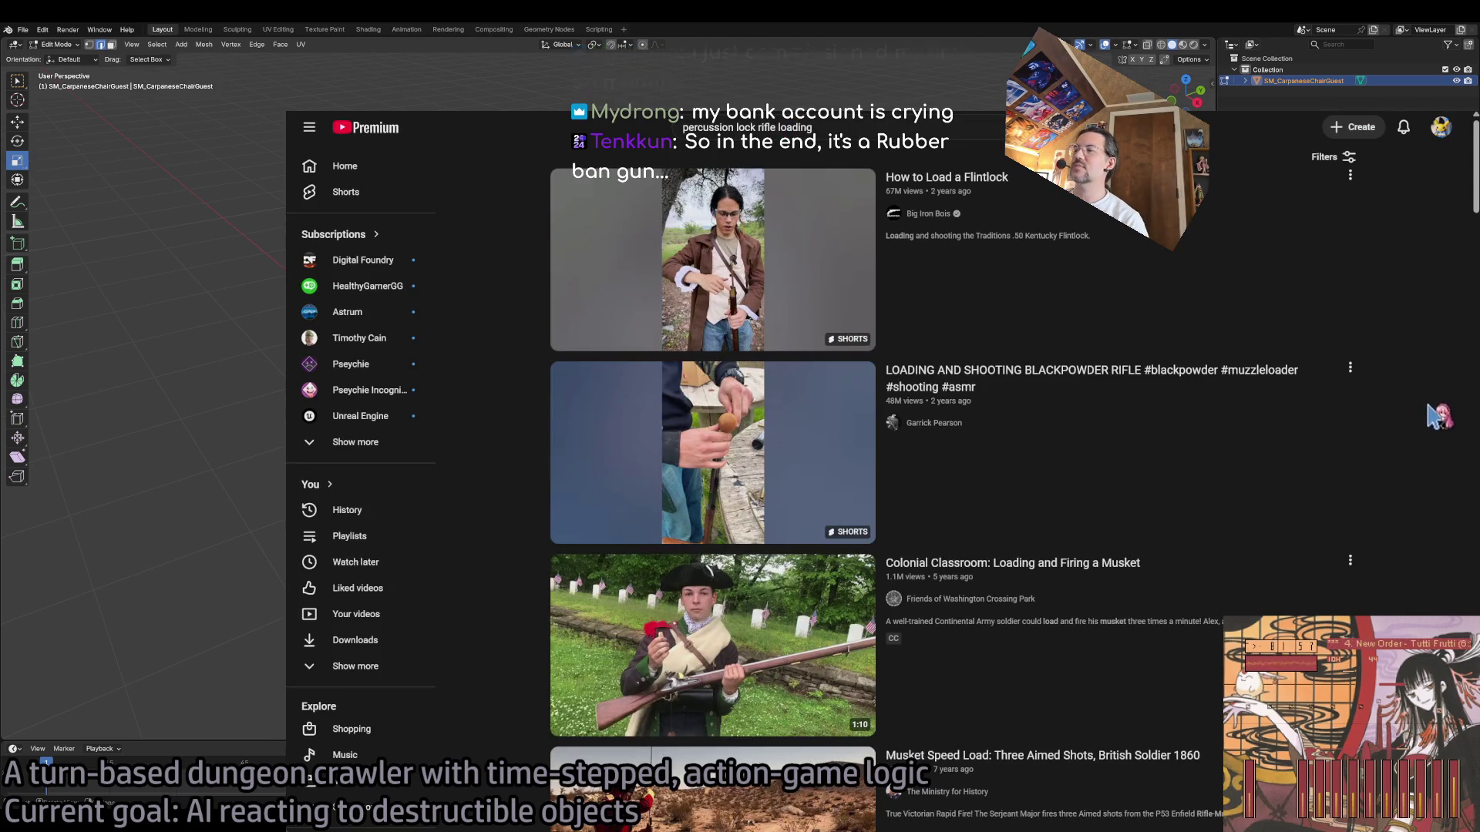
scroll(1435, 339, "down", 5)
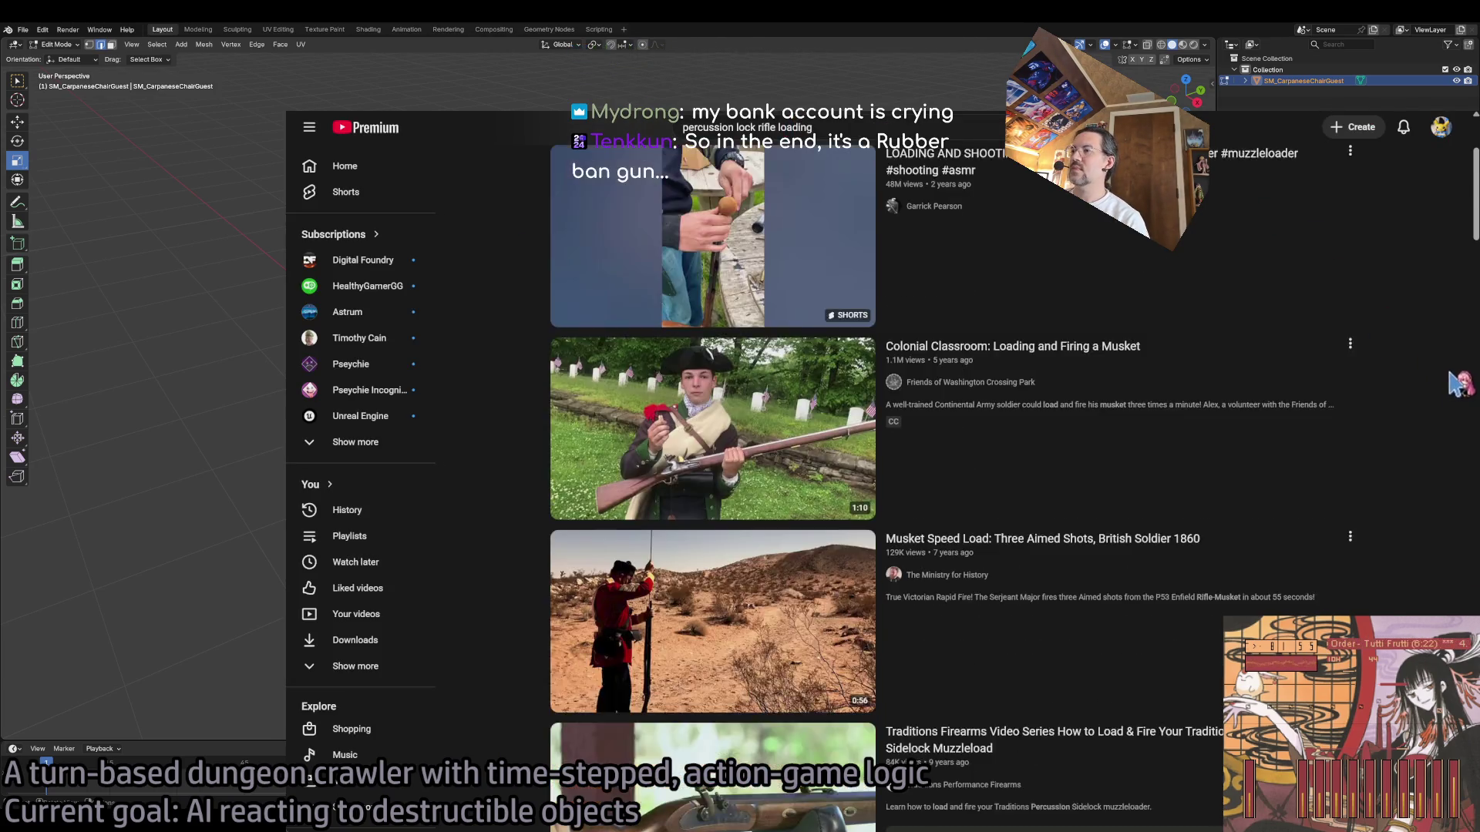
scroll(1425, 441, "down", 1)
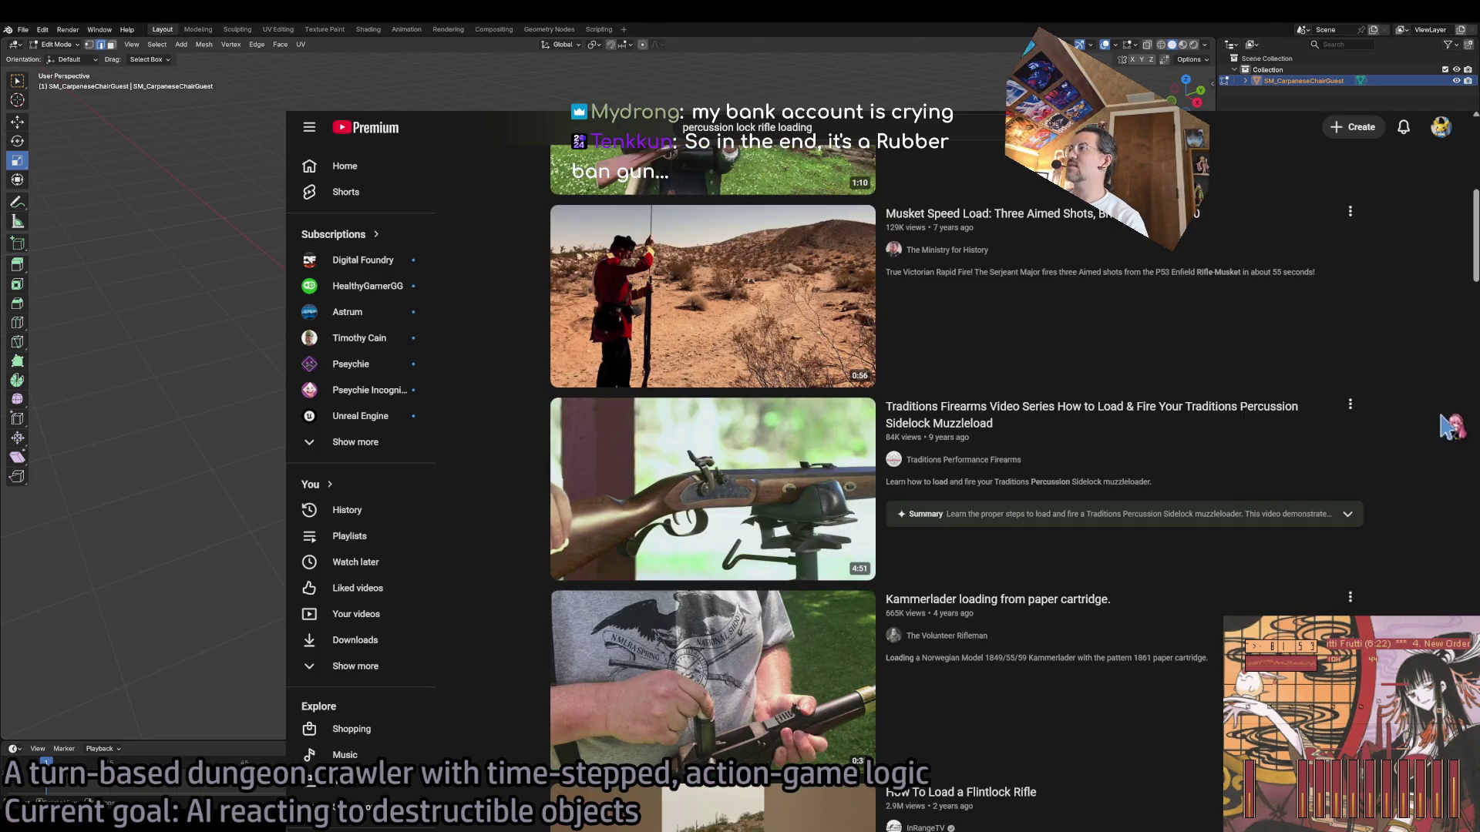
mouse_move(1109, 416)
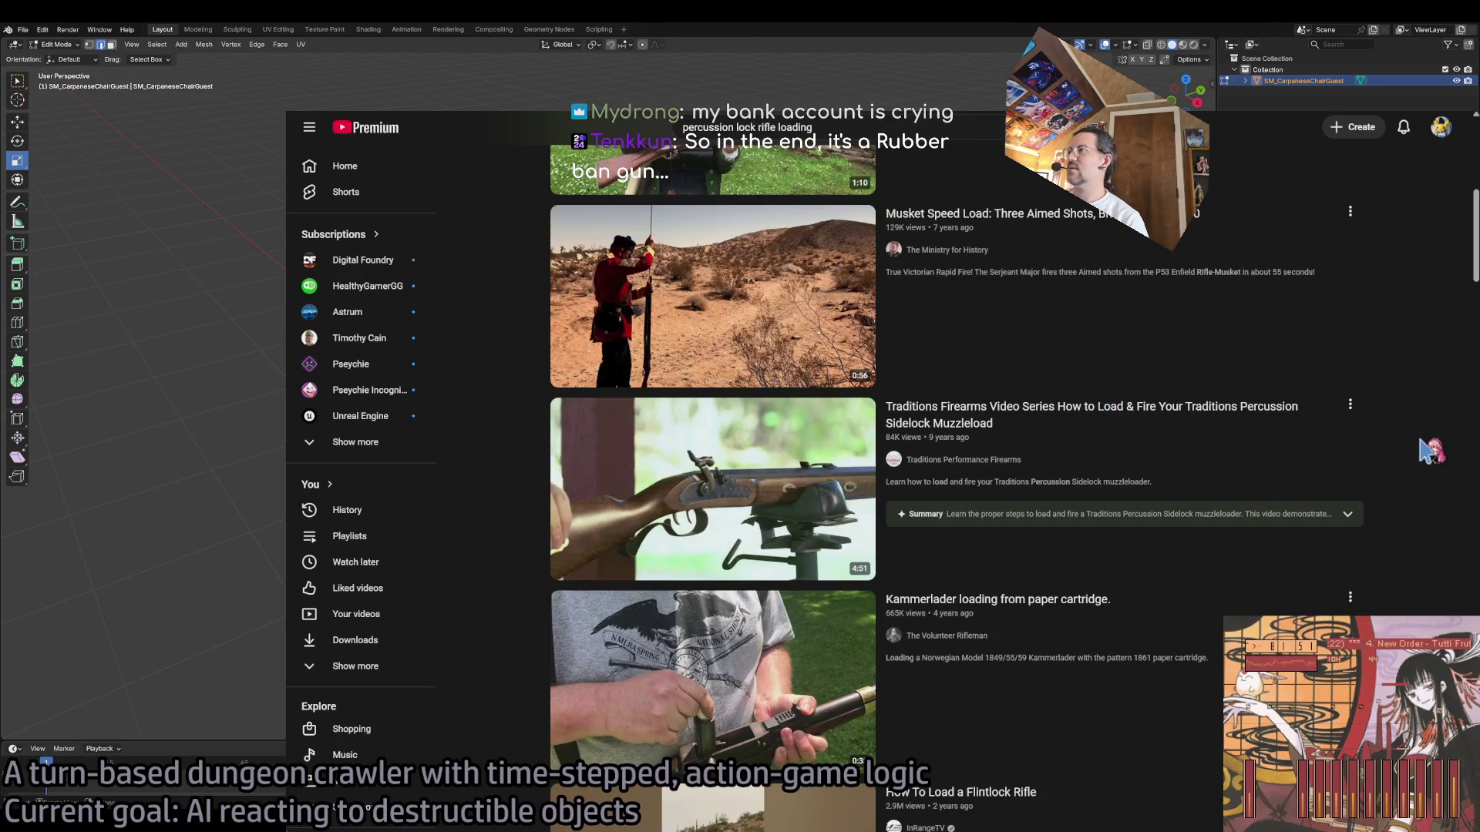
Step: Watch the Traditions Firearms percussion sidelock loading video from about 0:23
left_click(1196, 424)
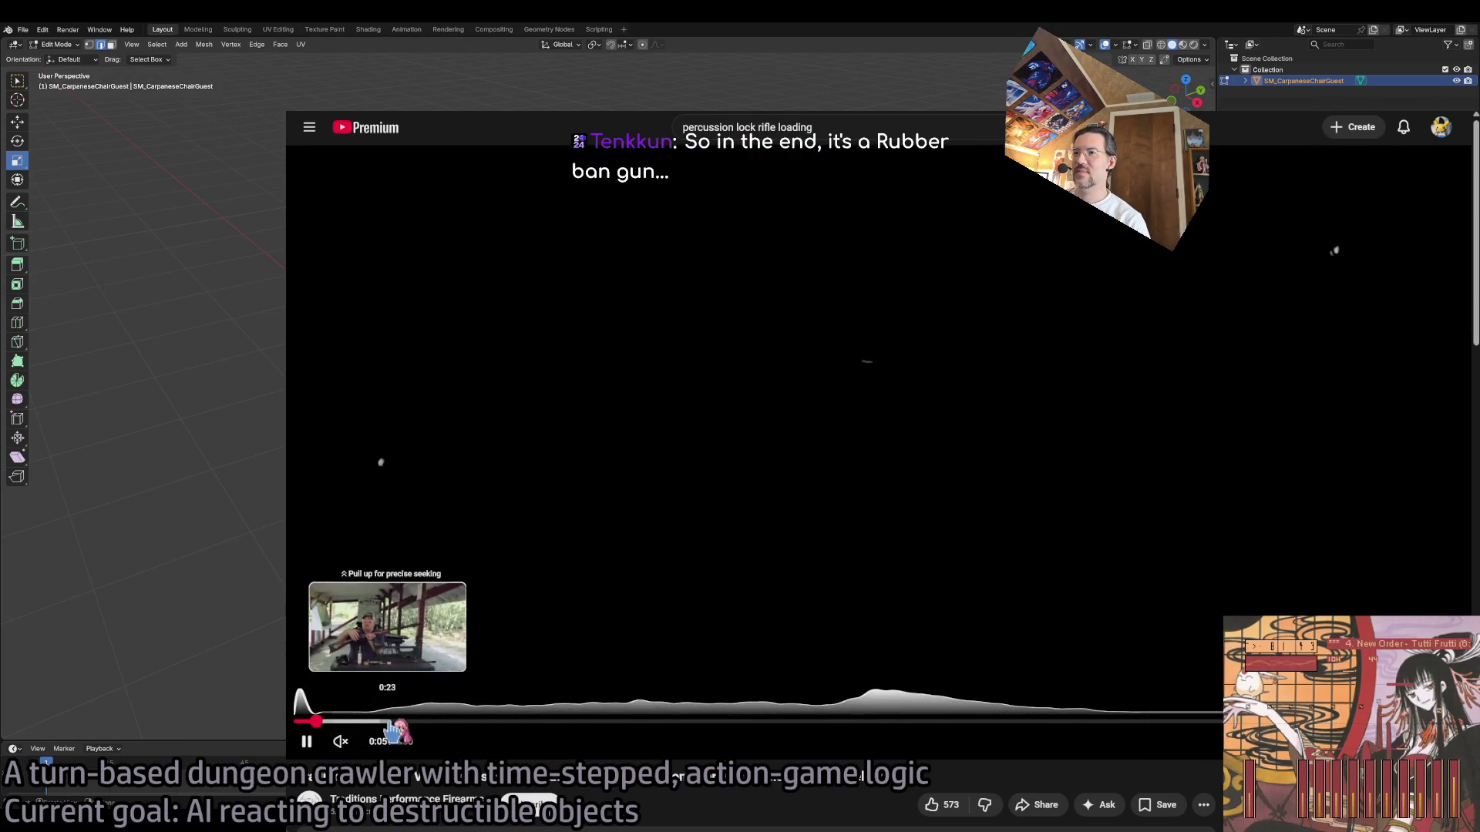
left_click(386, 722)
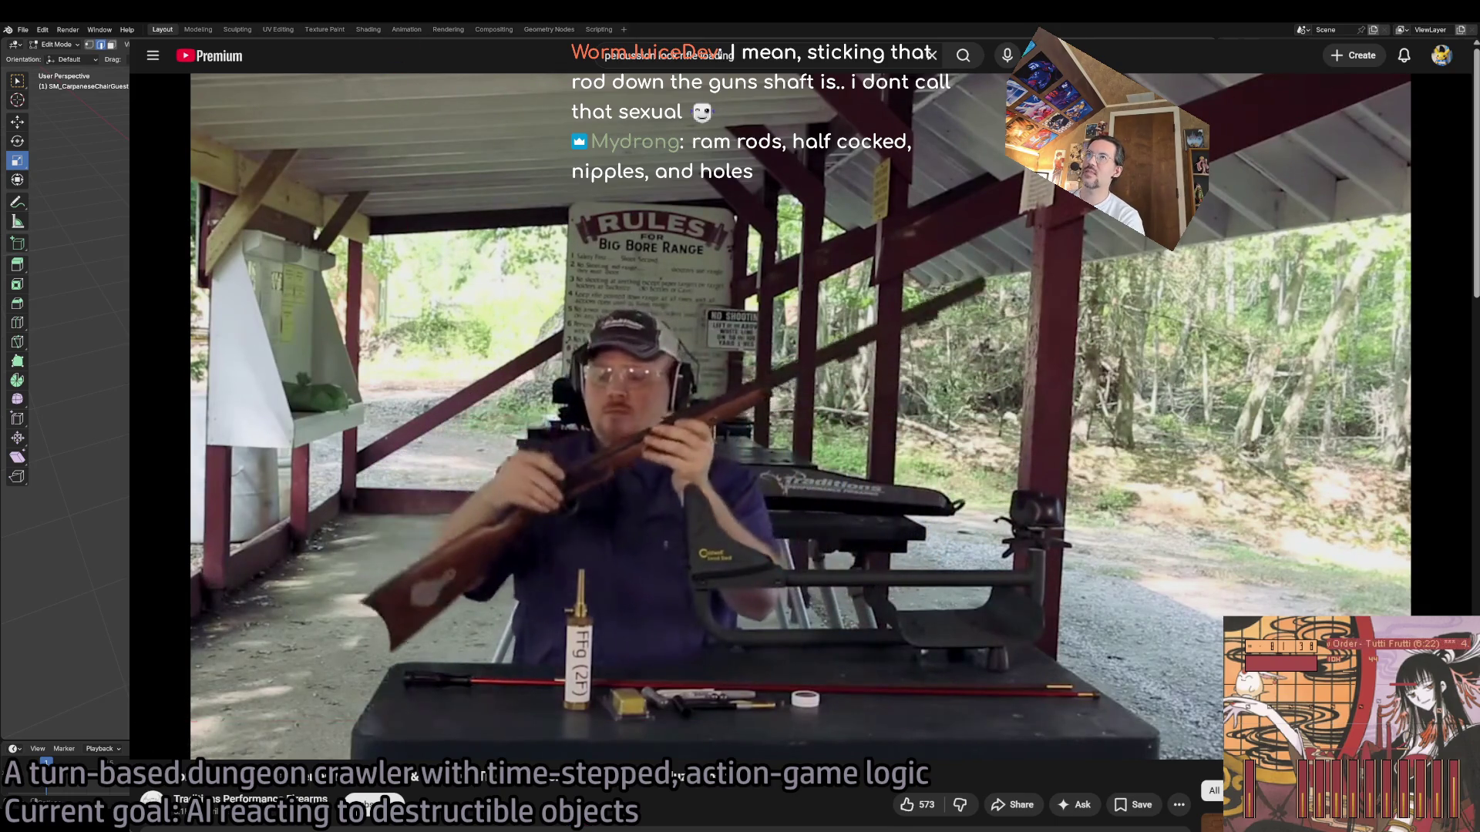
key("alt+Tab")
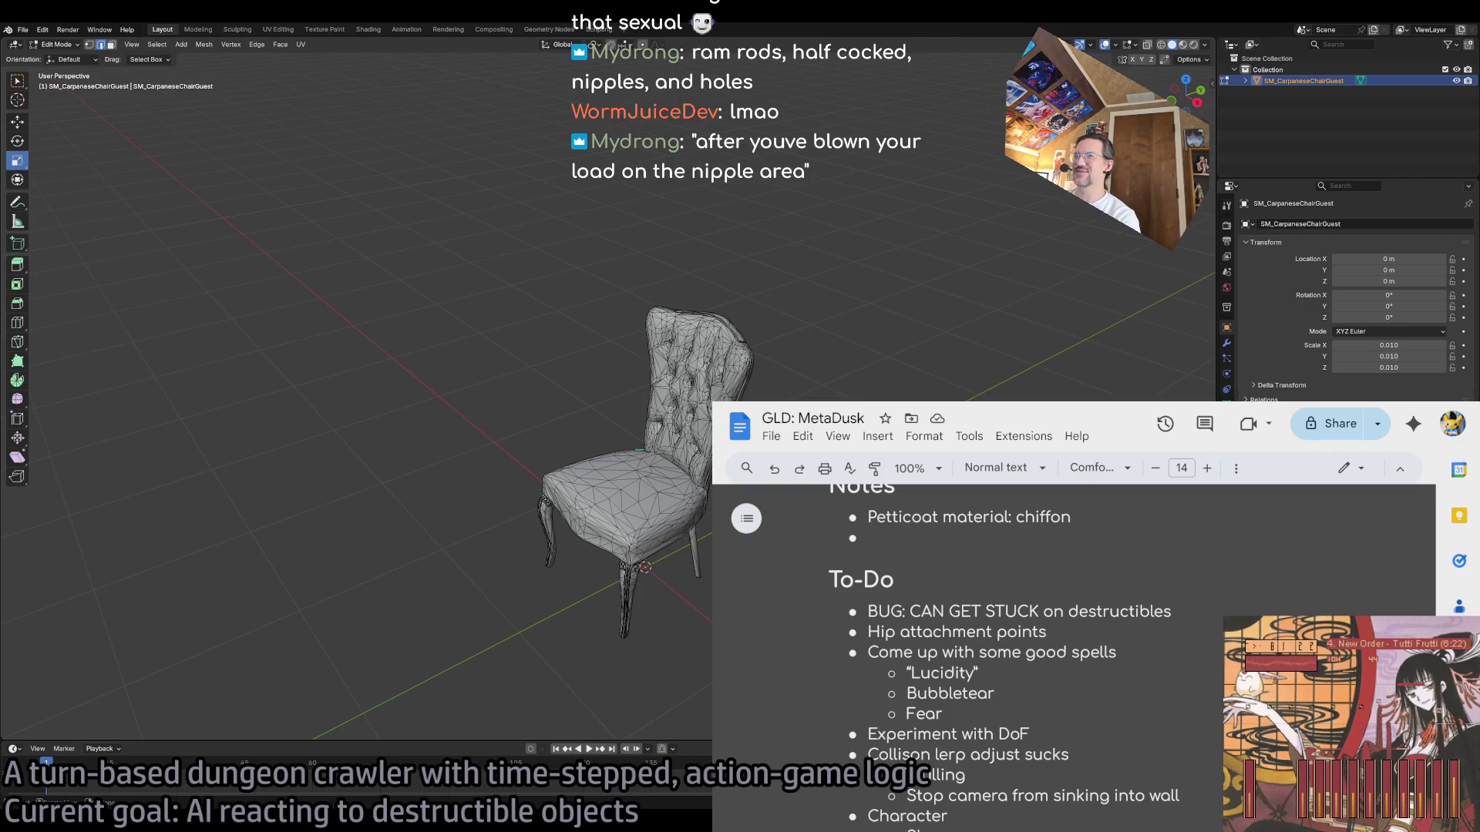
Step: In the MetaDusk to-do list, check the flagged spelling of 'destructibles'
left_click(1147, 632)
key("alt+Tab")
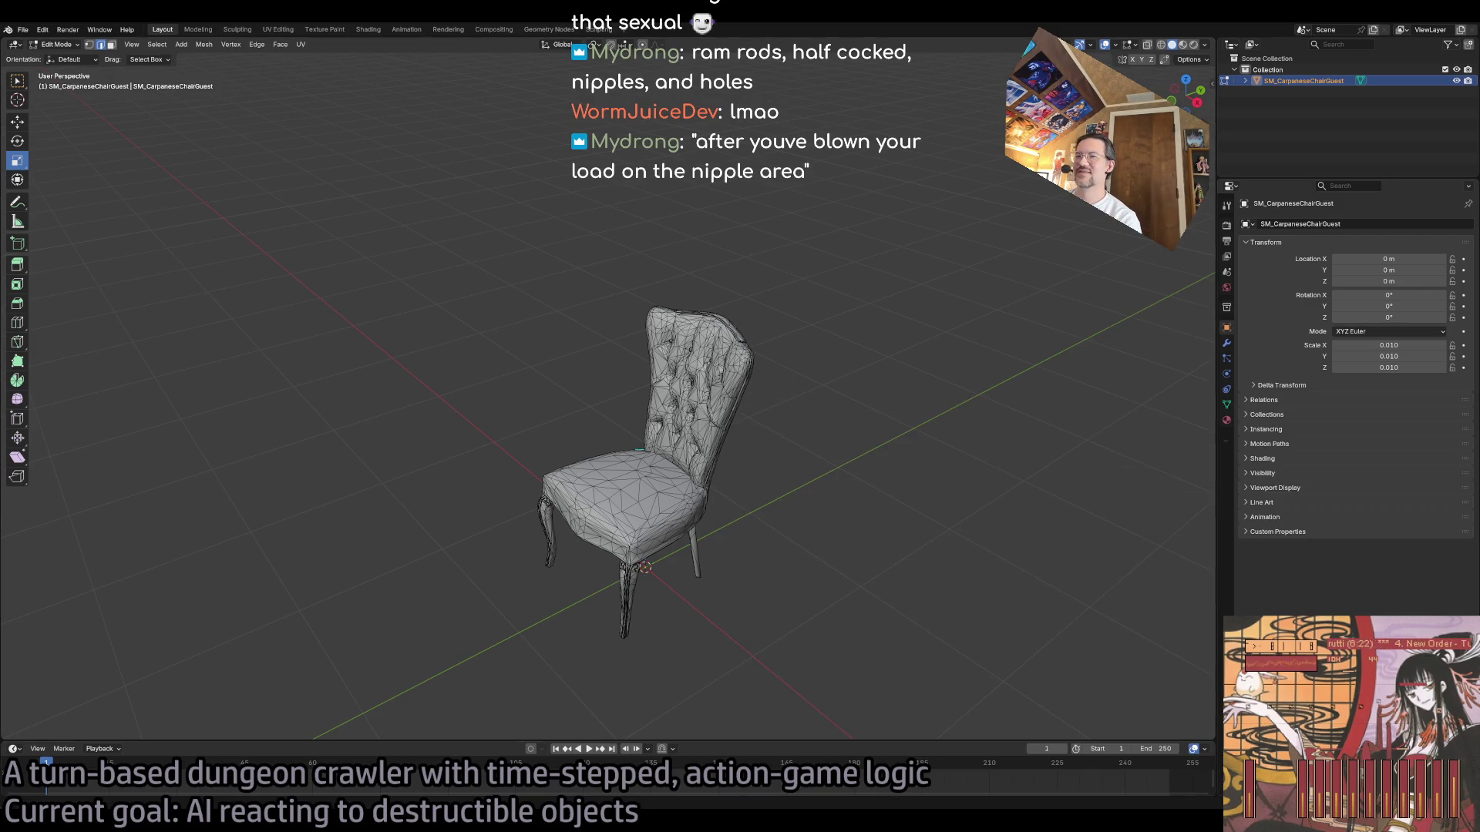
key("alt+Tab")
left_click(1130, 612)
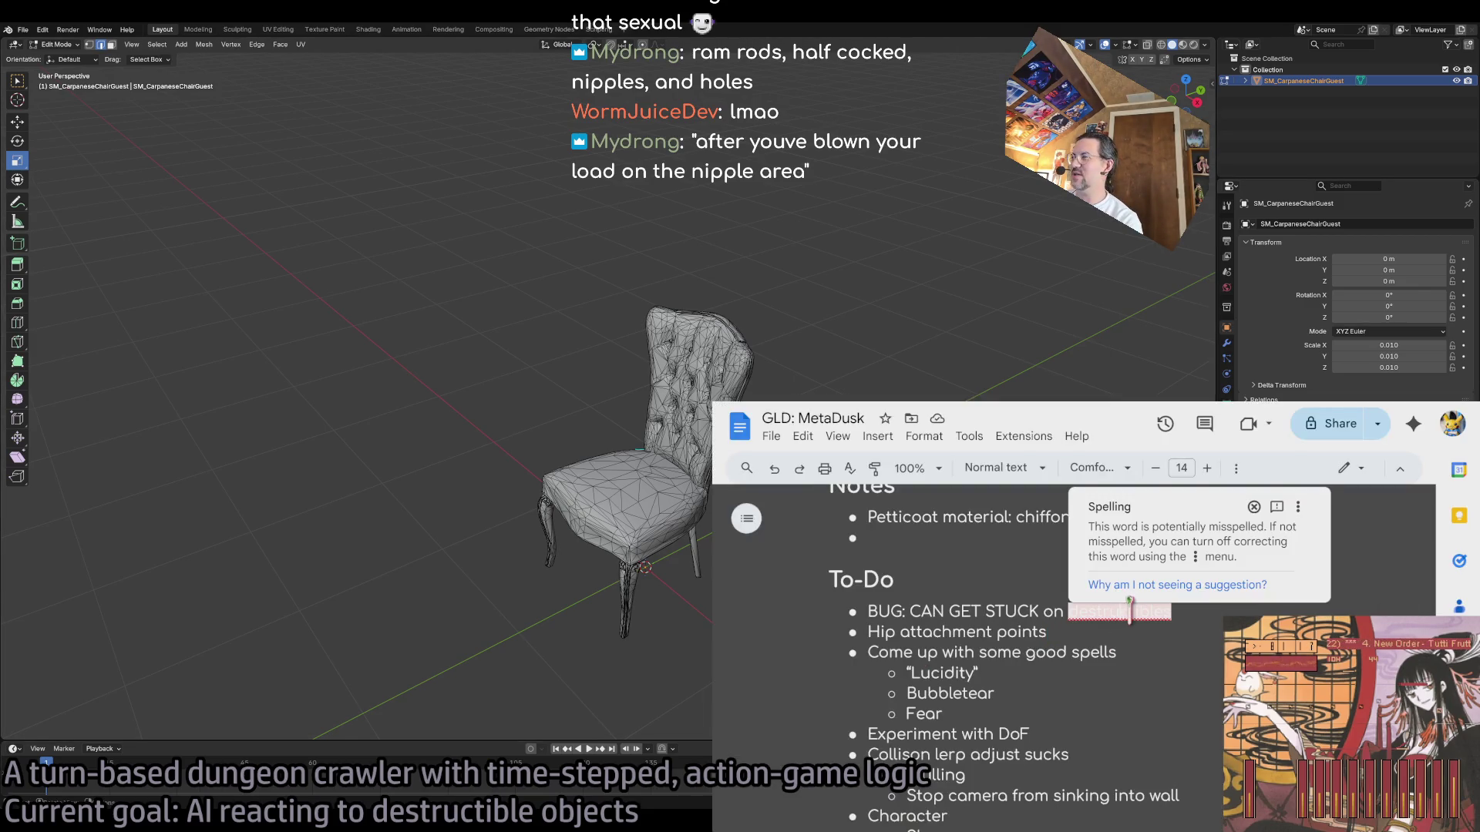
Step: Check spelling suggestions for 'destructibles', search it on Google, and read the expanded AI Overview
right_click(1118, 613)
mouse_move(1211, 663)
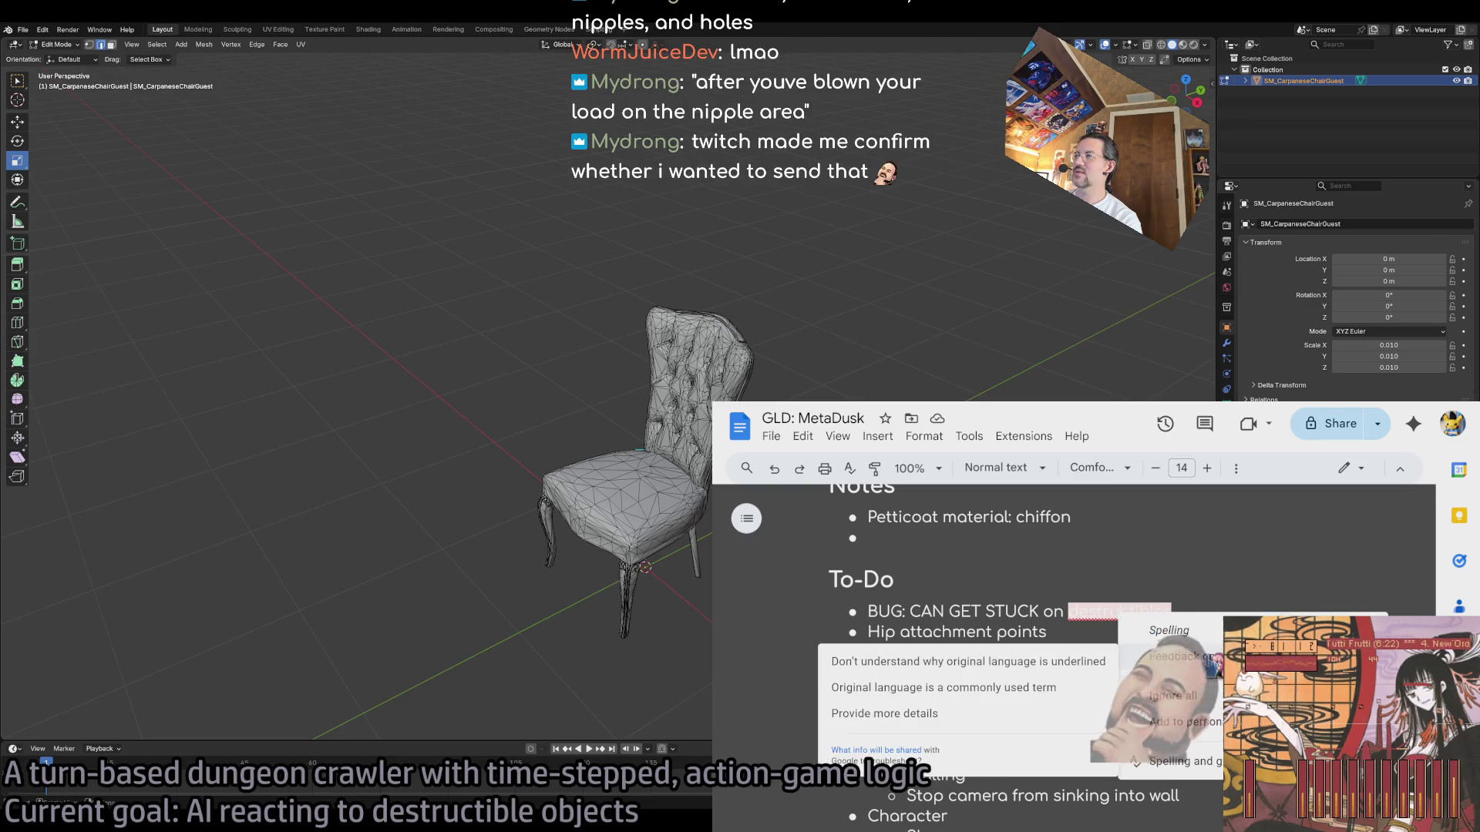
key("Escape")
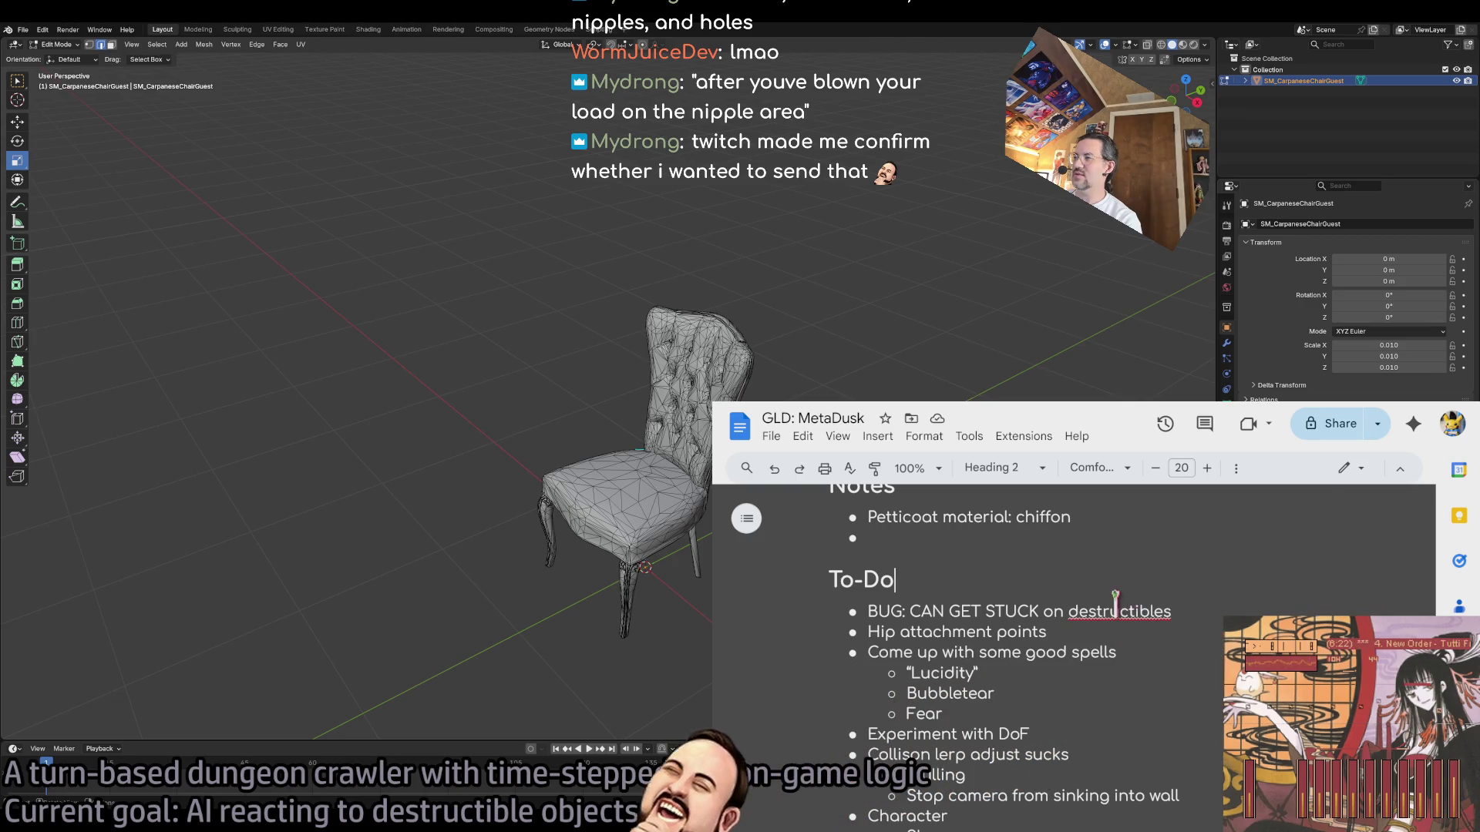
key("ctrl+t")
type("destructibles")
key("Return")
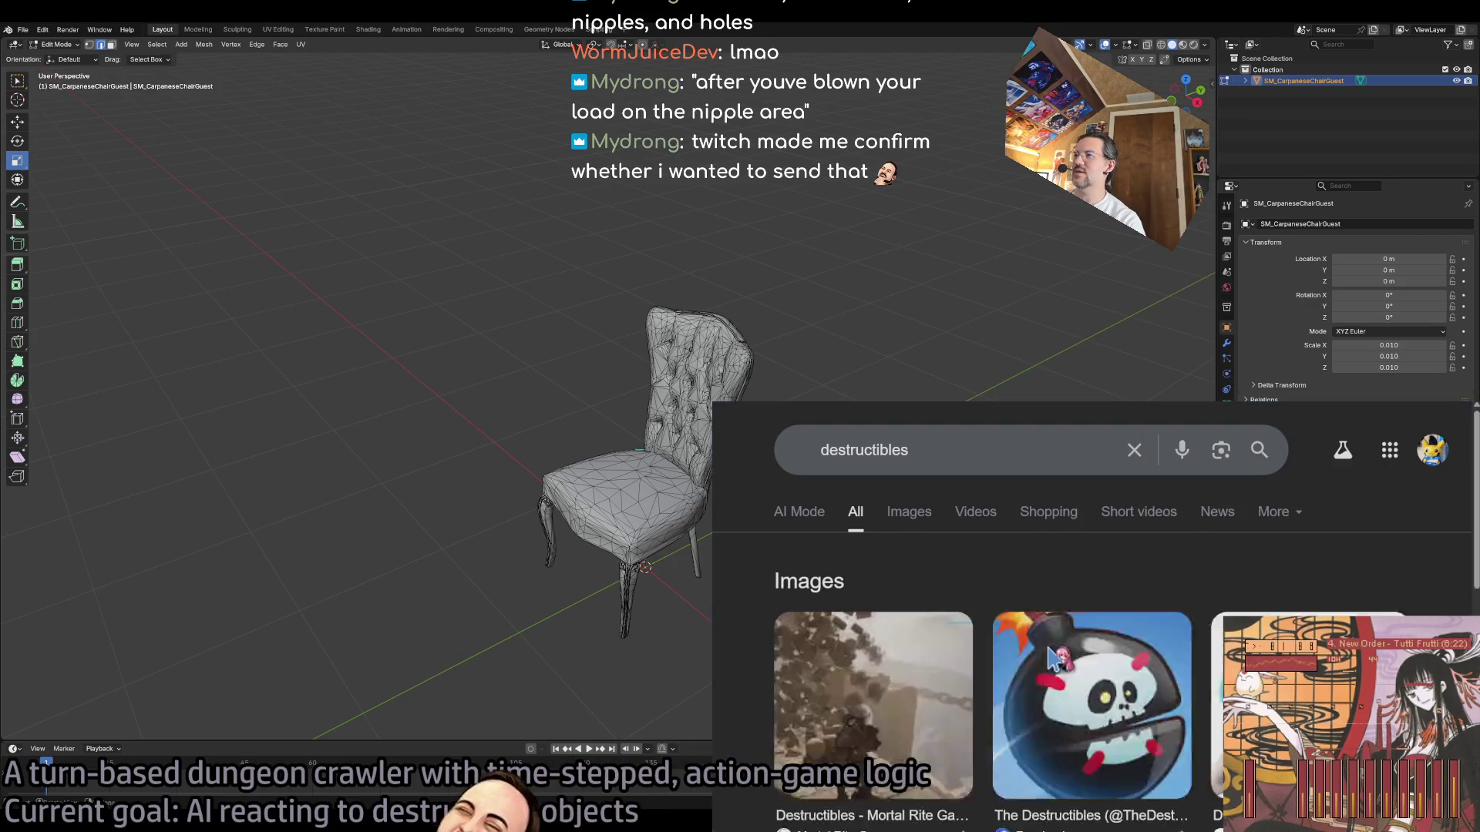
scroll(922, 667, "down", 3)
scroll(971, 679, "down", 1)
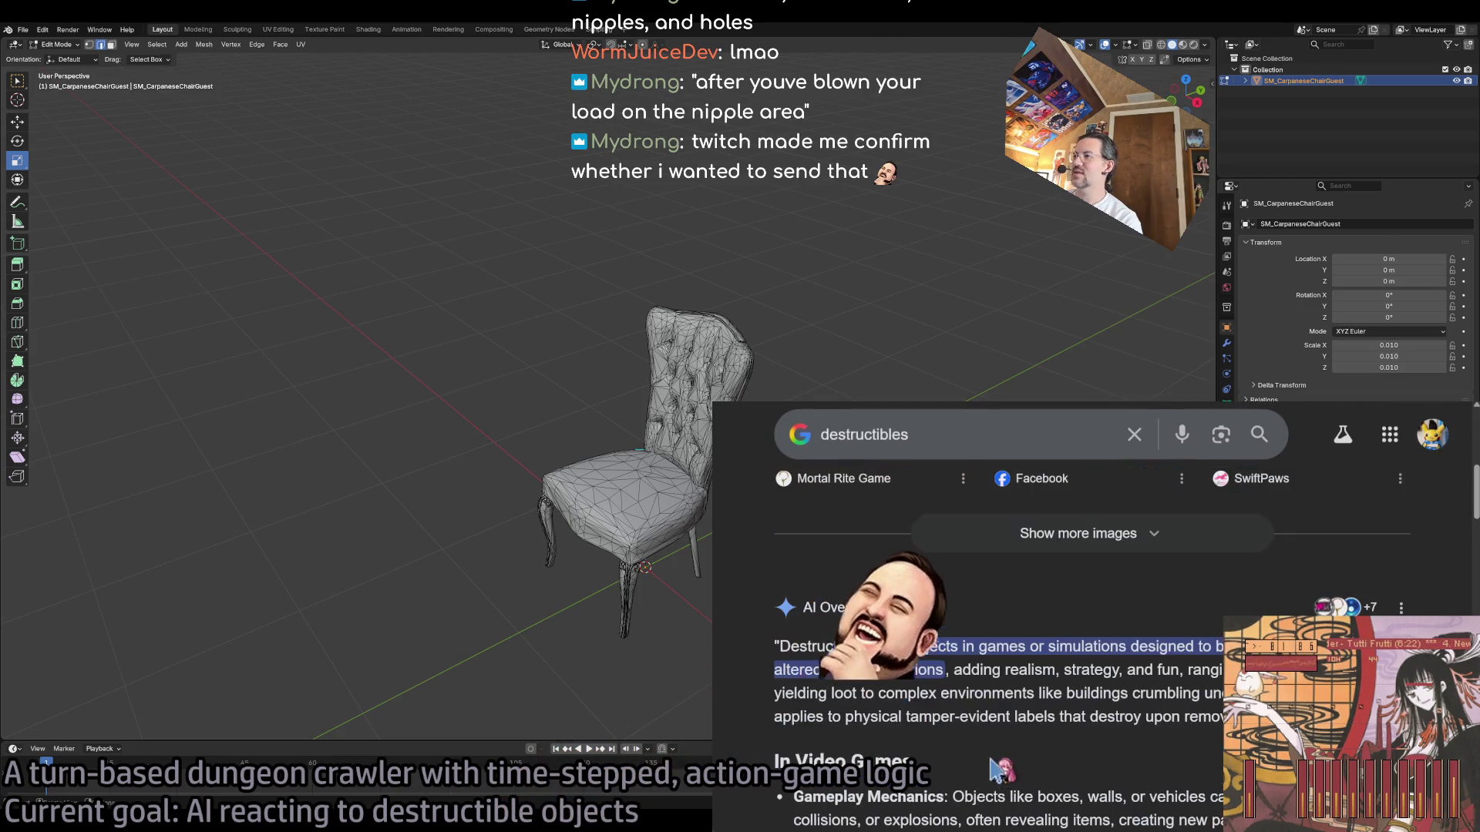
scroll(886, 678, "down", 1)
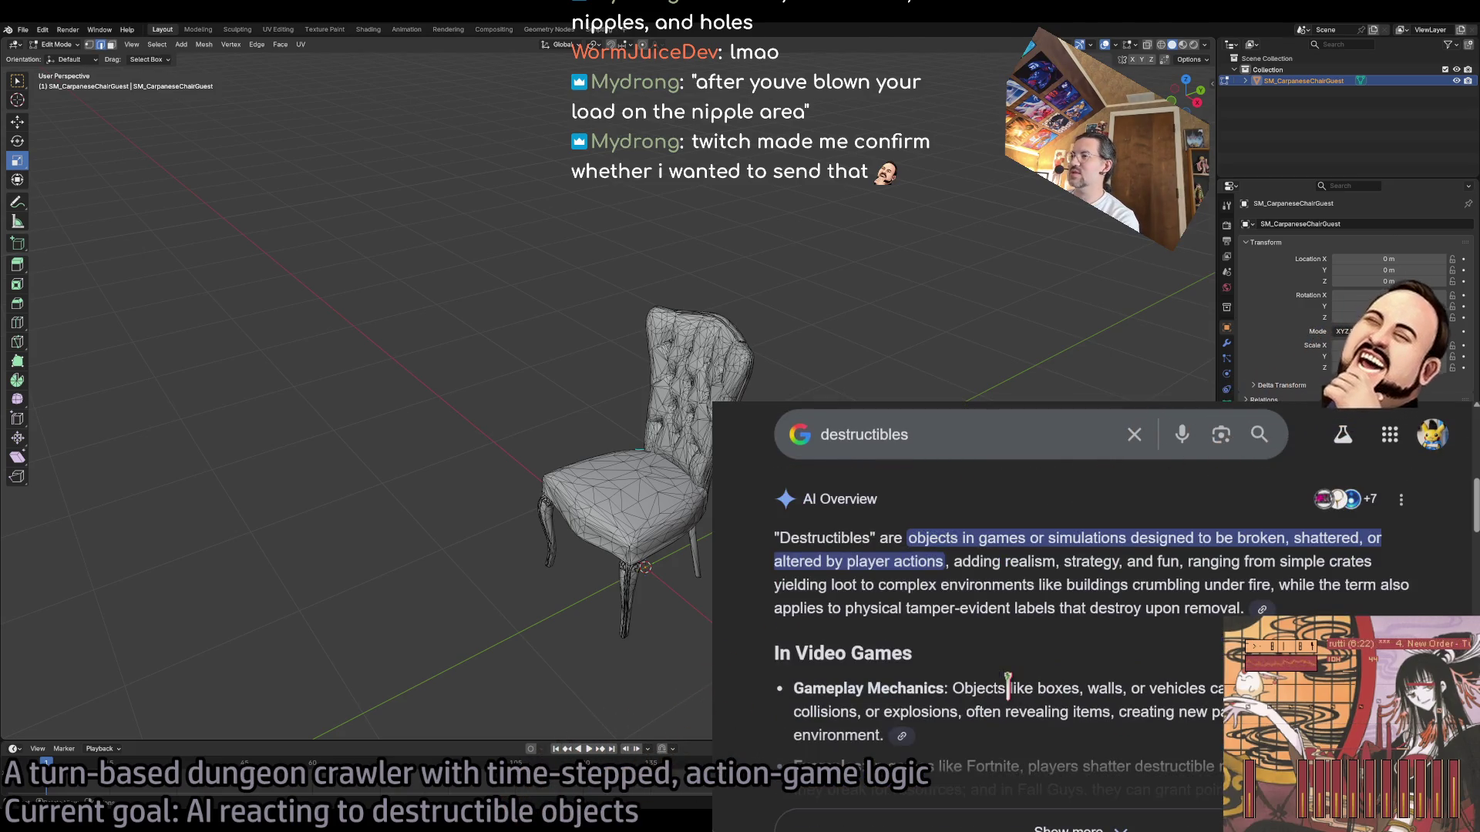
scroll(895, 682, "down", 2)
left_click(801, 616)
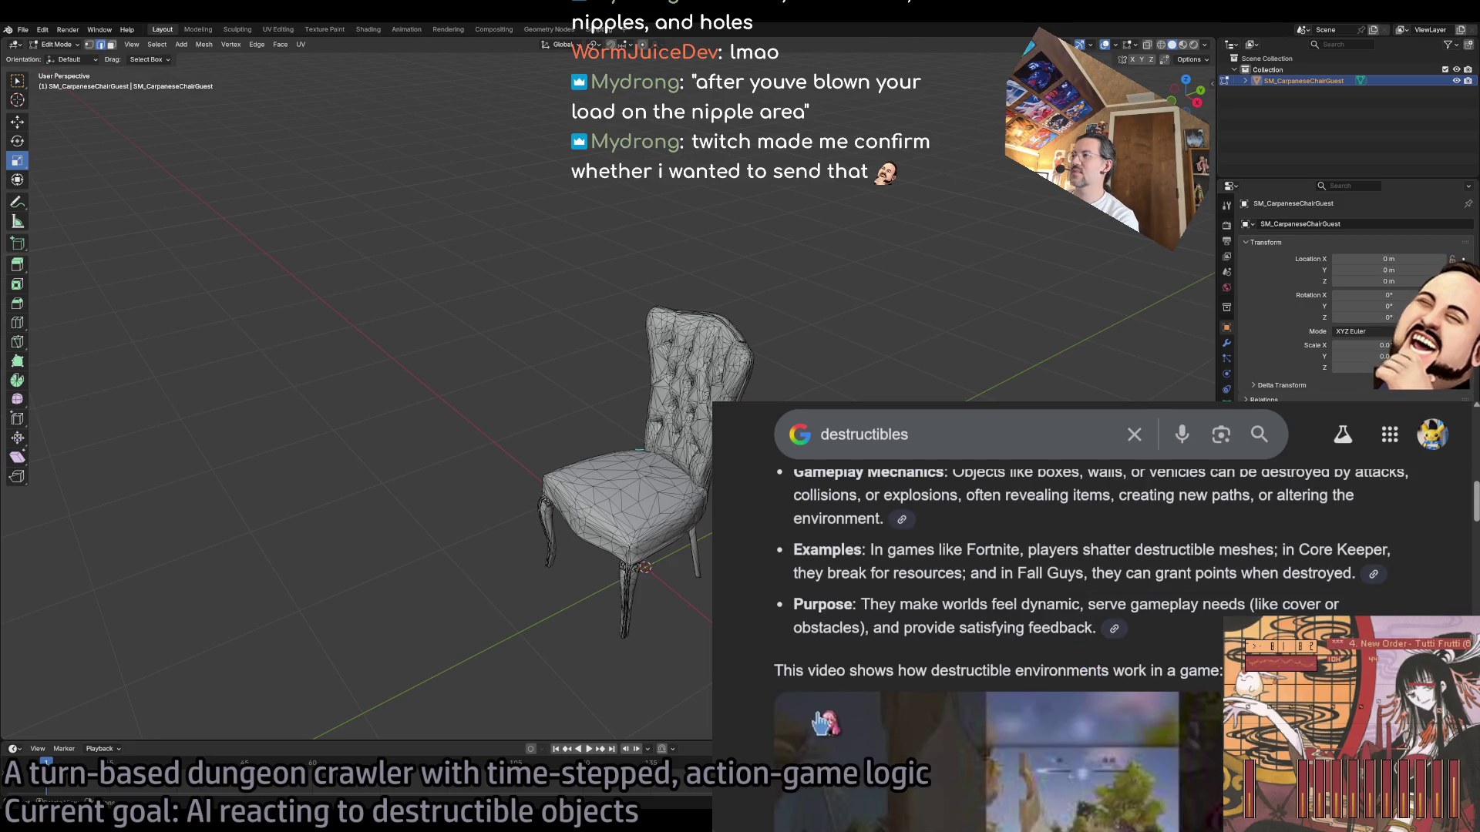
scroll(801, 628, "down", 5)
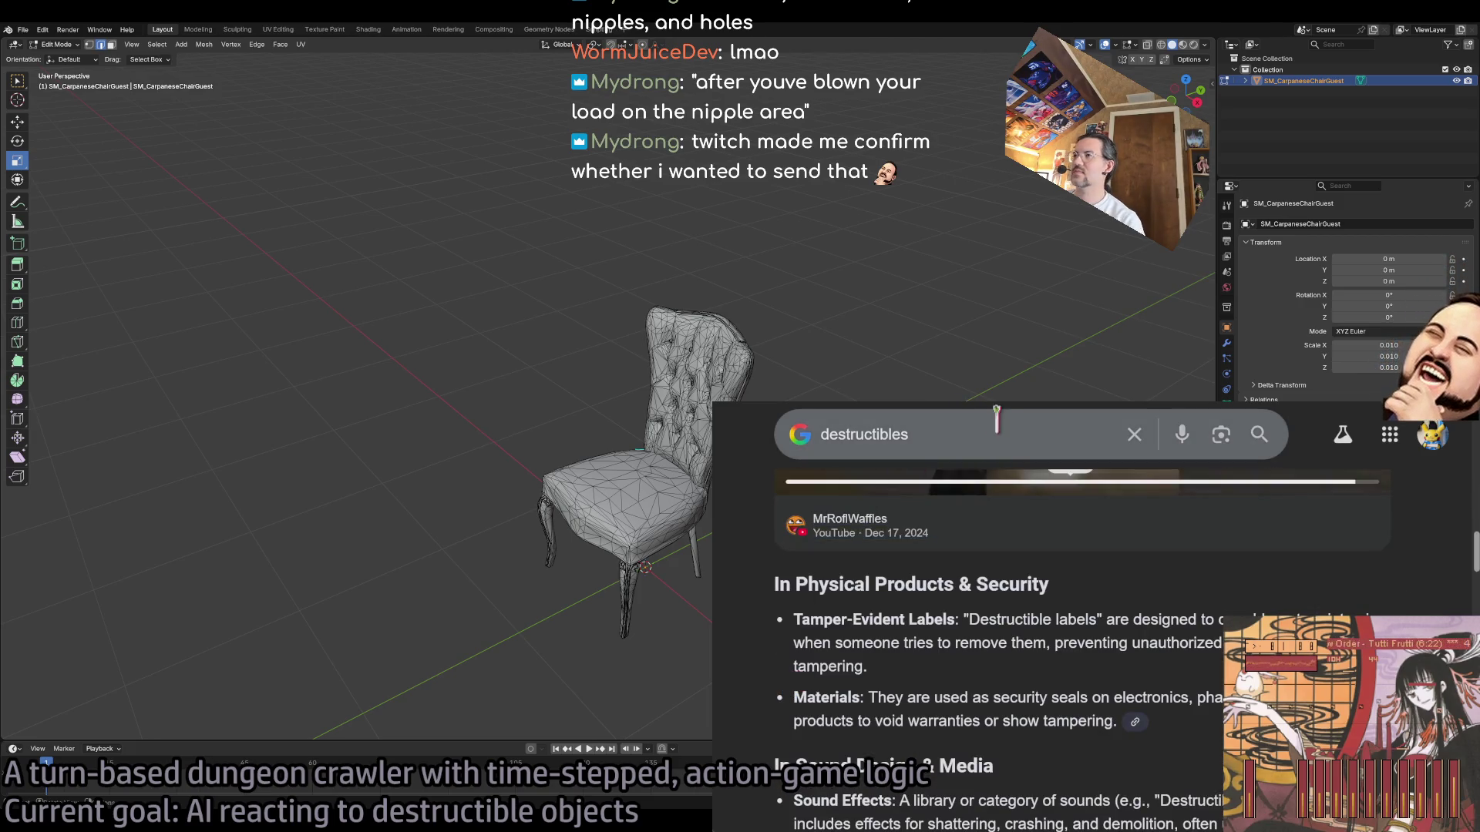
Step: Search 'destructibles or destructables' to compare spellings, then close the browser tab to return to Blender
left_click(1005, 424)
type("or destruct")
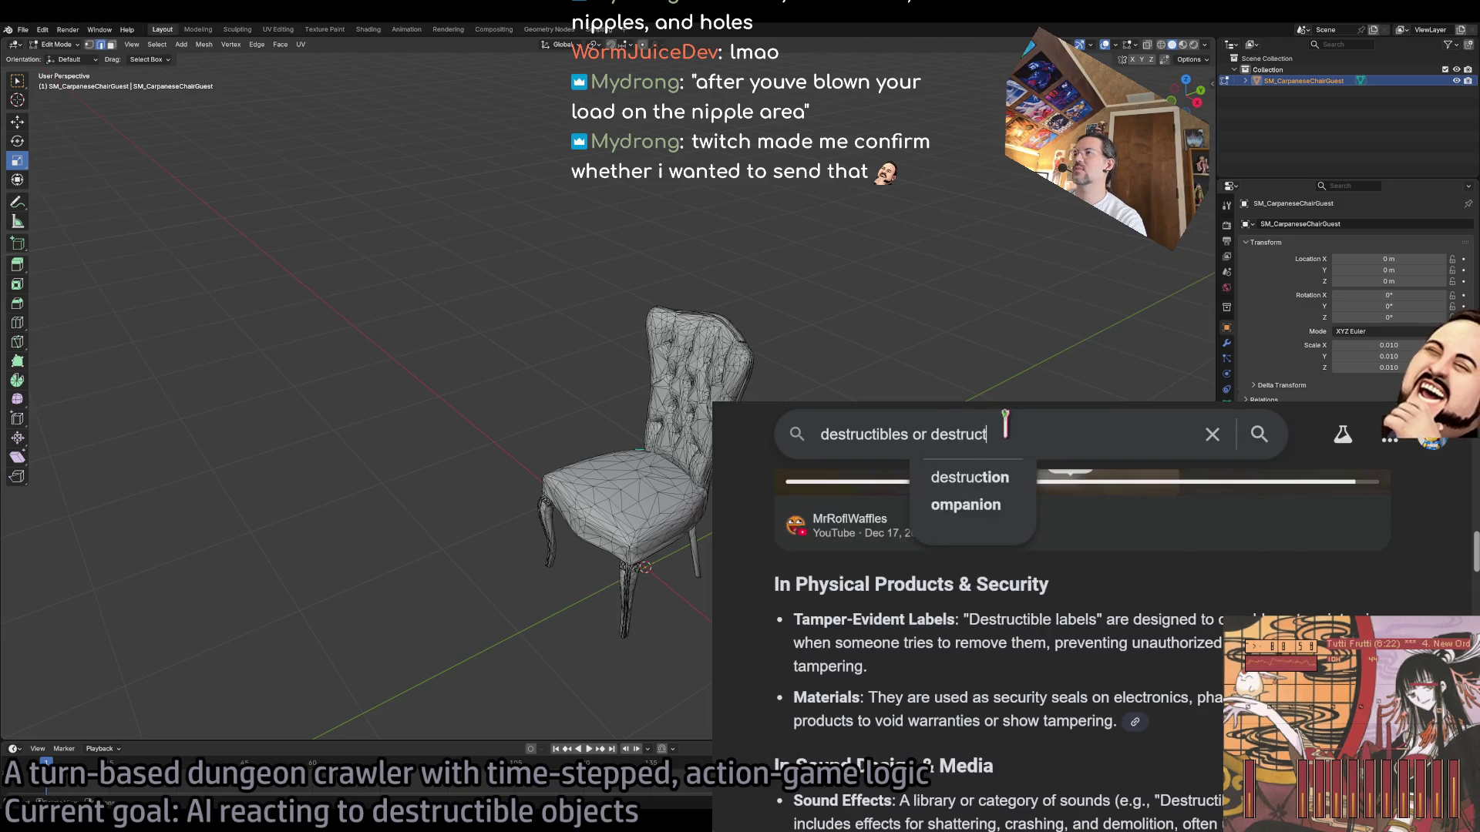
type("ables")
key("Return")
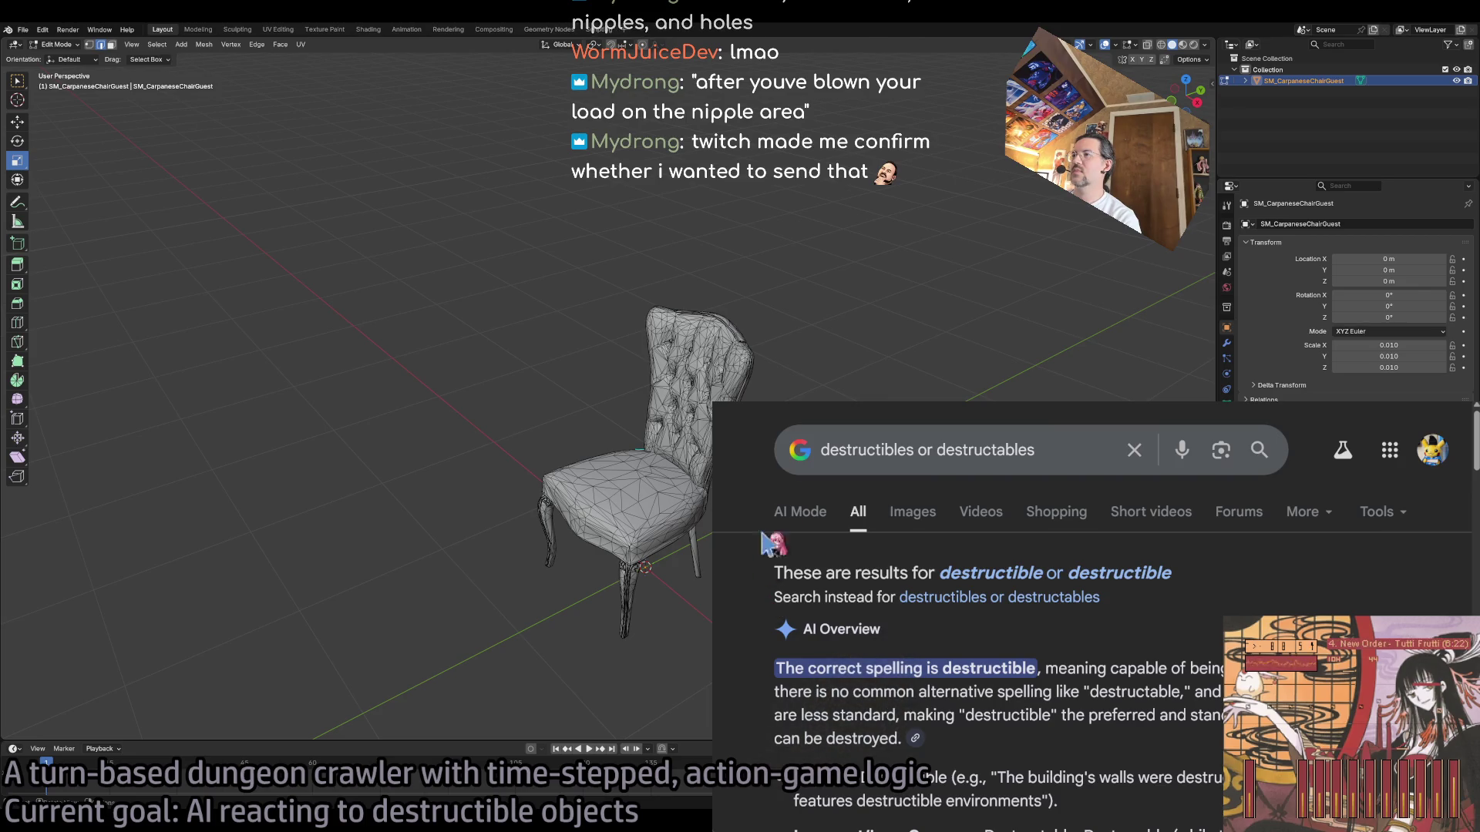
key("ctrl+w")
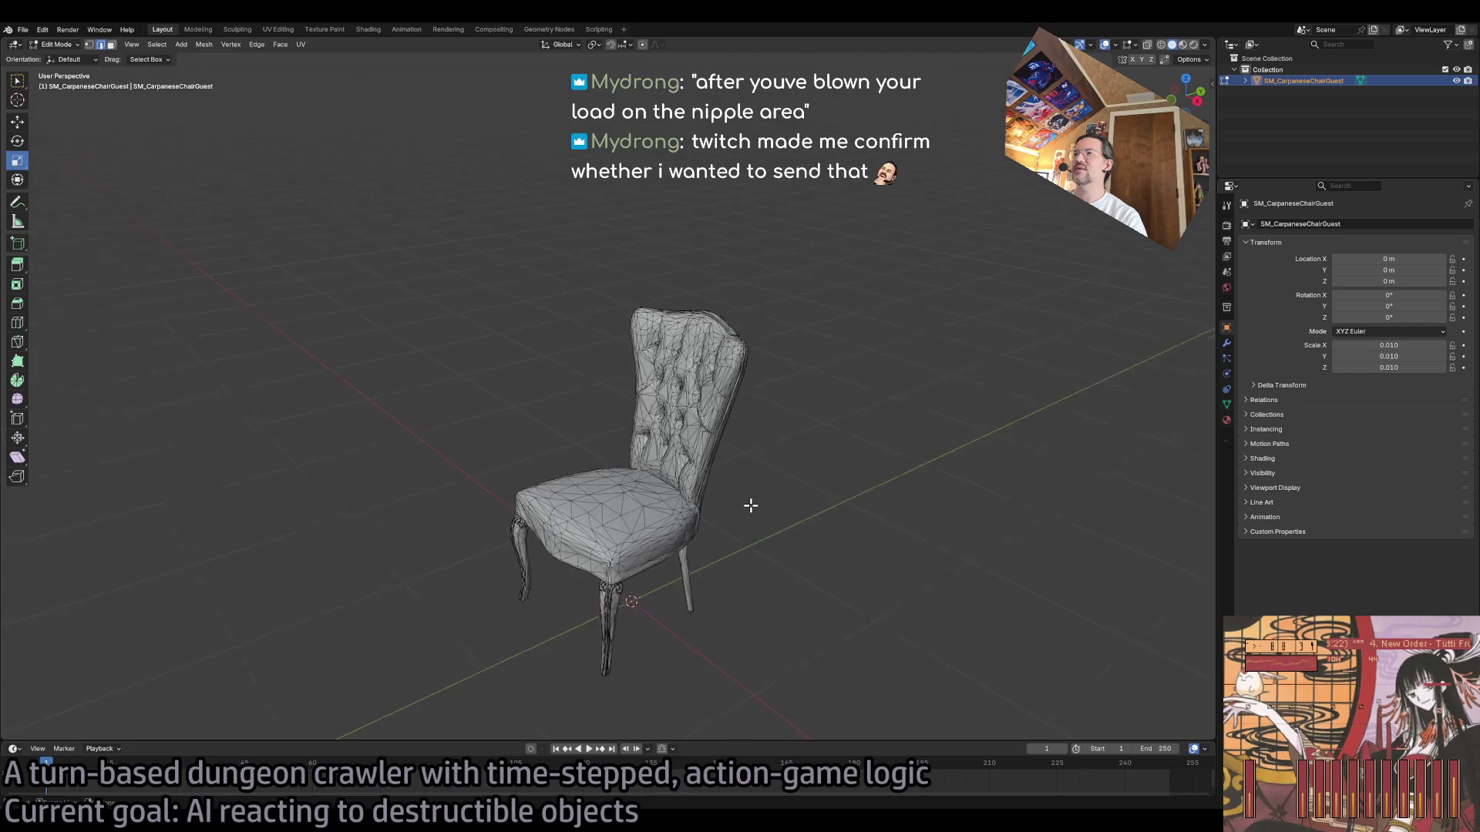
Step: Take the joined chair back to Object Mode and open File > Export for FBX (.fbx)
scroll(753, 506, "up", 5)
scroll(690, 488, "down", 4)
scroll(610, 369, "up", 2)
left_click(617, 407)
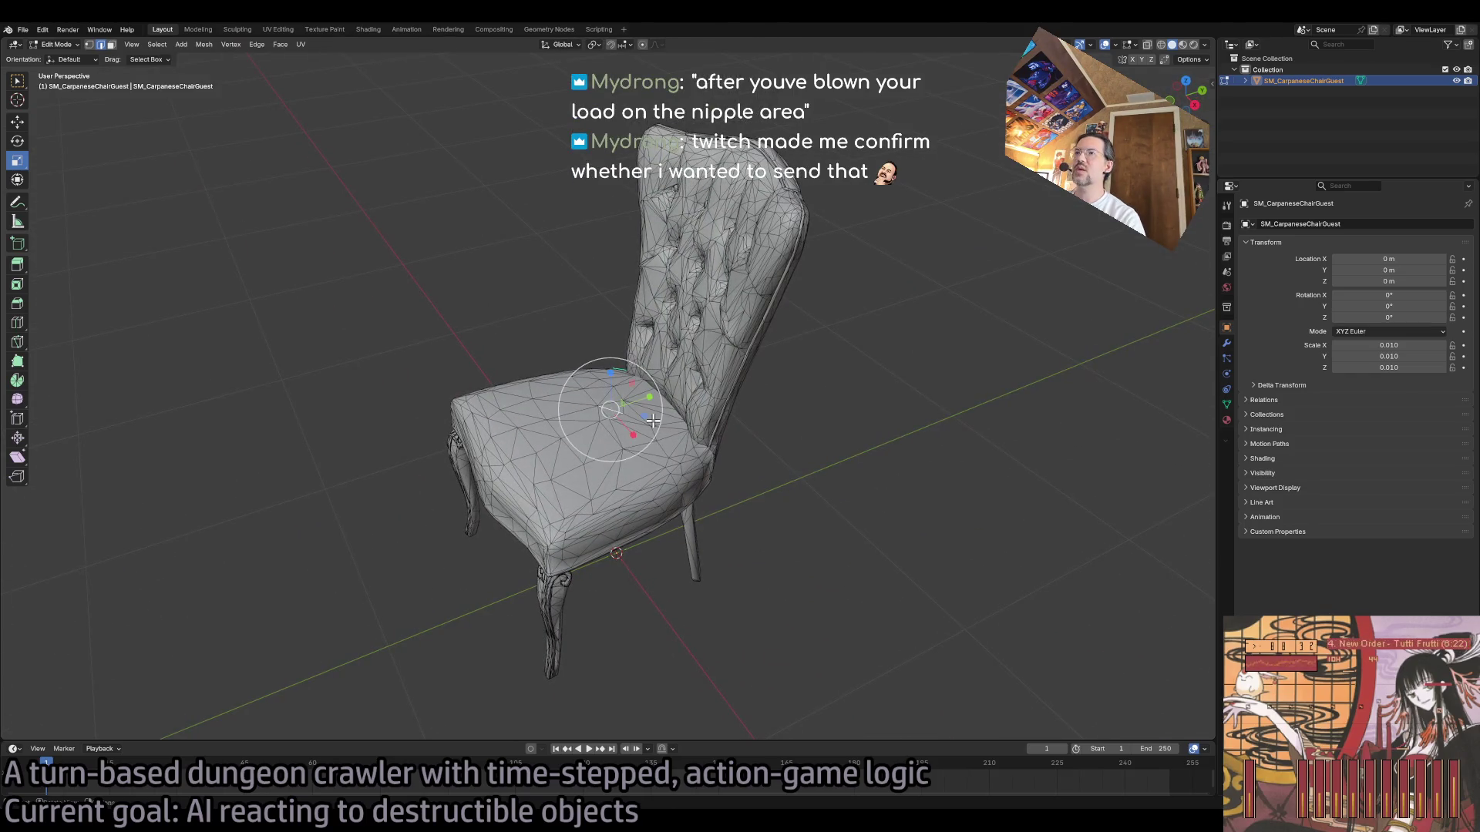
key("Tab")
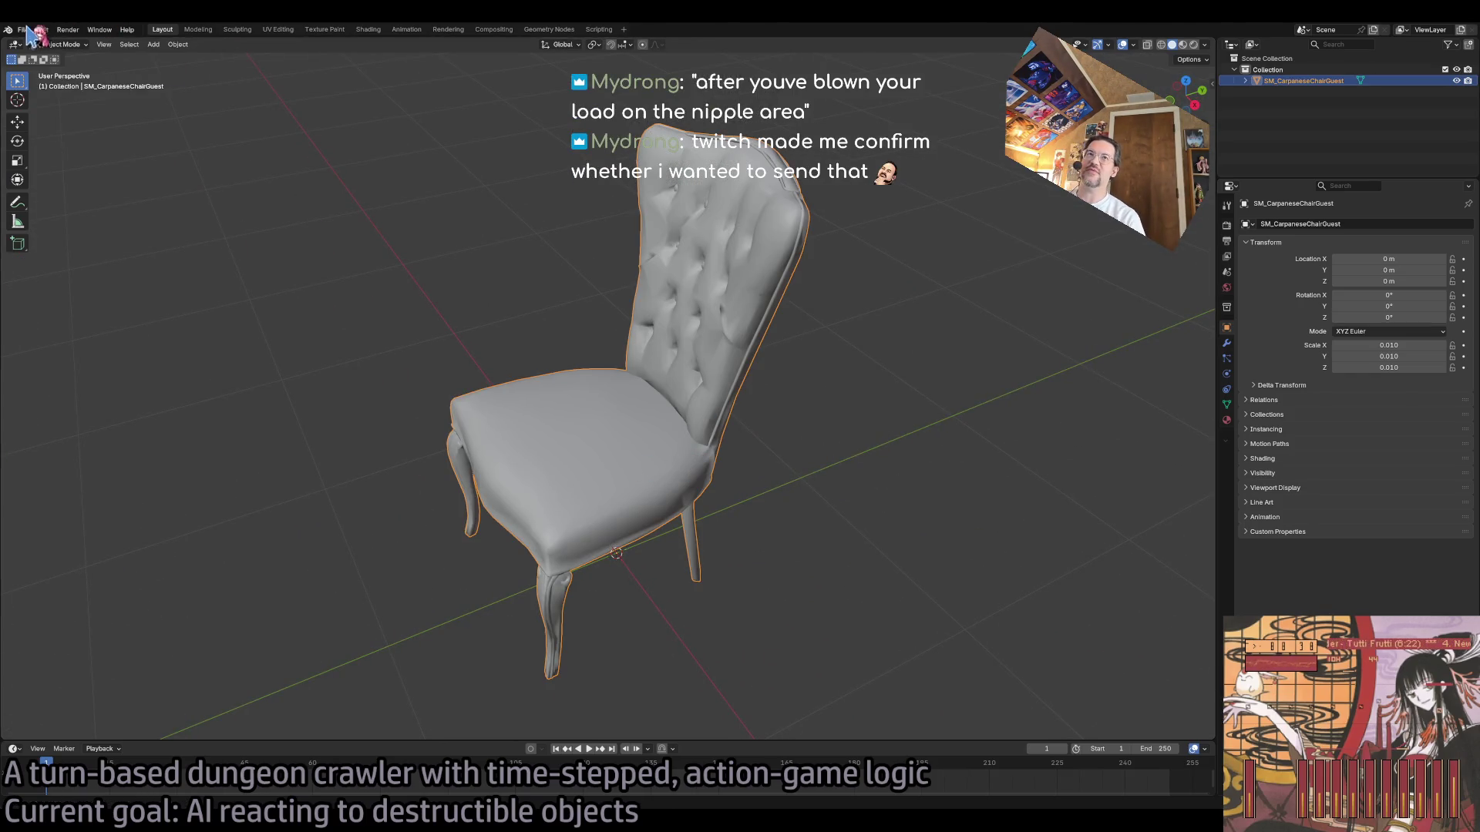
left_click(27, 28)
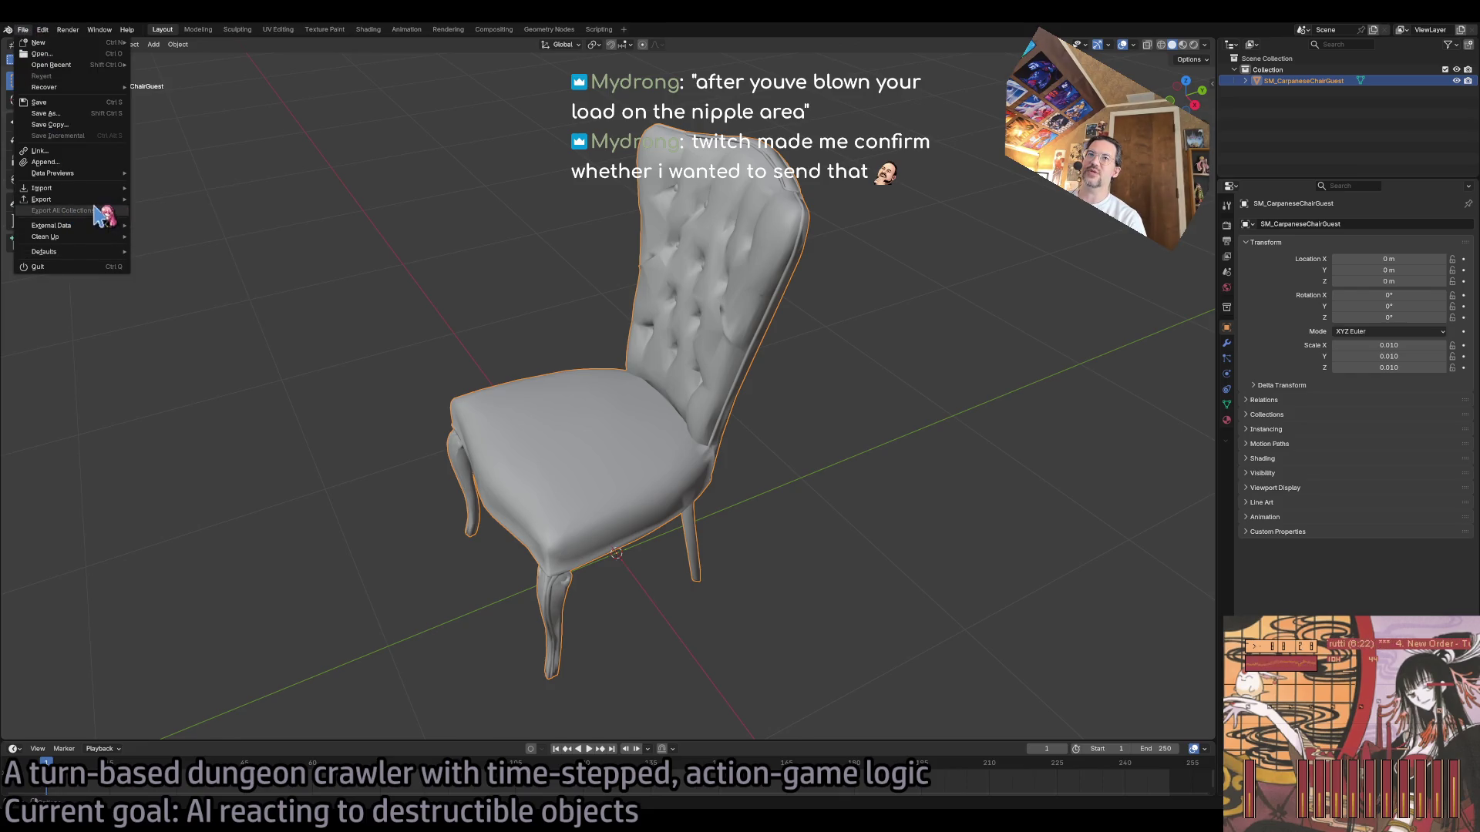
mouse_move(100, 199)
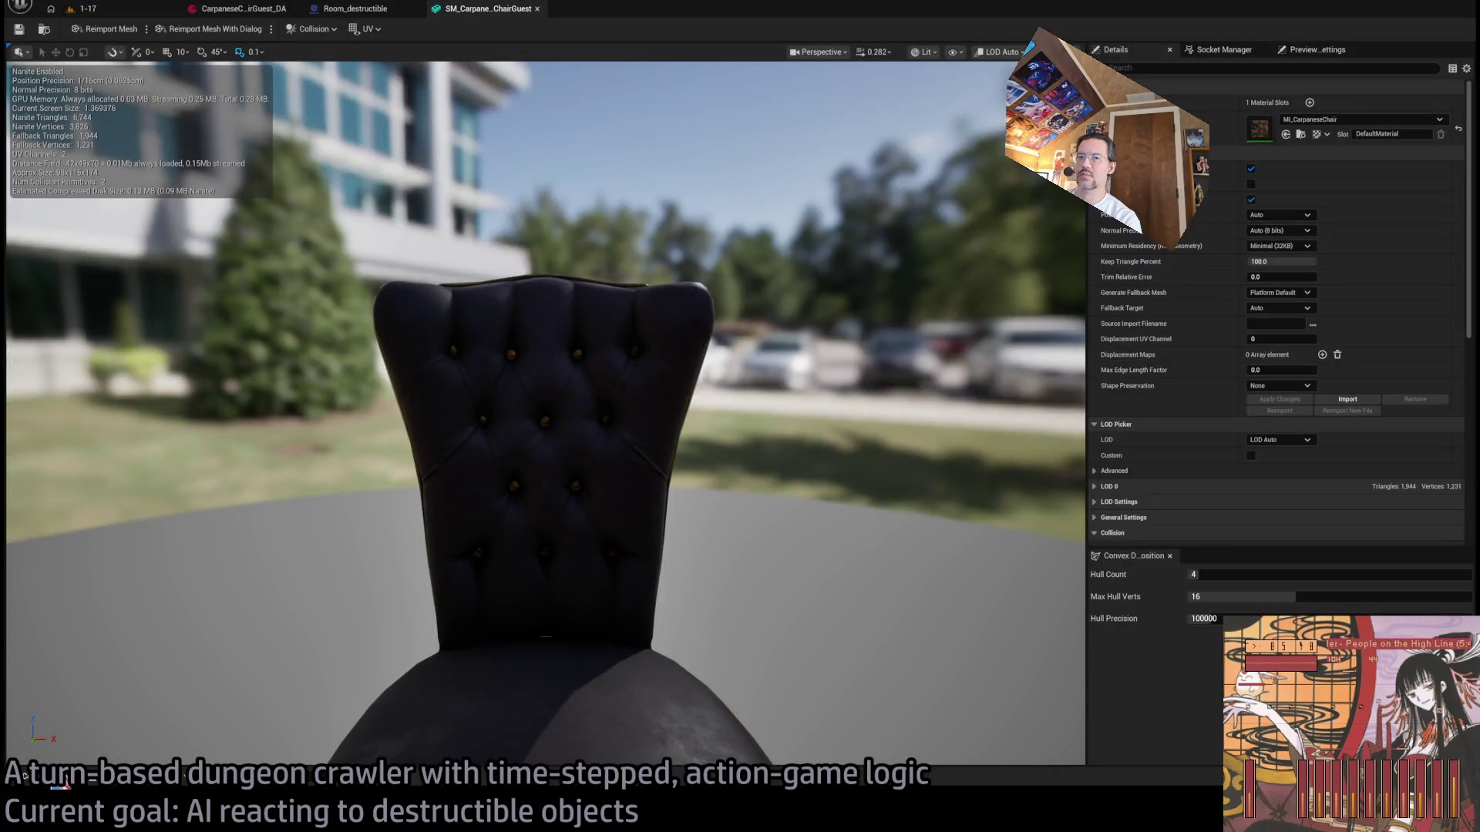
Step: From level 1-17, duplicate SM_CarpaneseChairGuest as SM_CarpaneseChairGuest_manifold and open the copy
left_click(85, 9)
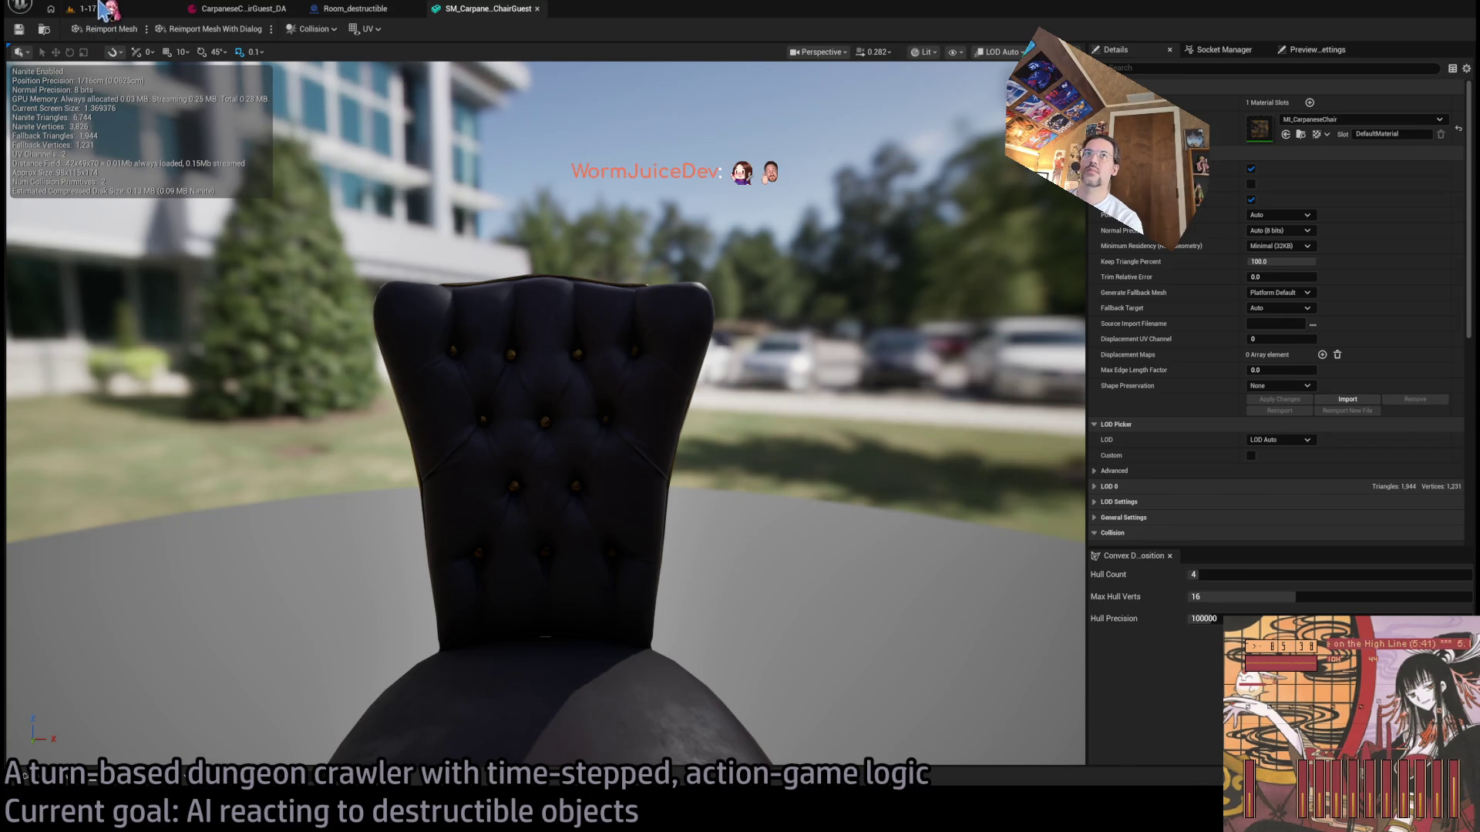
left_click(69, 780)
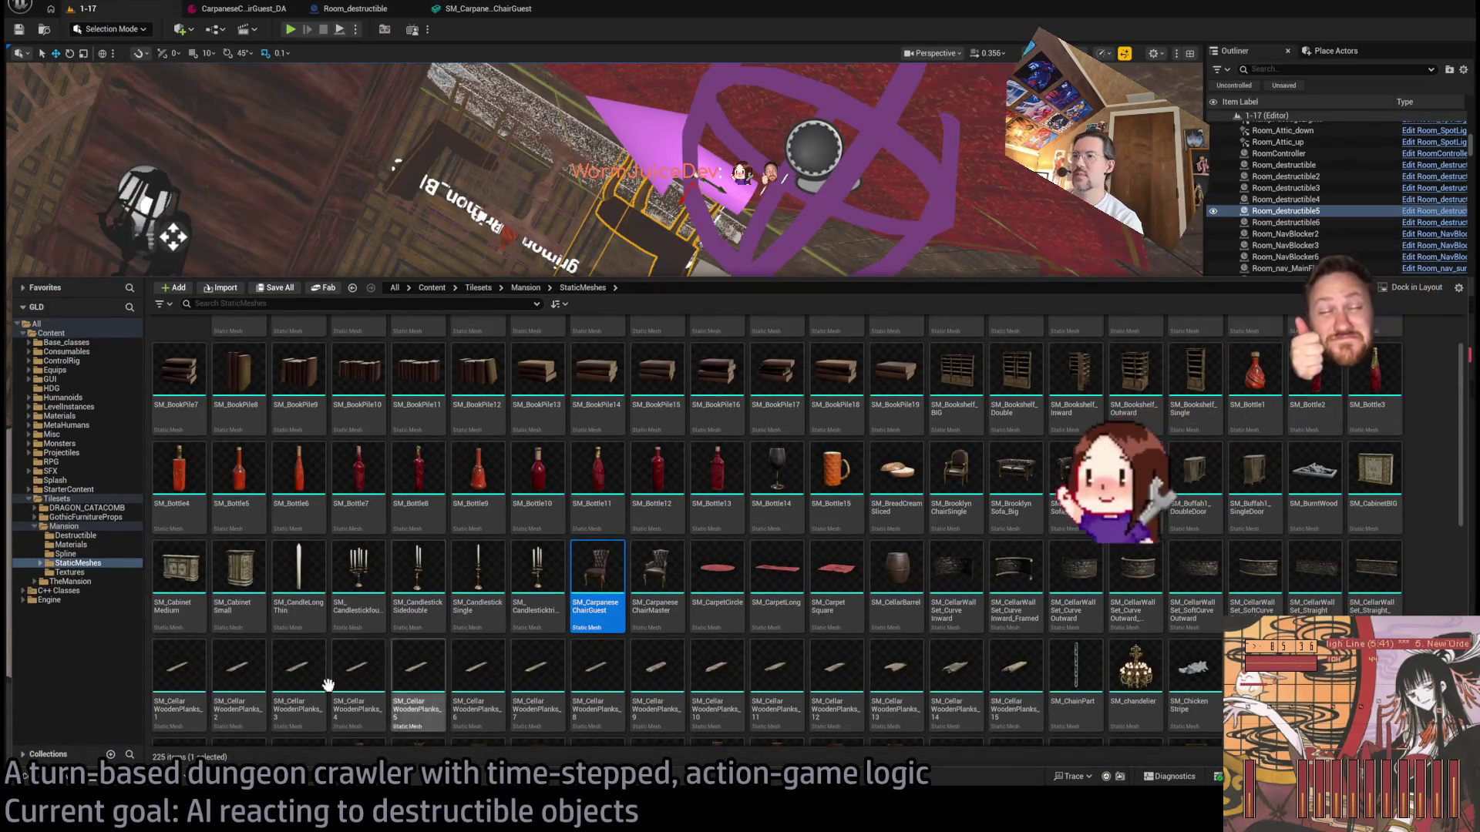
key("ctrl+space")
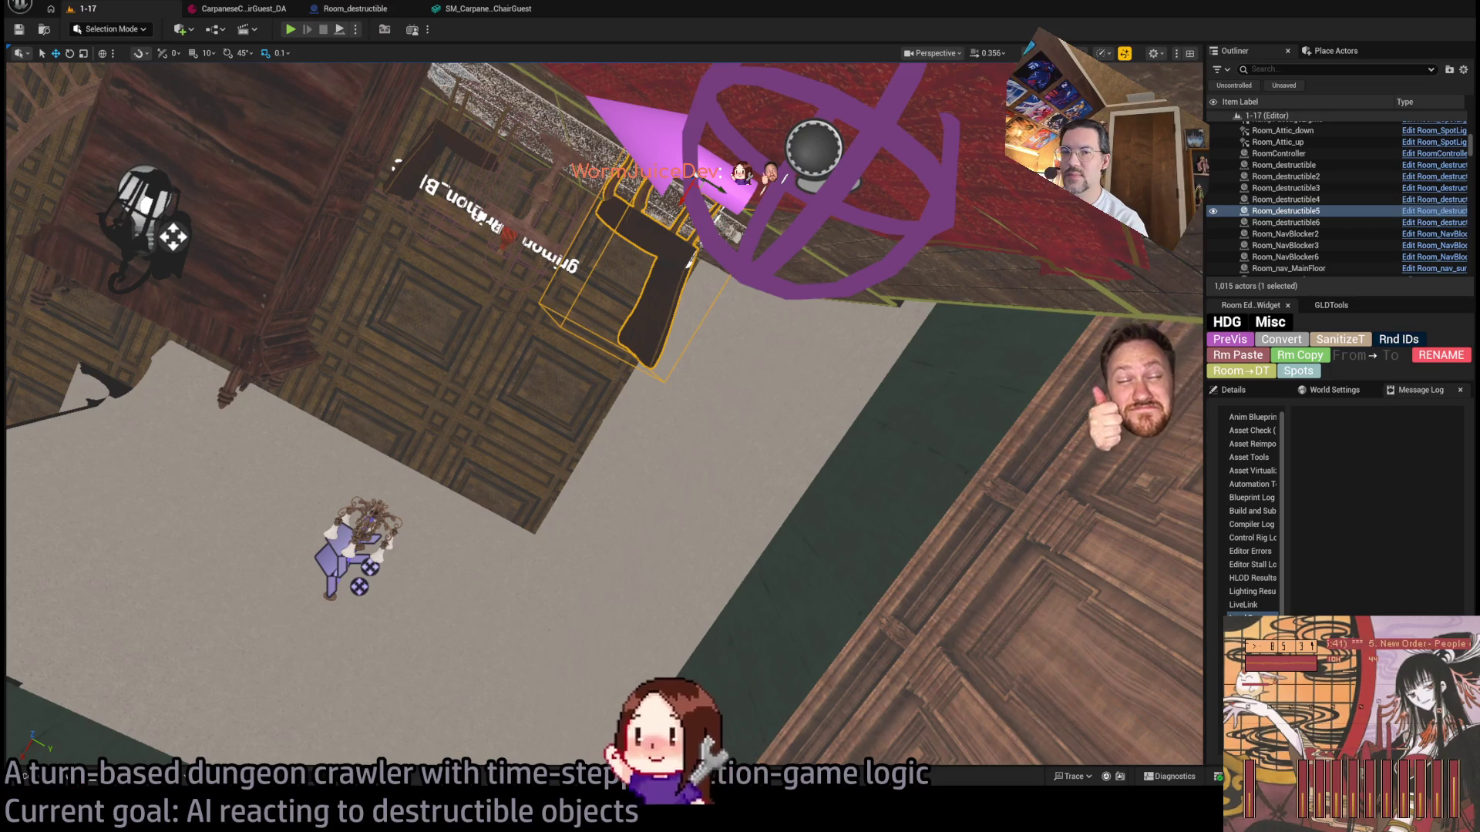
key("ctrl+space")
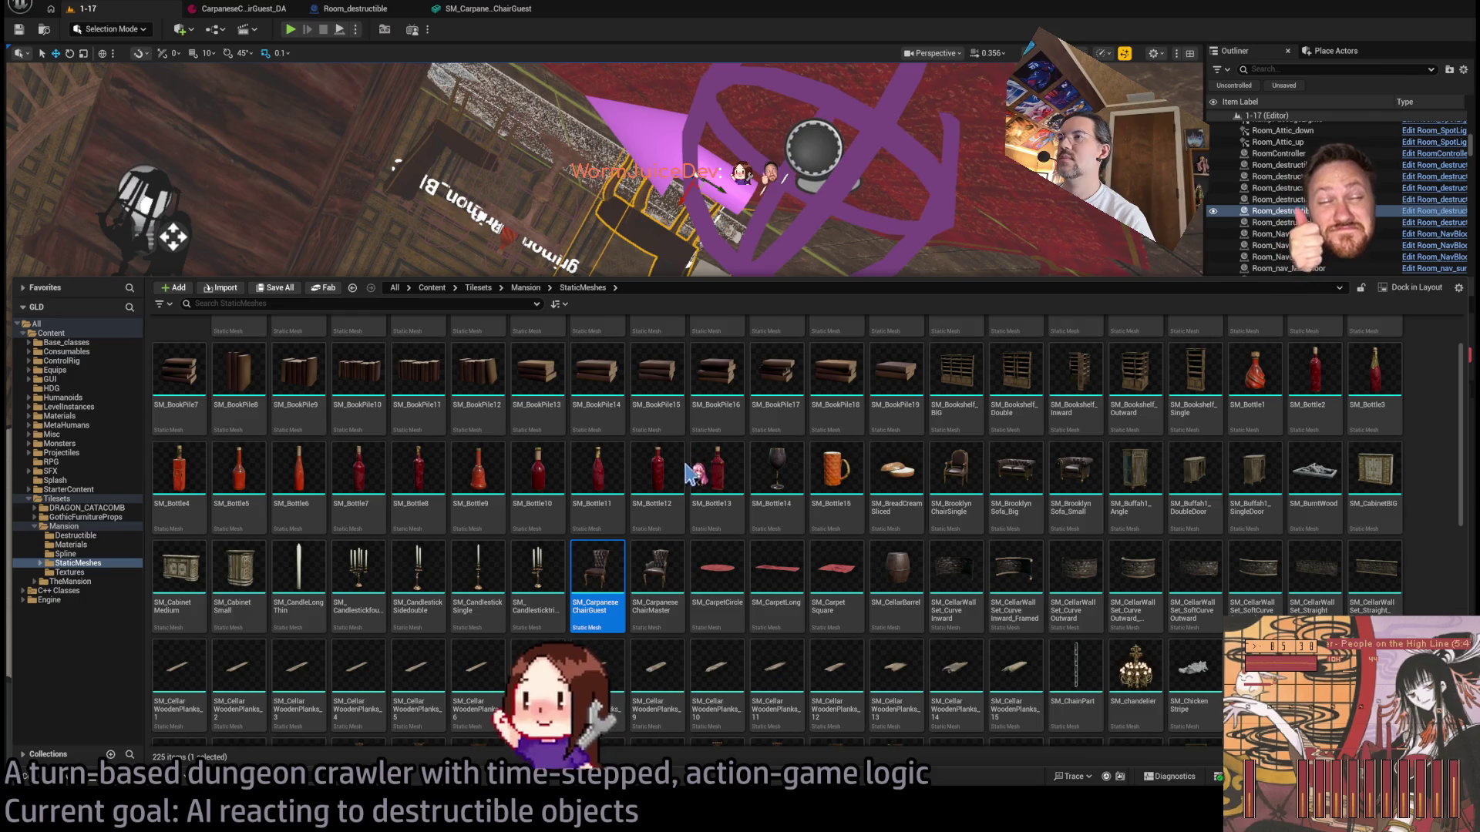
key("ctrl+d")
key("End")
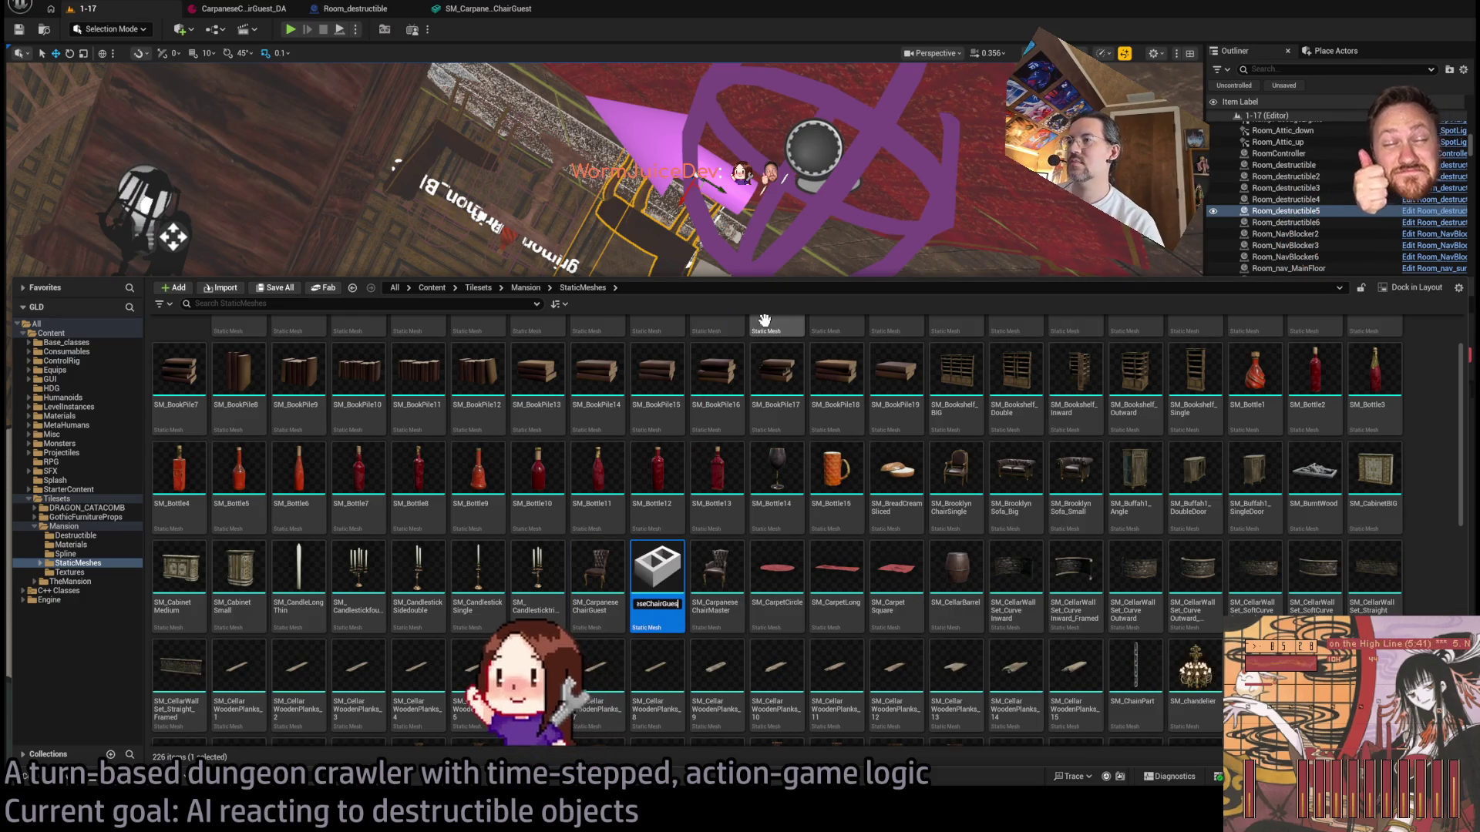
type("_manifold")
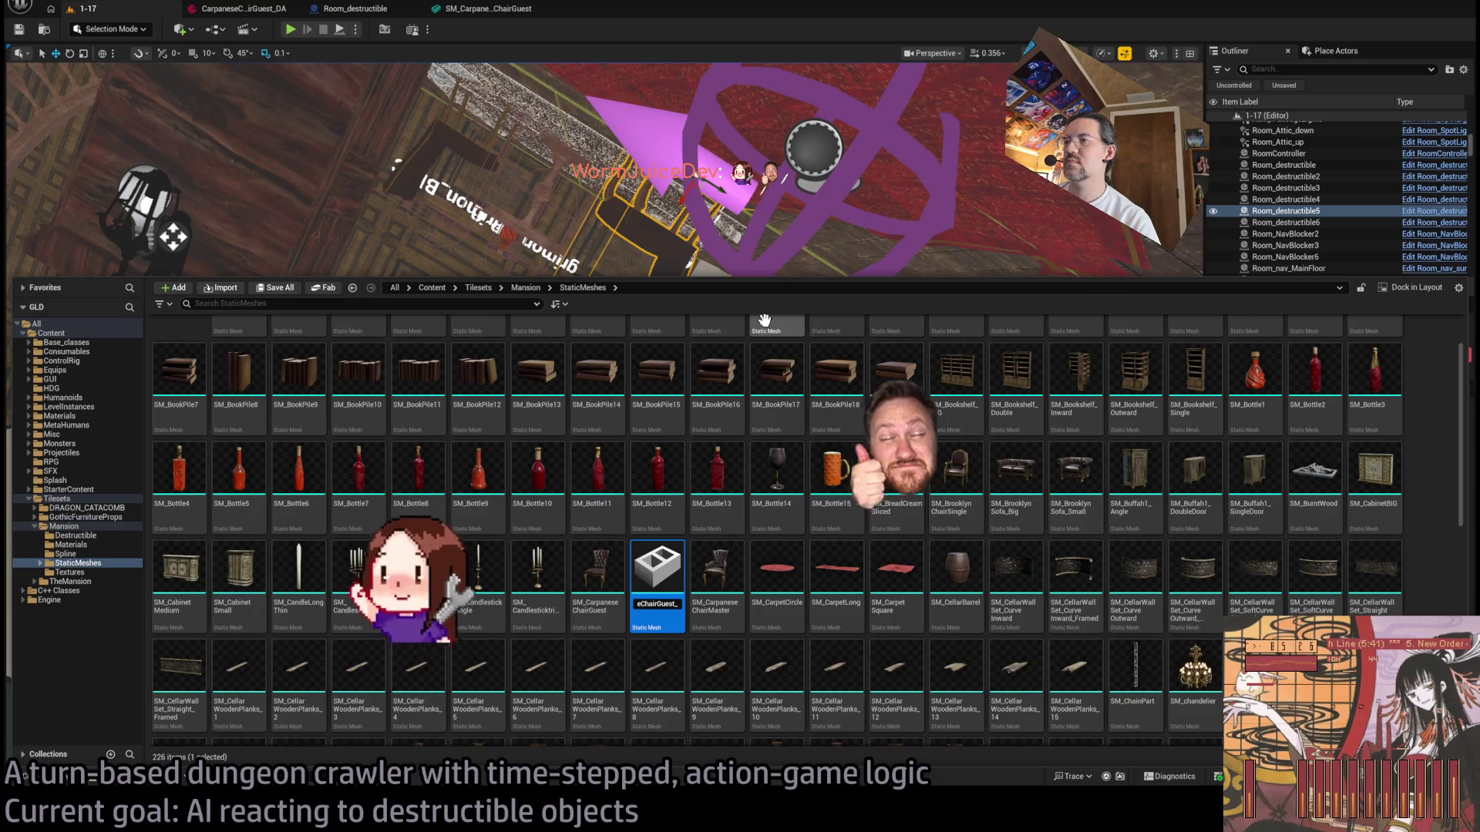
key("Return")
key("Return")
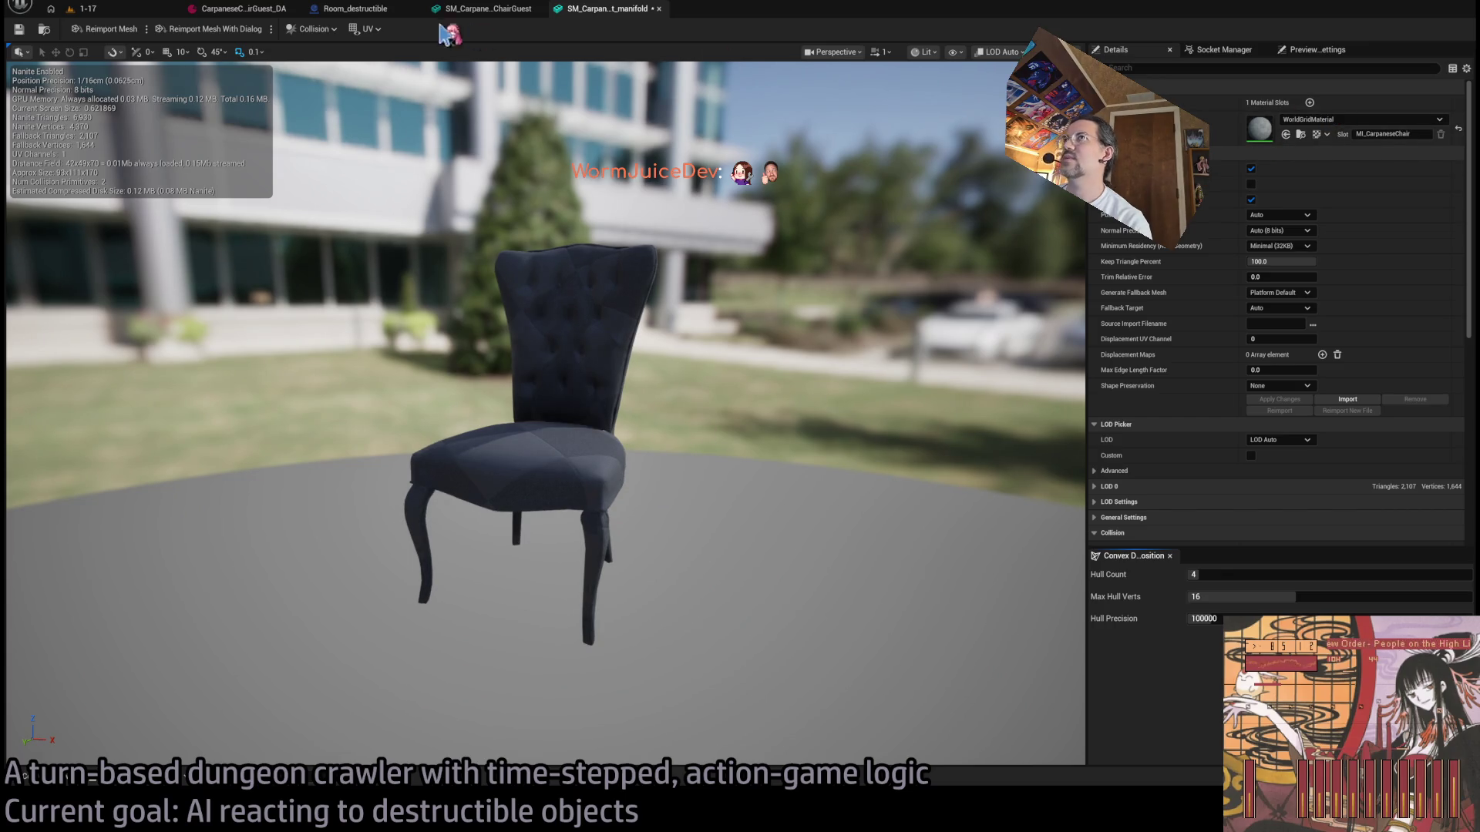
Step: Compare the ChairGuest and _manifold meshes, save the manifold copy, and go back to 1-17
left_click(486, 8)
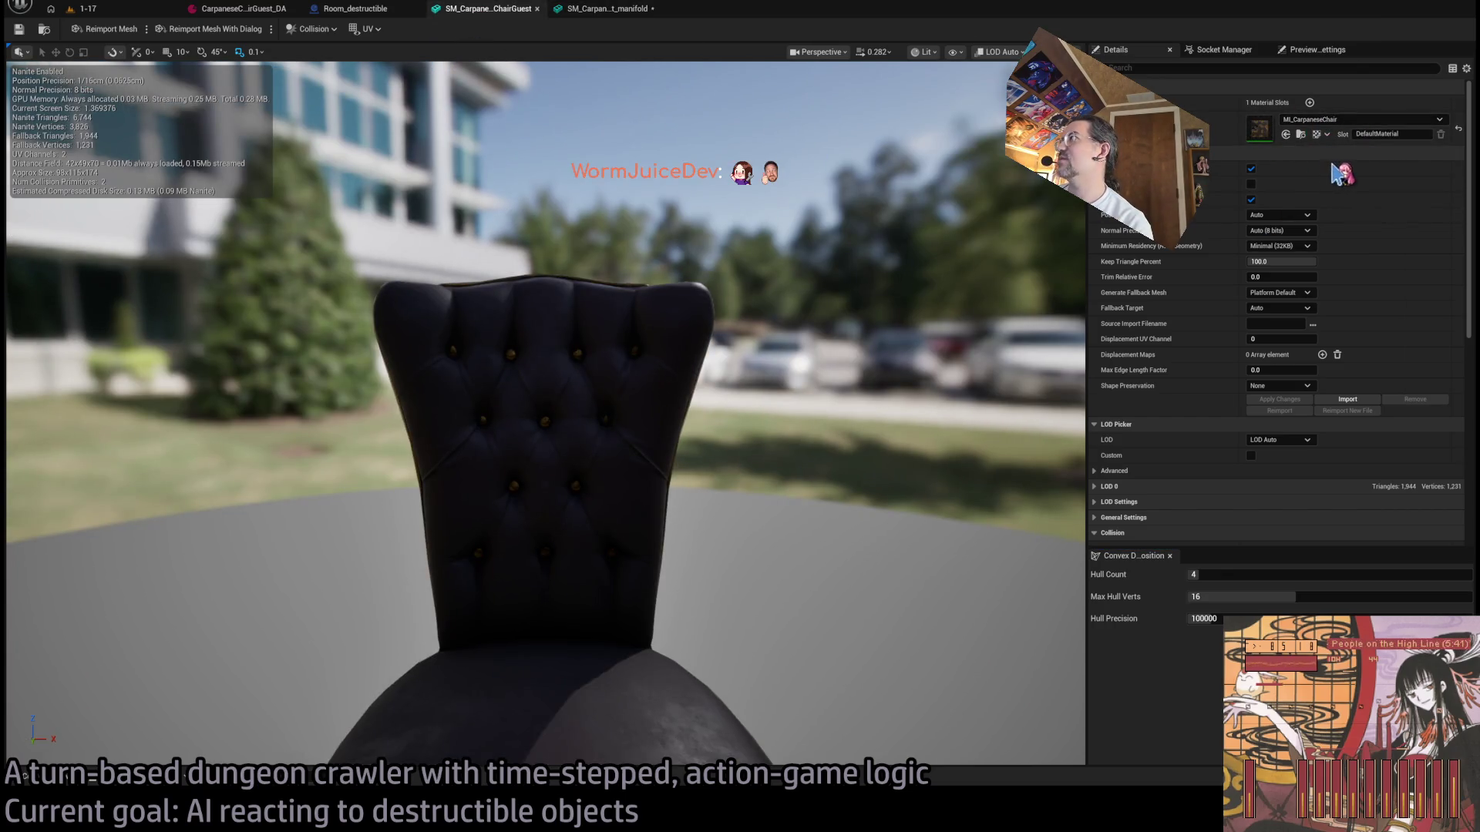
left_click(608, 8)
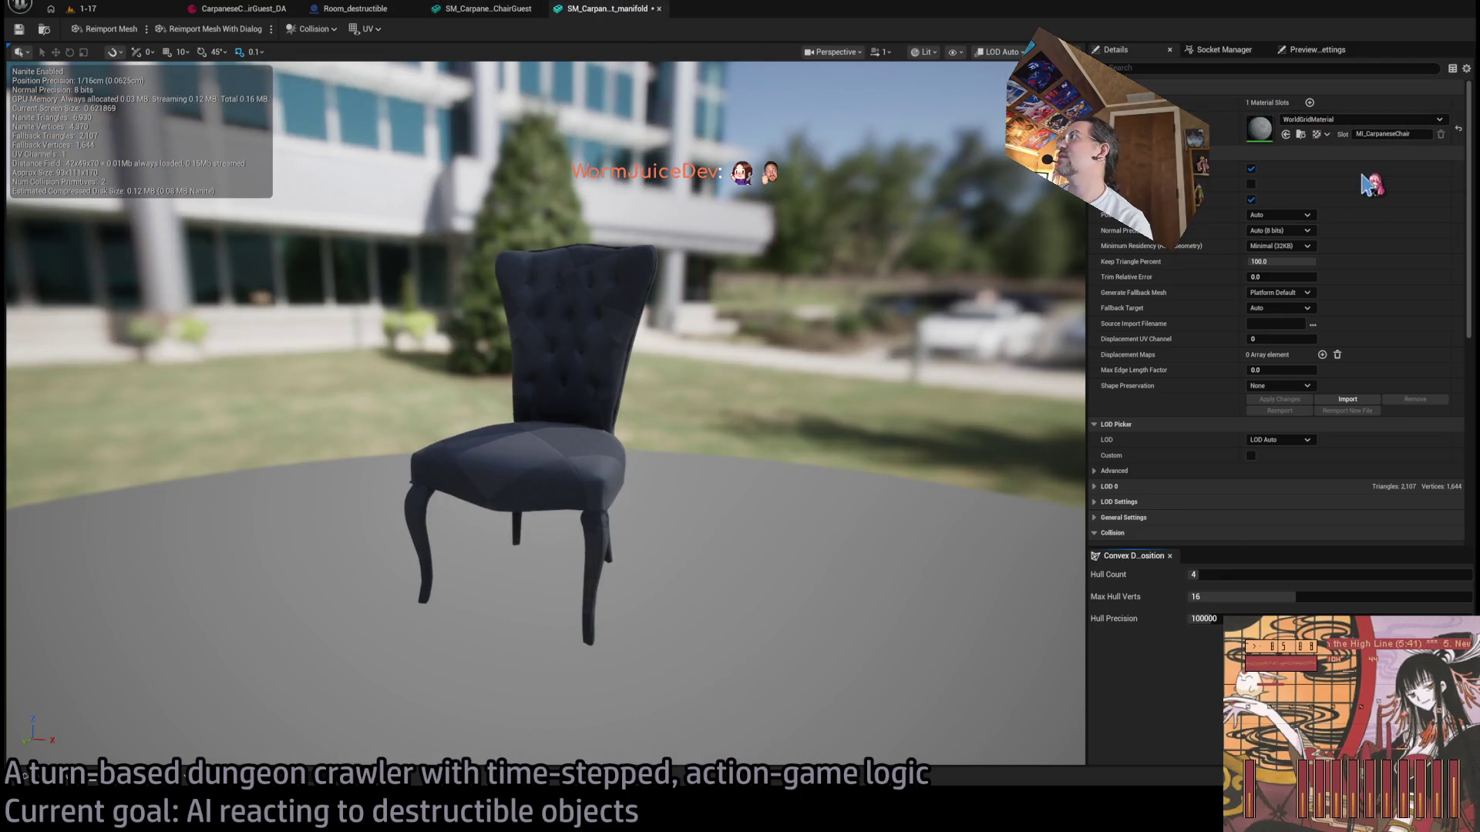
scroll(701, 301, "up", 10)
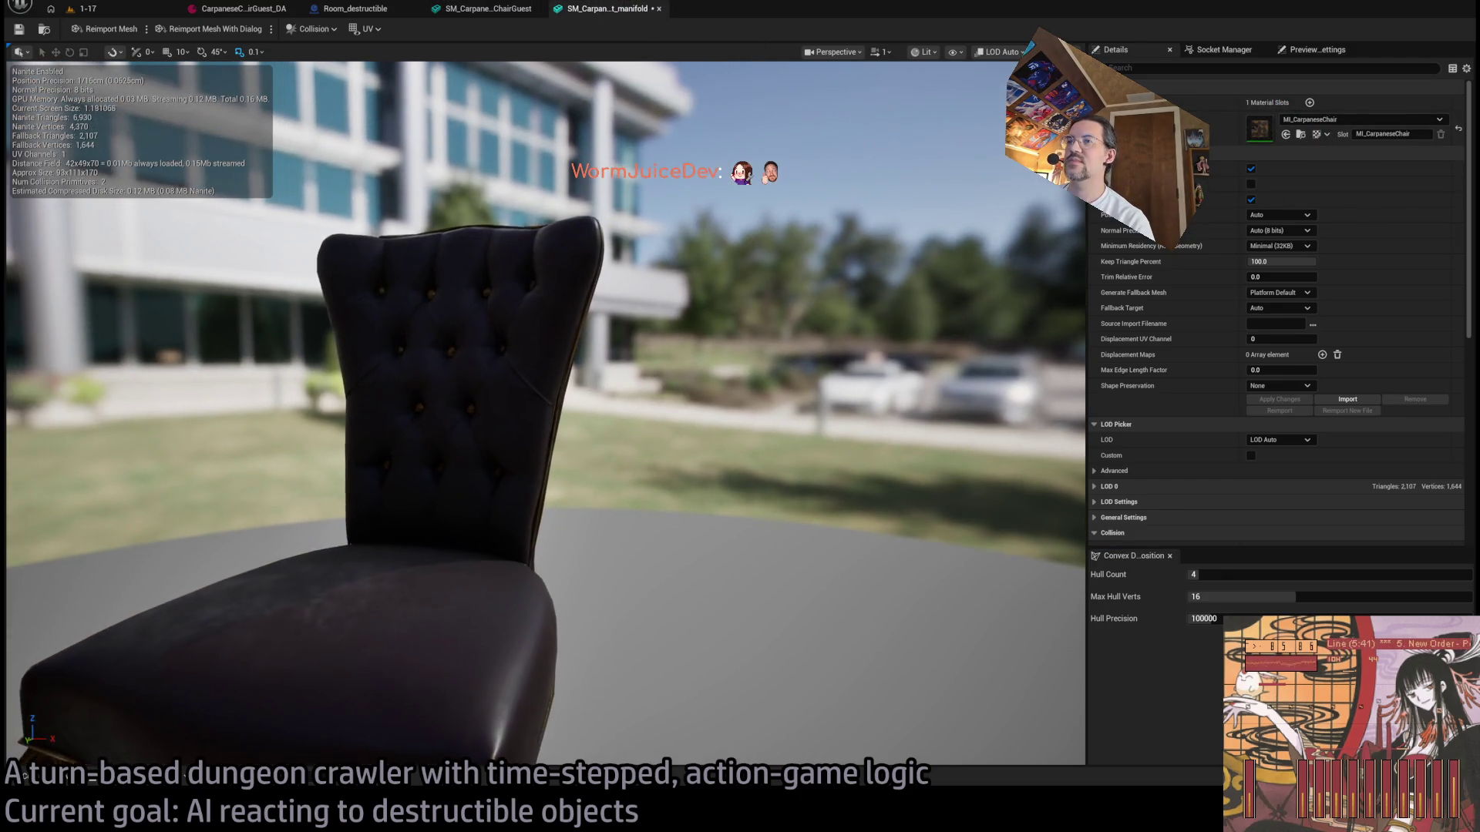
mouse_move(701, 300)
left_mouse_down()
mouse_move(701, 208)
mouse_move(724, 185)
mouse_move(601, 362)
left_mouse_up()
left_click(18, 29)
left_click(116, 12)
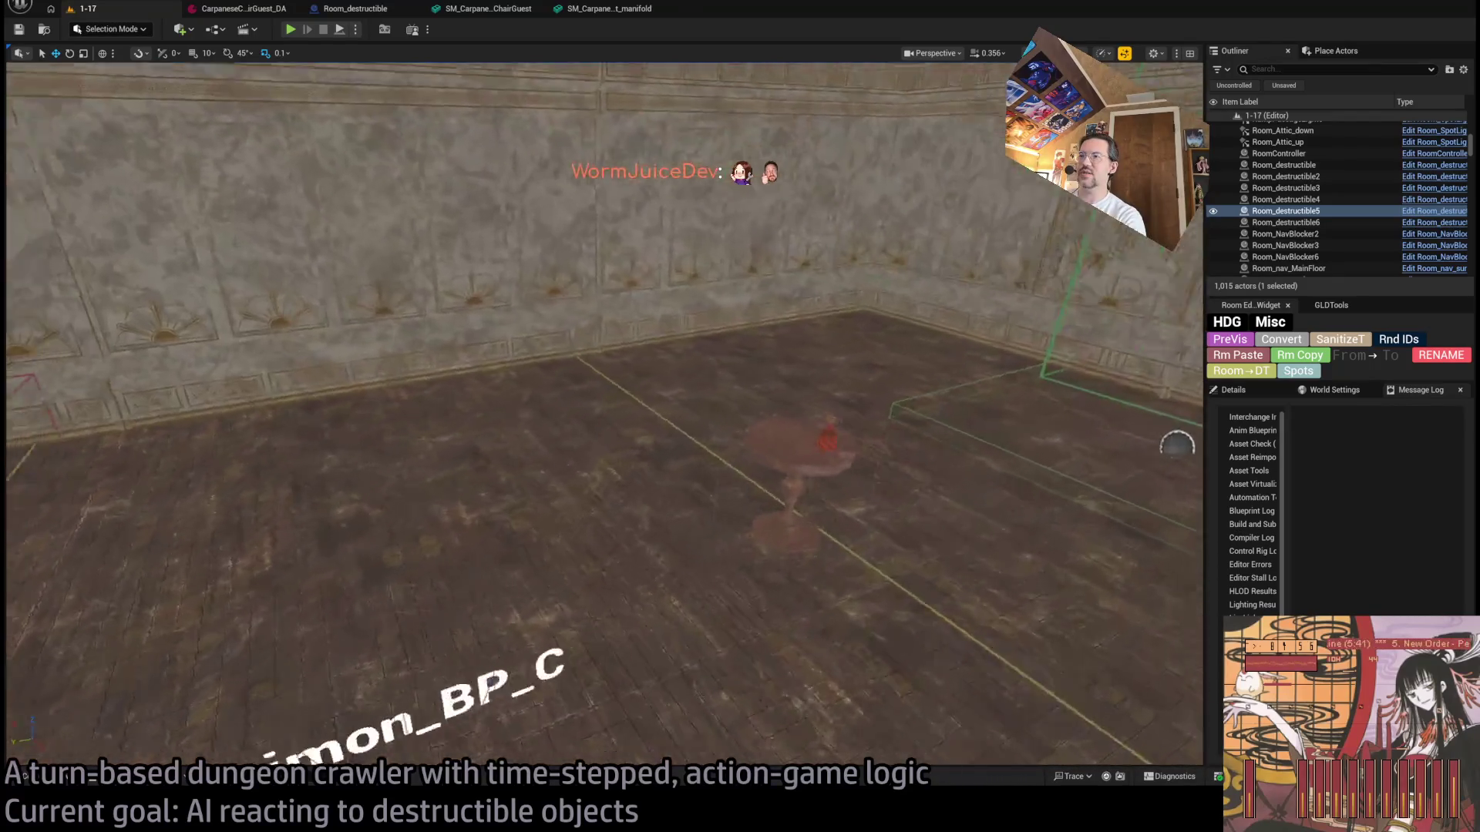
Step: Place SM_CarpaneseChairGuest_manifold in the room, frame it, and switch the editor to Fracture Mode
key("ctrl+space")
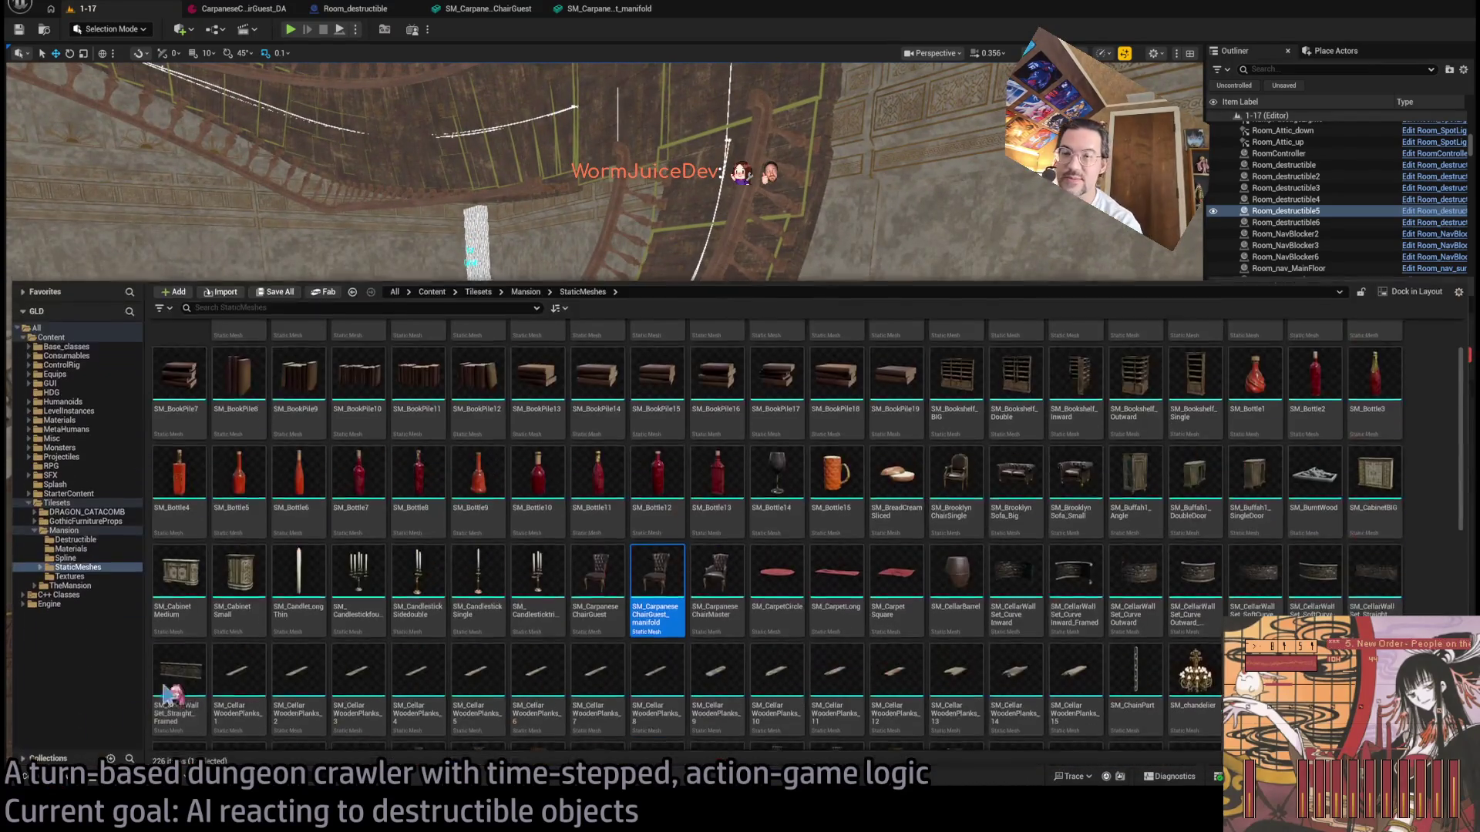
left_click_drag(656, 608, 749, 664)
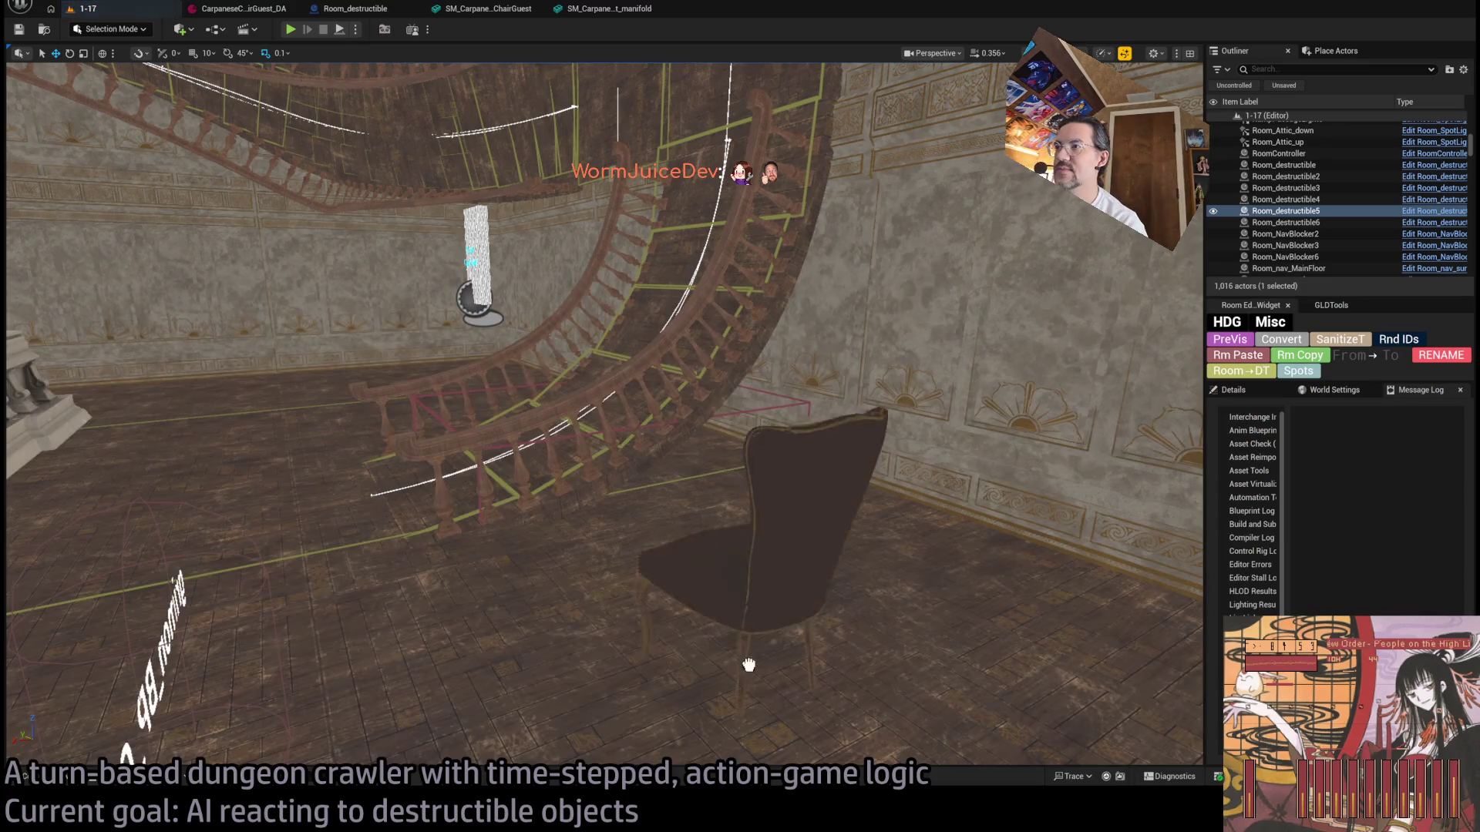
left_click(673, 644)
key("f")
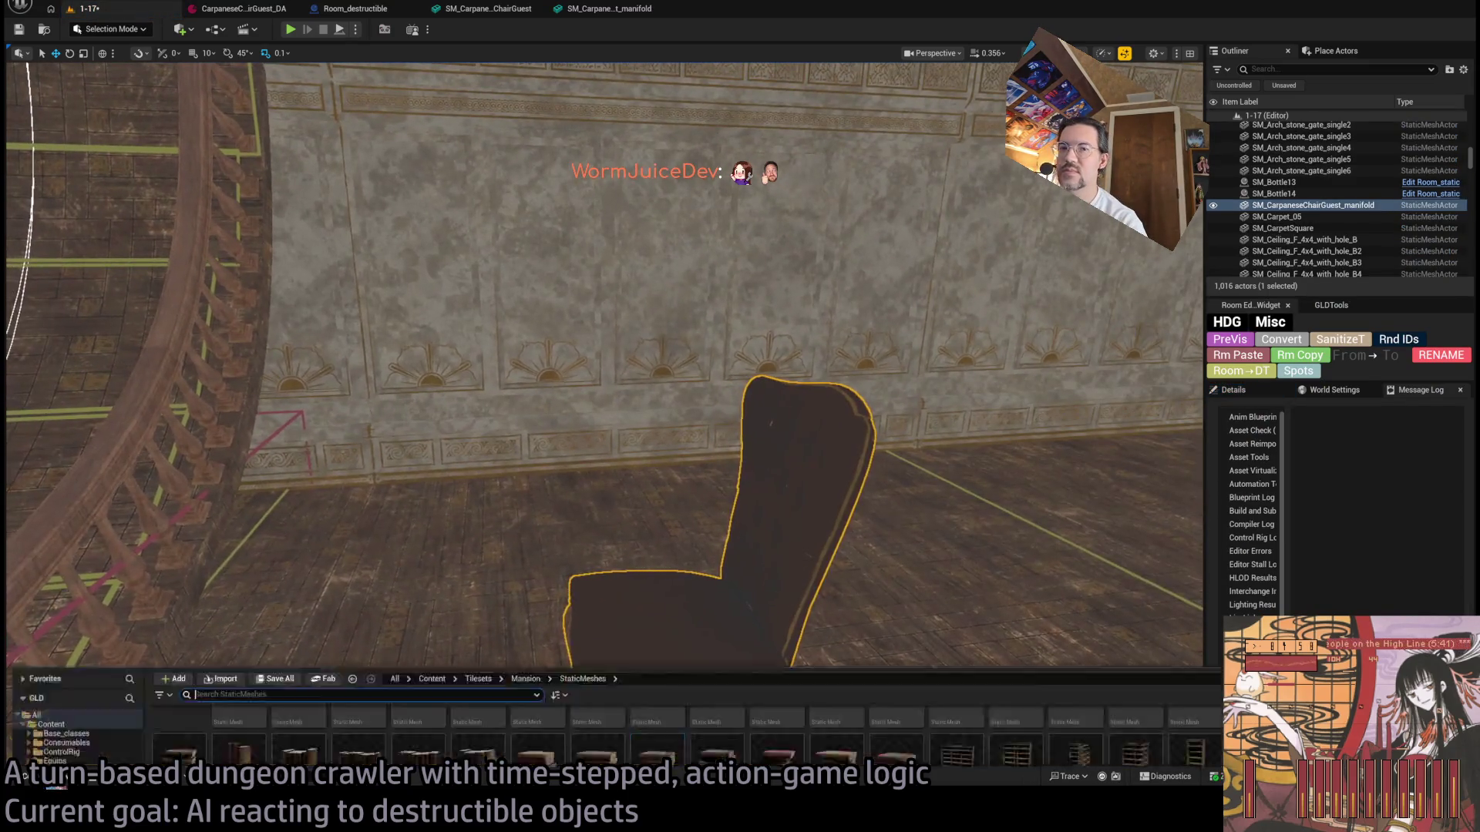
key("ctrl+space")
key("ctrl+space")
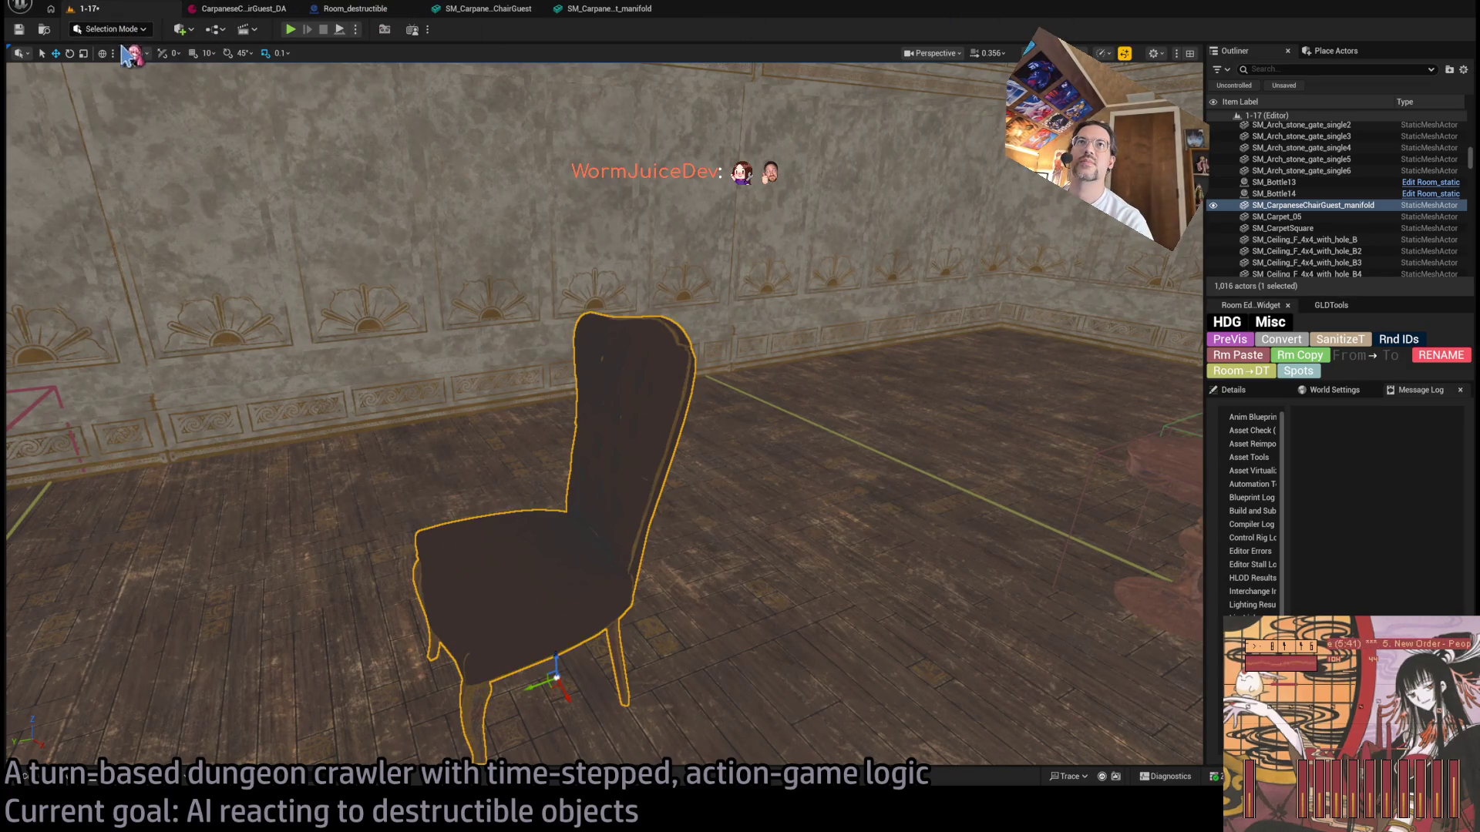
key("shift+6")
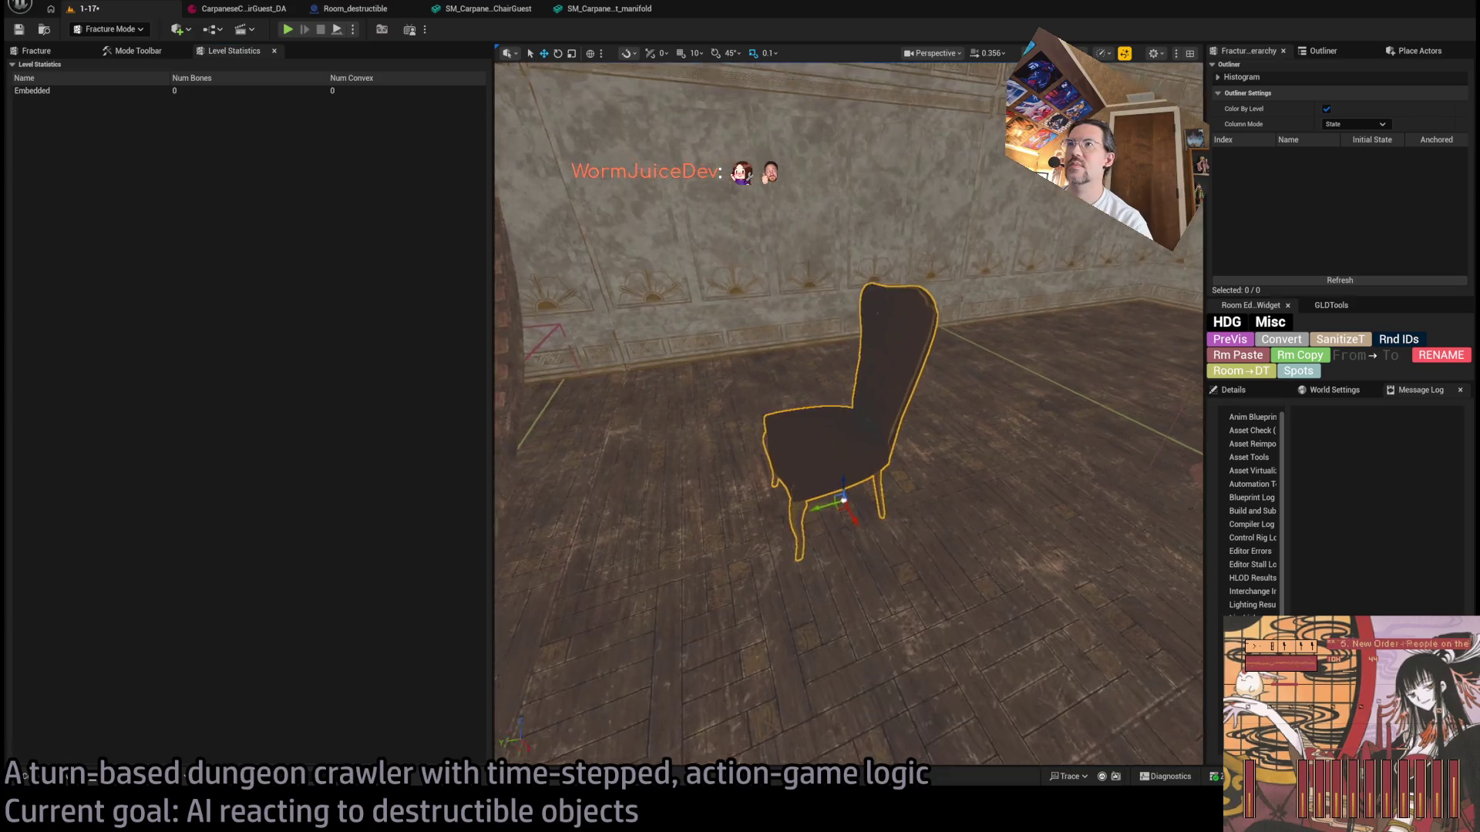
Step: Choose the Planar fracture method from the fracture tool set
left_click(143, 53)
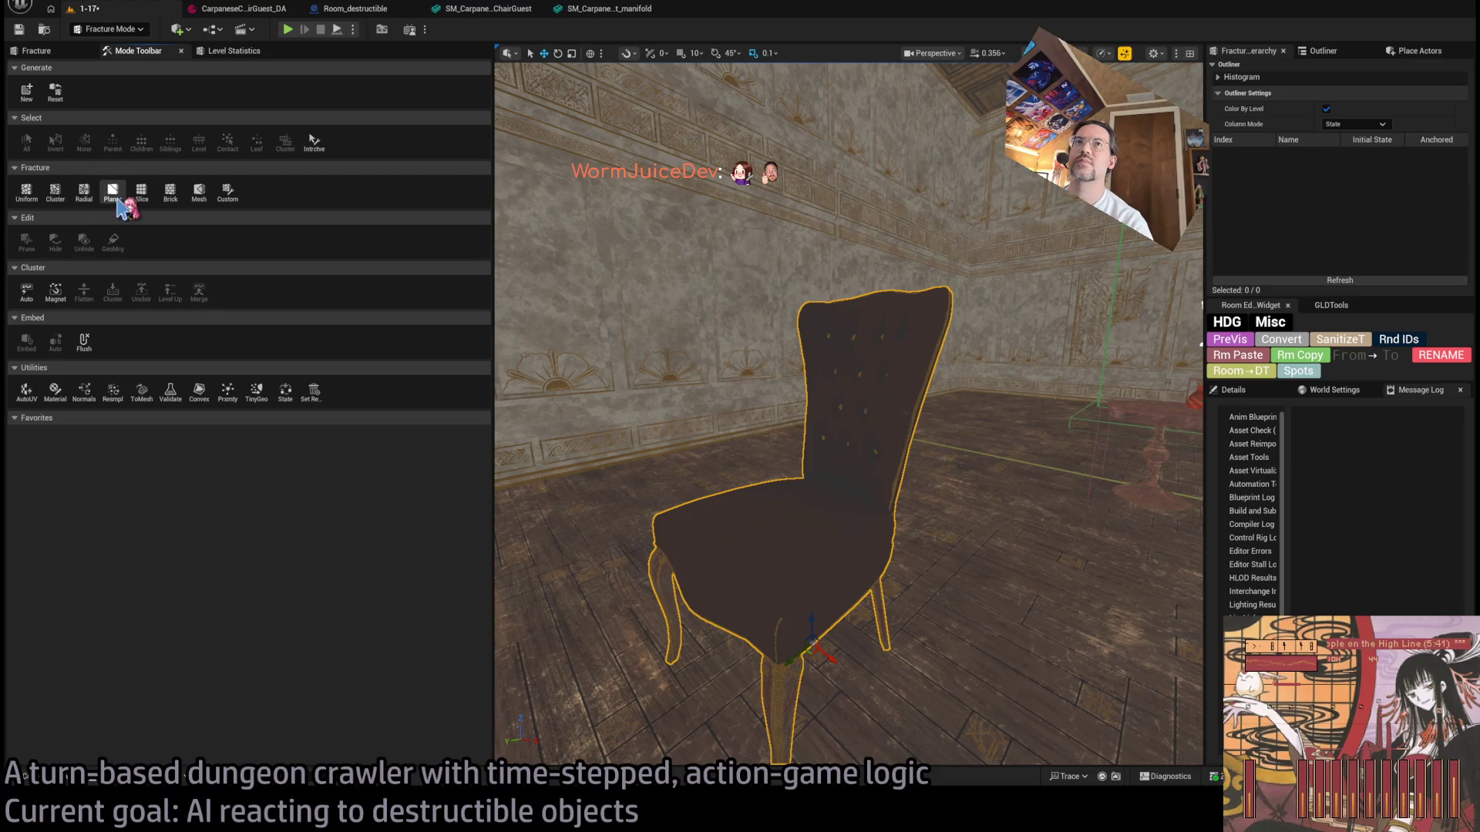
left_click(141, 193)
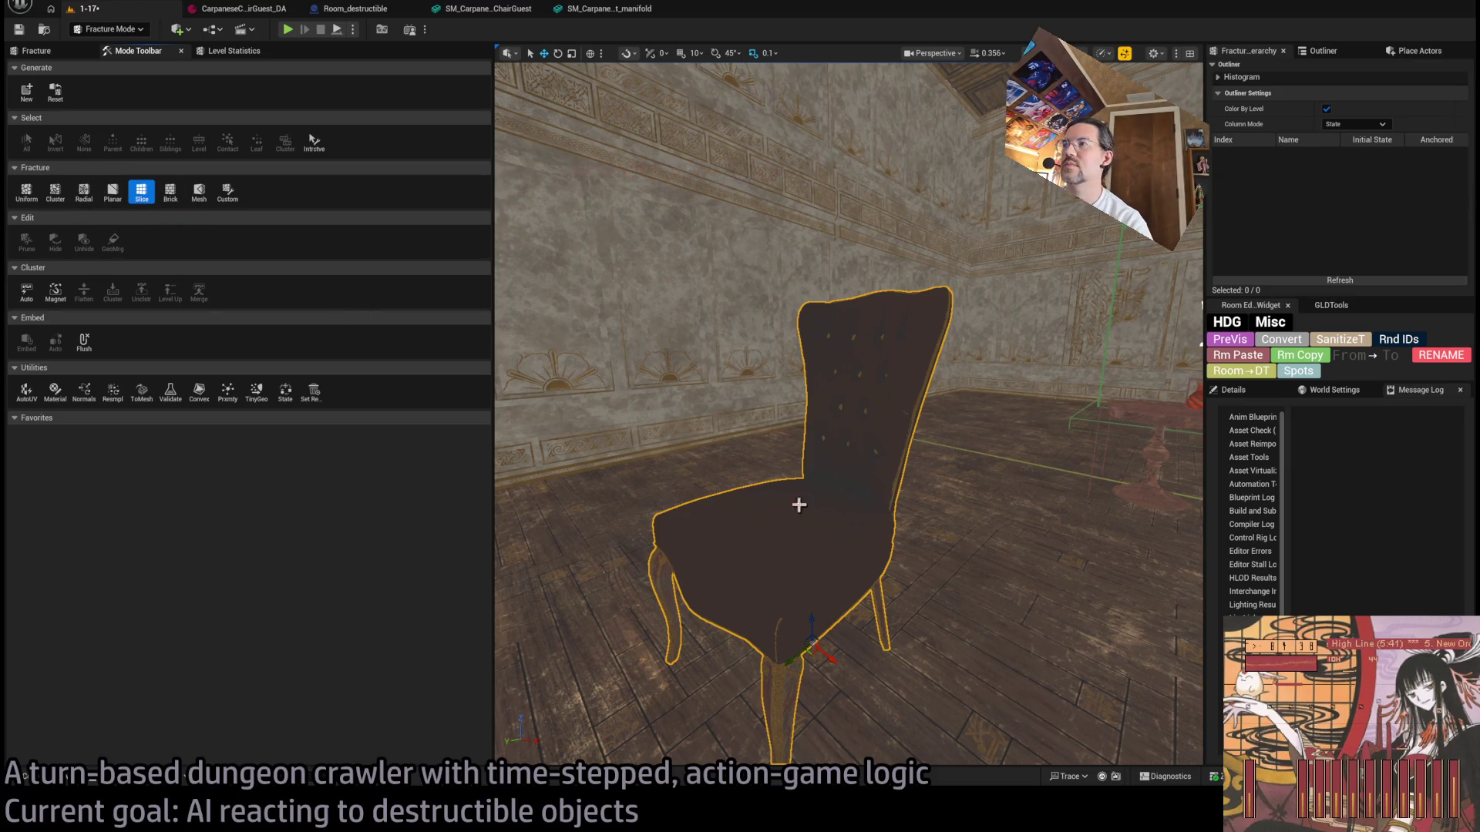
left_click(112, 191)
left_click(77, 51)
left_click(108, 52)
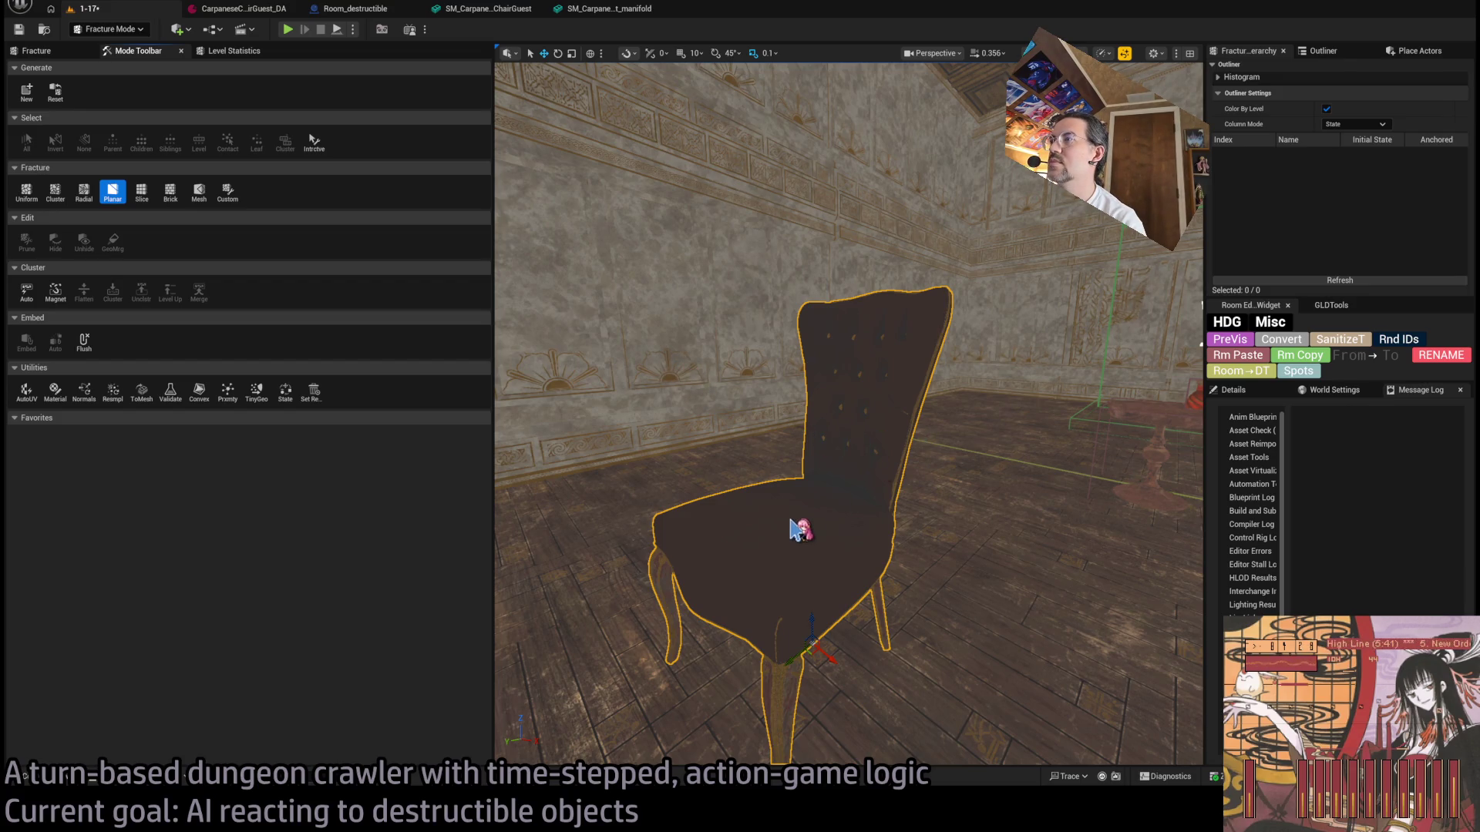
Step: Select the chair and the GC_SM_CarpaneseChairGuest geometry collection in the Destructible folder
left_click(799, 529)
key("f")
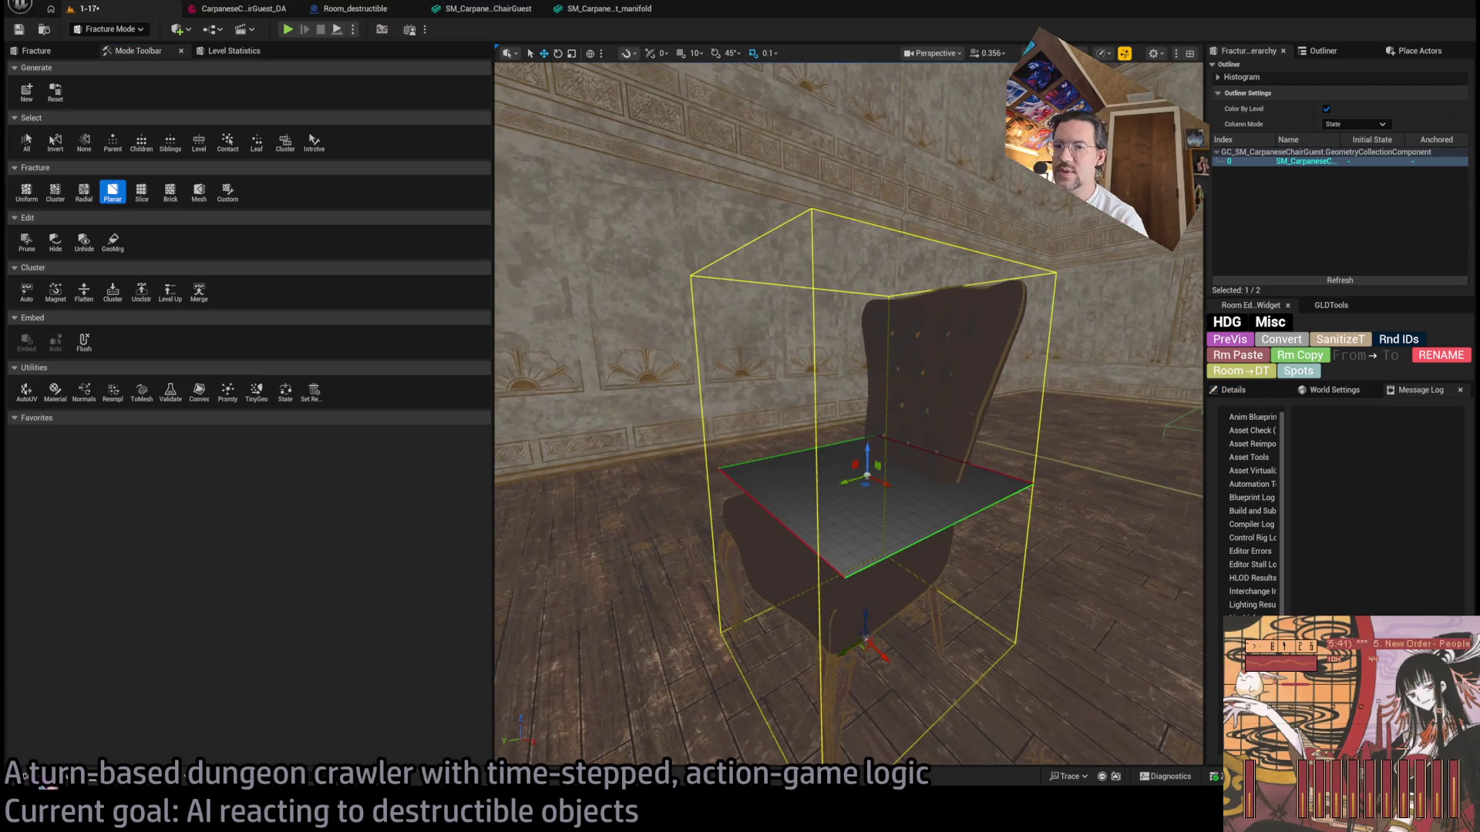
left_click(29, 779)
left_click(89, 537)
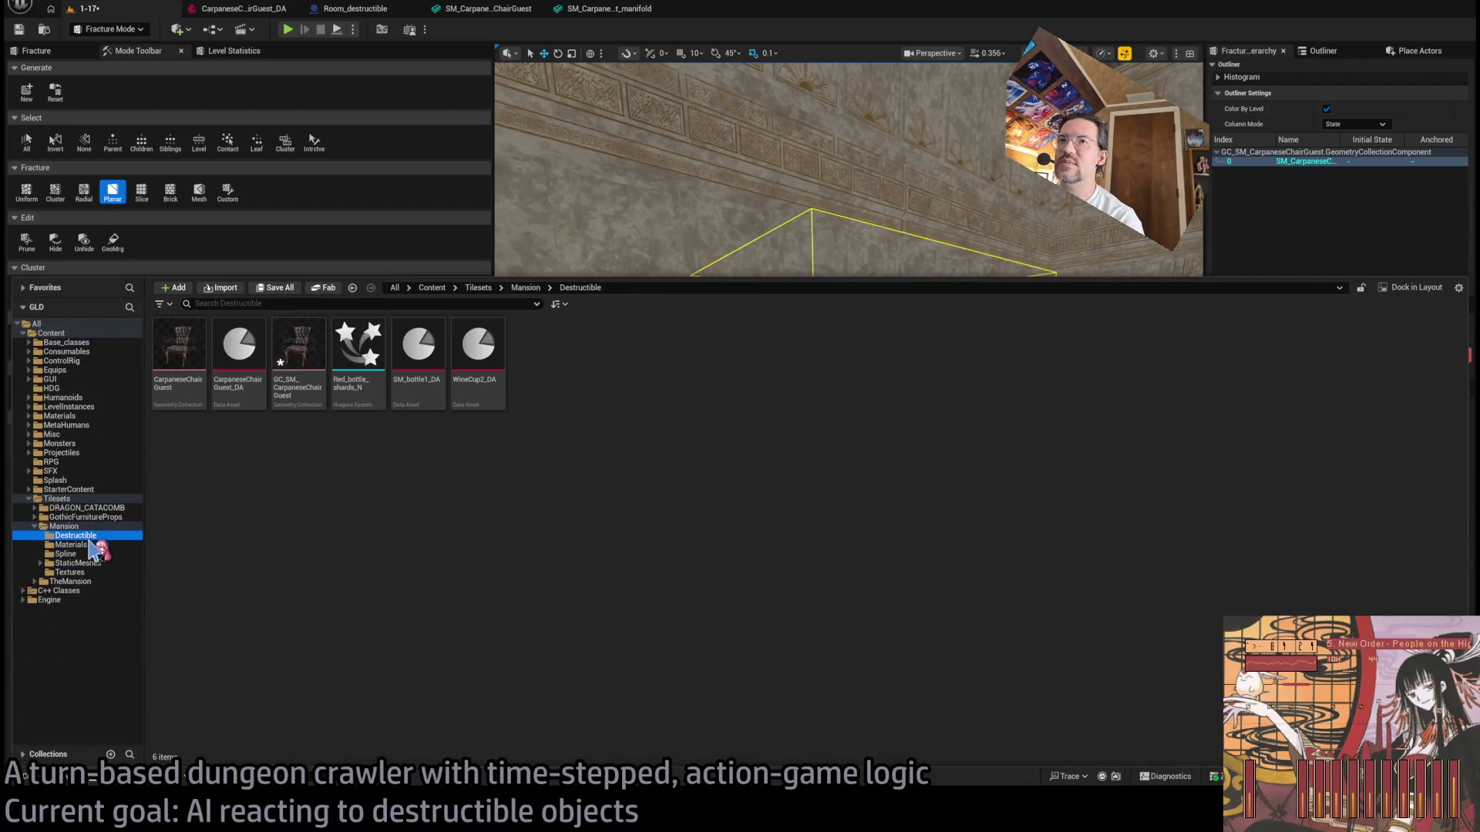
left_click(317, 350)
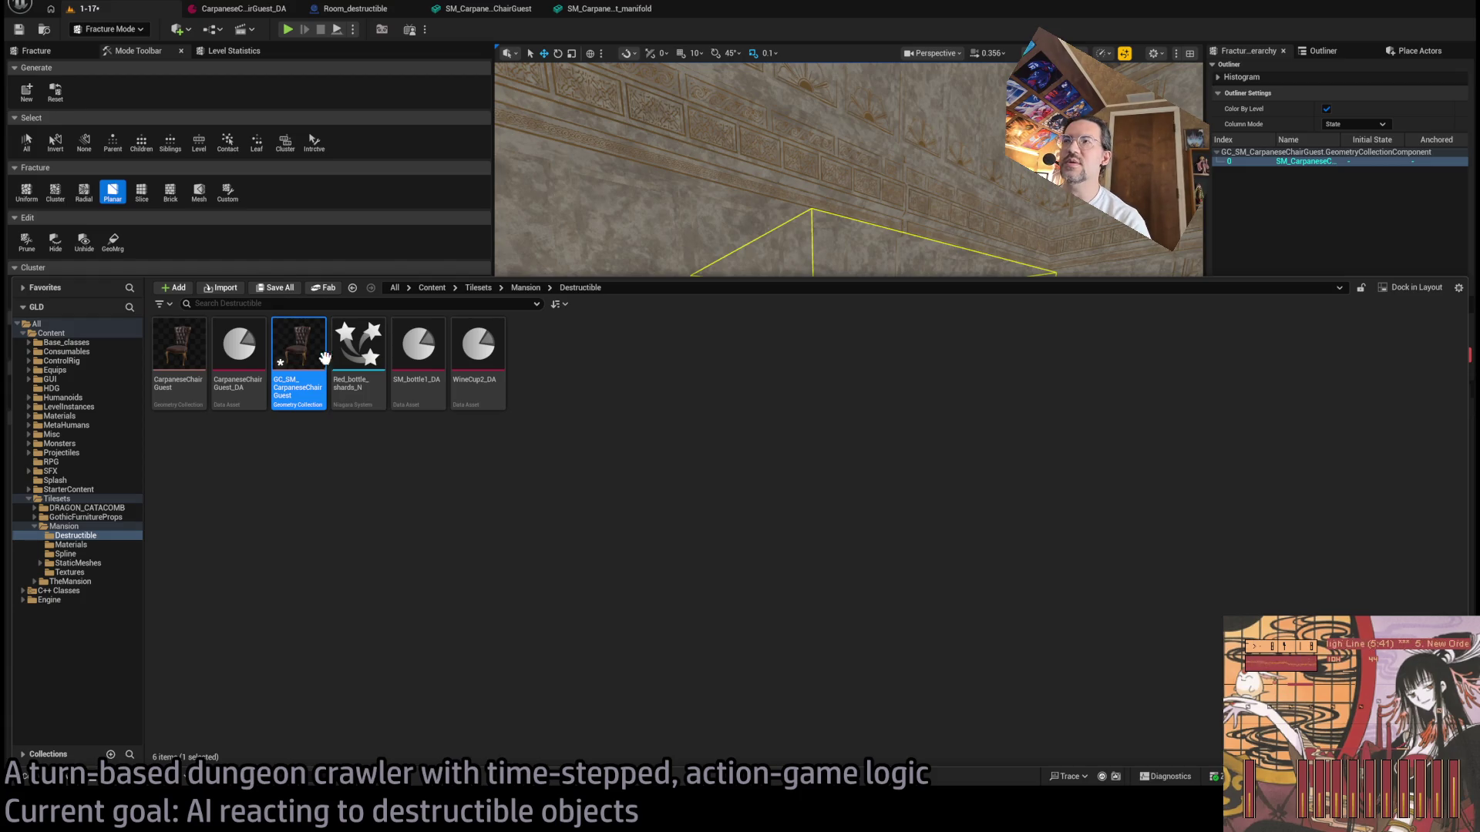
left_click(644, 204)
Step: Rotate the planar cutting plane to tilt steeply across the chair seat
key("f")
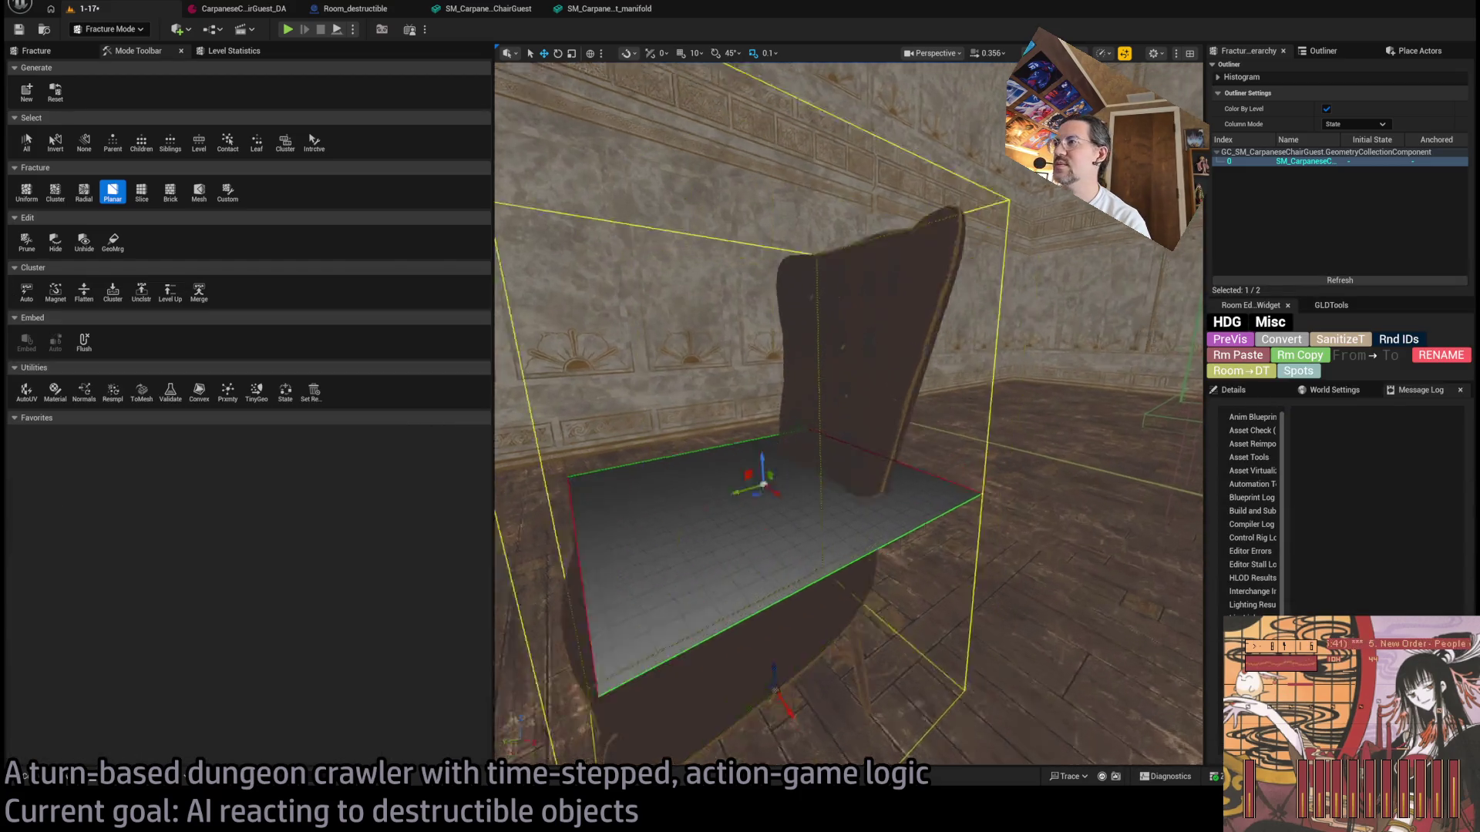
key("e")
mouse_move(752, 423)
left_mouse_down()
mouse_move(783, 396)
mouse_move(779, 477)
mouse_move(759, 497)
mouse_move(770, 501)
mouse_move(786, 486)
mouse_move(710, 296)
mouse_move(736, 308)
mouse_move(717, 332)
mouse_move(746, 367)
mouse_move(740, 386)
mouse_move(701, 323)
left_mouse_up()
key("w")
left_click_drag(793, 305, 793, 305)
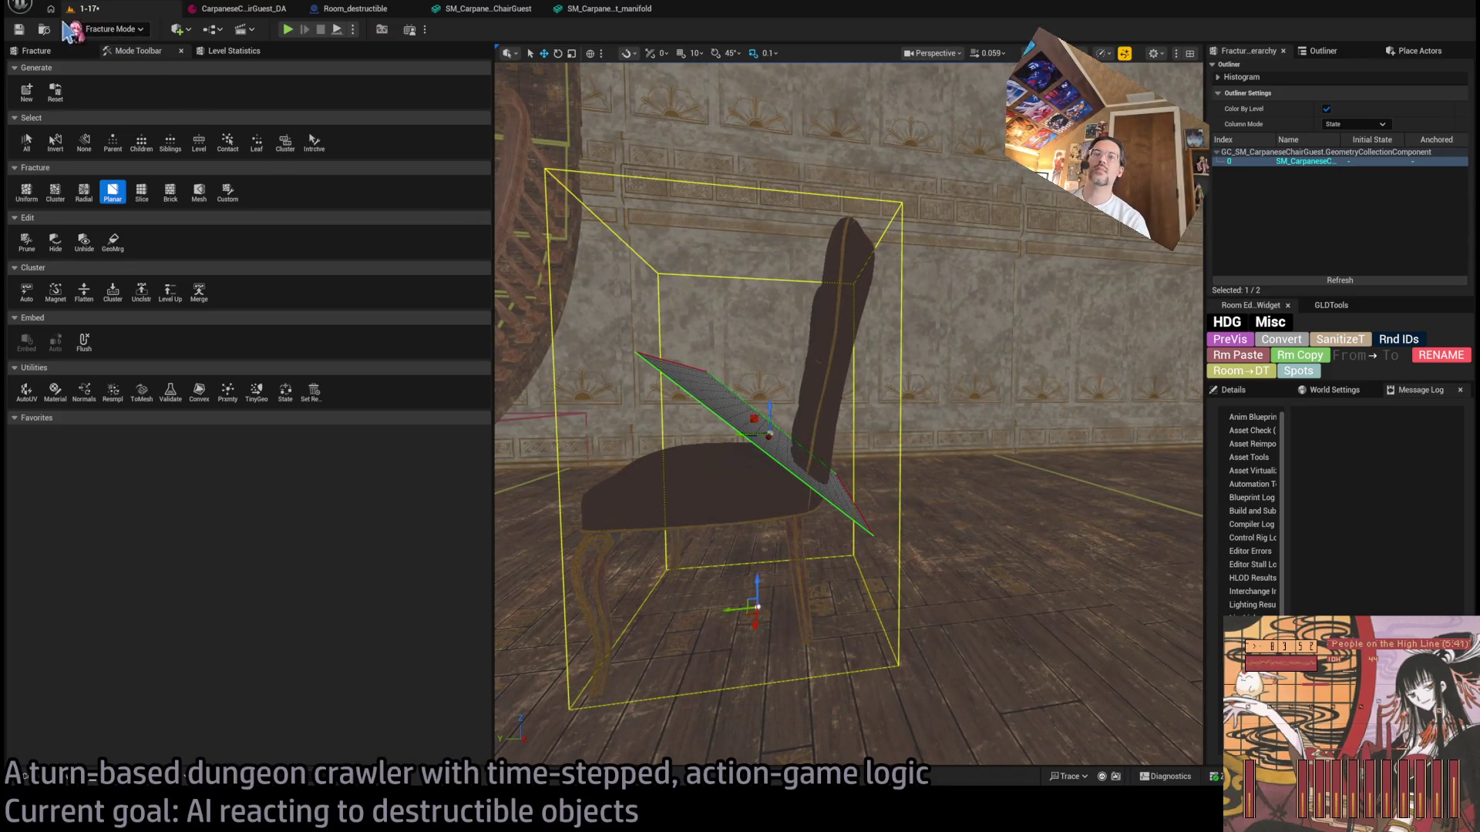
Step: Fracture the chair along the plane, then bring the planar cut settings back up
left_click(58, 51)
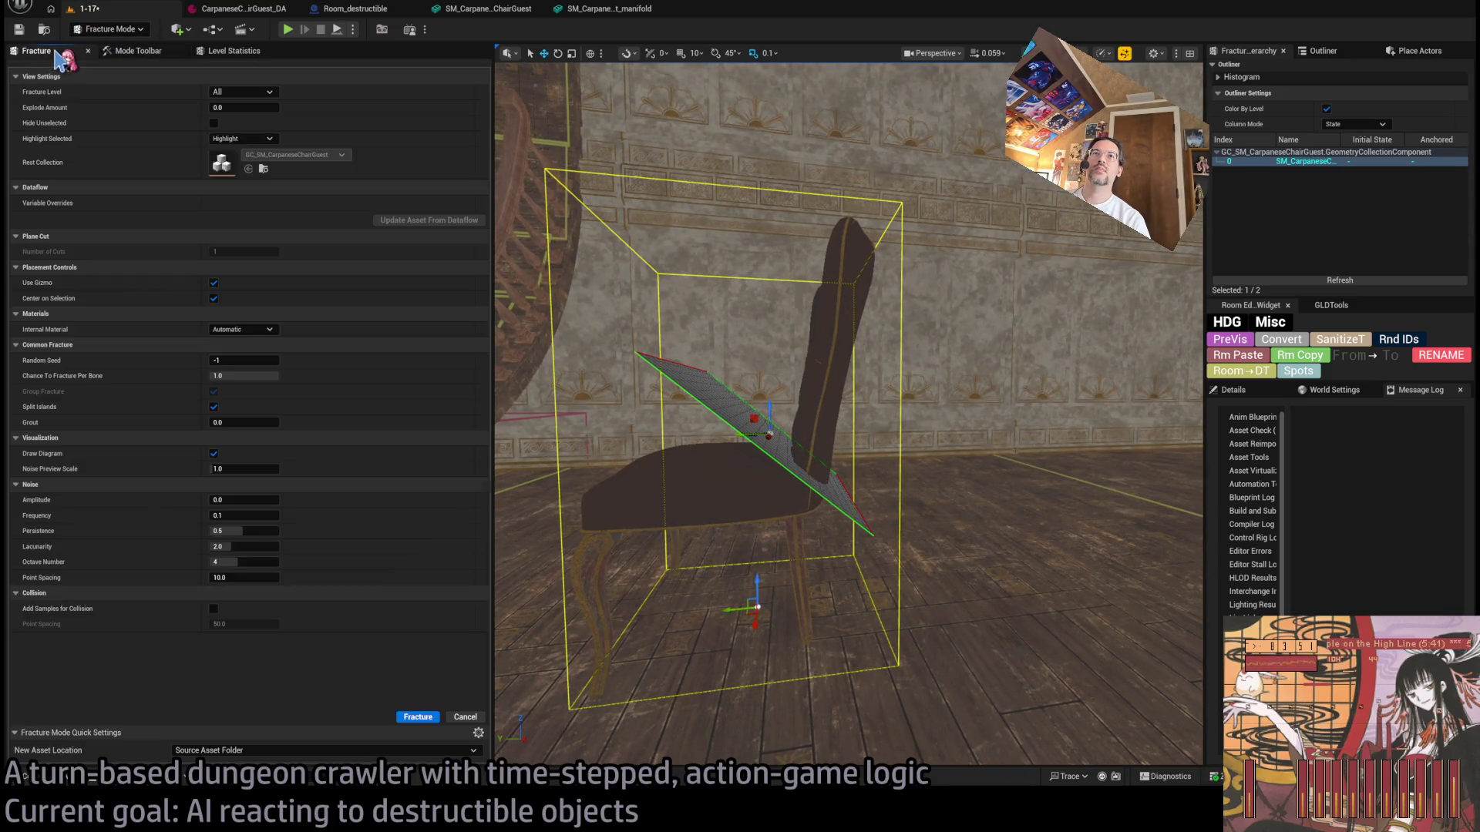
left_click(418, 718)
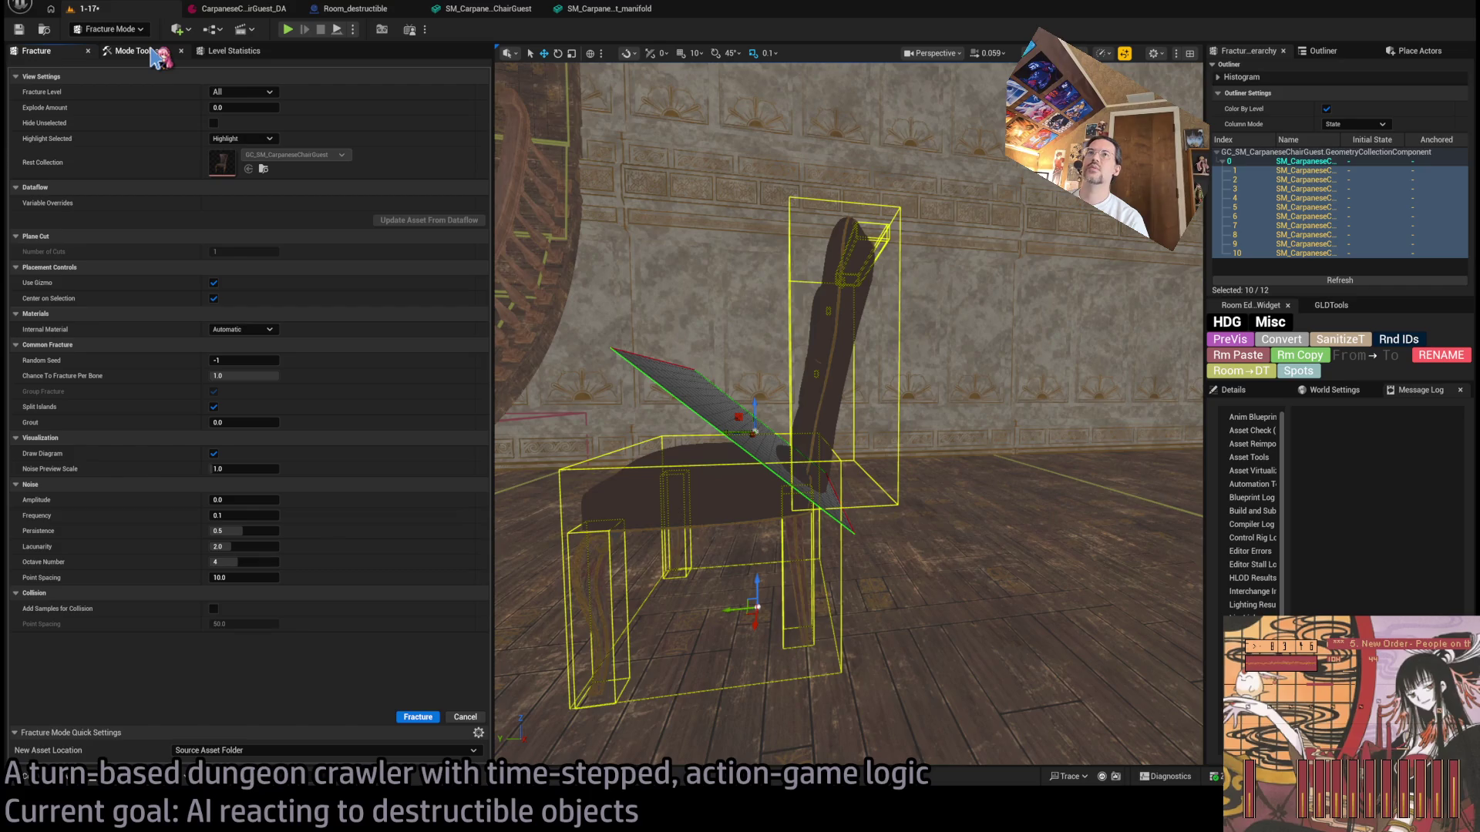
left_click(152, 51)
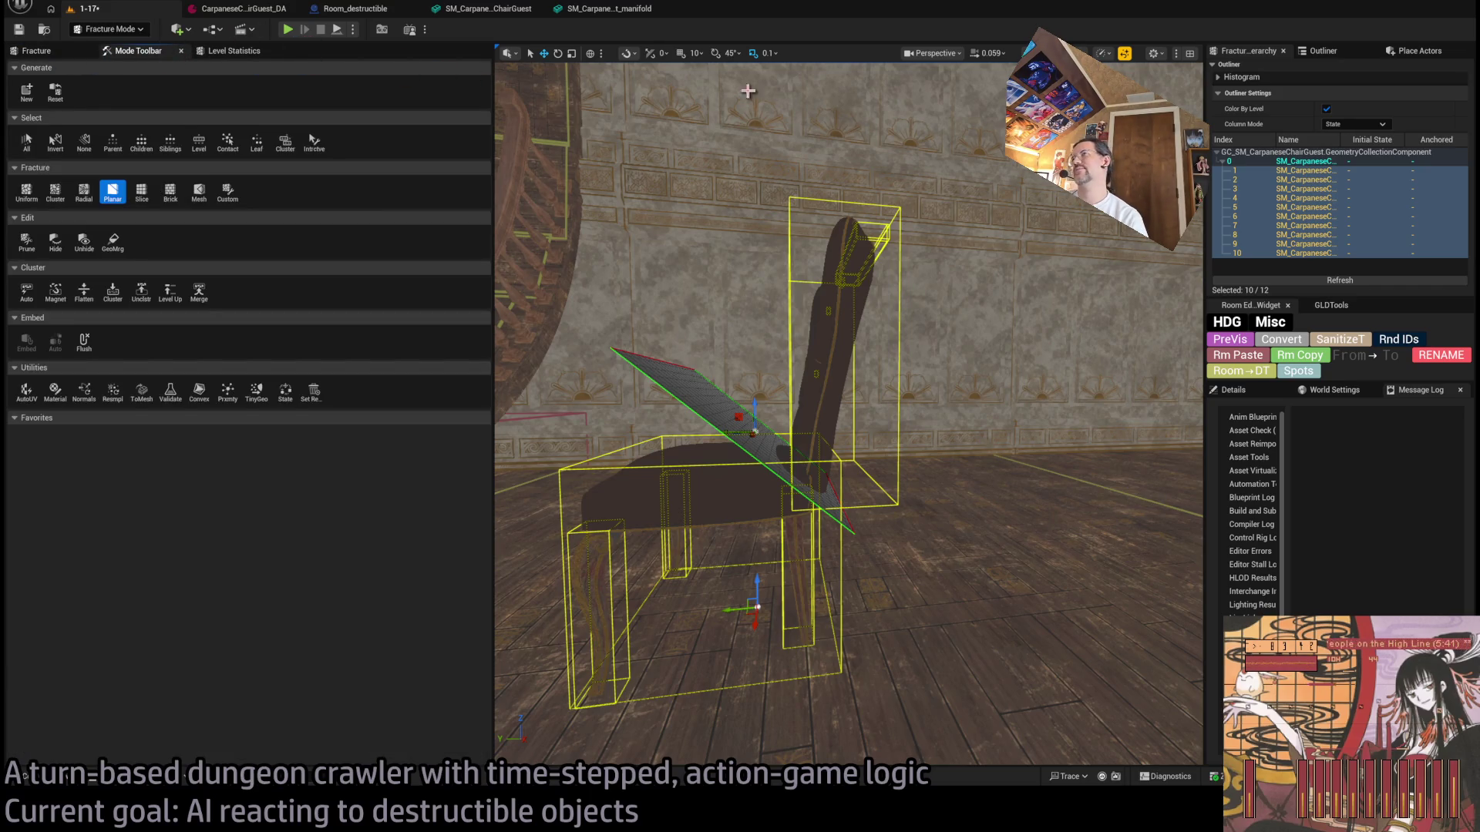
mouse_move(735, 457)
left_mouse_down()
mouse_move(705, 401)
mouse_move(693, 301)
mouse_move(694, 362)
left_mouse_up()
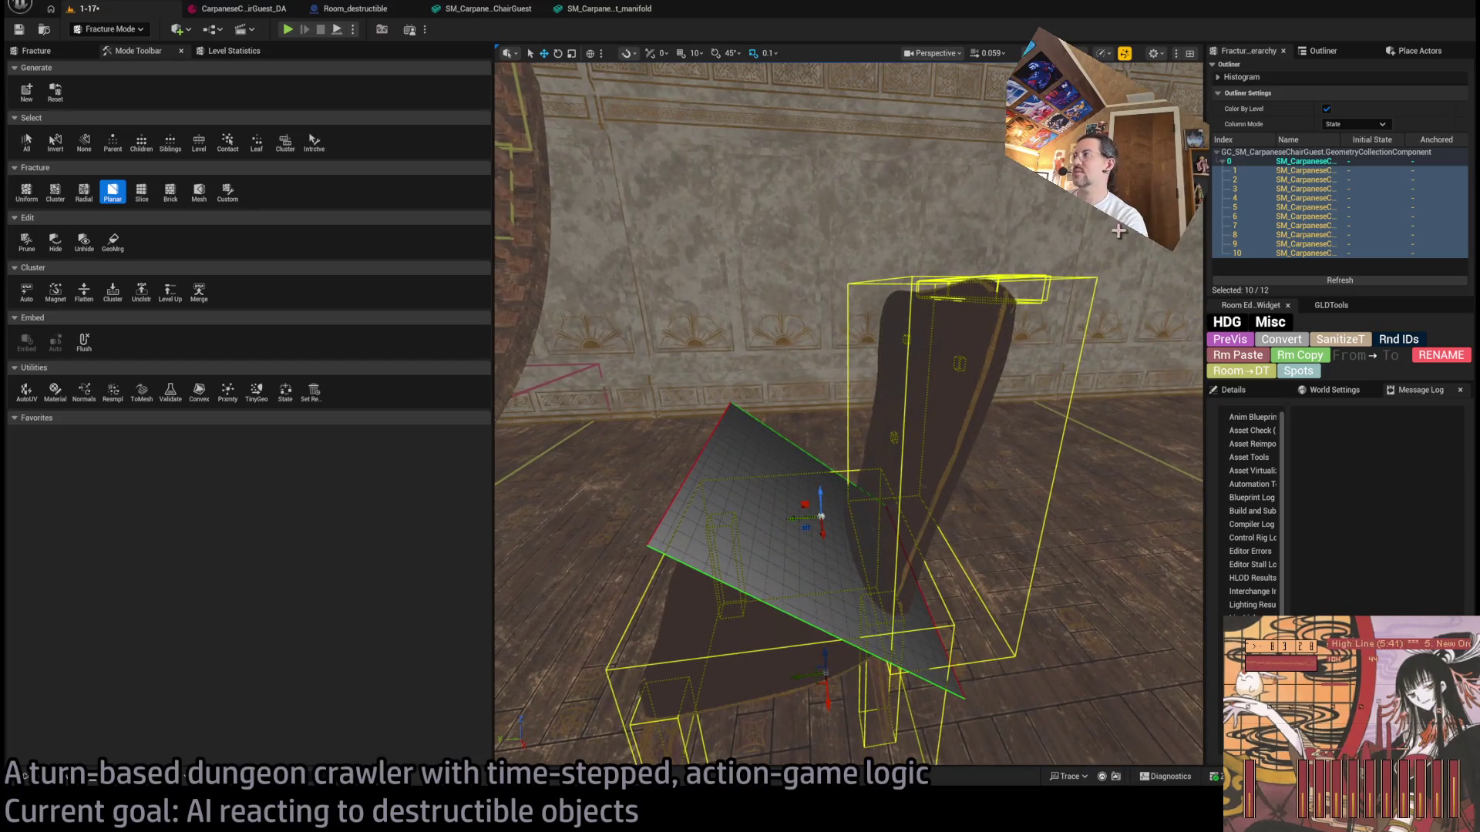
left_click(38, 51)
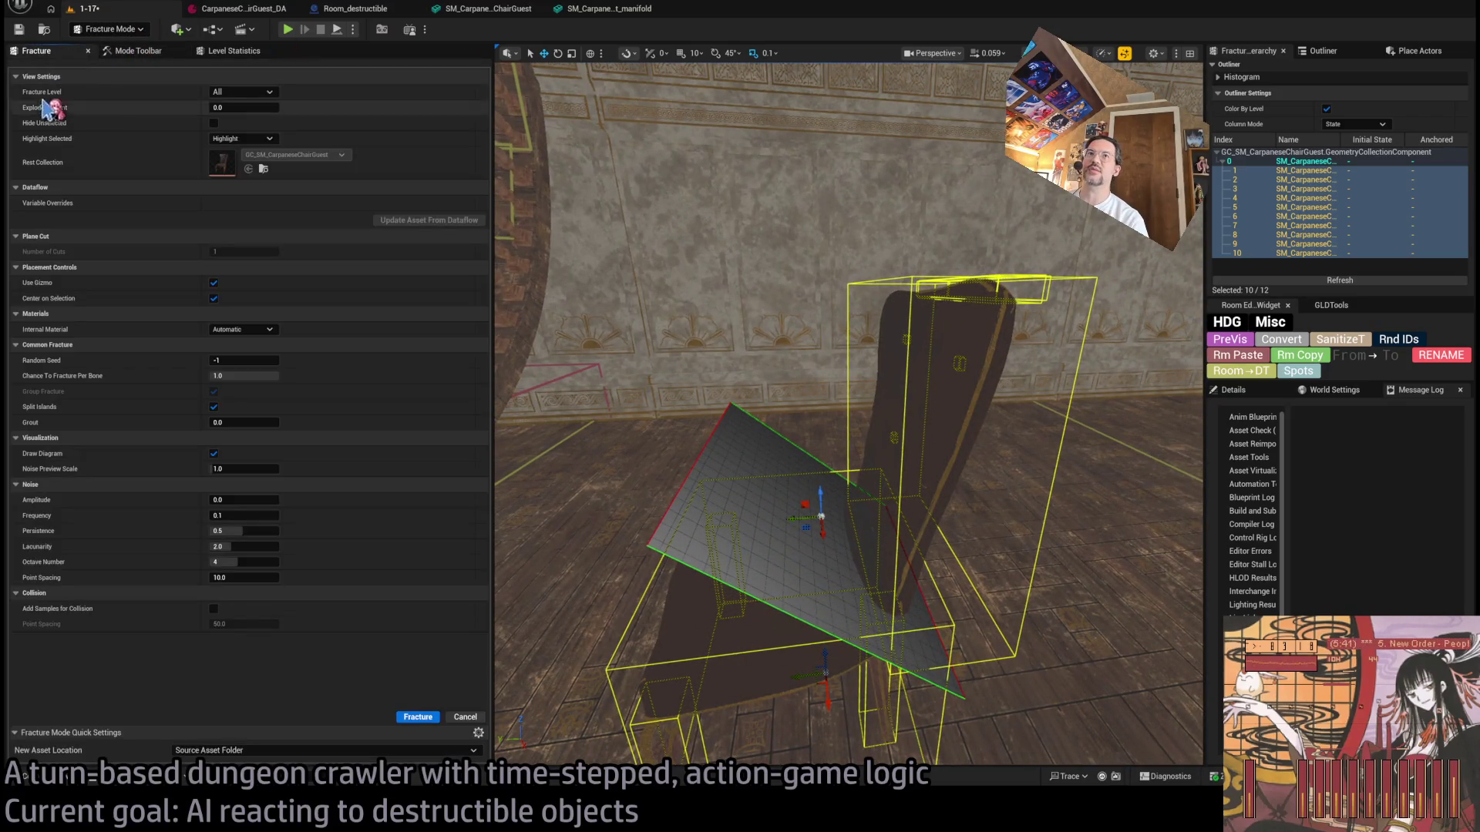
Step: Cancel the planar cut and raise Explode Amount to spread the chair's pieces apart
left_click(465, 716)
left_click(137, 51)
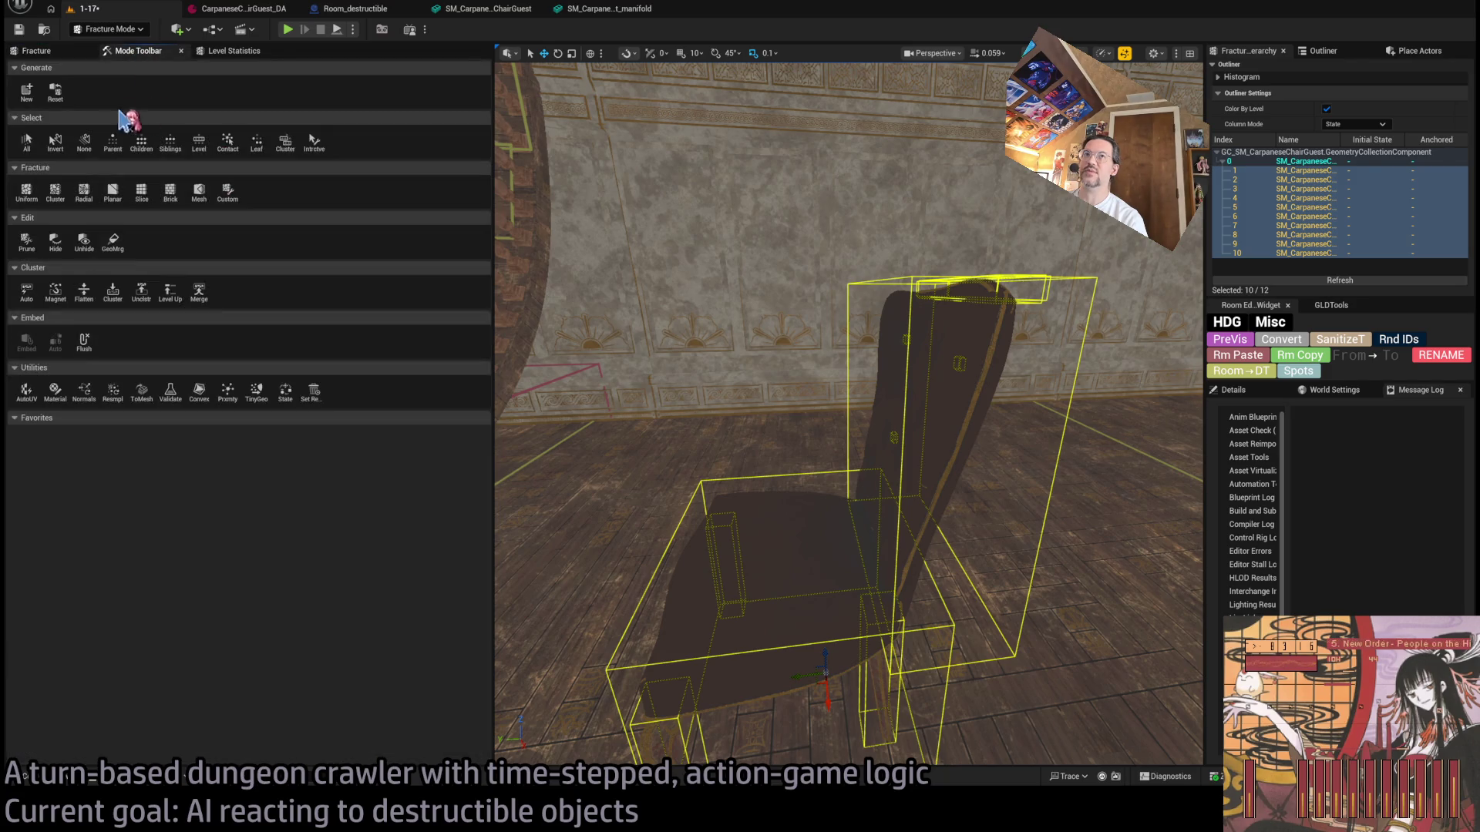
left_click(36, 51)
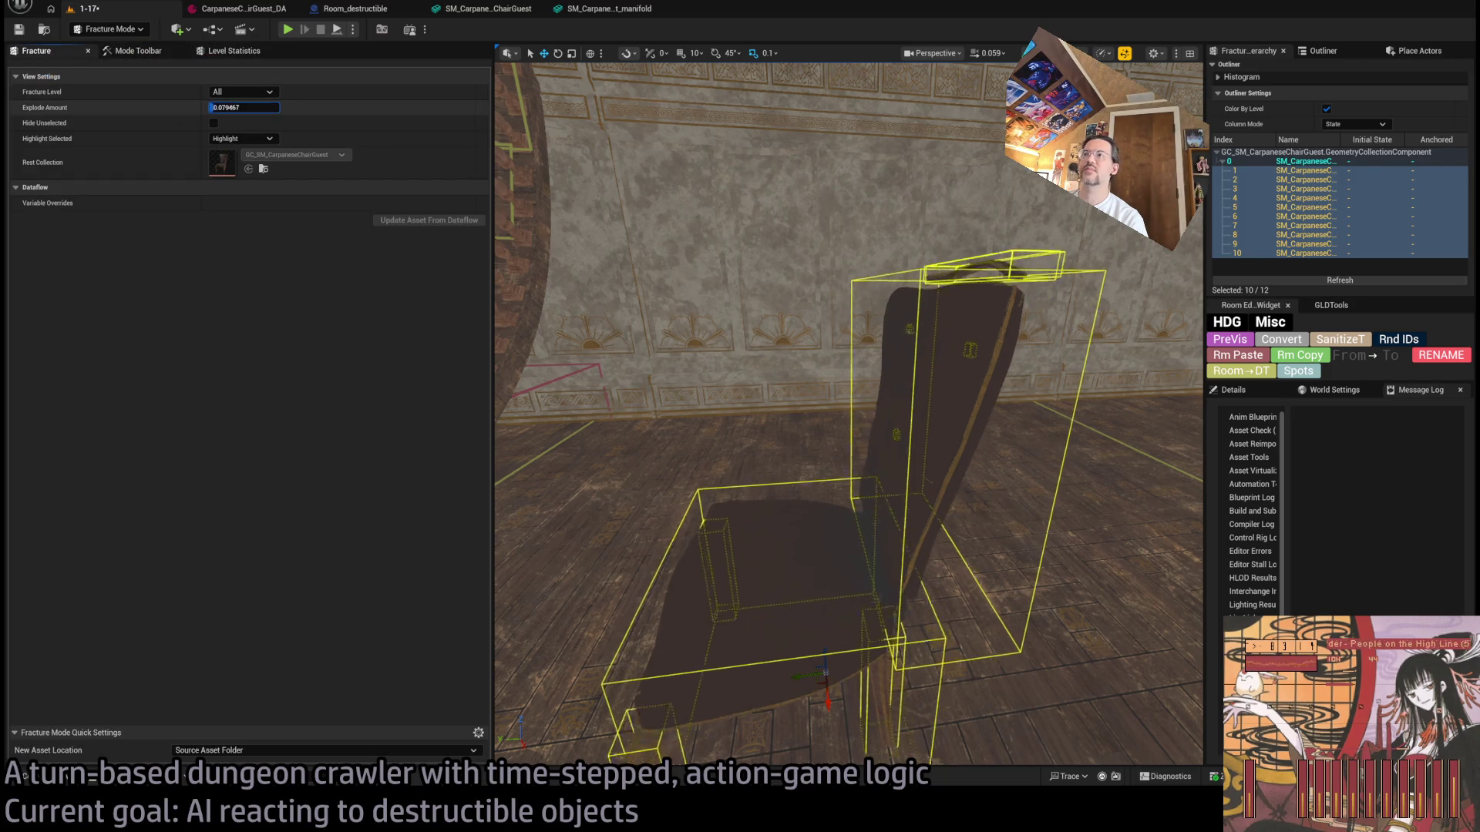
left_click_drag(243, 107, 266, 107)
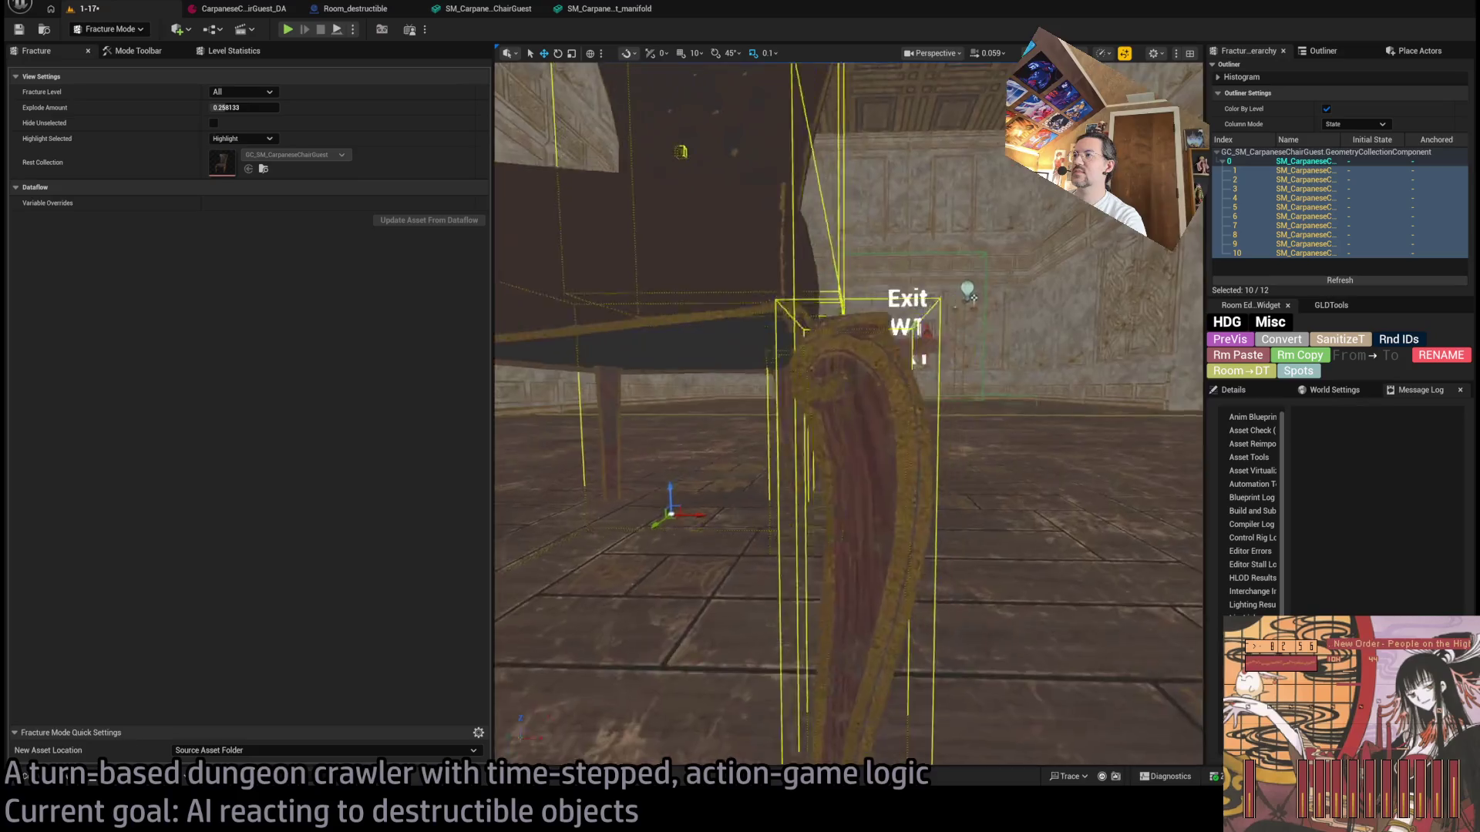
Step: Set Explode Amount back to 0, save the level, and return to Selection Mode
key("f")
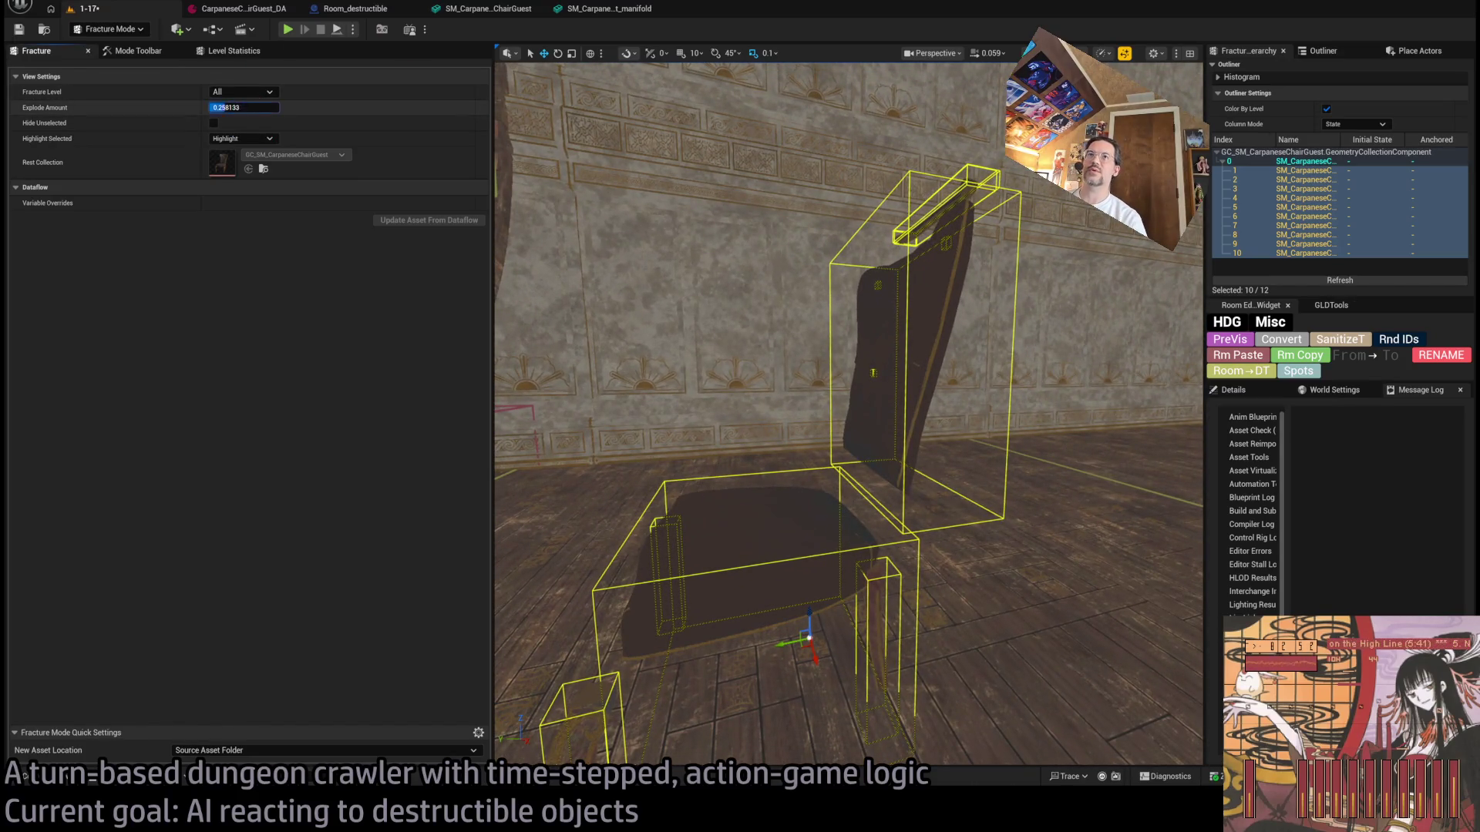
type("0")
key("Return")
left_click(19, 29)
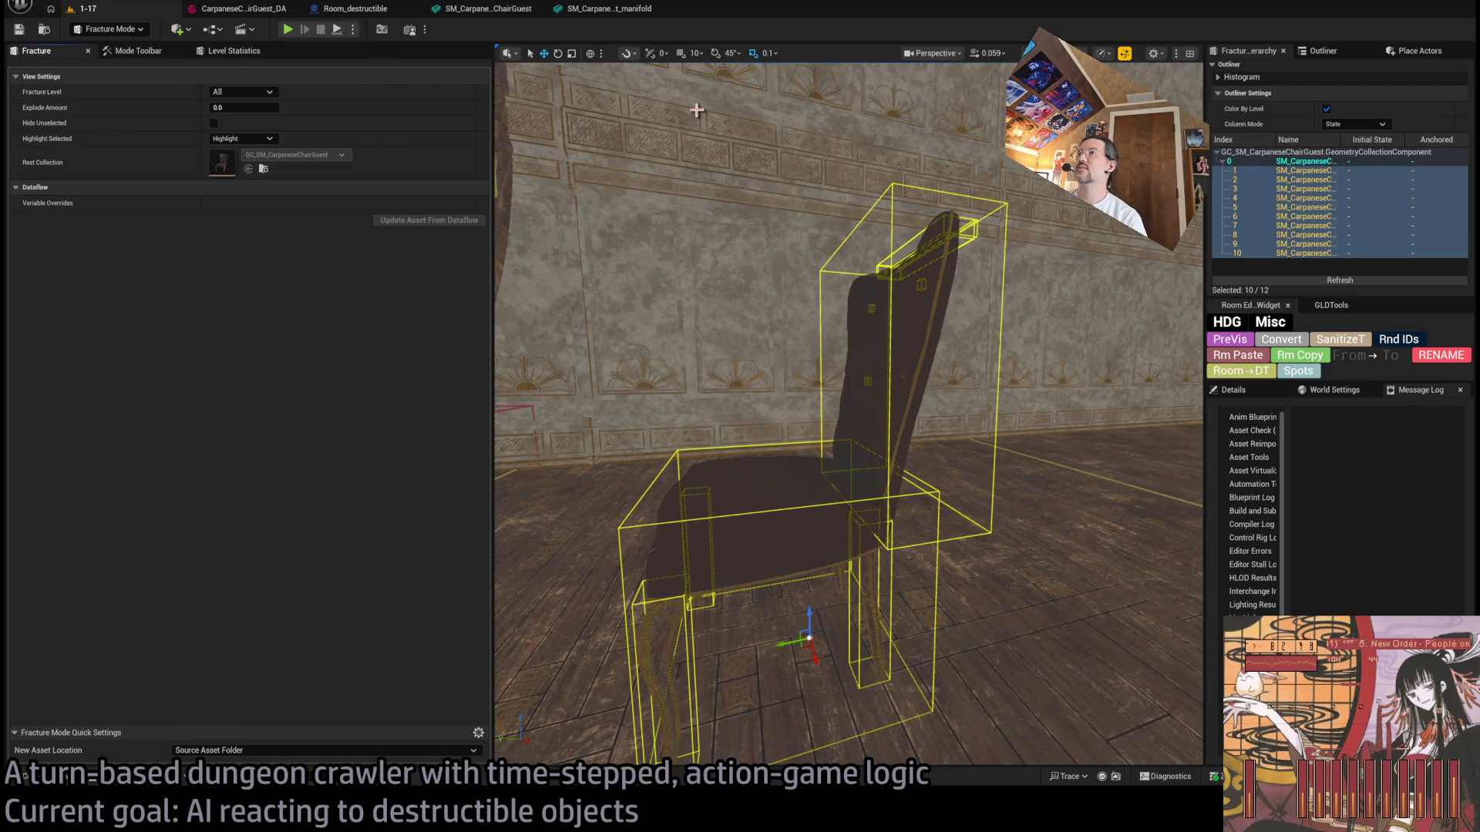
key("shift+1")
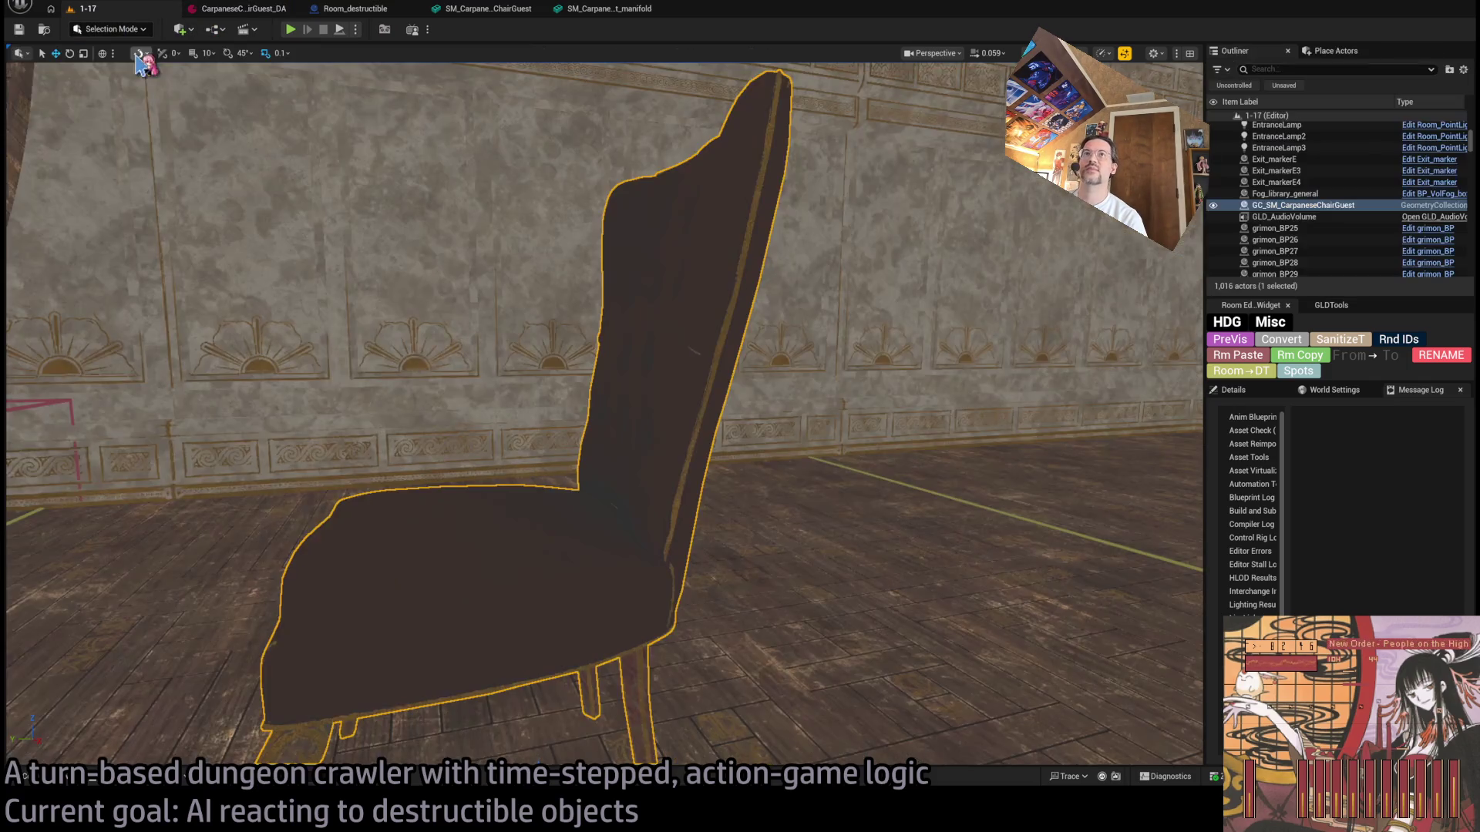
Step: Delete the chair actor and select the CarpaneseChairGuest asset in the Destructible folder
key("Delete")
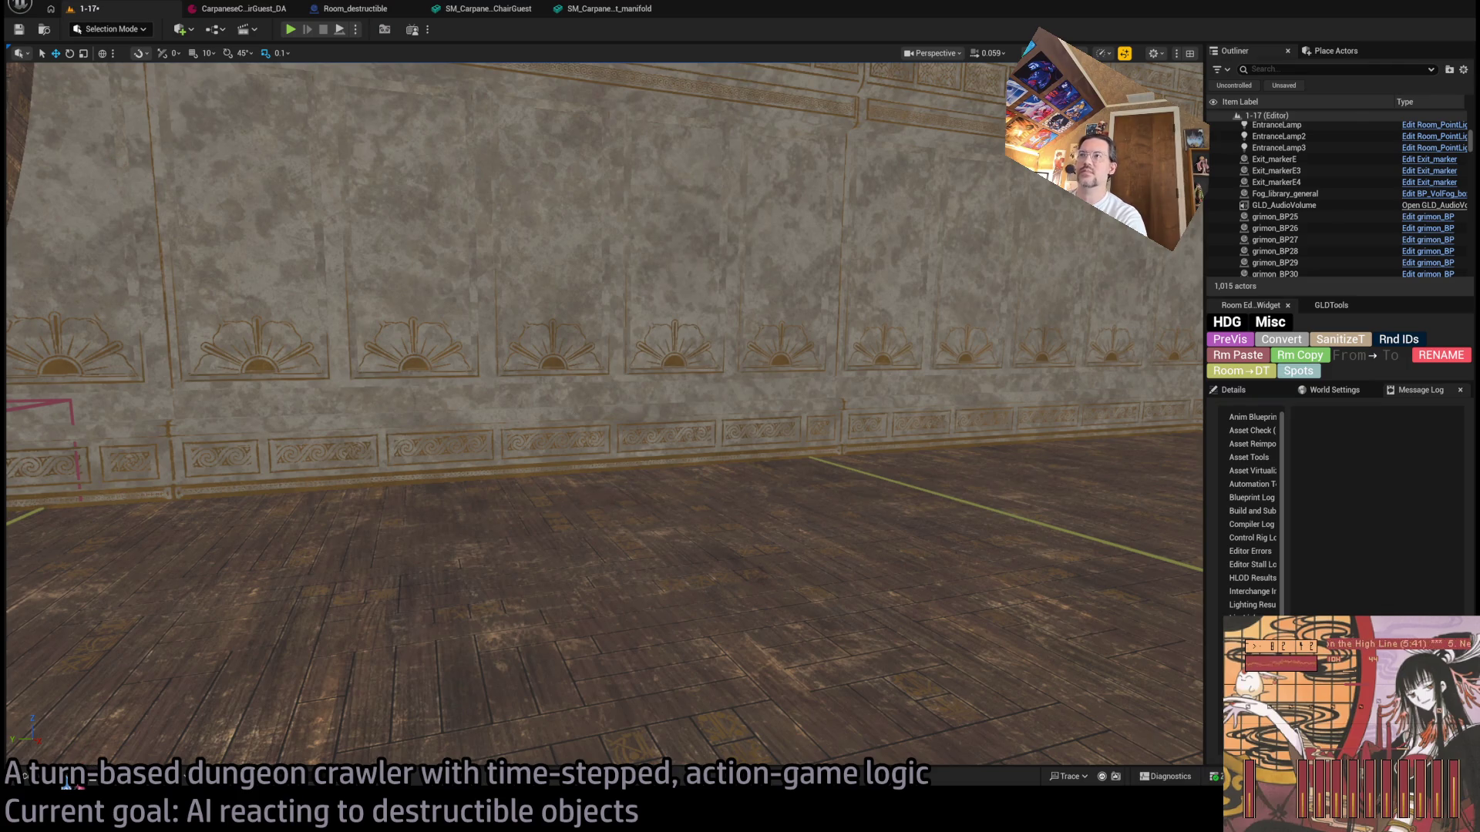
left_click(67, 779)
left_click(162, 383)
mouse_move(162, 383)
left_mouse_down()
mouse_move(347, 472)
mouse_move(258, 511)
mouse_move(171, 356)
mouse_move(182, 327)
left_mouse_up()
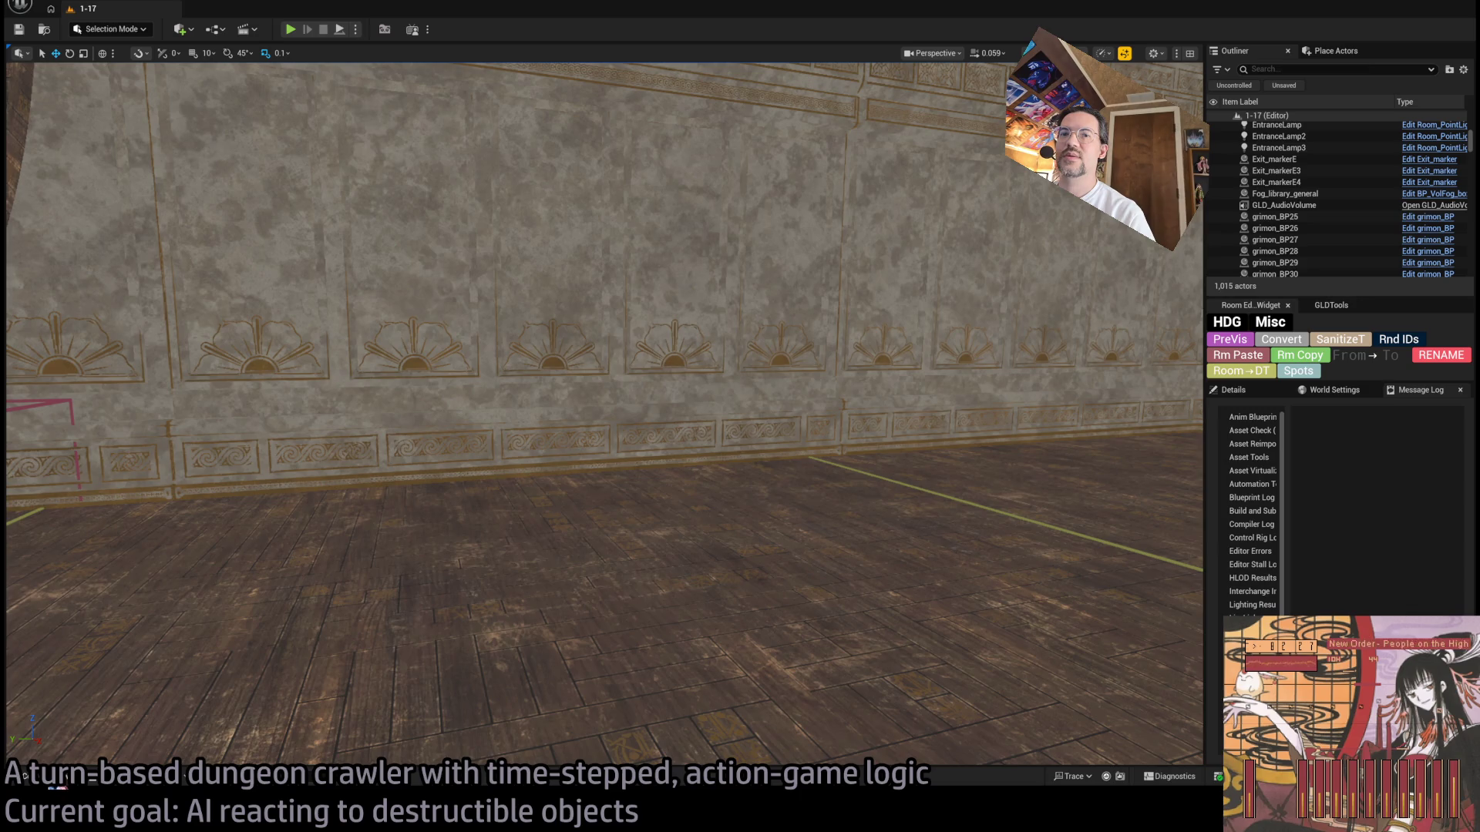
Step: Rename GC_SM_CarpaneseChairGuest to CarpaneseChairGuest in the Destructible folder
left_click(25, 776)
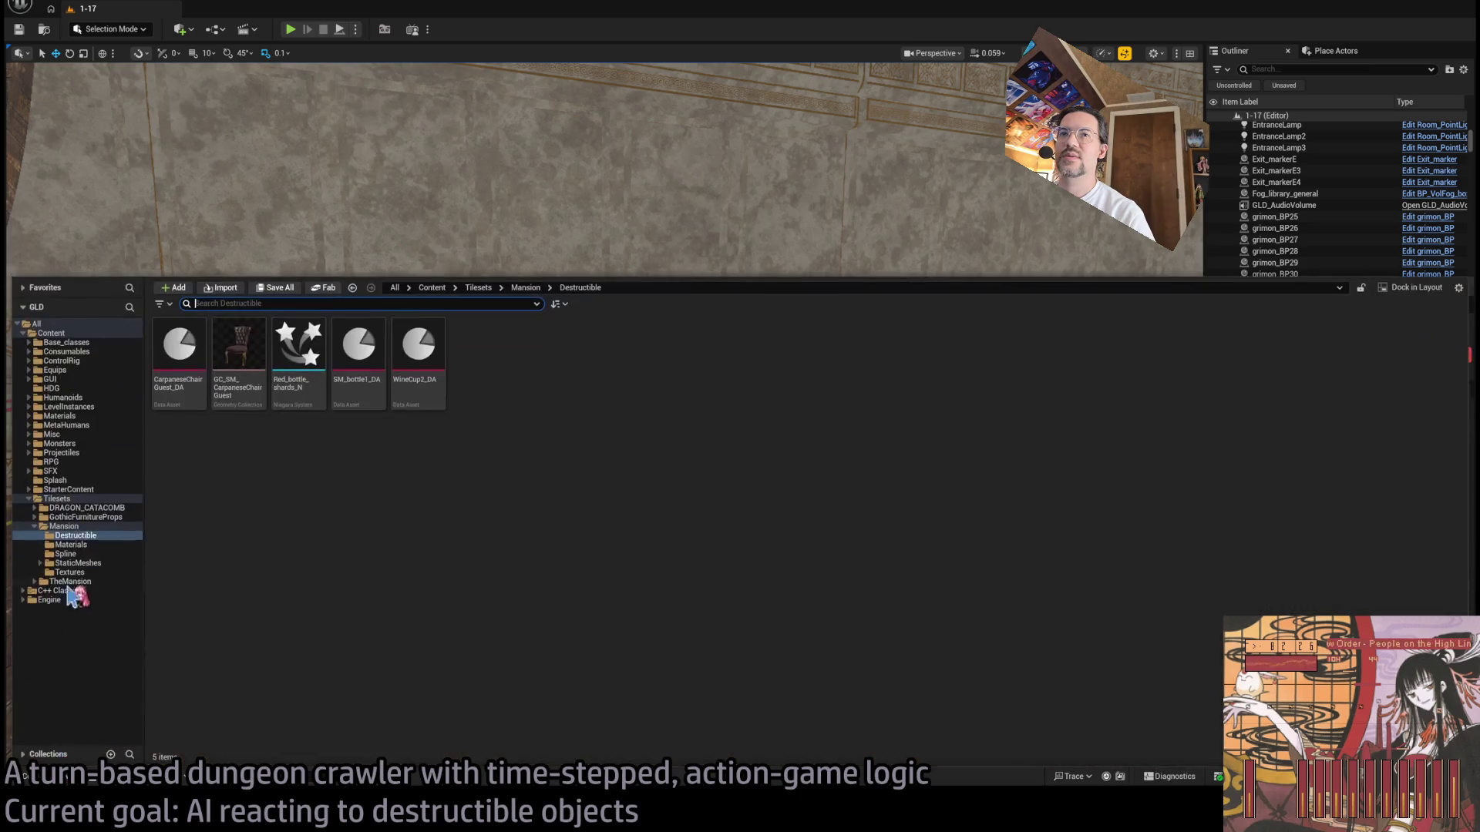
left_click(239, 351)
key("F2")
left_click(65, 526)
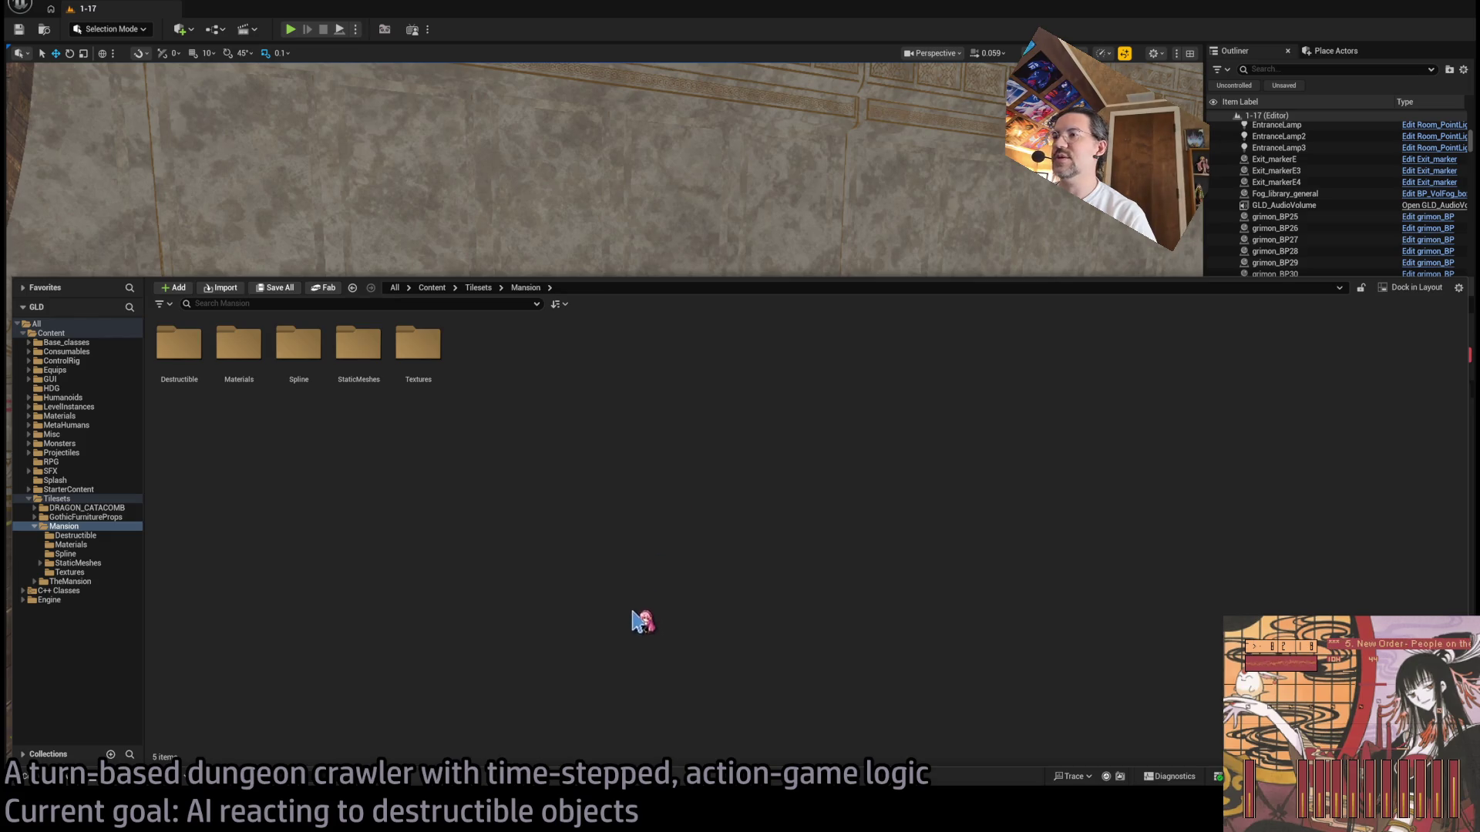
left_click(69, 536)
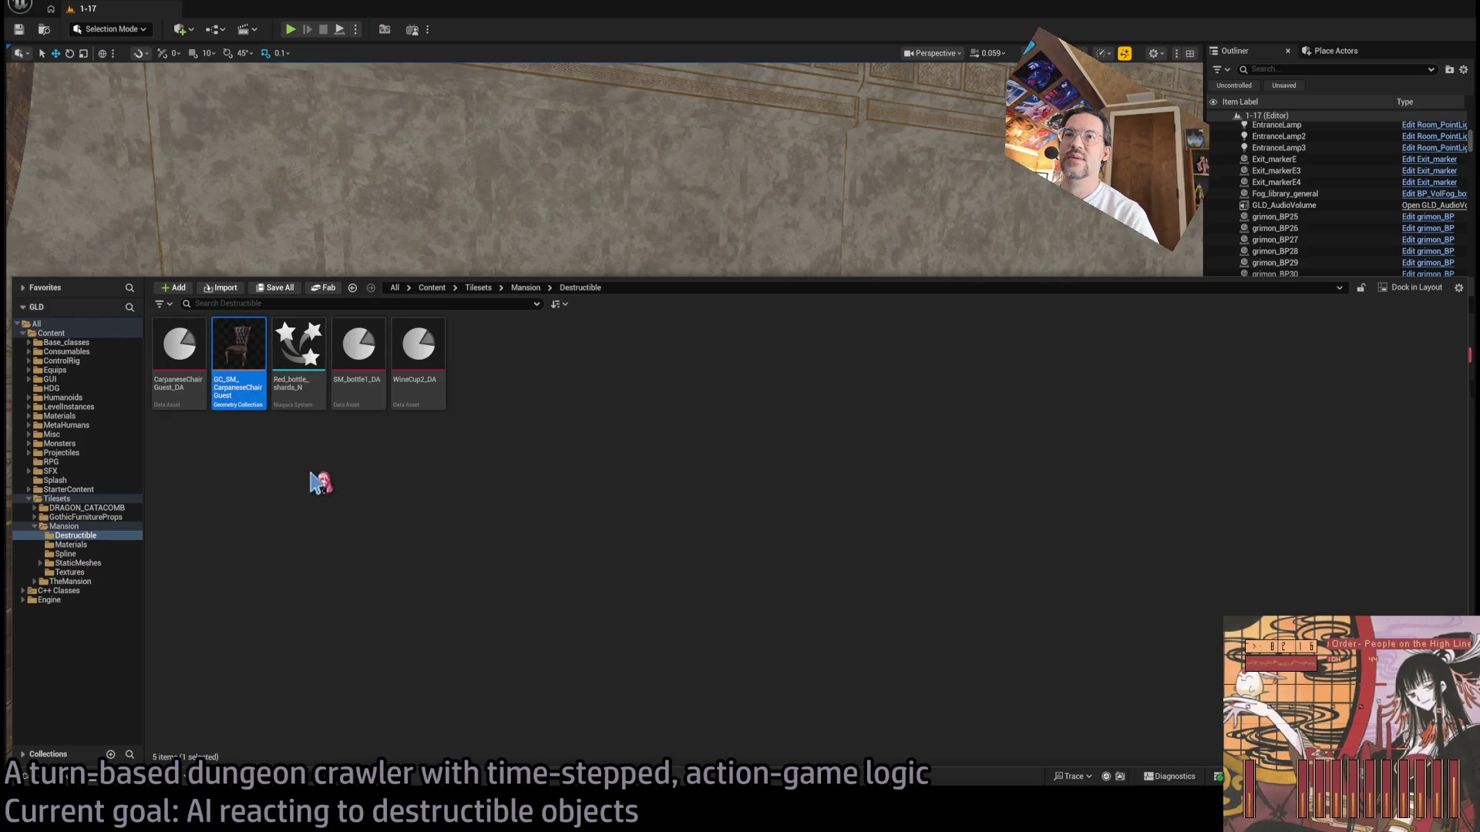
key("F2")
key("Home")
key("Delete")
key("Delete")
key("Delete")
key("Return")
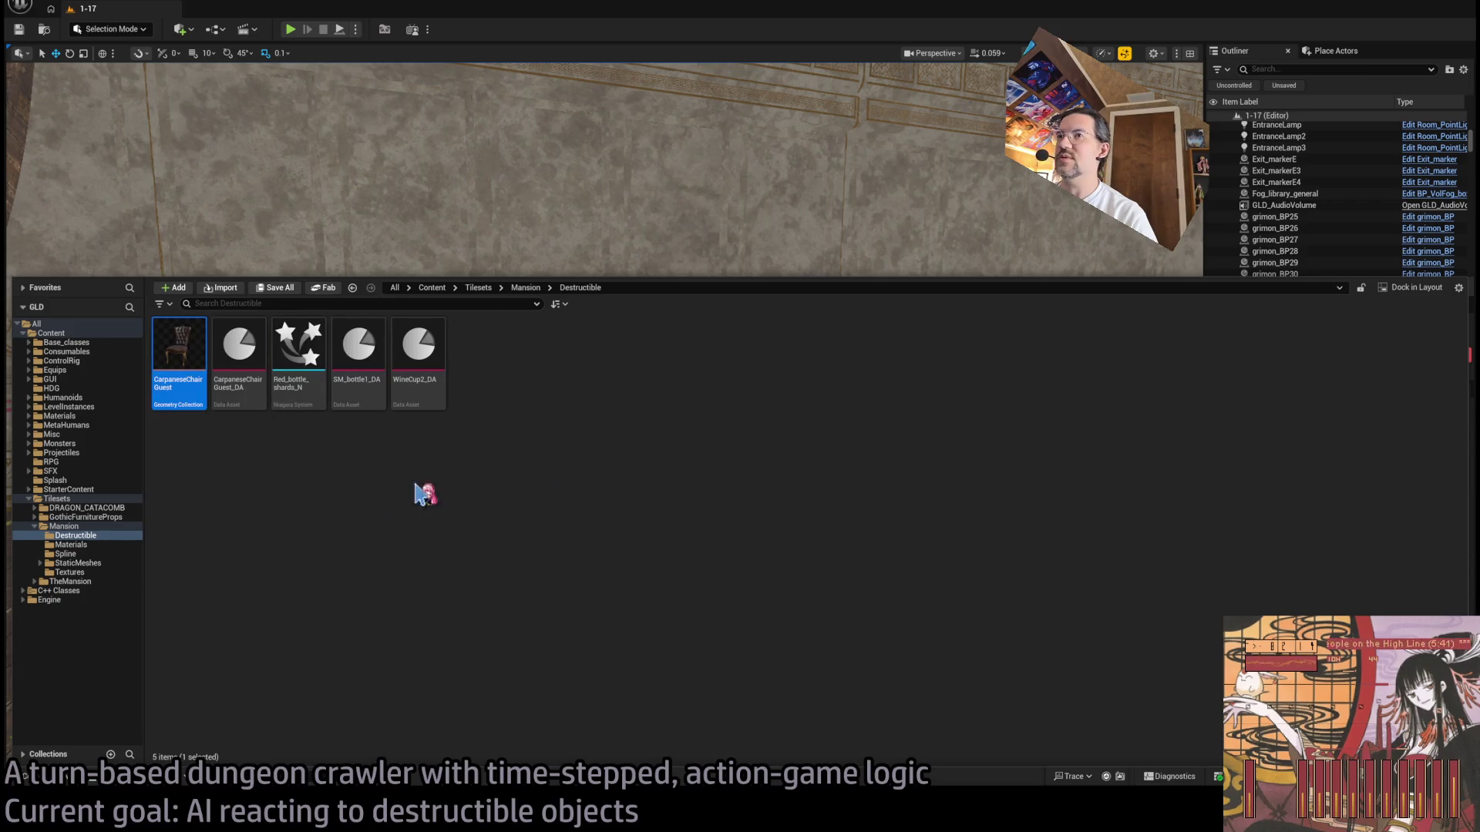
Step: Deselect the renamed asset and close the Content Drawer
left_click(80, 538)
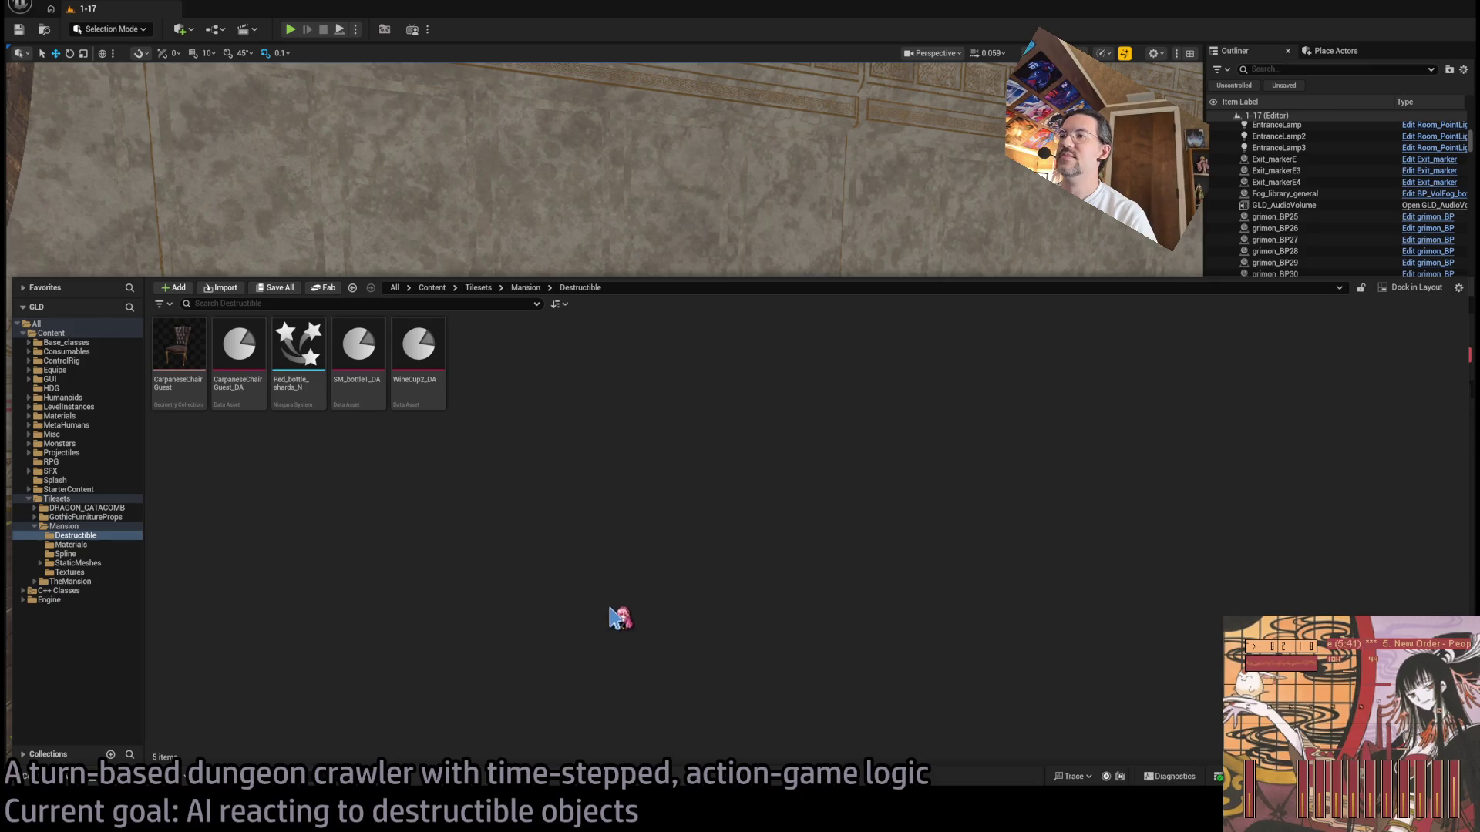
left_click_drag(245, 278, 245, 414)
left_click(287, 33)
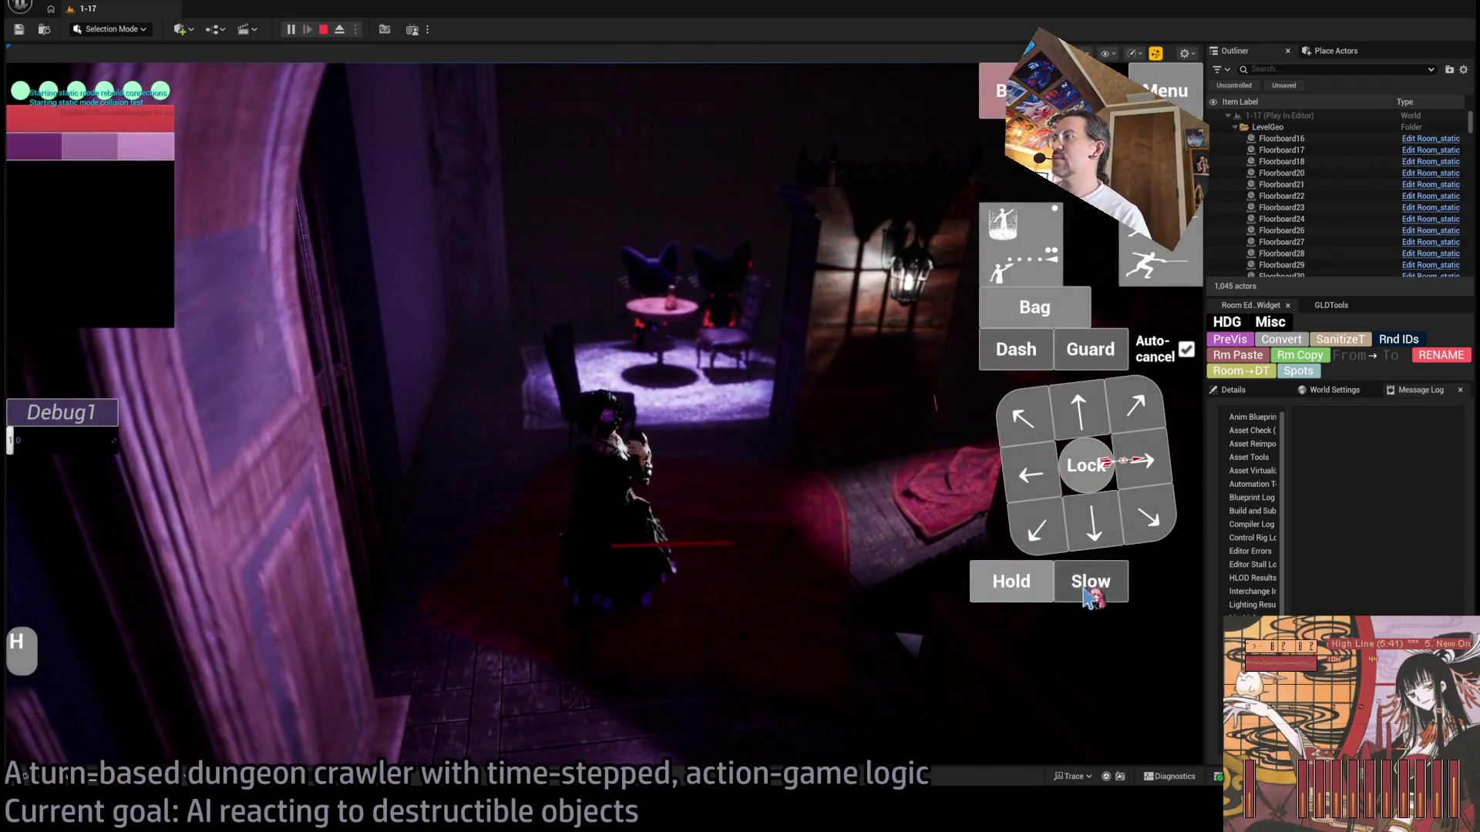
Step: Queue an upward move, run the turn with Go!, then queue a Hold action
left_click(1110, 404)
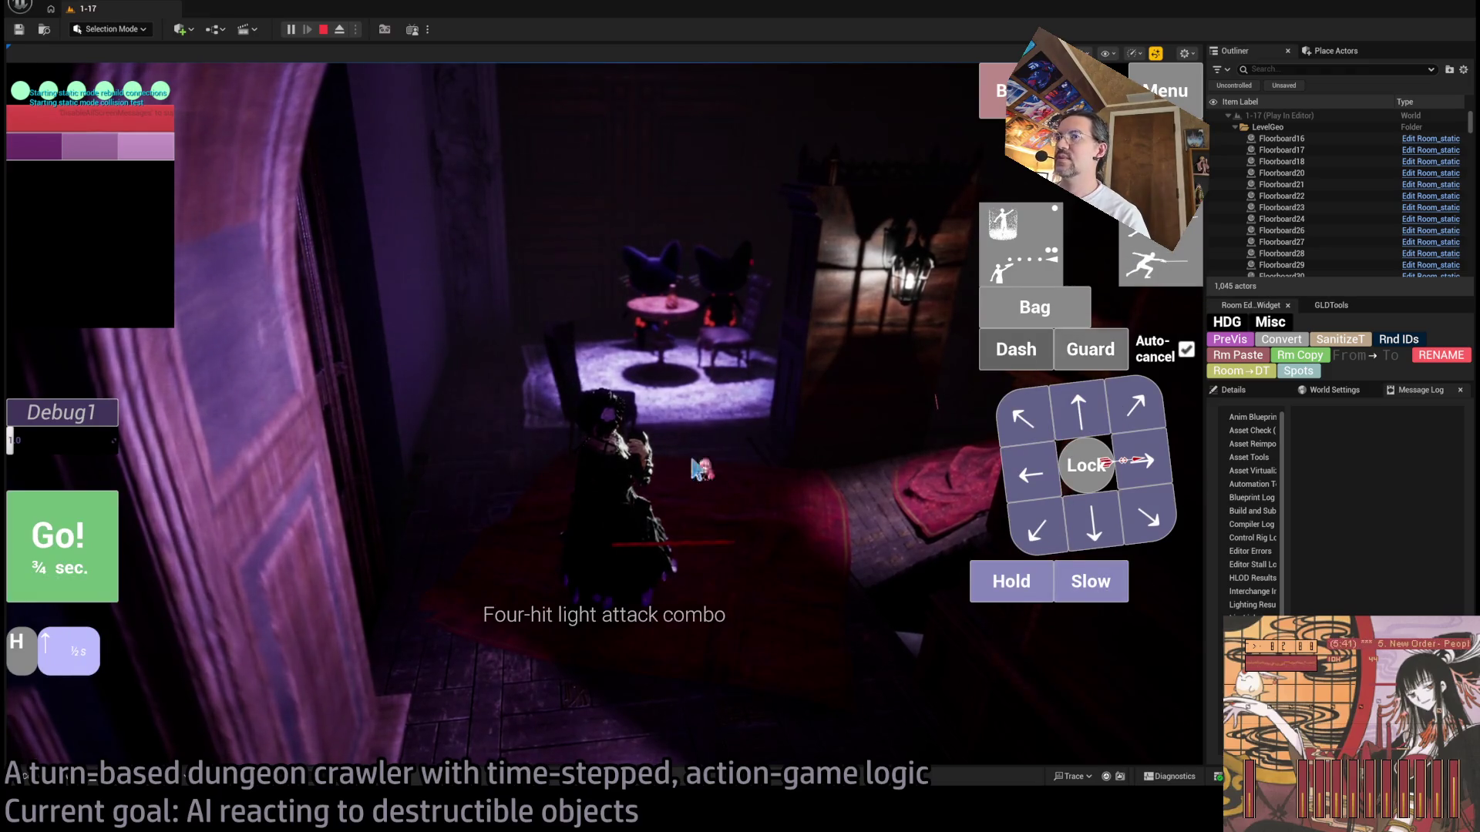
left_click(106, 544)
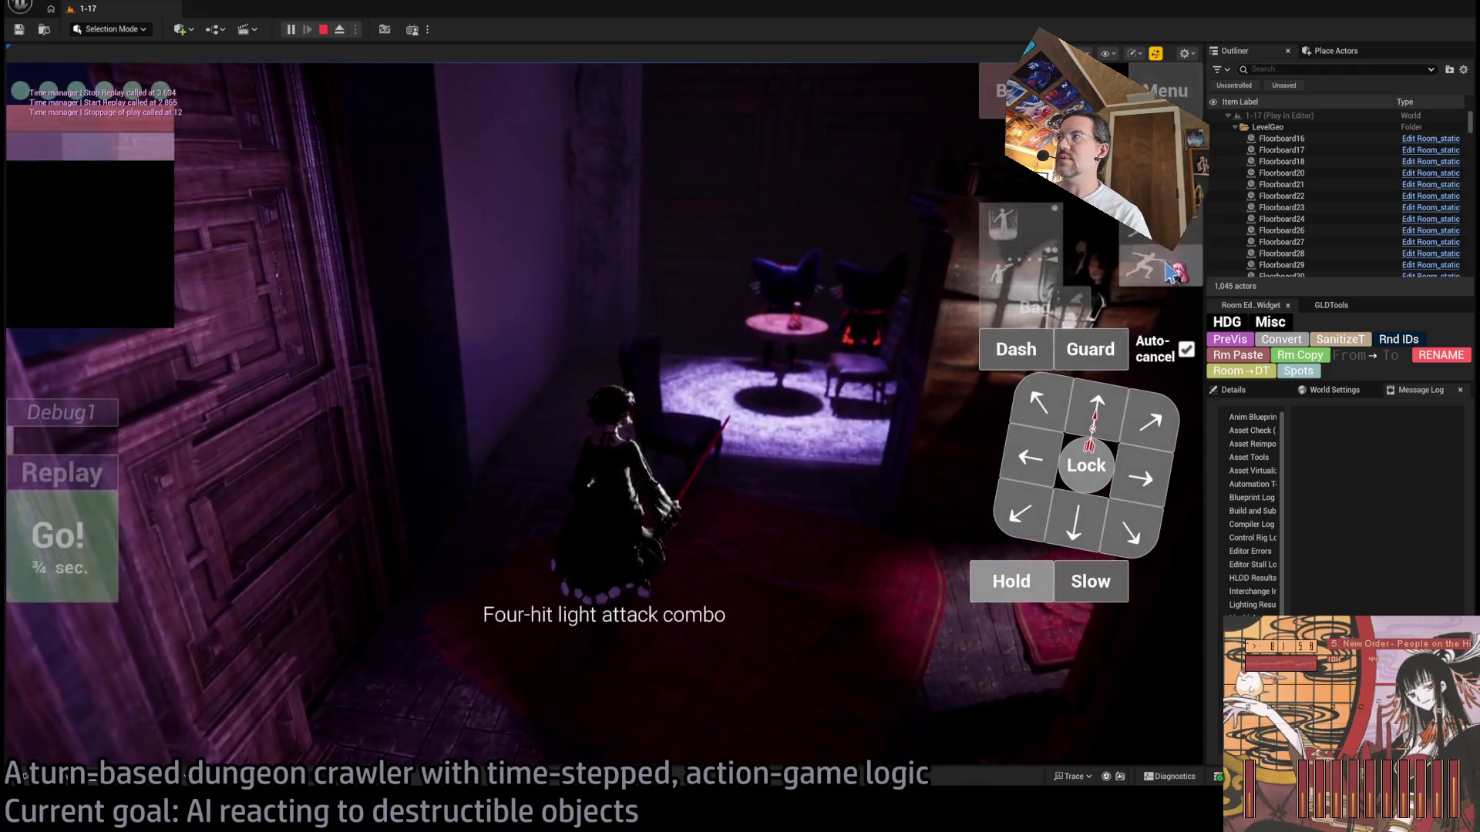
left_click(1002, 581)
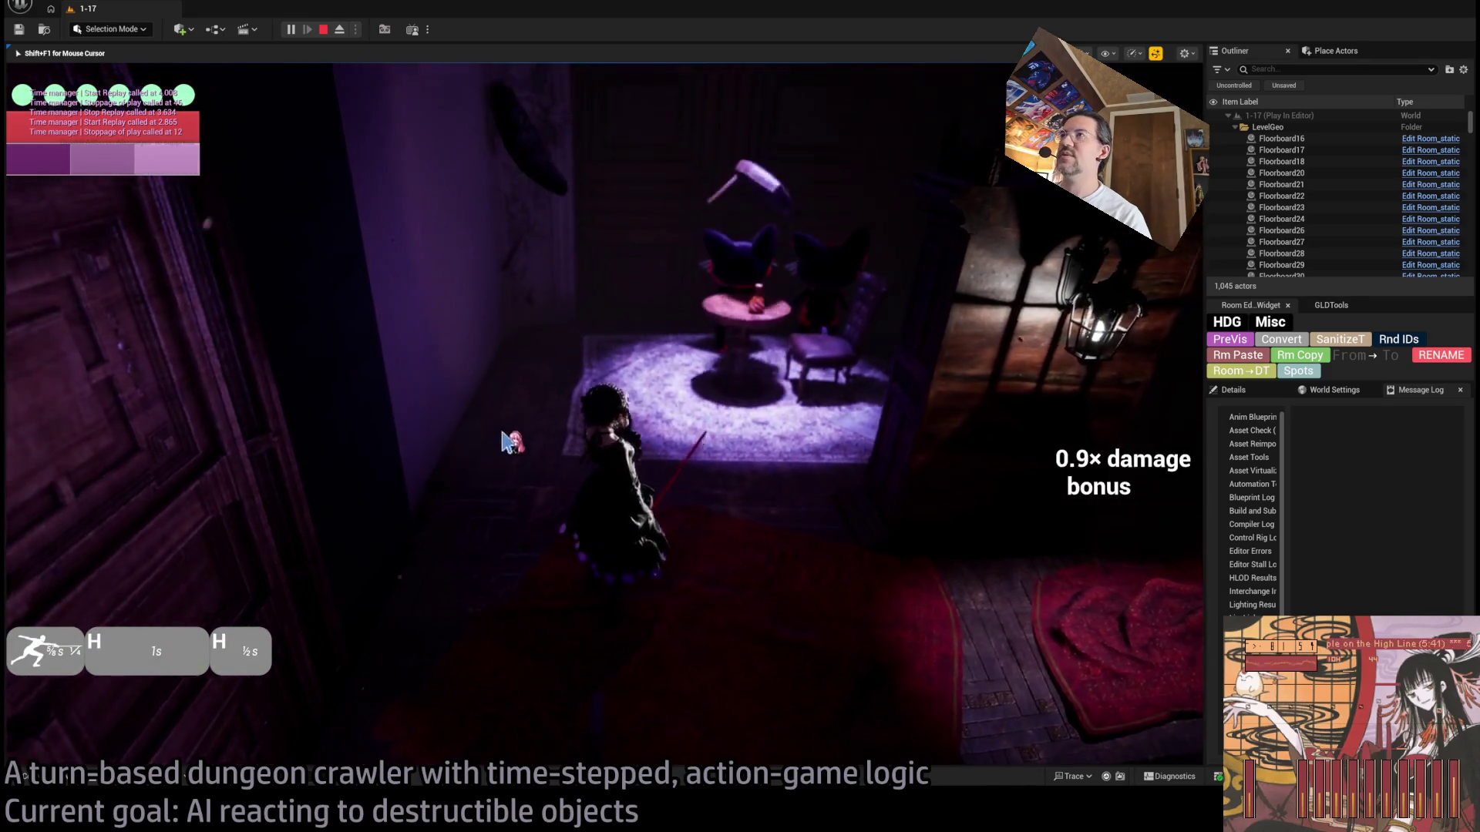
mouse_move(537, 383)
left_mouse_down()
mouse_move(694, 336)
mouse_move(803, 344)
mouse_move(815, 318)
mouse_move(868, 307)
mouse_move(826, 320)
mouse_move(868, 340)
mouse_move(899, 330)
mouse_move(436, 229)
left_mouse_up()
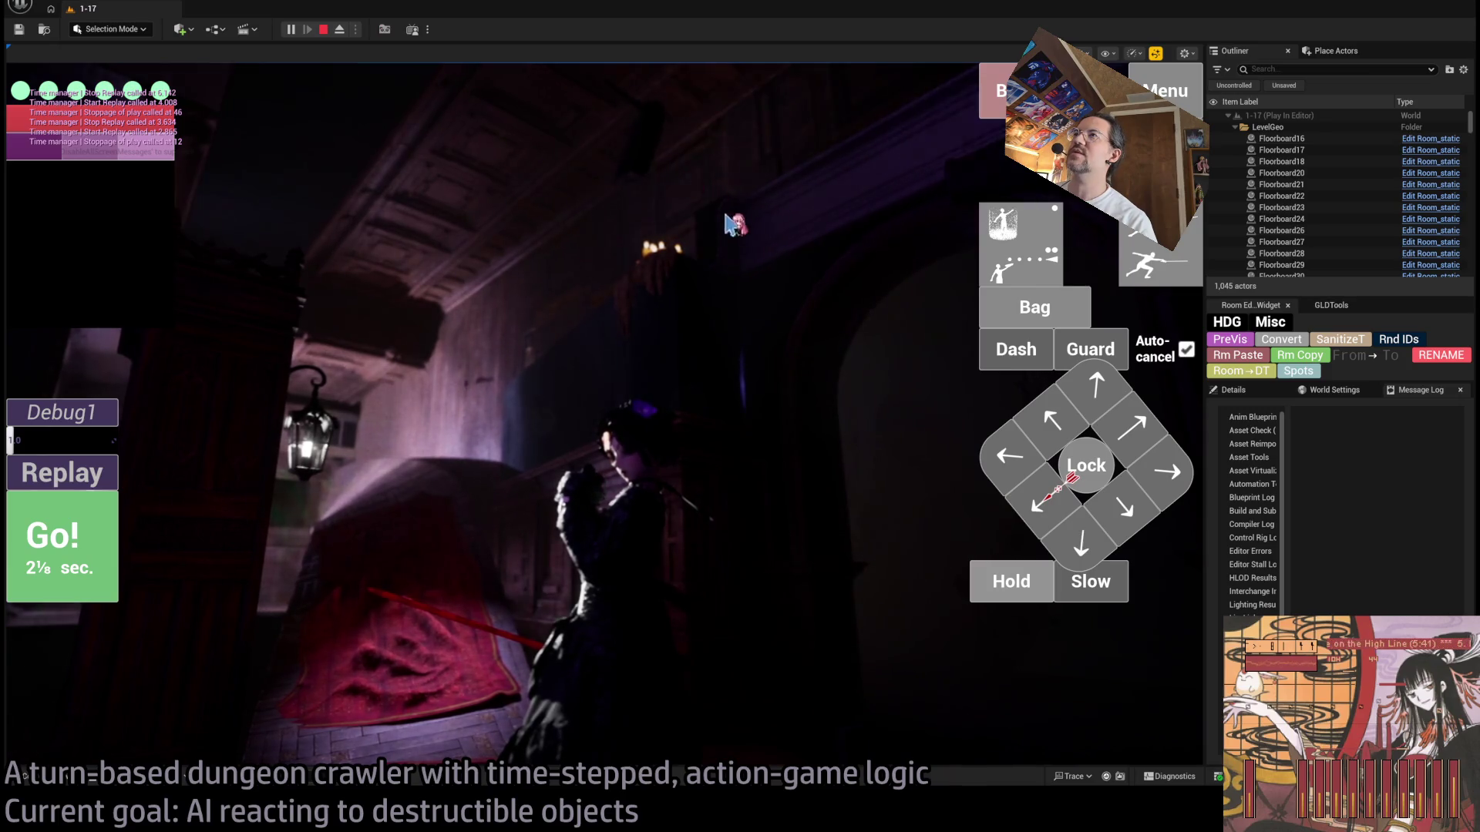
Step: Replay the last turn repeatedly to watch the combat beside the furniture
left_click(115, 475)
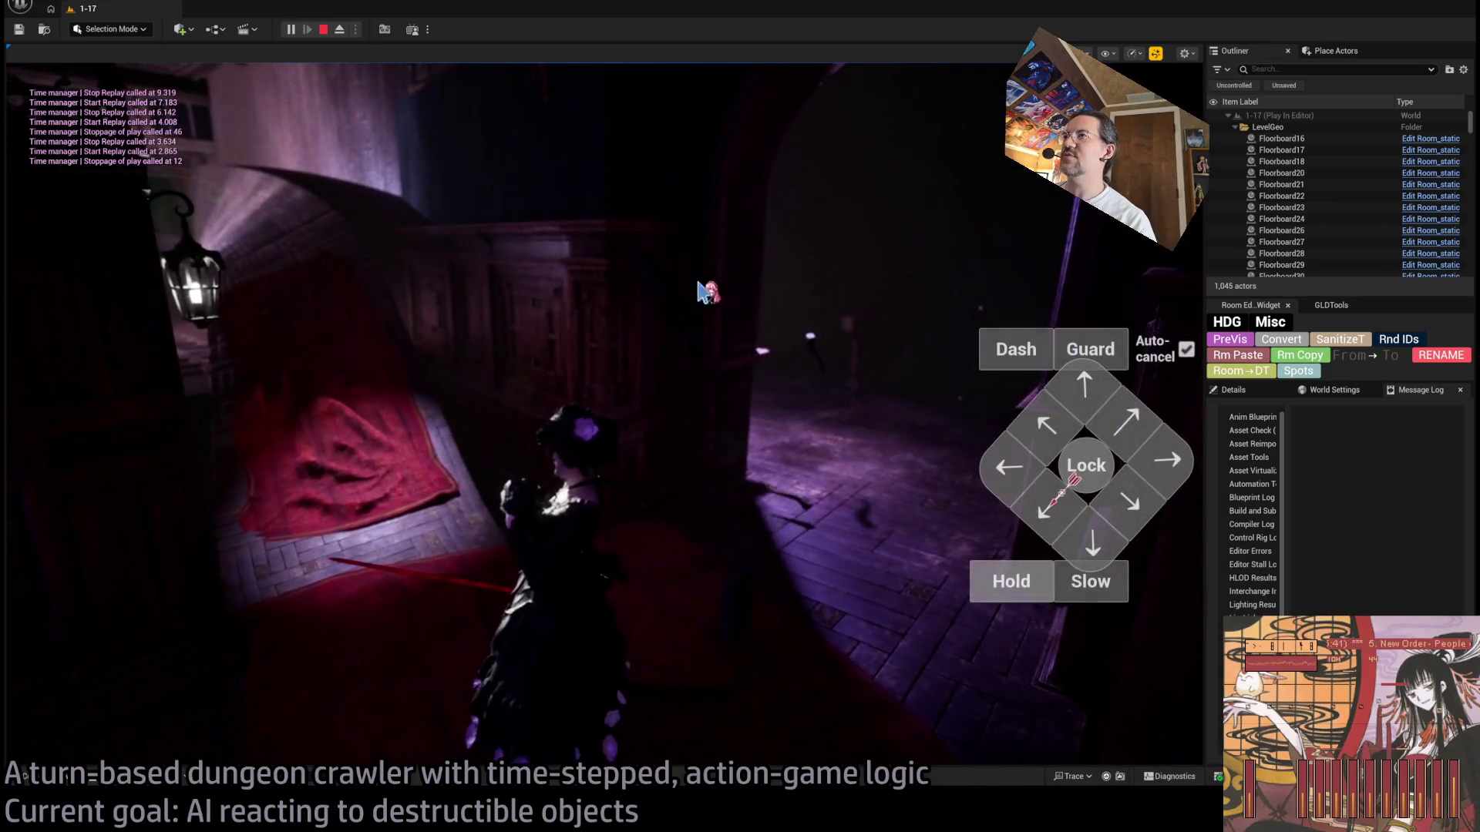
left_click(116, 489)
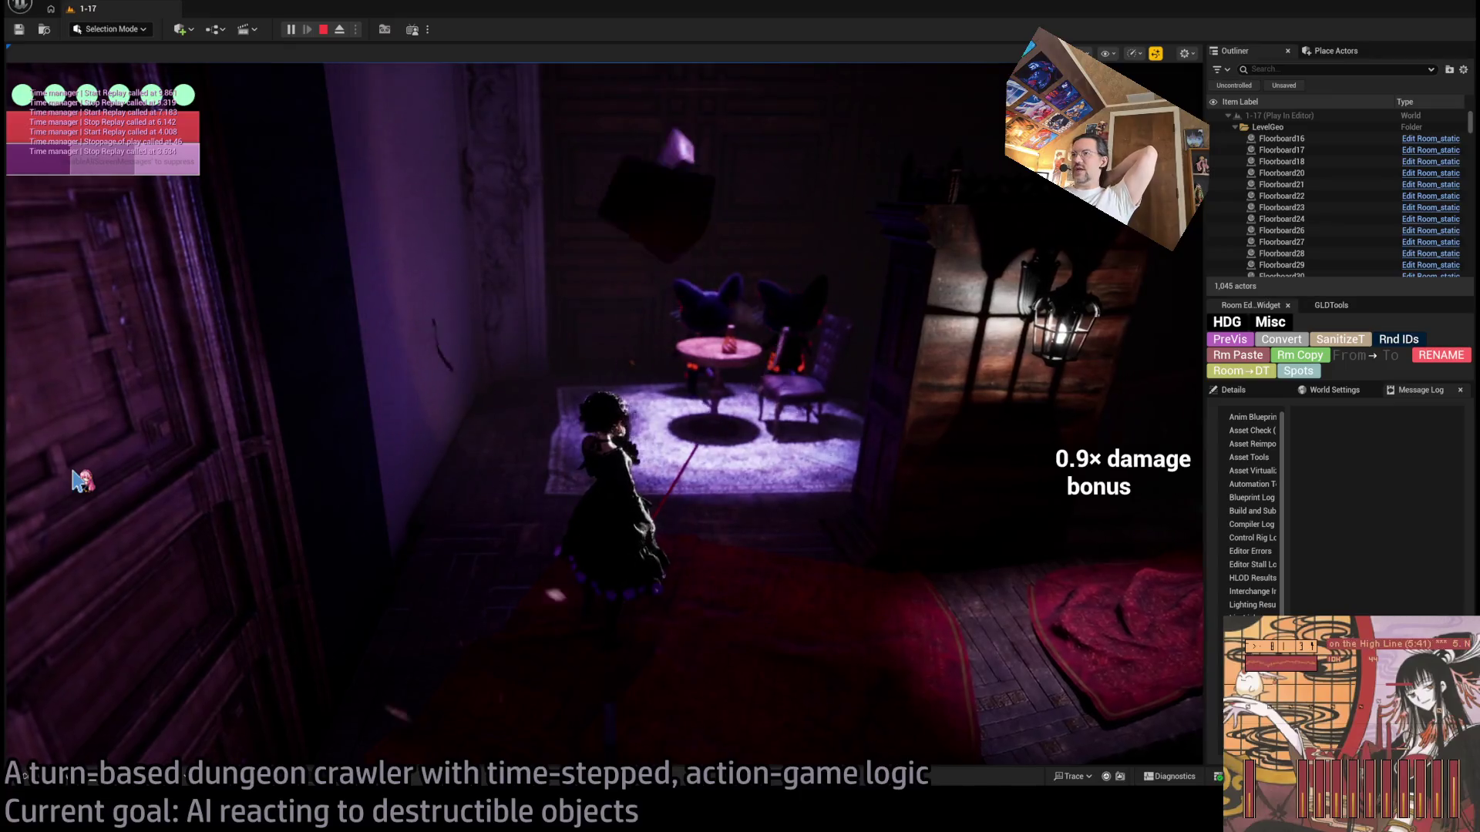
left_click(77, 479)
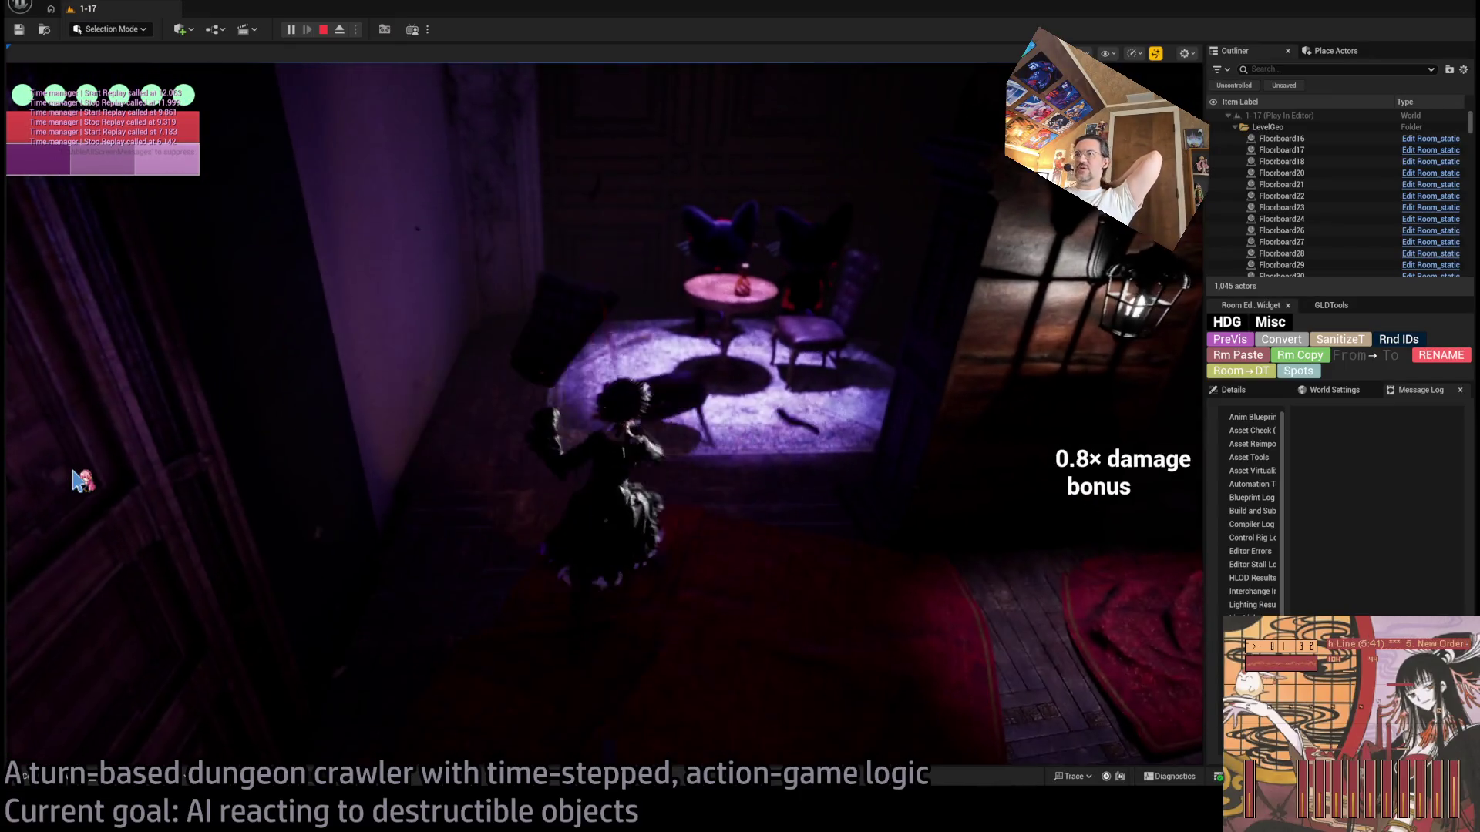
left_click(77, 480)
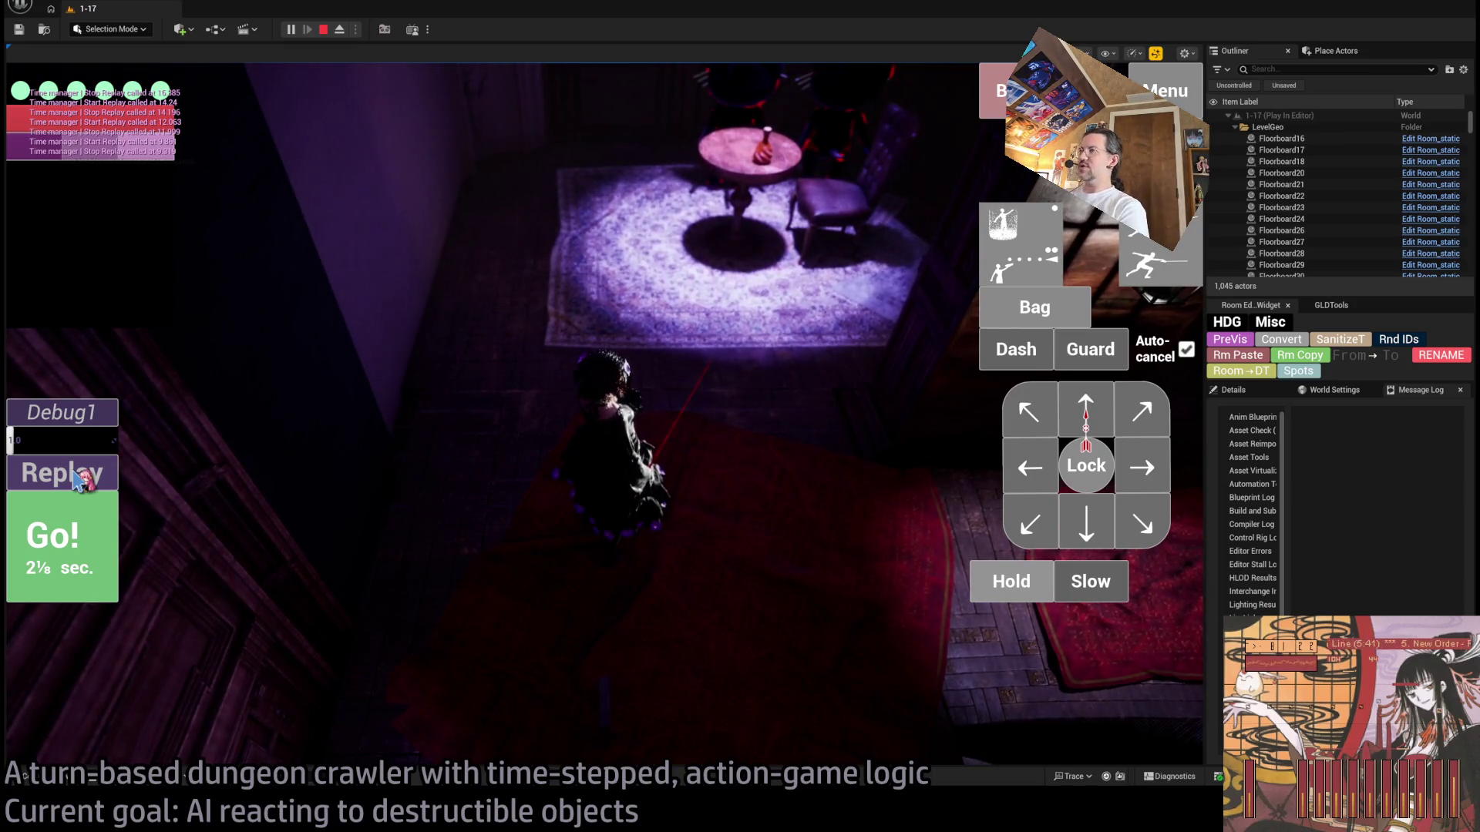
left_click(77, 477)
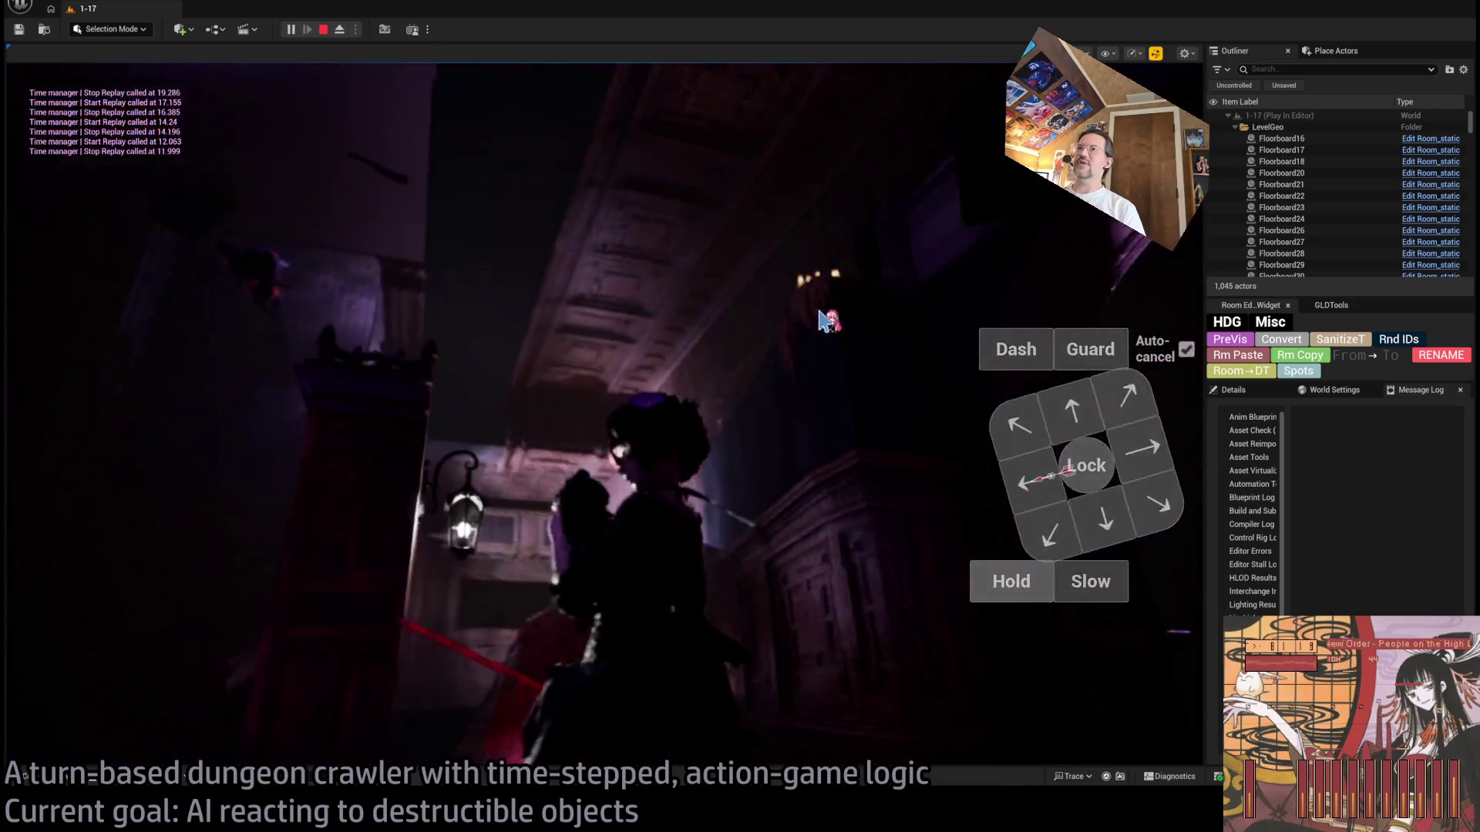
left_click(92, 476)
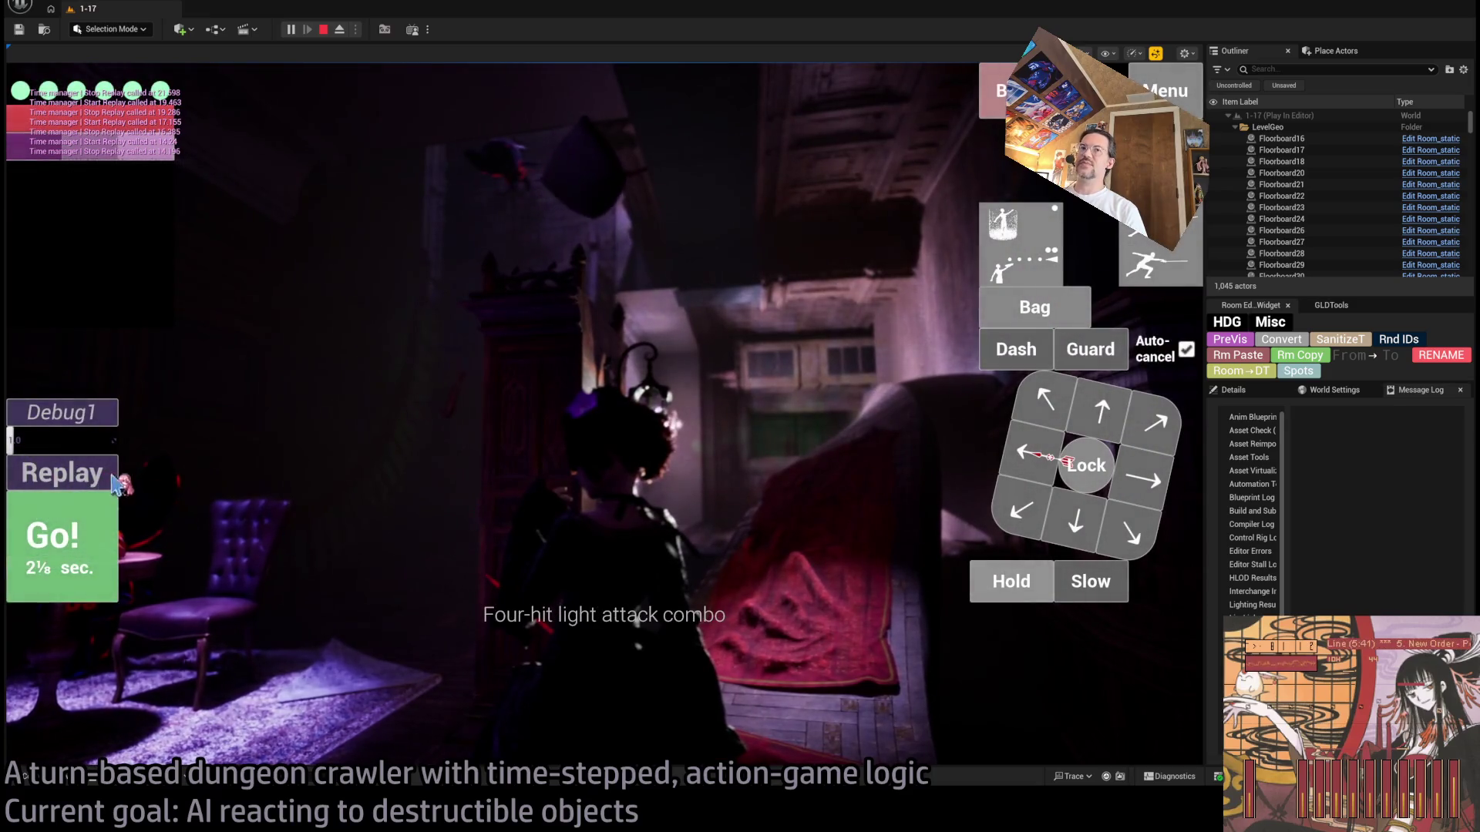
left_click(99, 476)
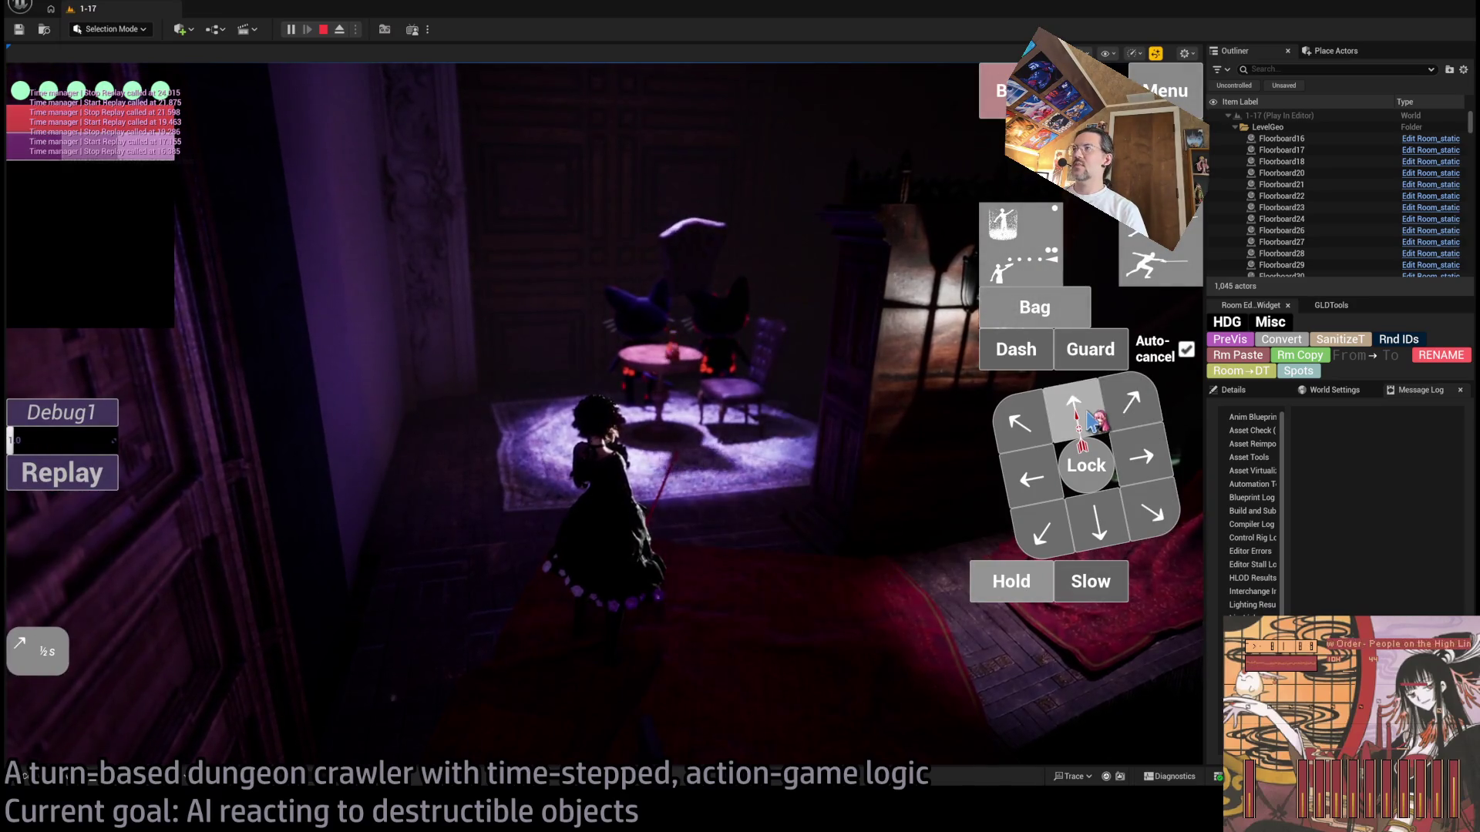
Step: Run another upward move and replay it, then stop play and select the Room_destructible2 table
left_click(1076, 422)
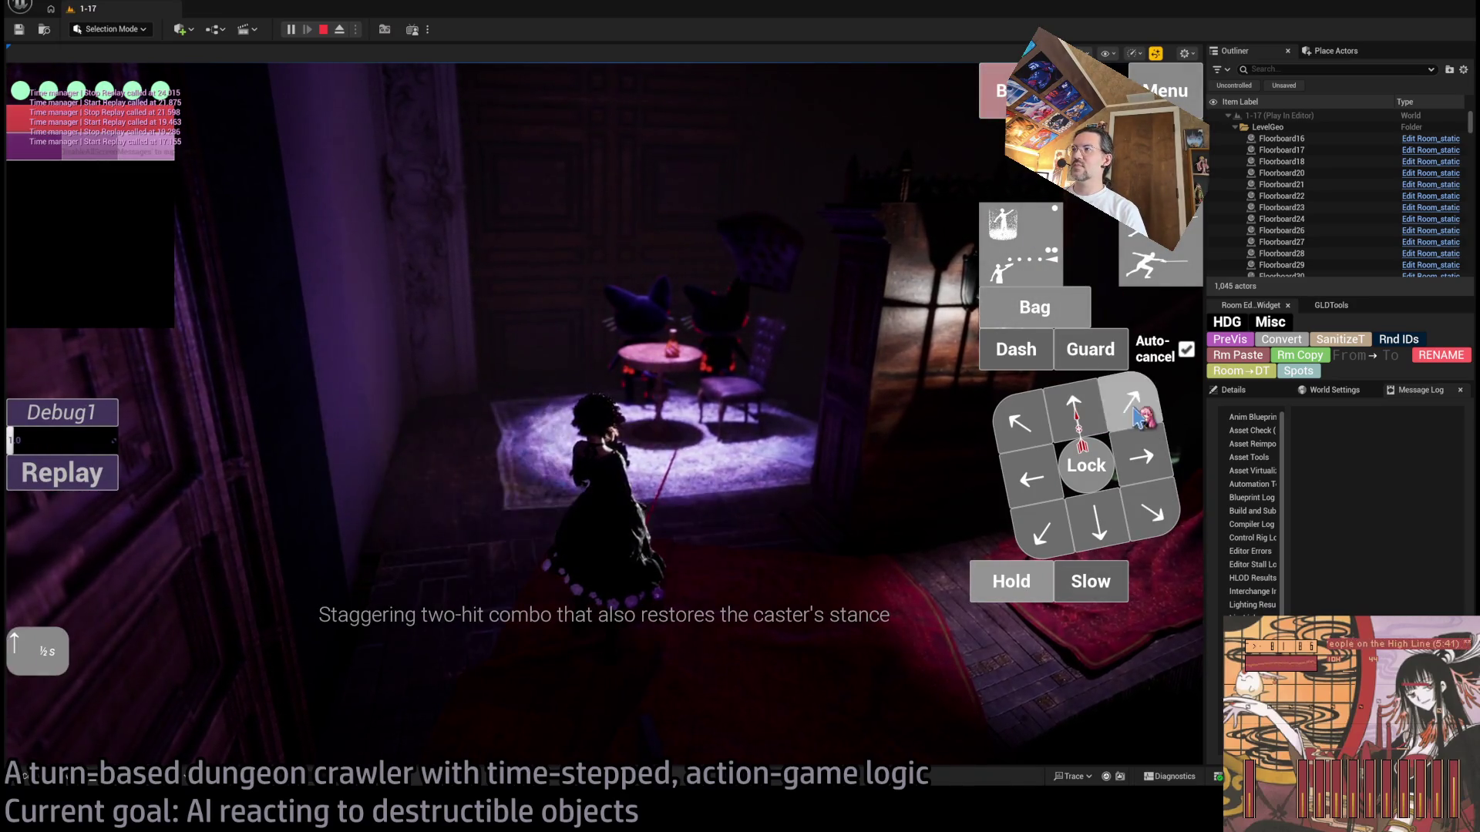
left_click(74, 572)
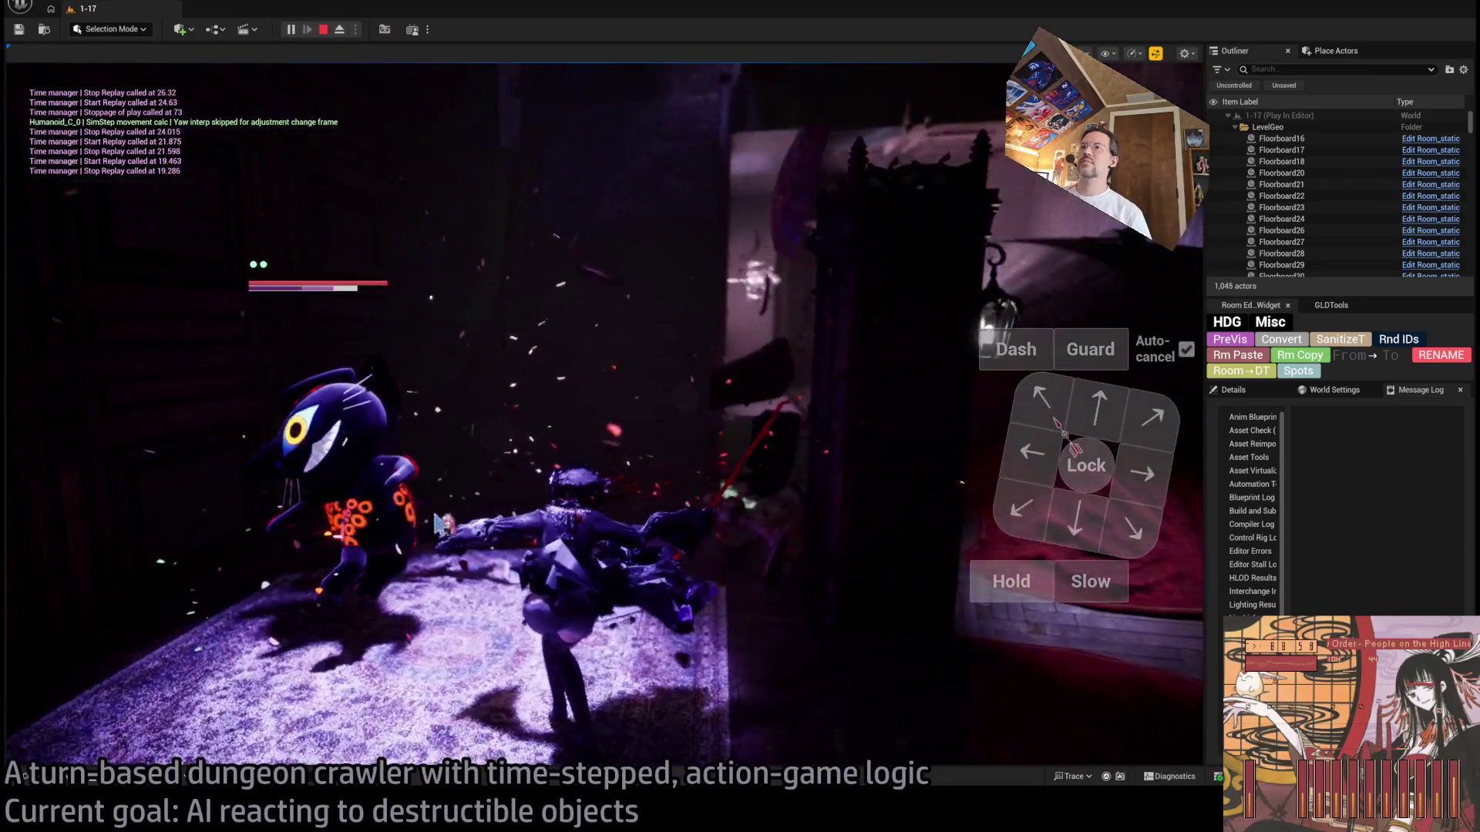
left_click(96, 485)
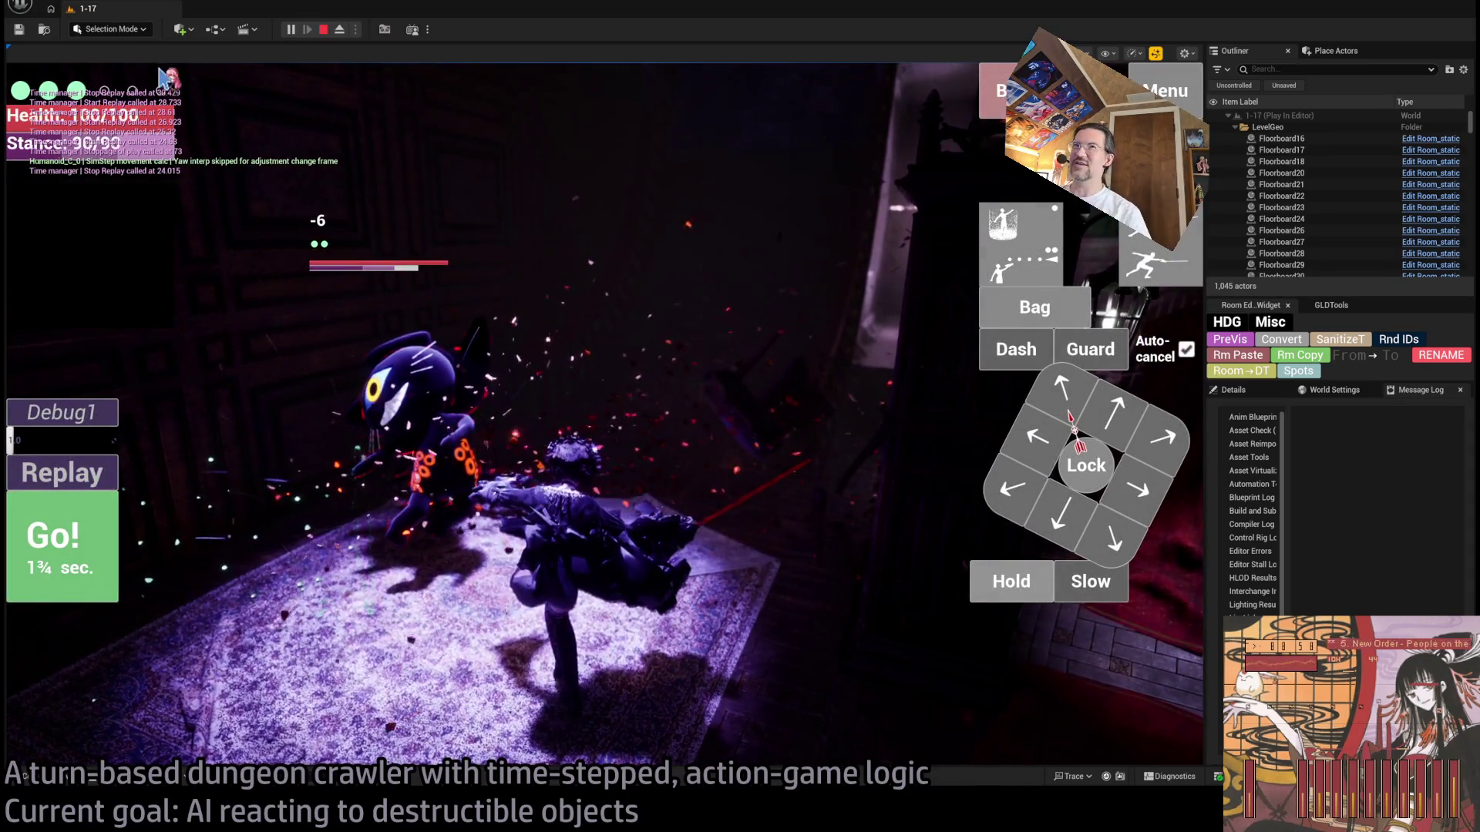
left_click(323, 29)
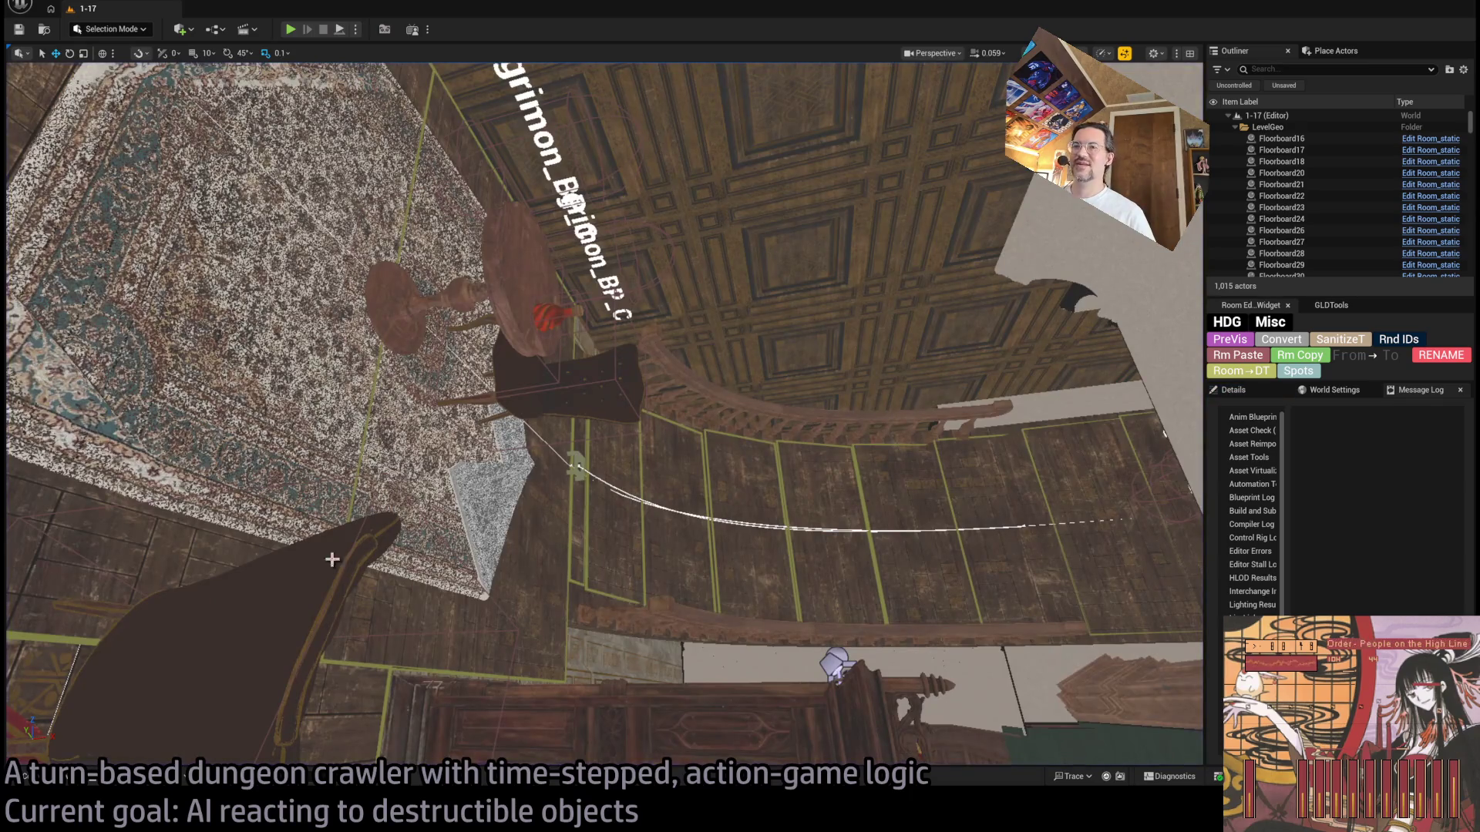
left_click(510, 301)
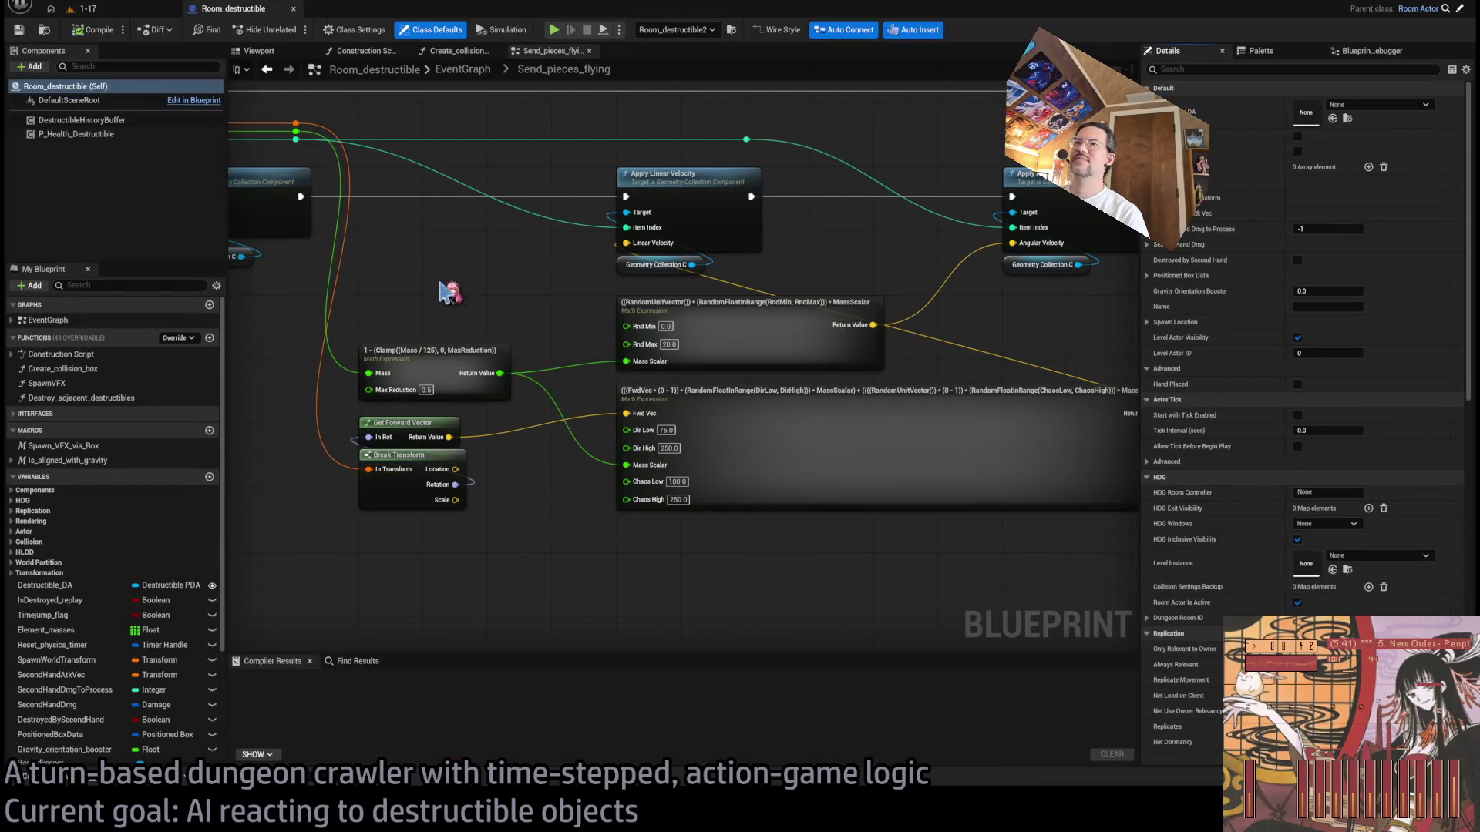
Step: Open the collapsed Send_pieces_flying graph and place the Reset_gravity_timer SET node below the loop
scroll(742, 347, "down", 5)
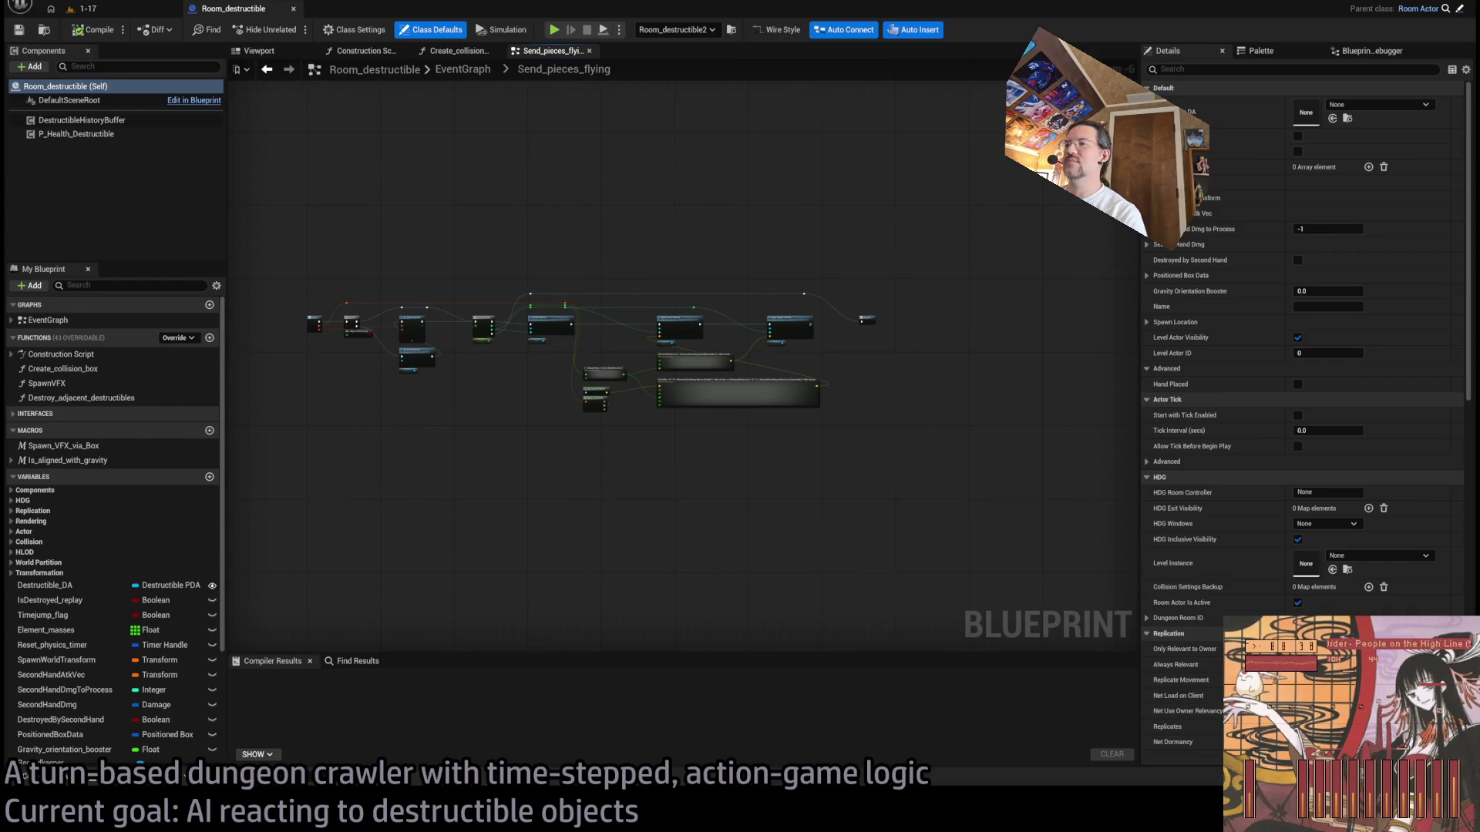
scroll(515, 345, "up", 5)
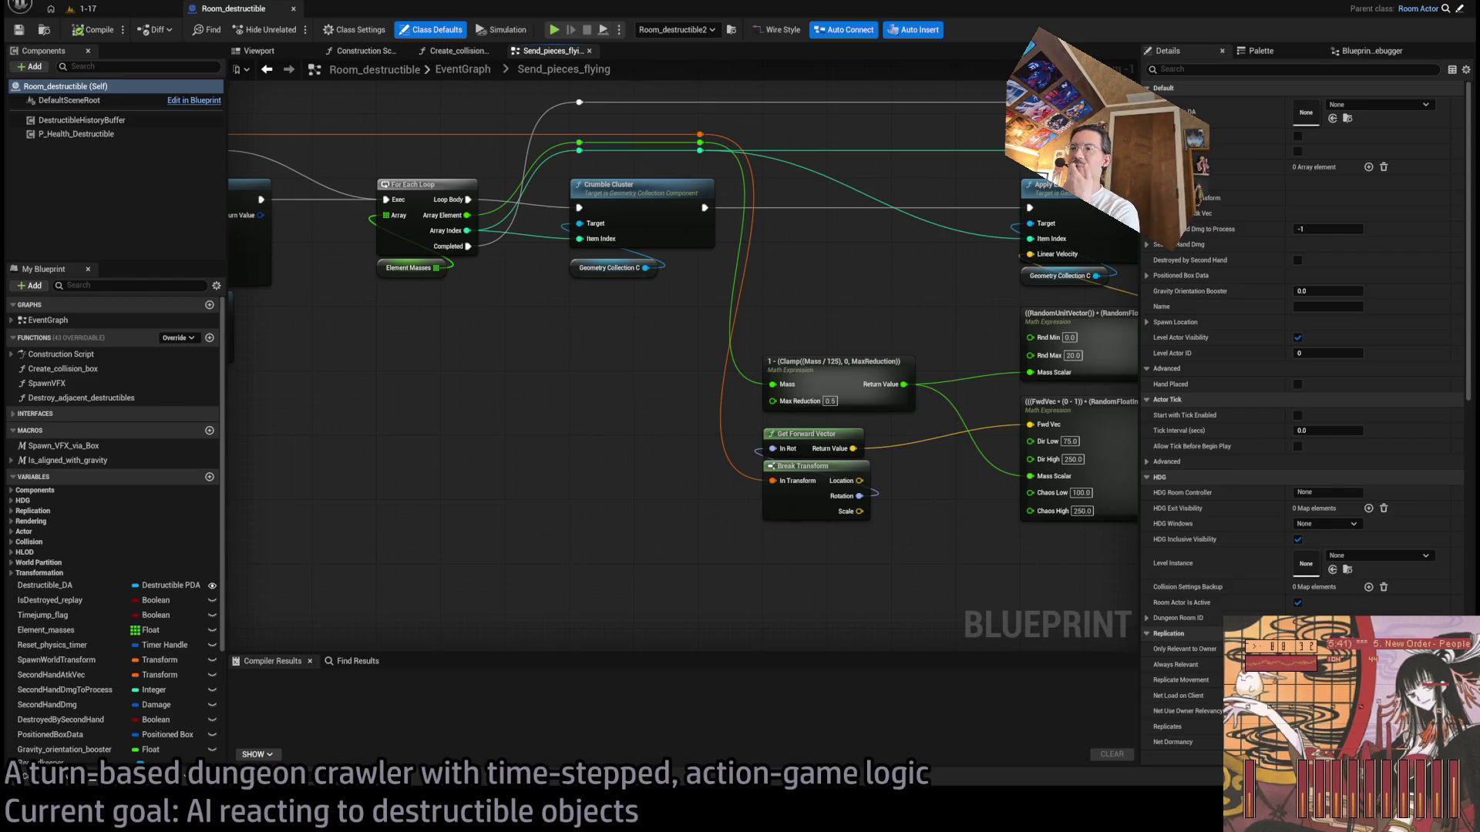
scroll(586, 409, "down", 4)
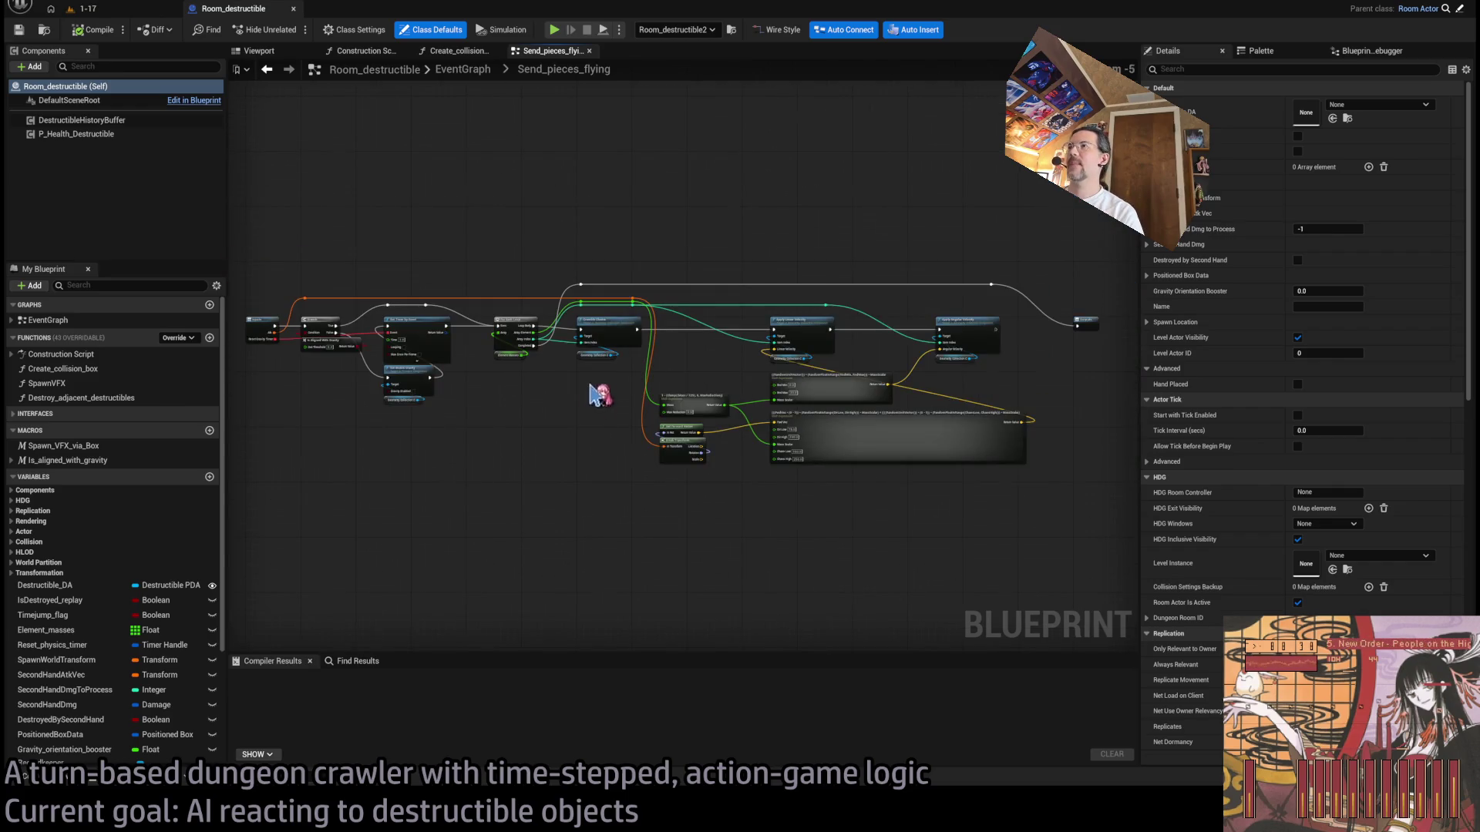
left_click(480, 70)
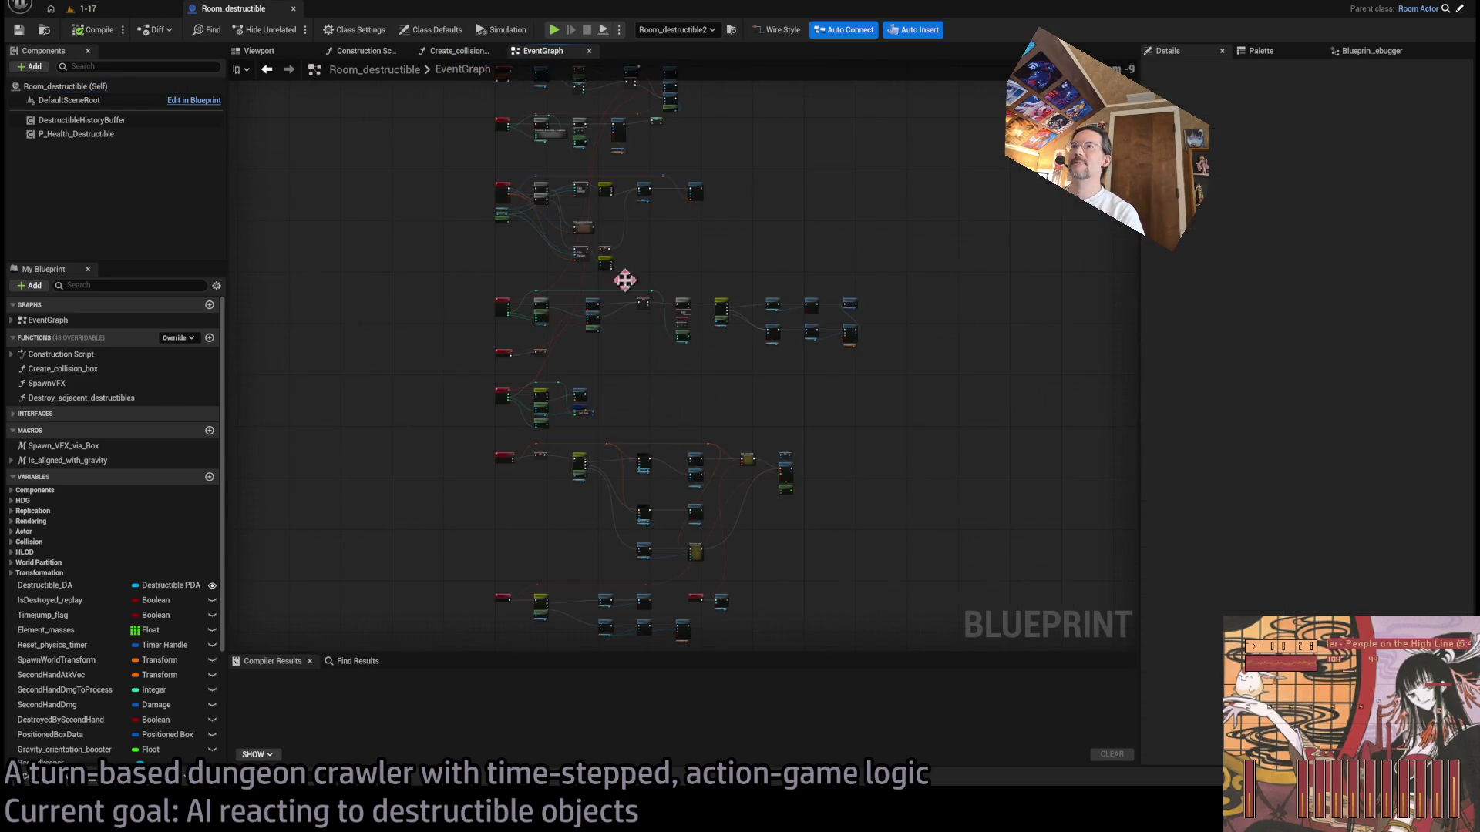
scroll(794, 348, "up", 5)
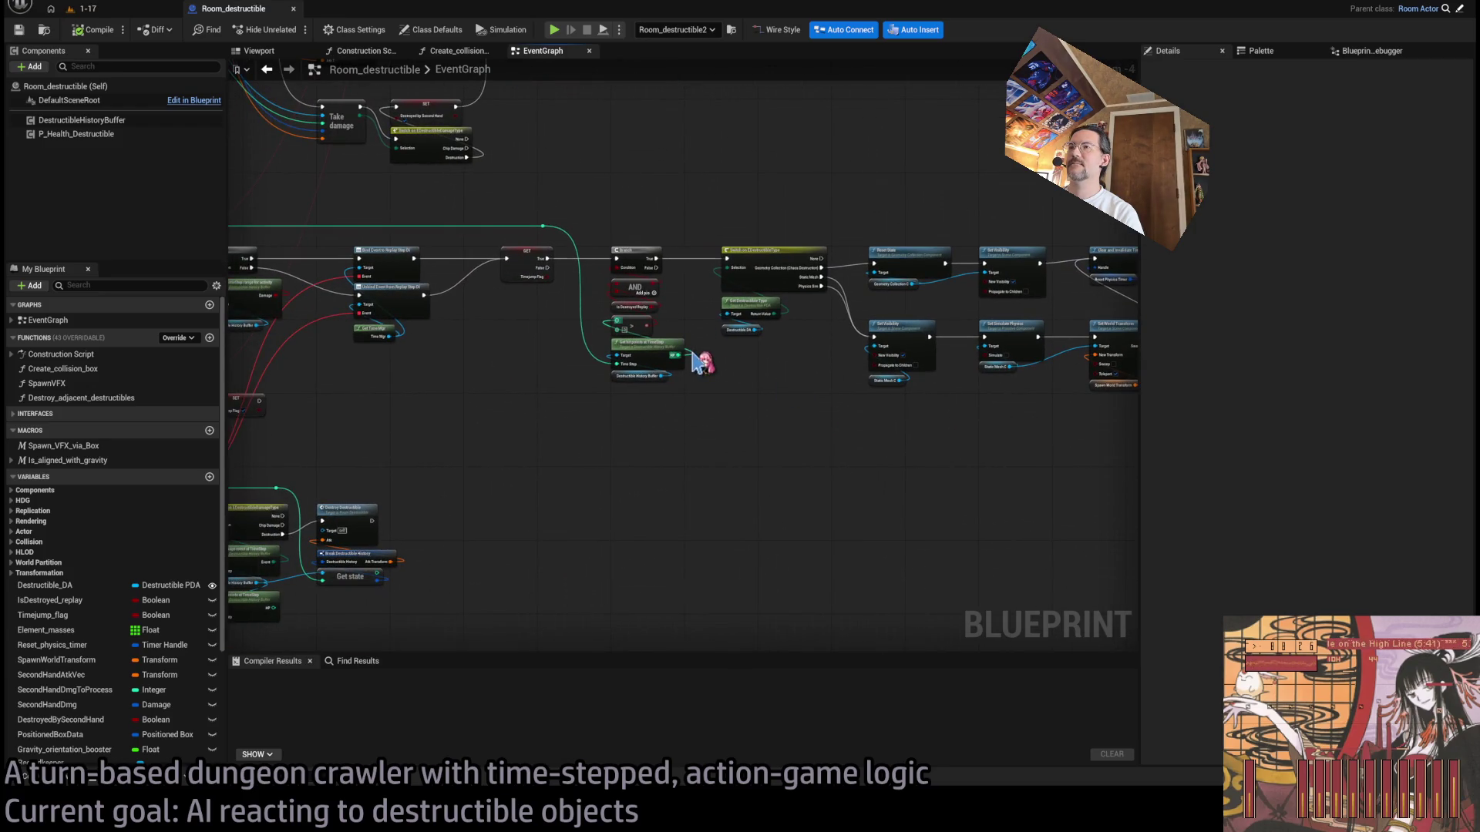
scroll(744, 301, "up", 3)
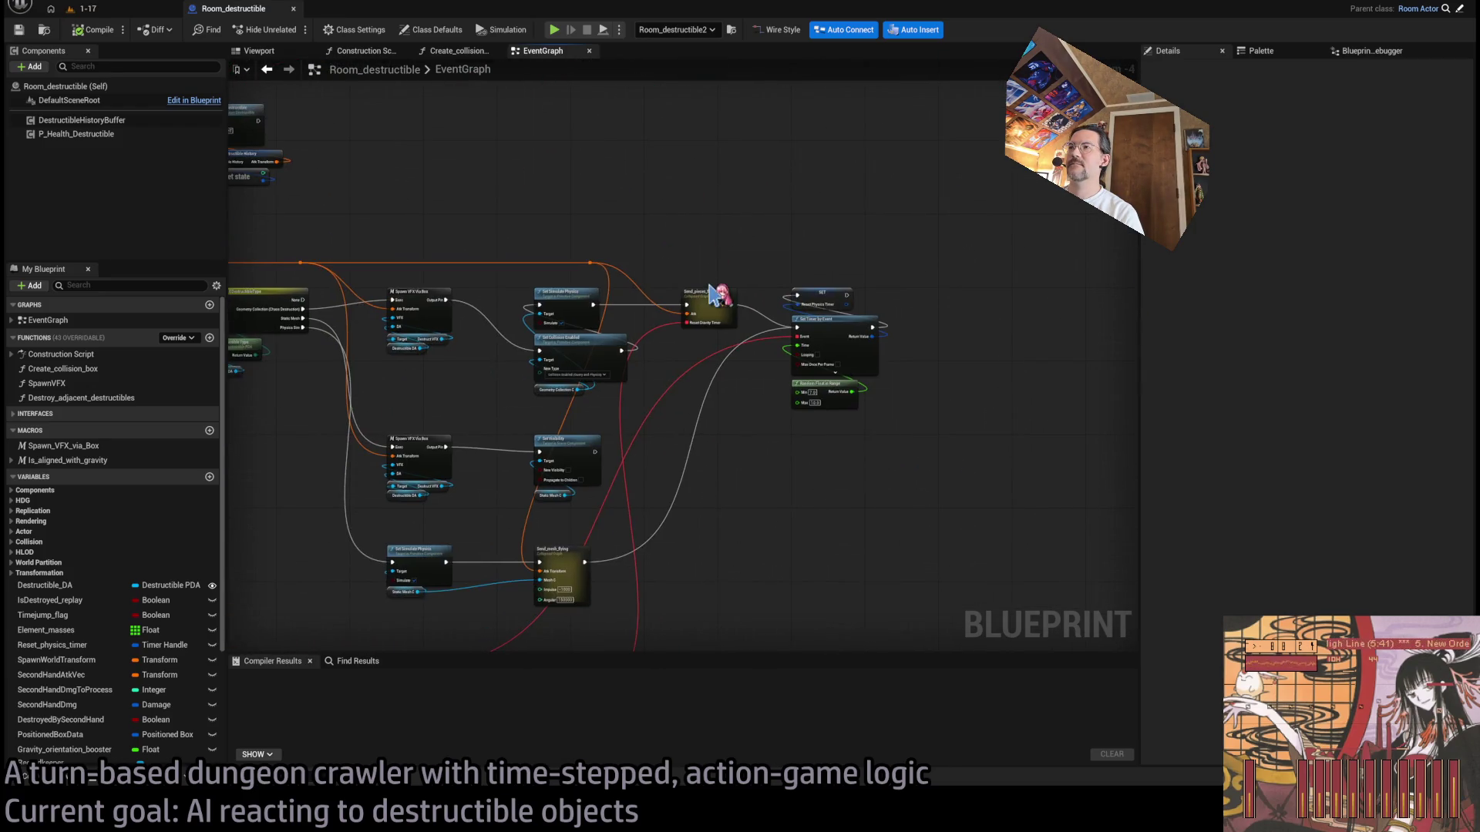
scroll(783, 295, "down", 2)
scroll(782, 295, "up", 2)
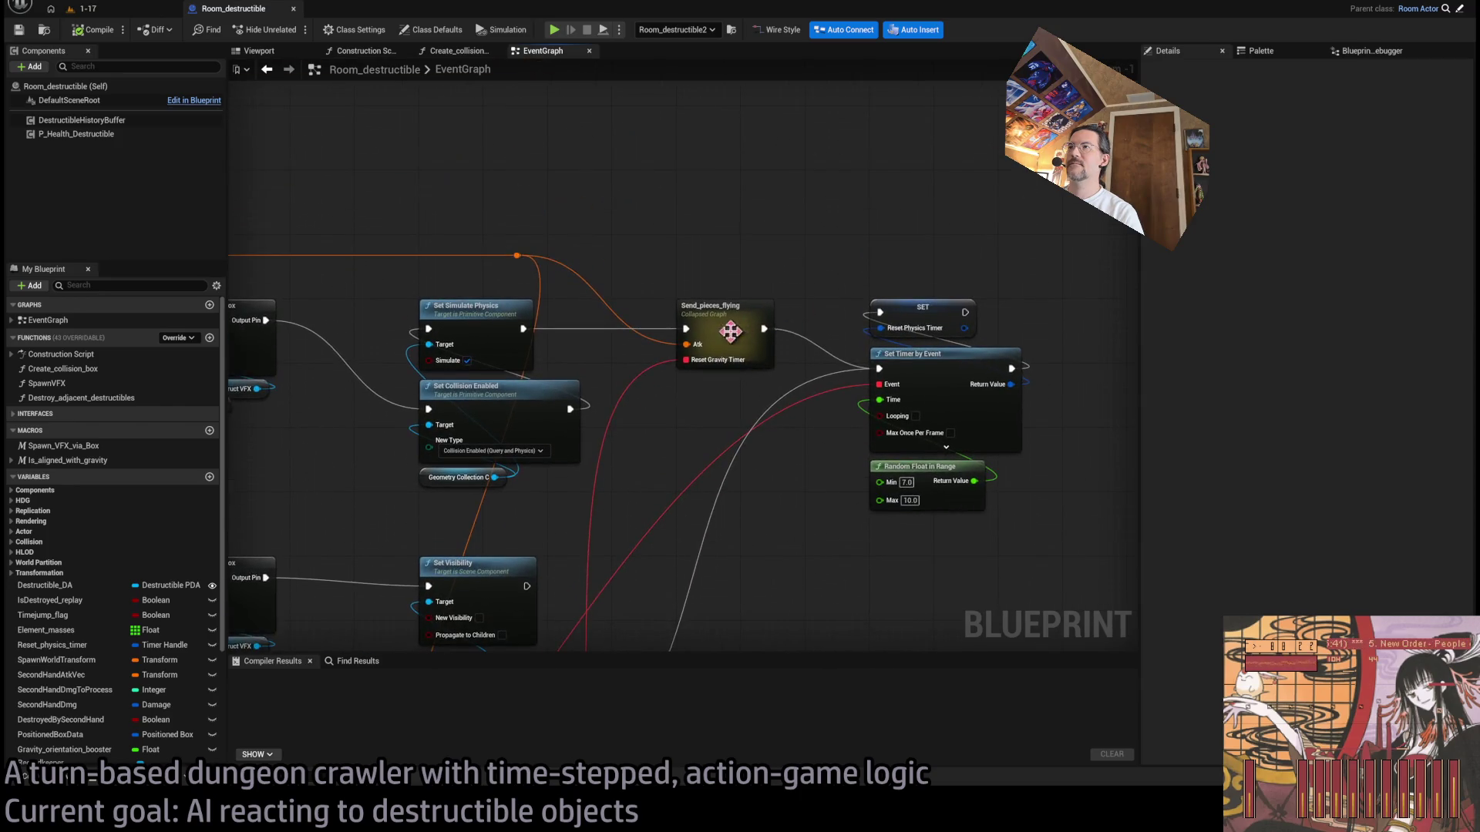
double_click(732, 331)
scroll(472, 374, "up", 1)
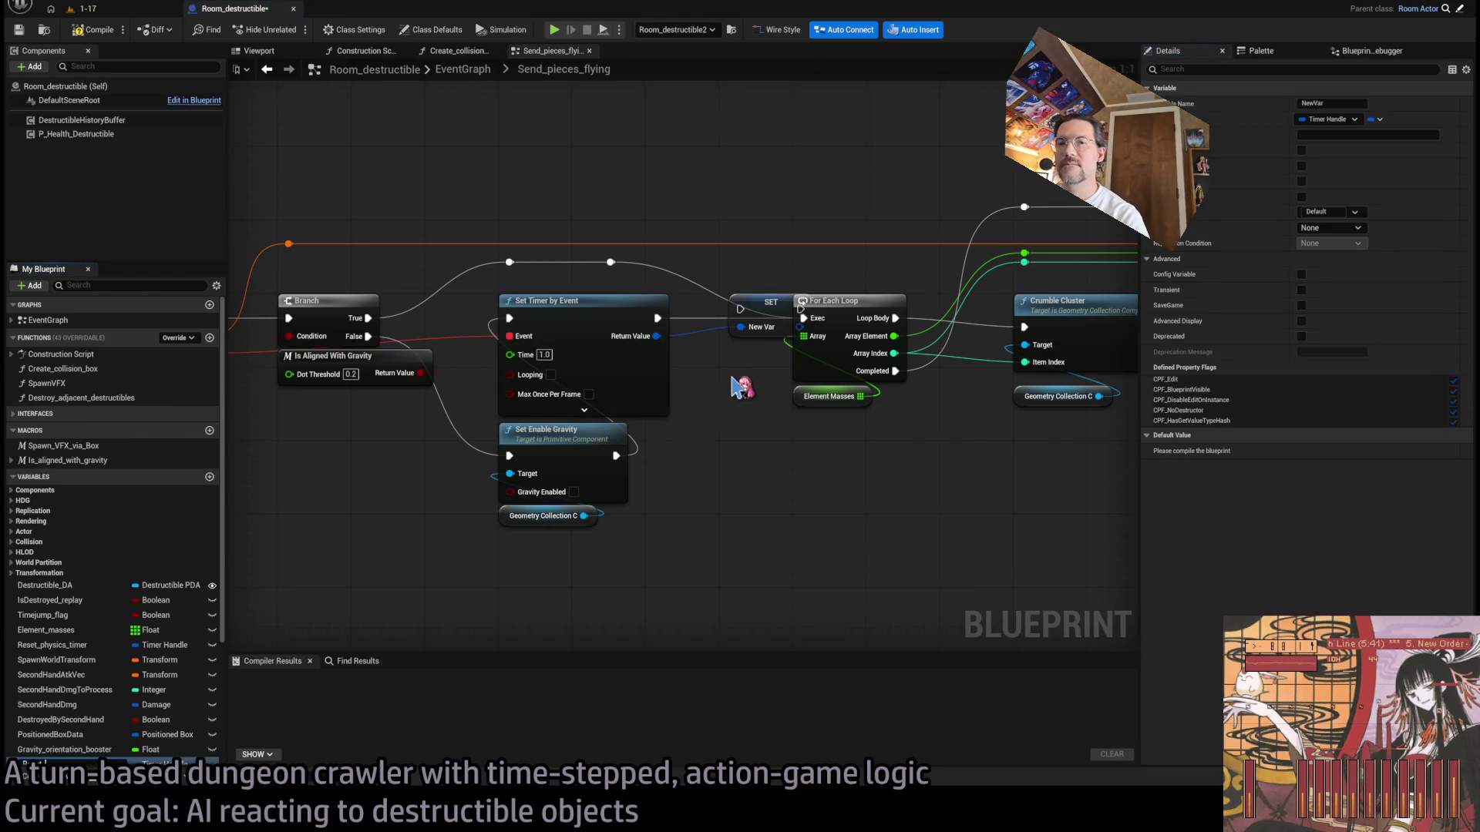
left_click_drag(794, 332, 778, 524)
scroll(602, 431, "down", 7)
Step: Insert SET Reset Gravity Timer between Set Timer by Event and For Each Loop, then compile
left_click_drag(1034, 322, 682, 561)
scroll(762, 441, "up", 5)
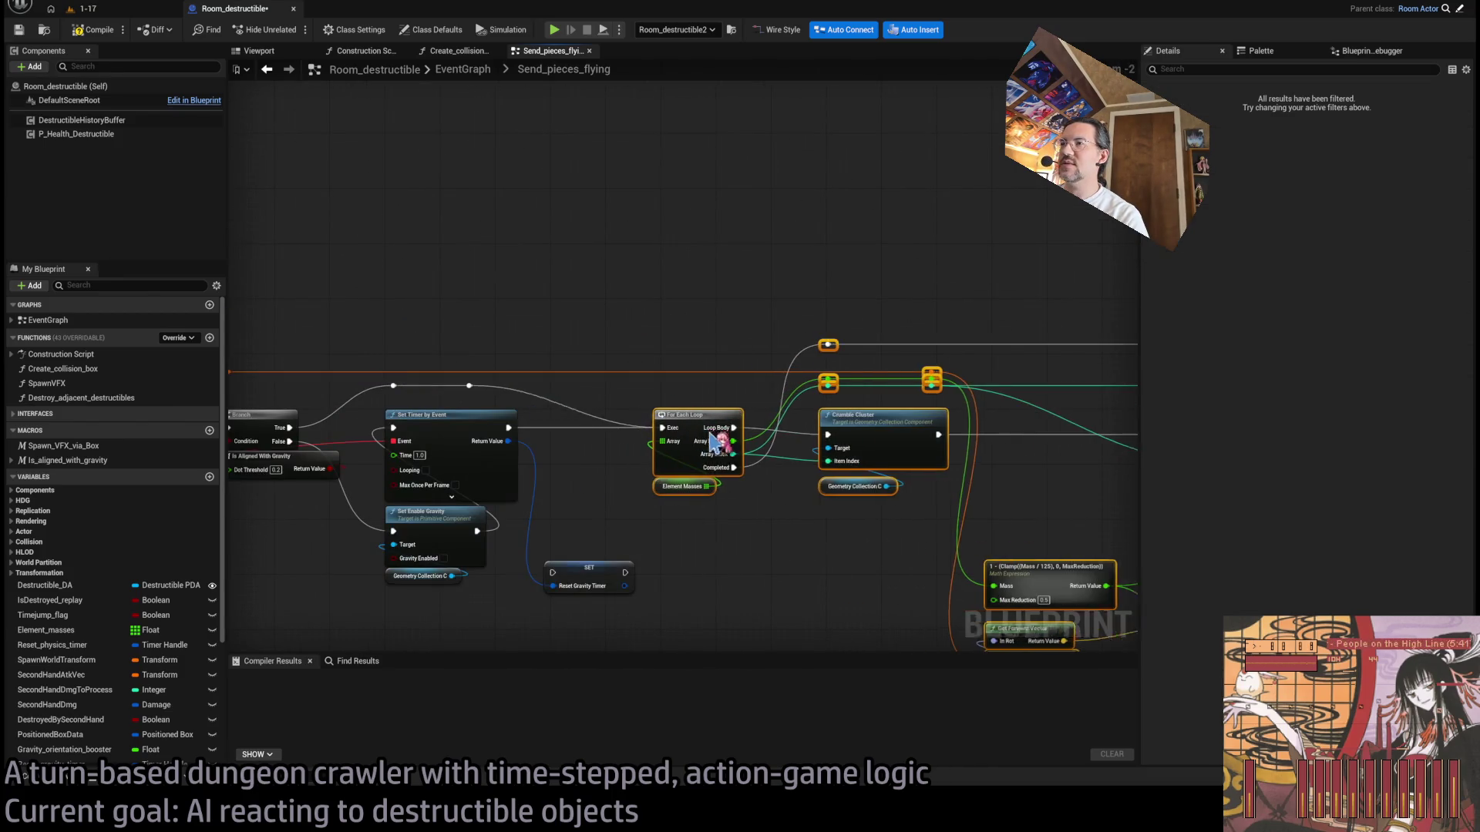
scroll(539, 293, "up", 2)
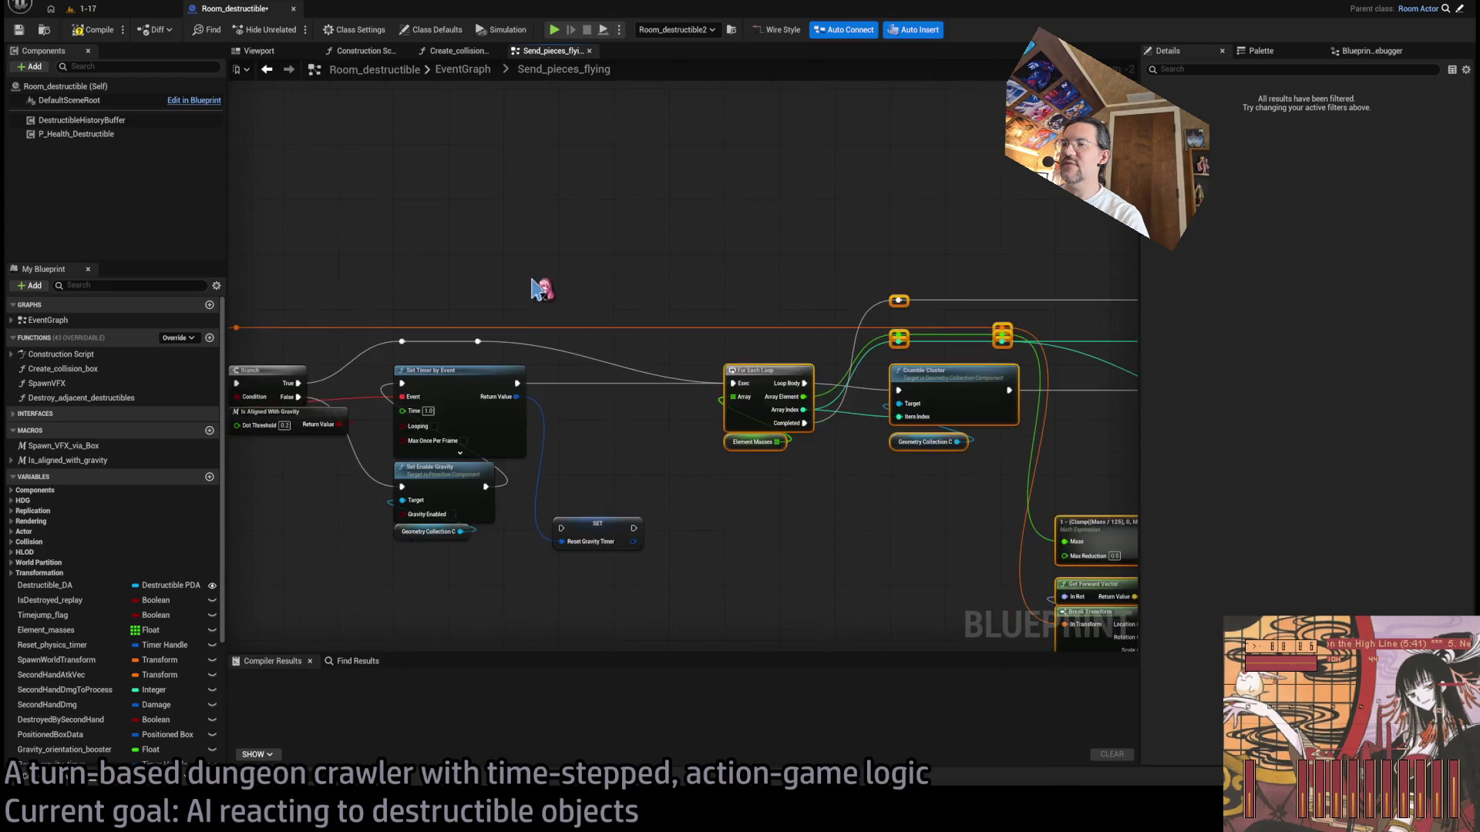
left_click(468, 349)
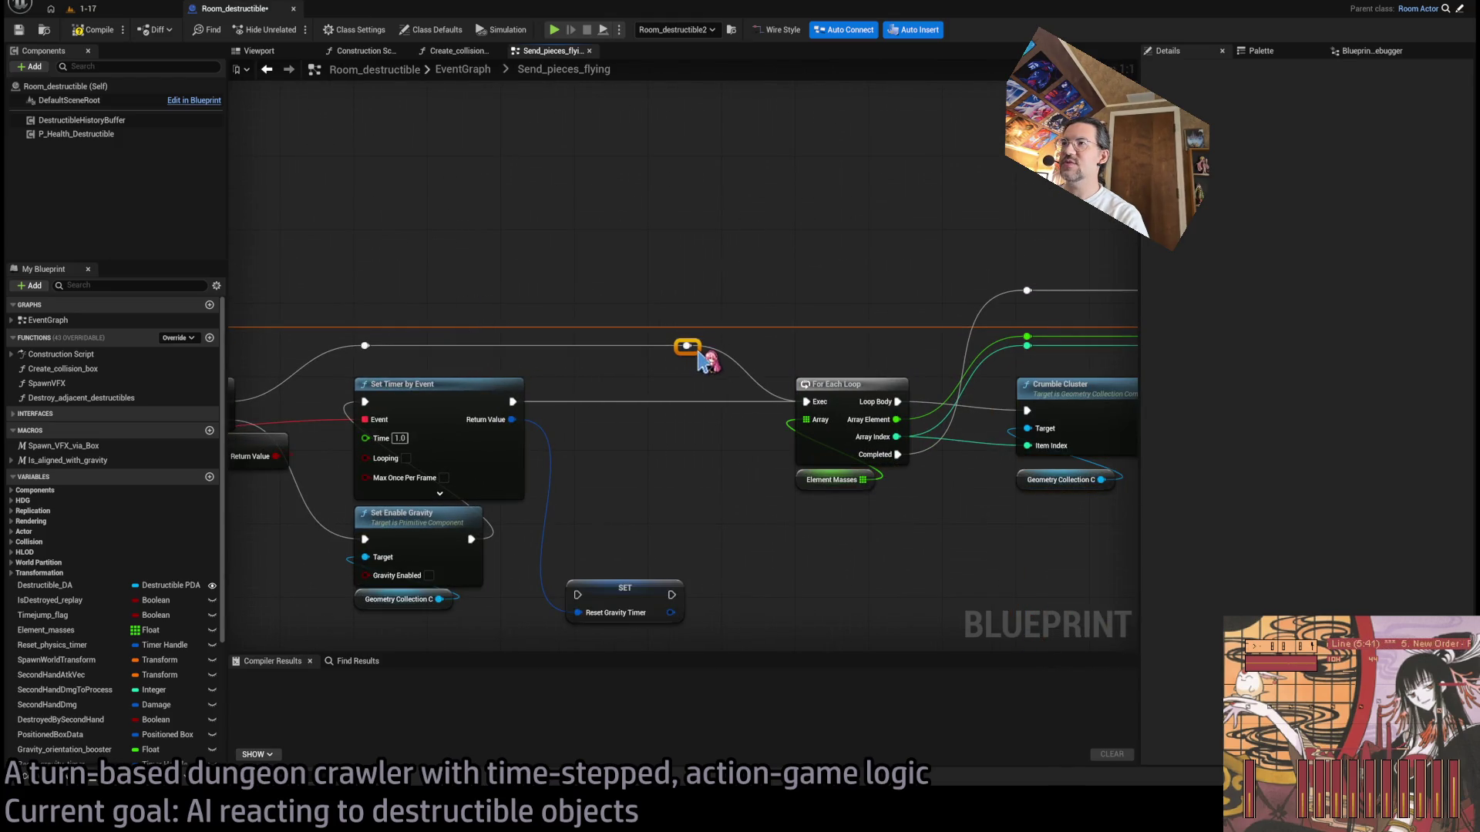
mouse_move(622, 590)
left_mouse_down()
mouse_move(616, 402)
mouse_move(630, 386)
left_mouse_up()
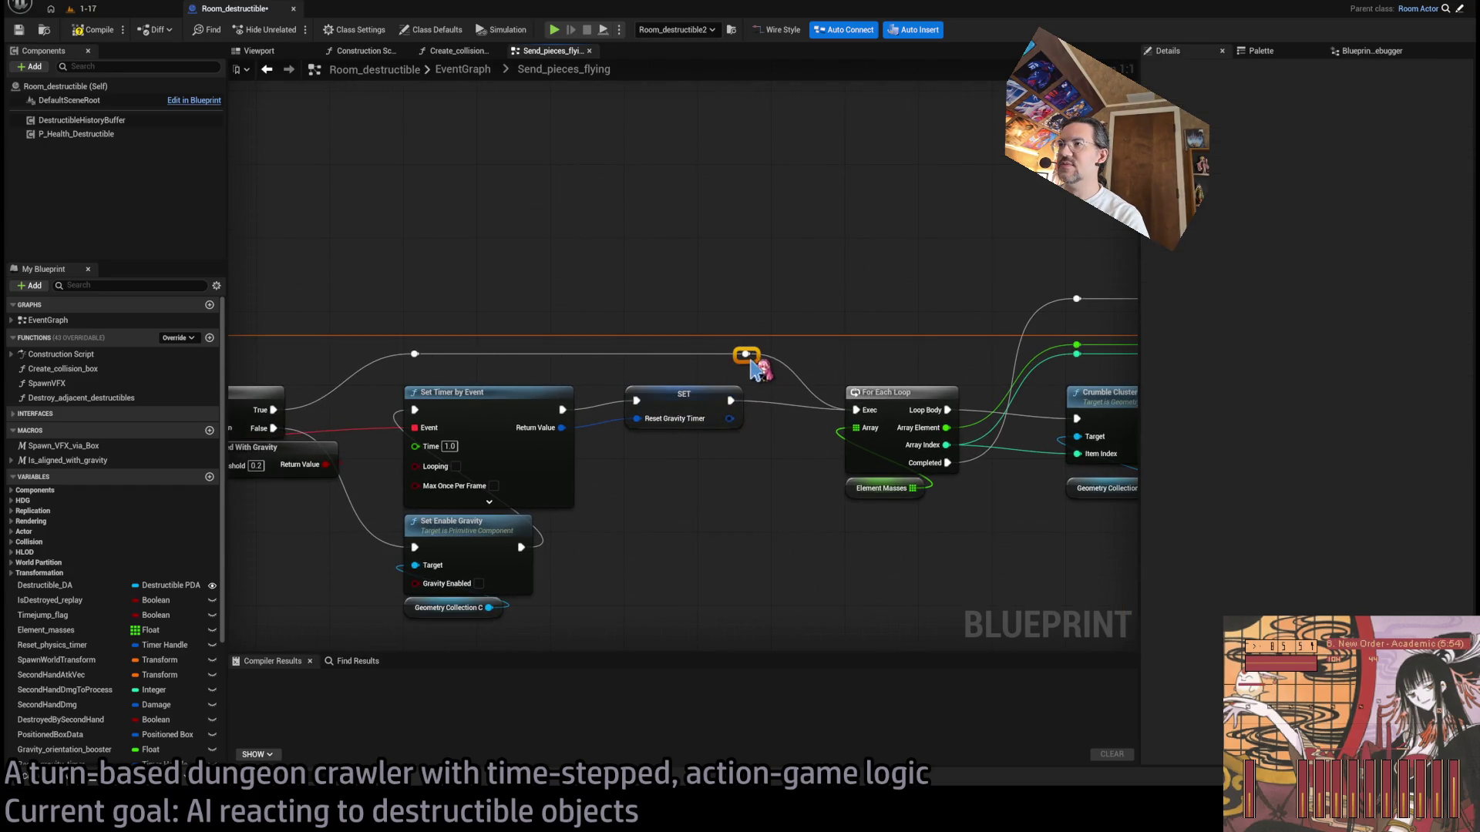
left_click(99, 34)
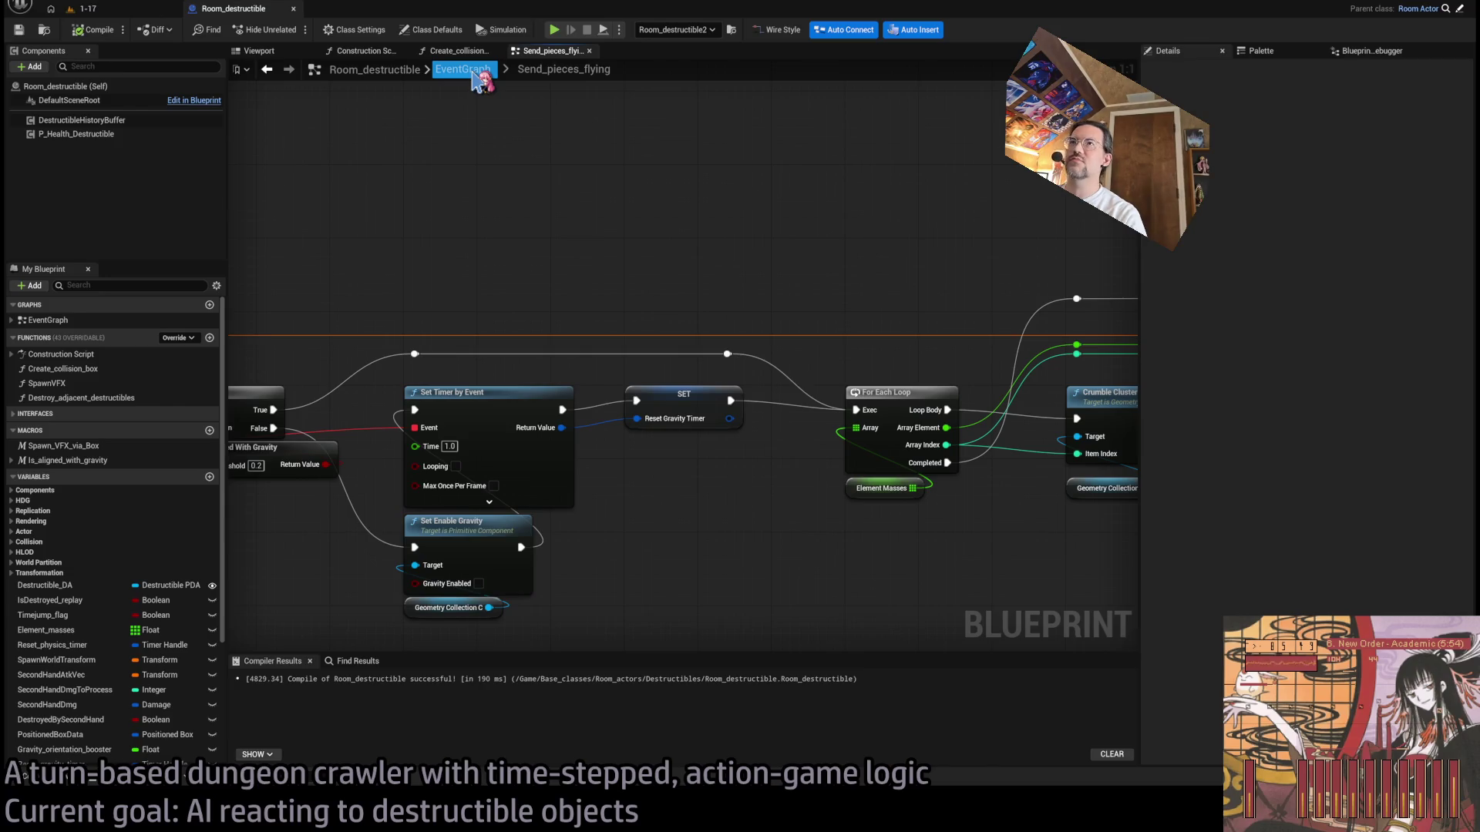
left_click(474, 72)
Step: Place a Reset_gravity_timer getter in the EventGraph beside the Reset_physics_timer clearing nodes
scroll(725, 385, "up", 6)
mouse_move(731, 380)
left_mouse_down()
mouse_move(349, 380)
mouse_move(413, 383)
left_mouse_up()
scroll(612, 377, "up", 3)
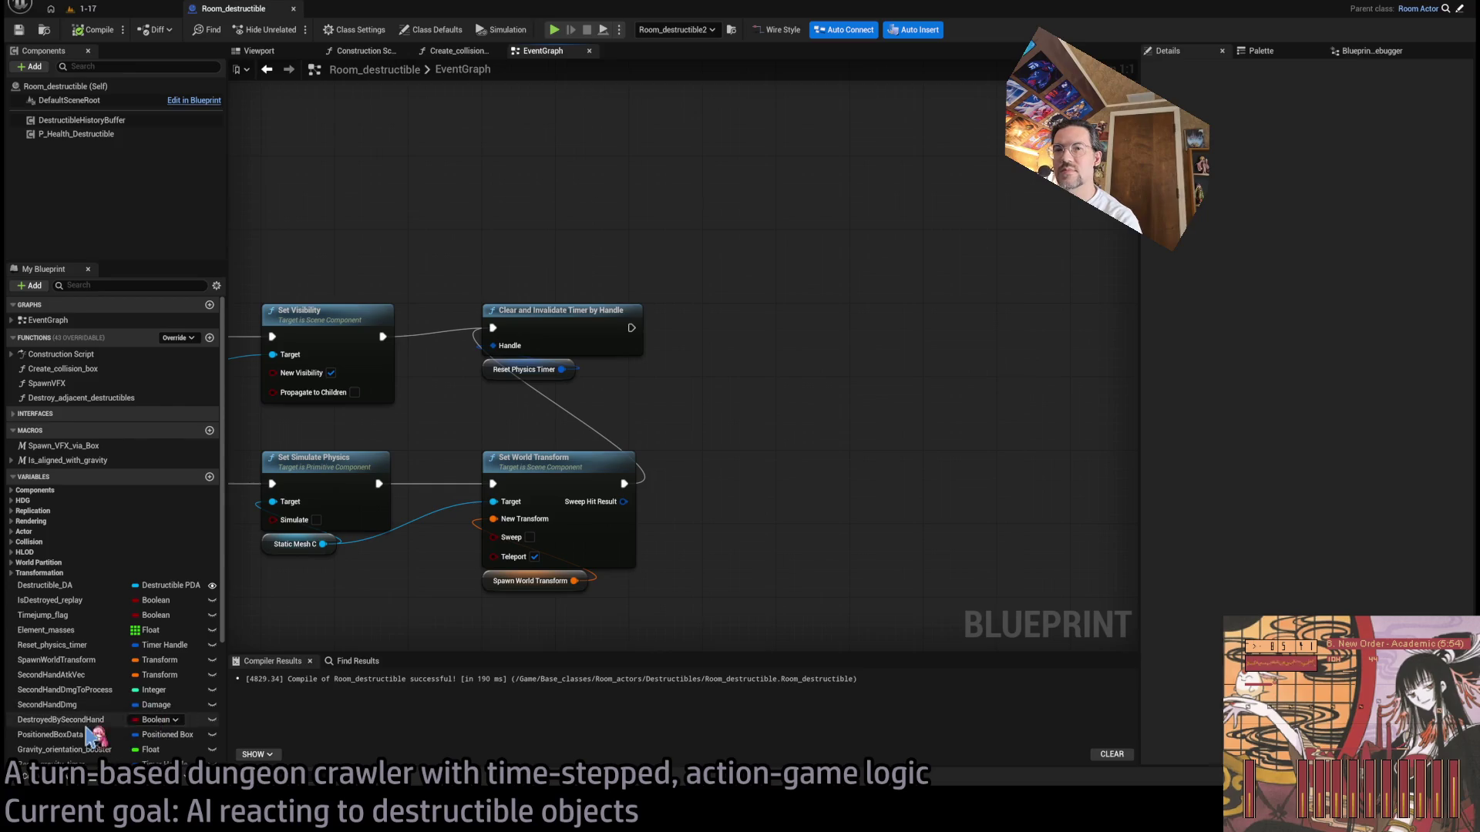
scroll(104, 697, "down", 2)
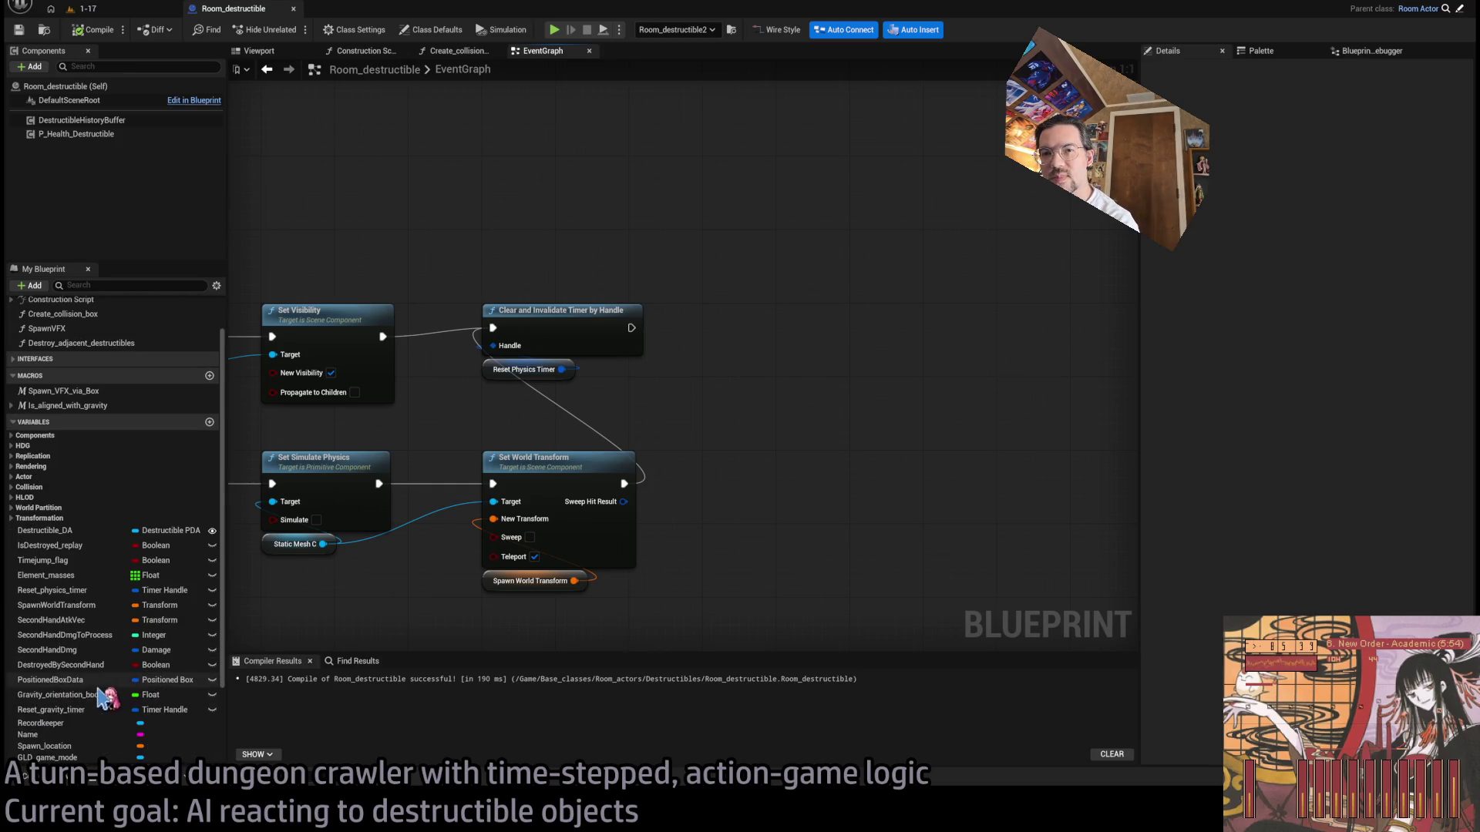
left_click_drag(68, 710, 74, 614)
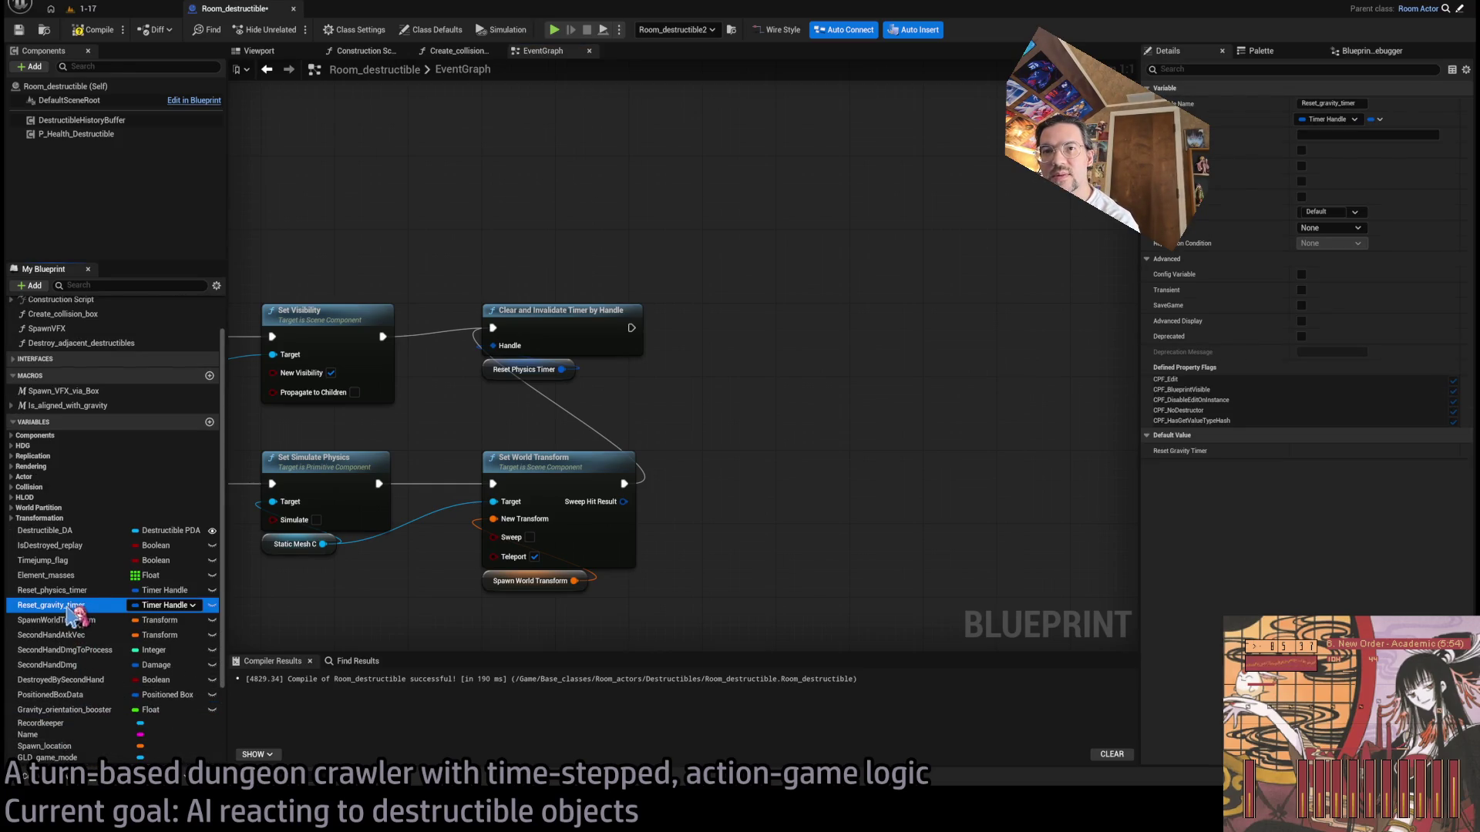
mouse_move(501, 347)
left_mouse_down()
mouse_move(511, 287)
mouse_move(555, 270)
left_mouse_up()
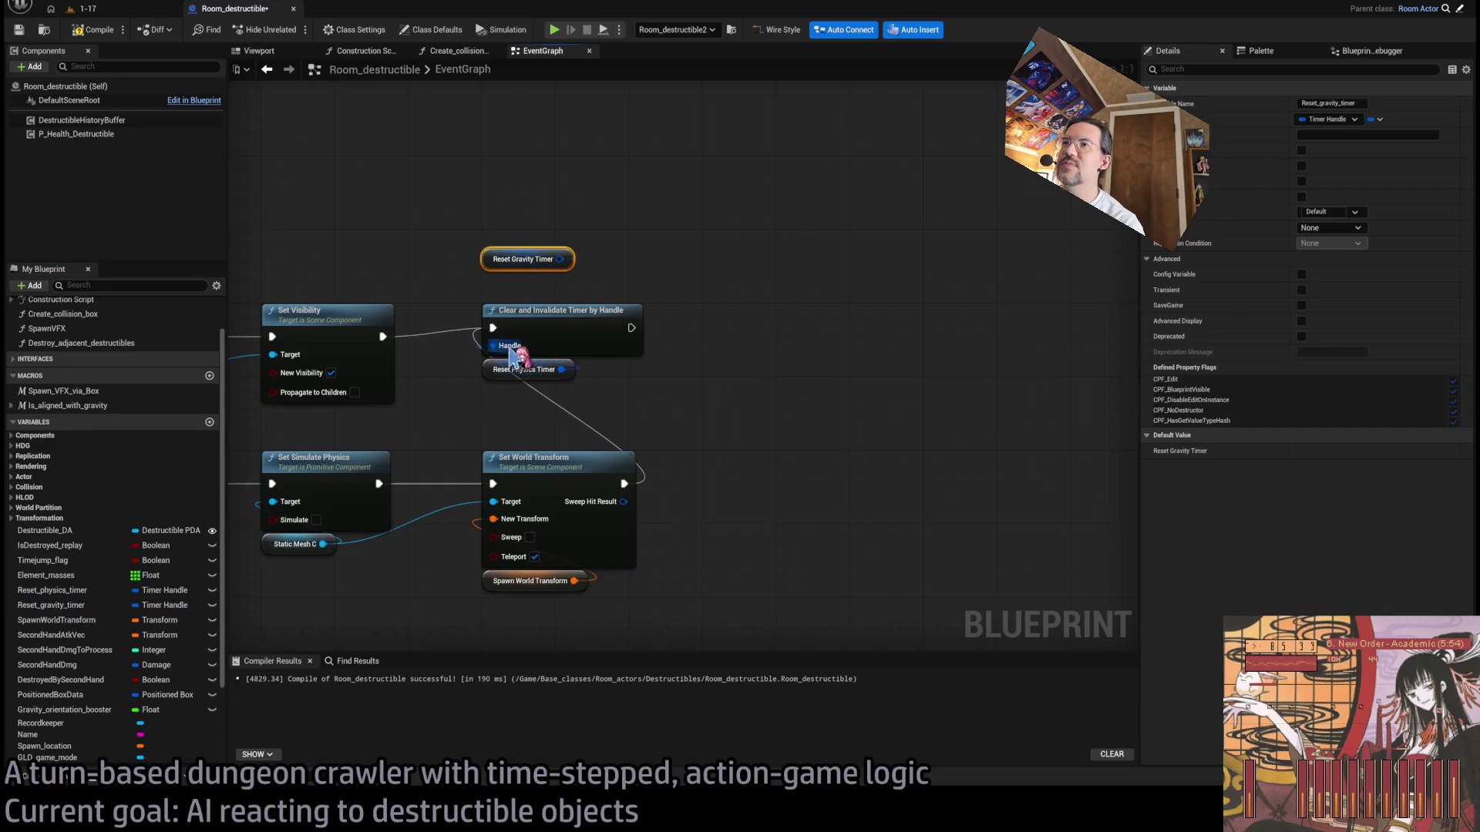
Step: Duplicate Clear and Invalidate Timer by Handle, feed it Reset_gravity_timer, save, and return to 1-17
left_click(593, 329)
key("ctrl+c")
key("ctrl+v")
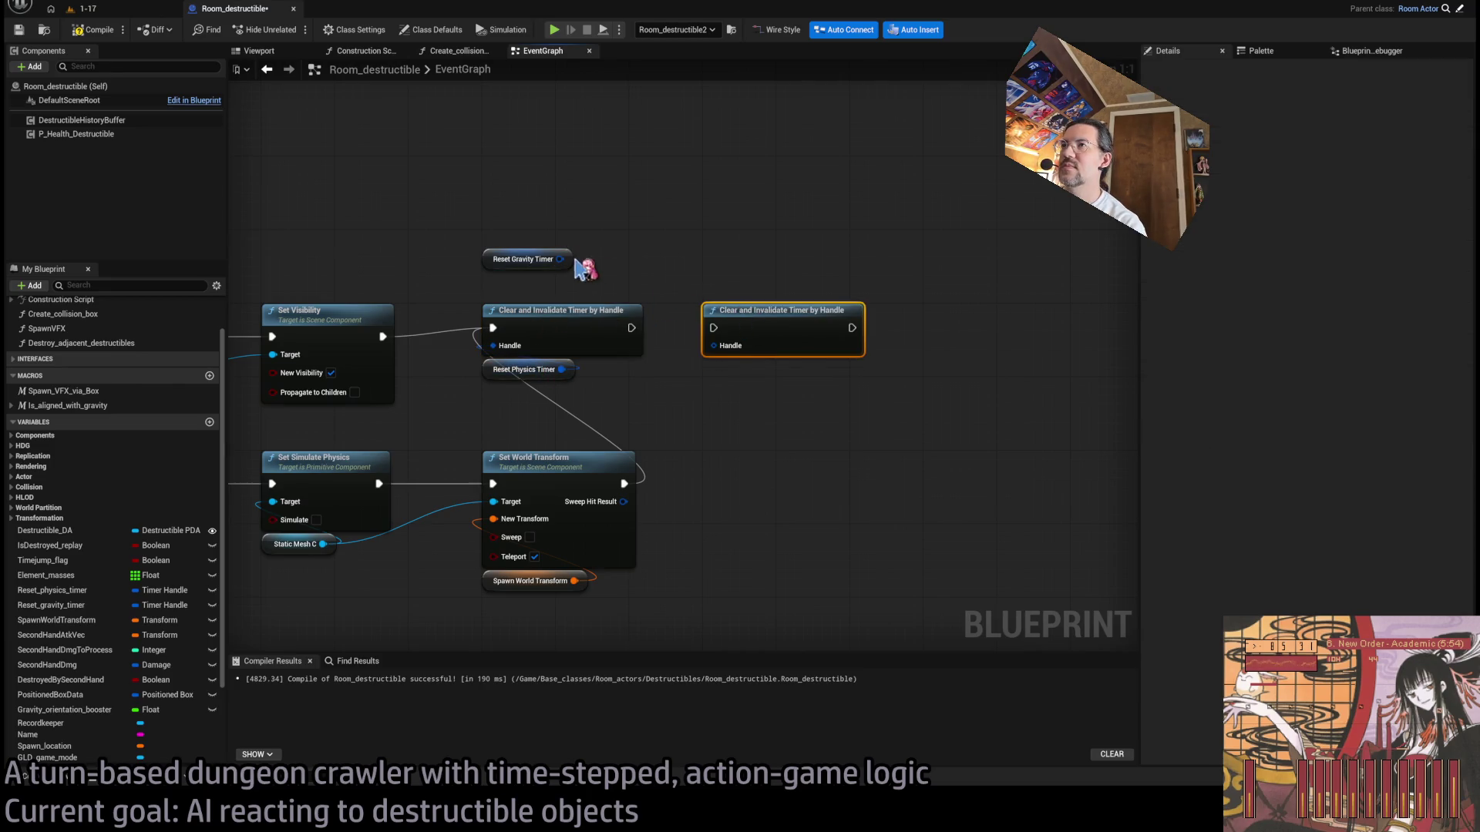
mouse_move(516, 251)
left_mouse_down()
mouse_move(727, 409)
mouse_move(737, 373)
left_mouse_up()
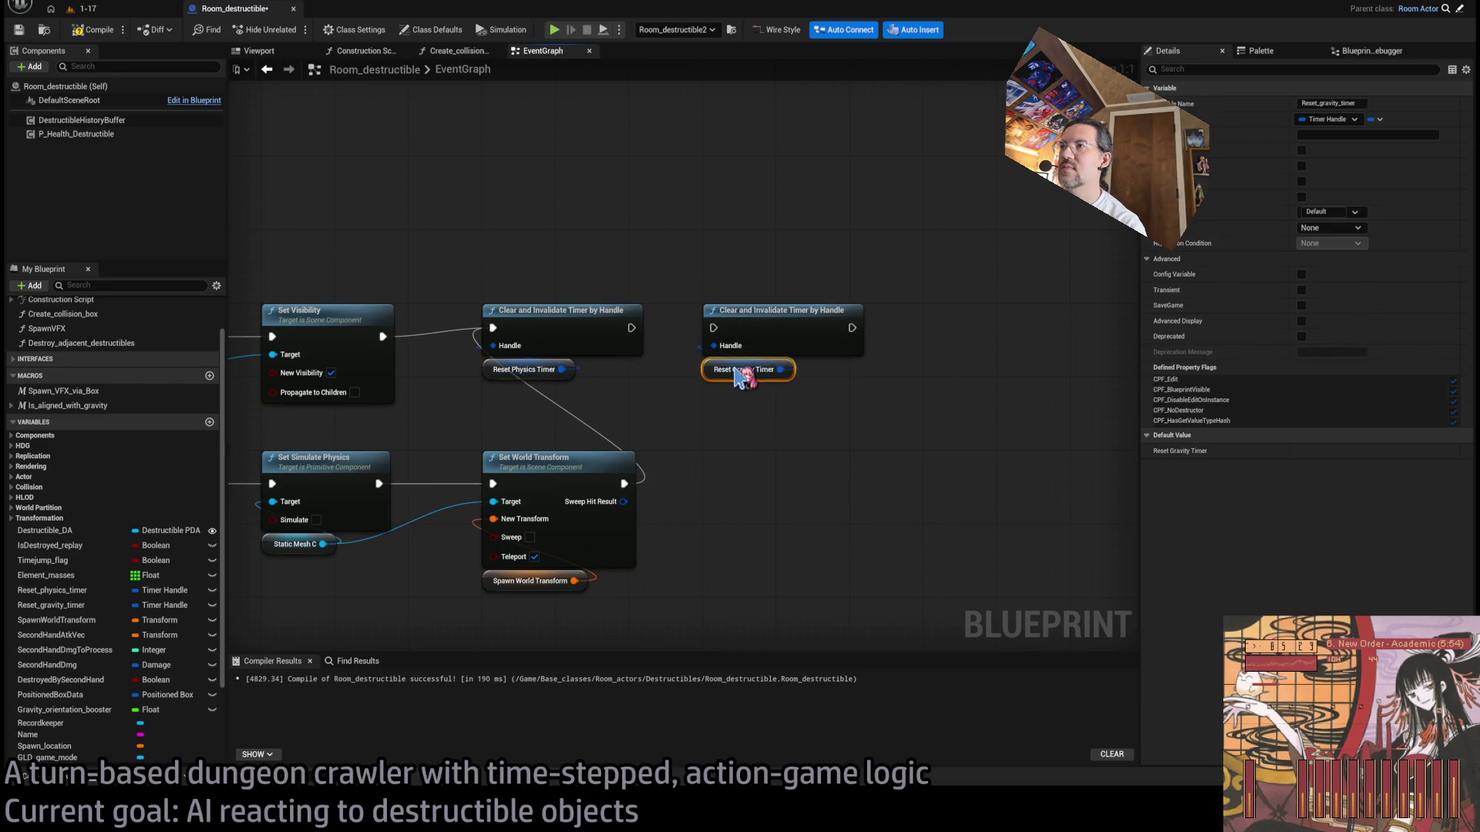
left_click(661, 269)
key("ctrl+s")
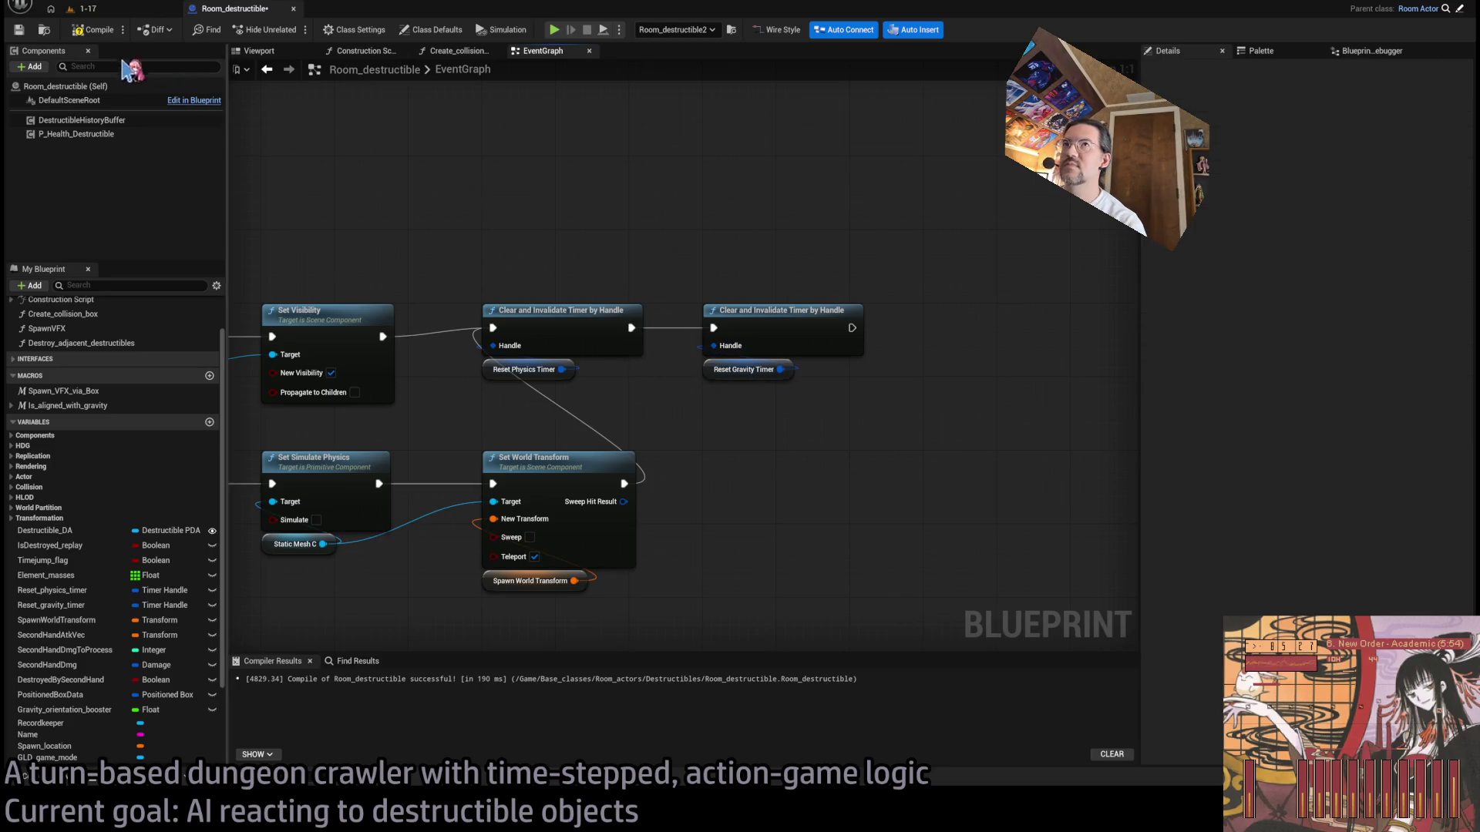
left_click(132, 10)
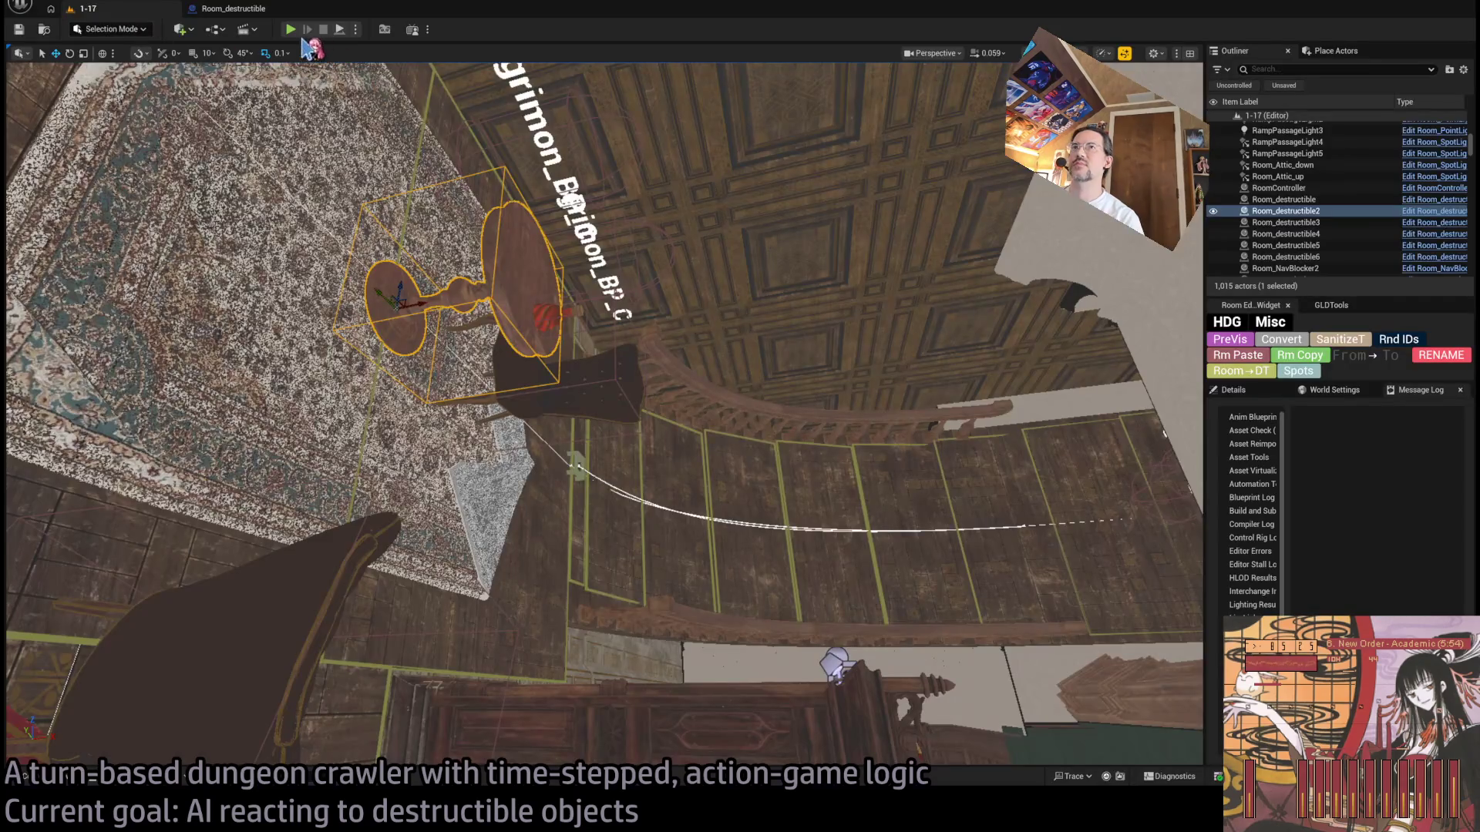
Step: Start Play in Editor, queue two forward movement steps, and replay the turn several times
key("alt+p")
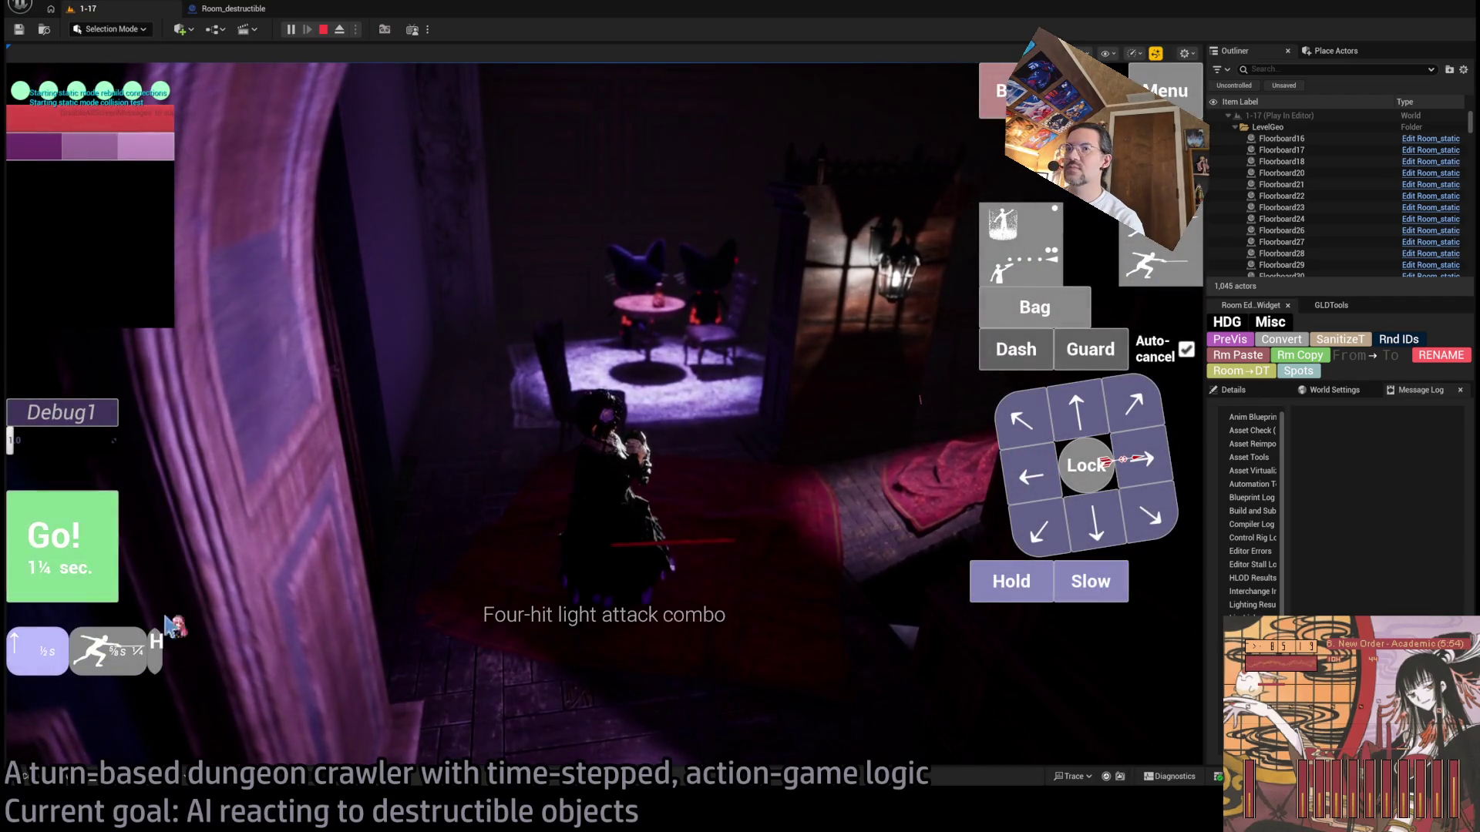
left_click(1003, 594)
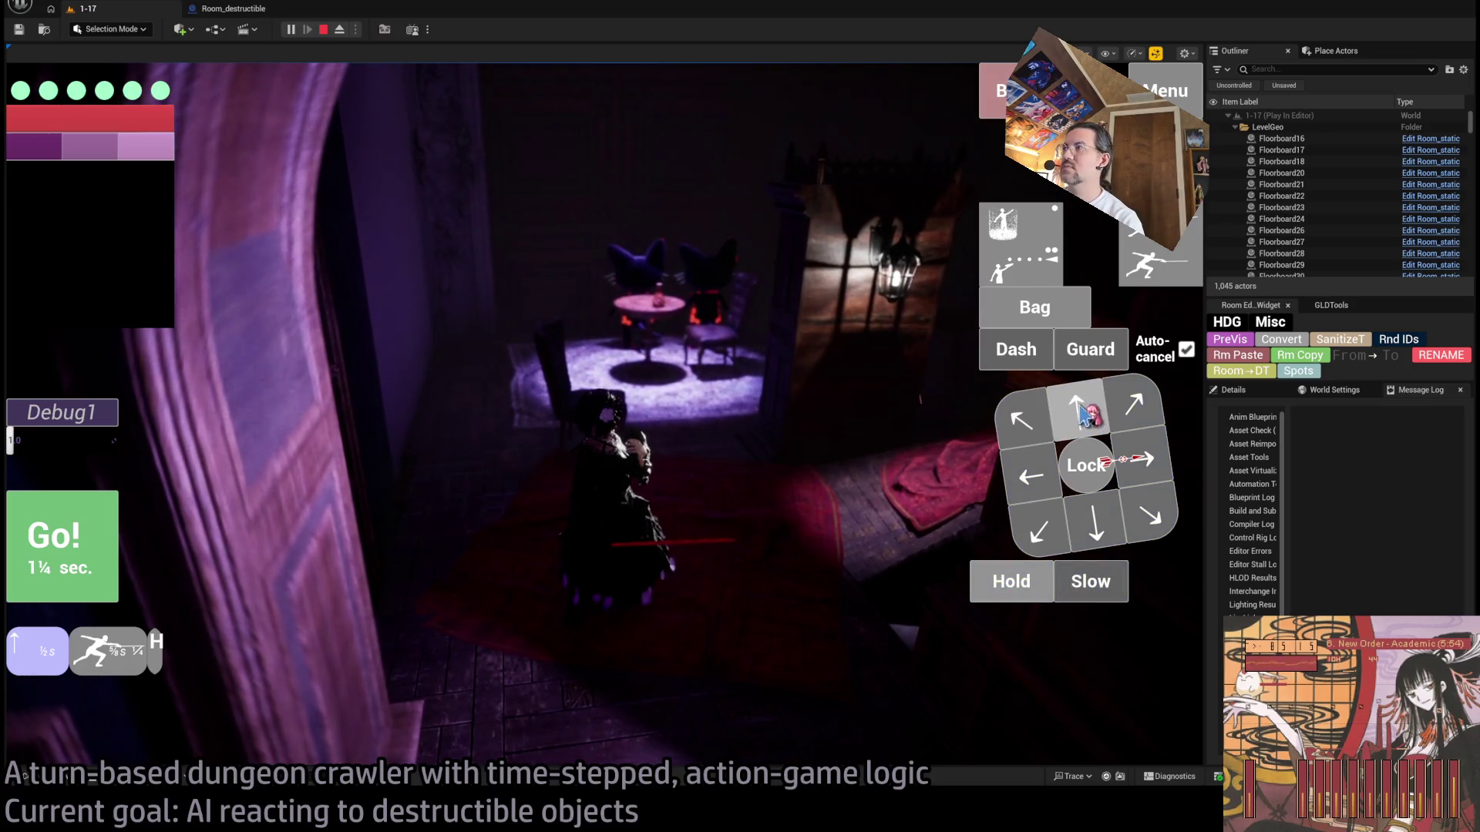
left_click(1083, 412)
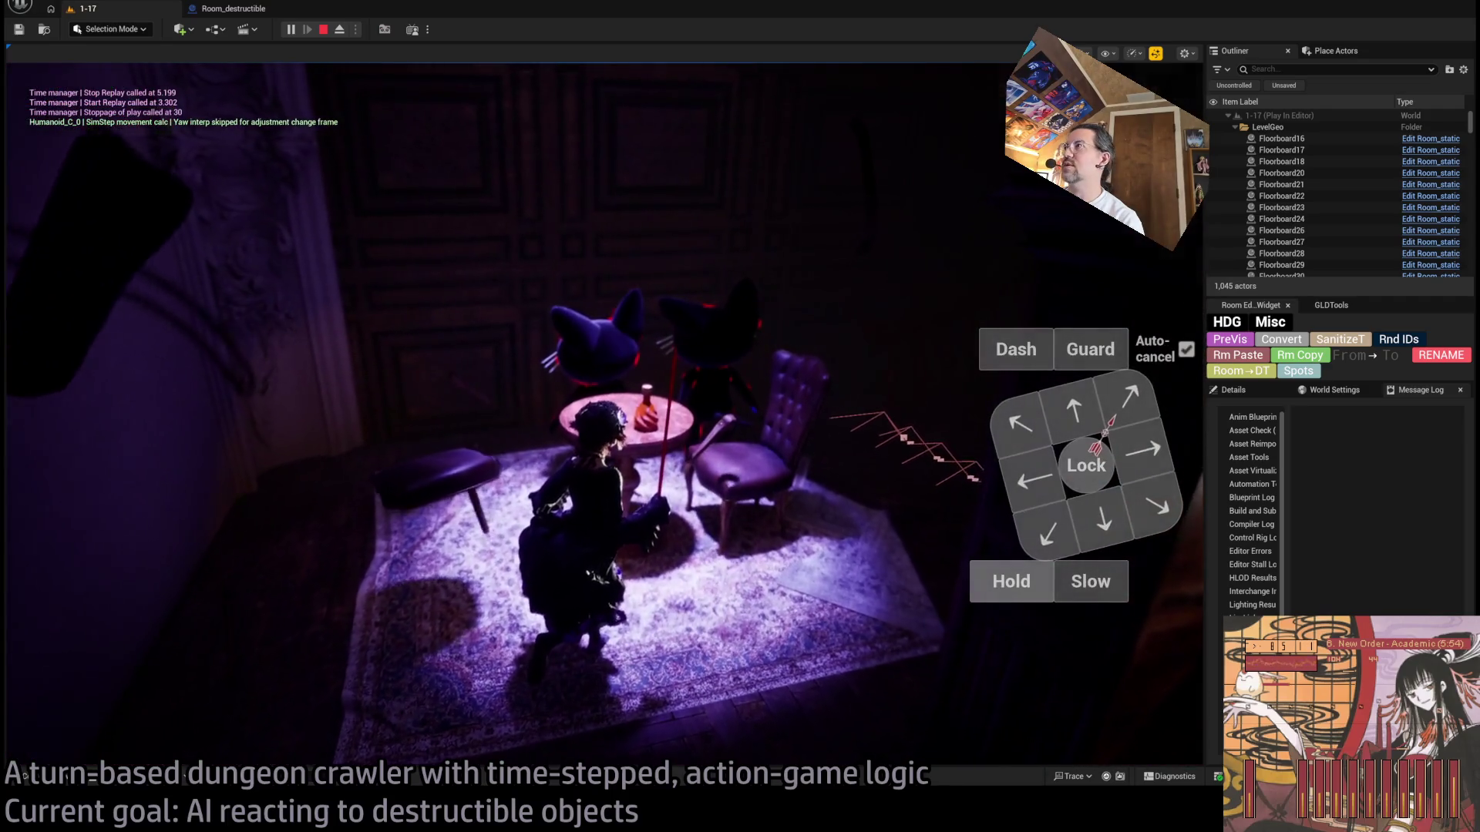
left_click(1107, 424)
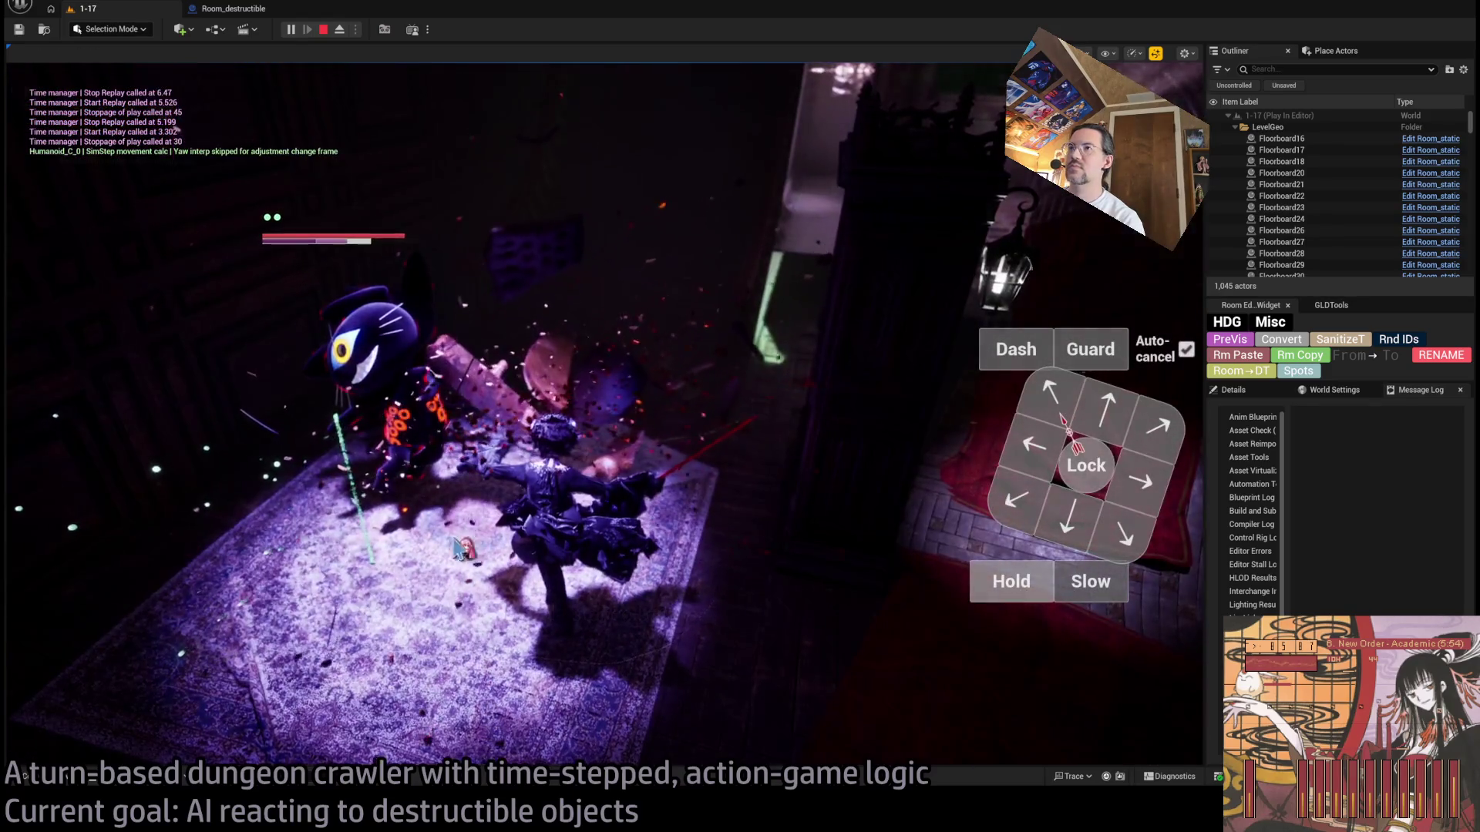
left_click(92, 481)
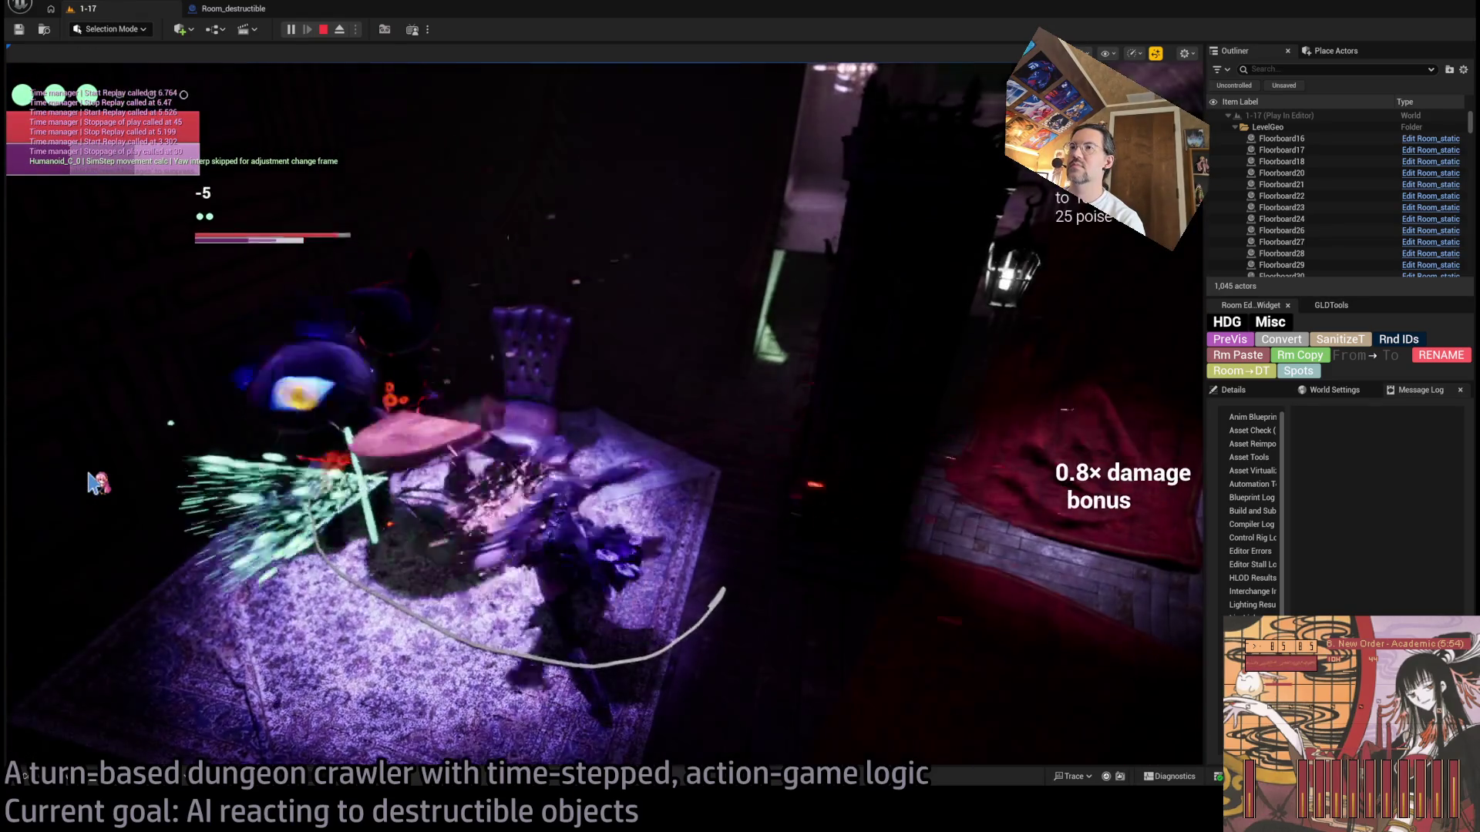
left_click(95, 483)
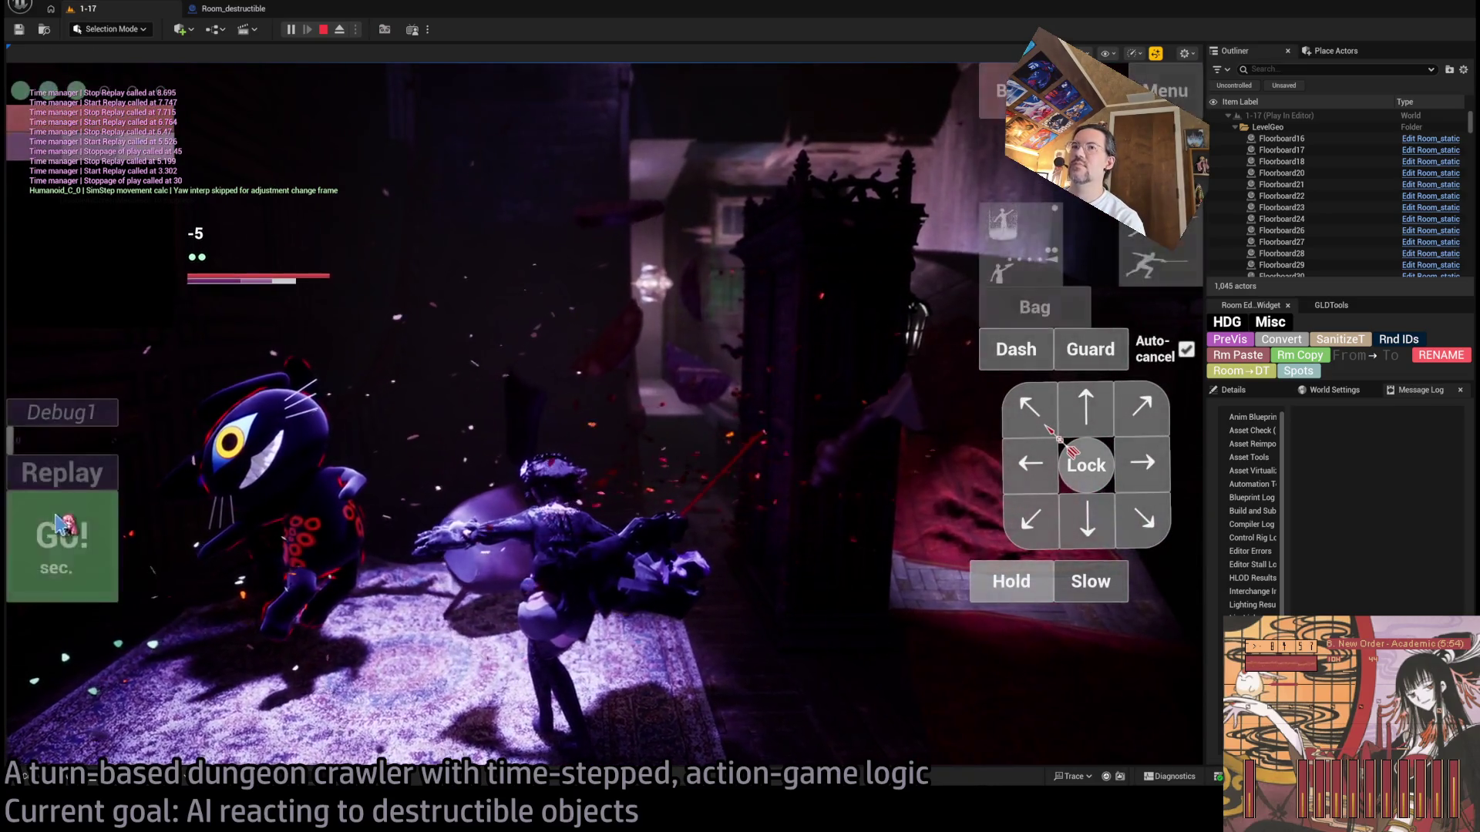
left_click(94, 481)
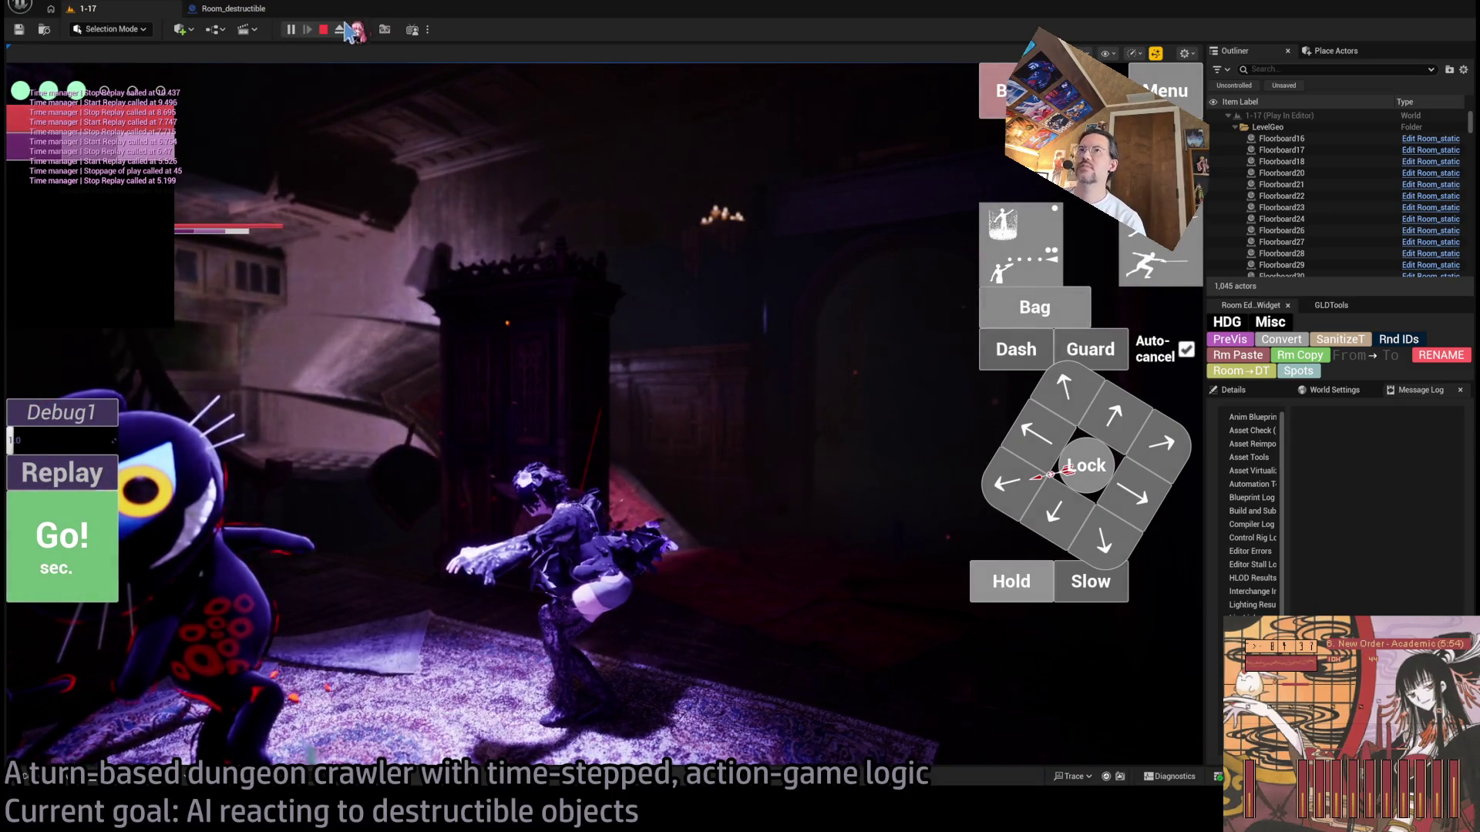
Step: Queue one-second hold actions, run the turn, and queue further holds
left_click(1002, 583)
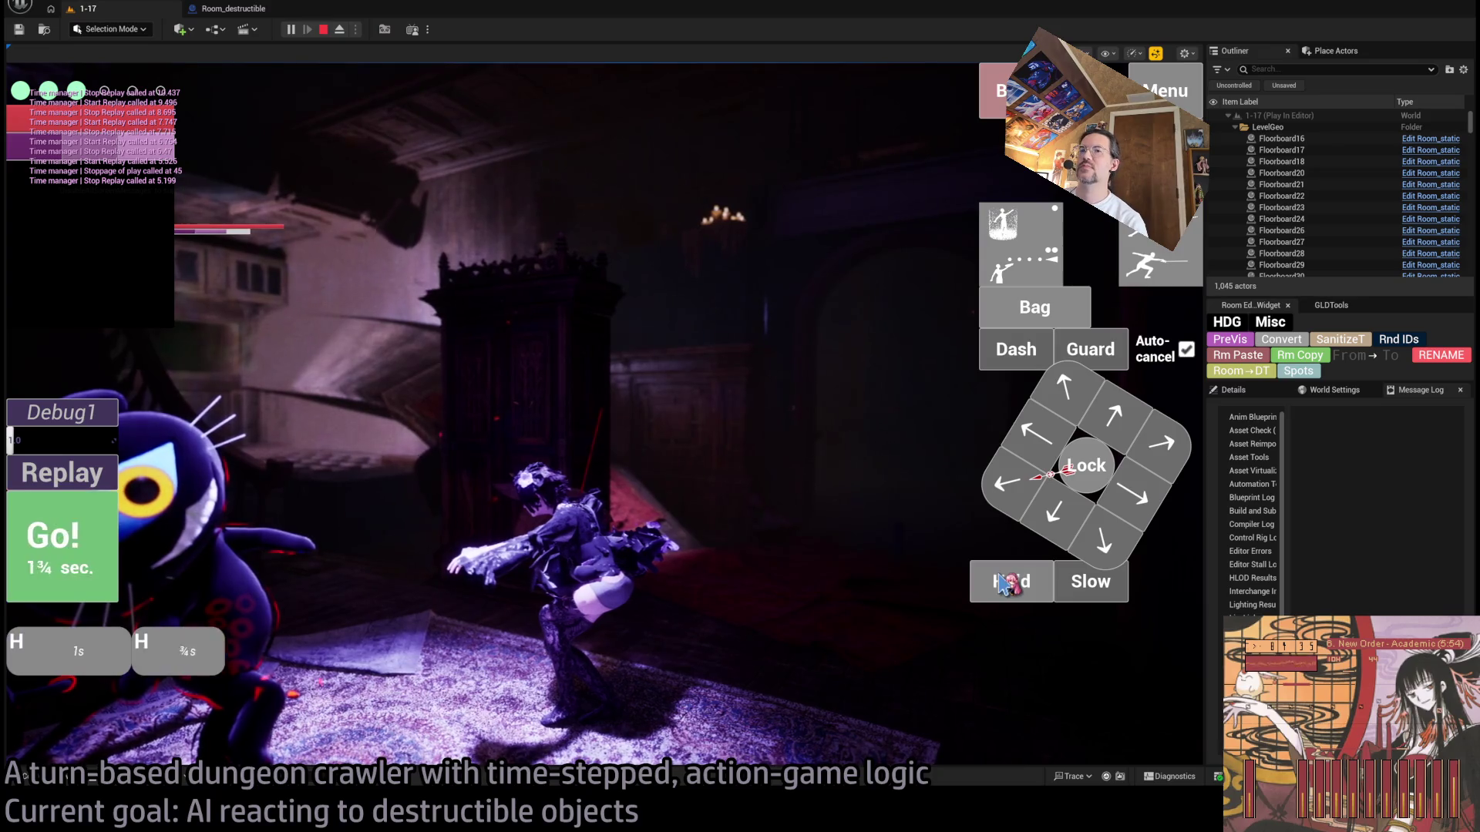
left_click(1033, 586)
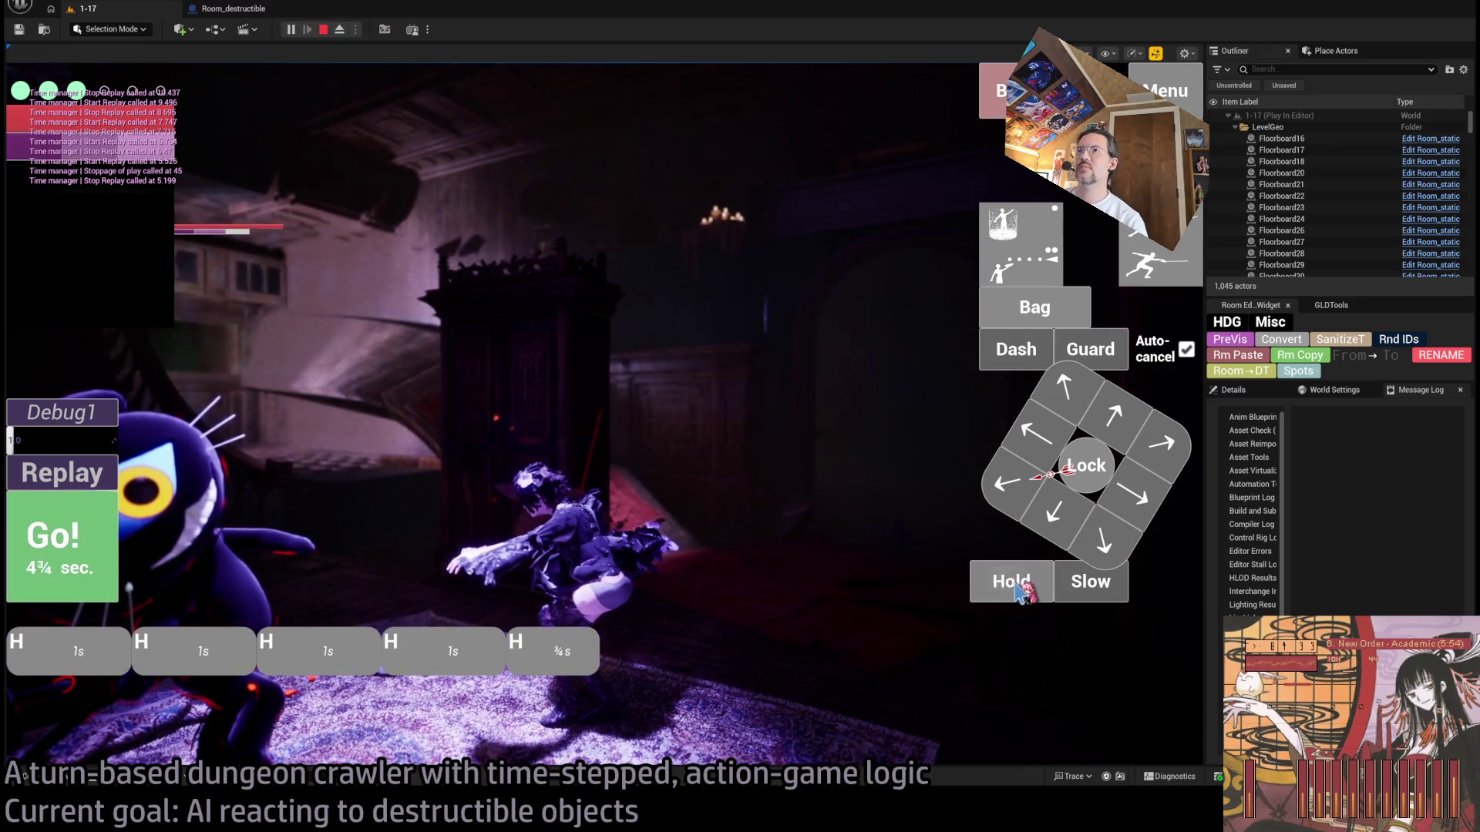
left_click(1017, 592)
left_click(62, 547)
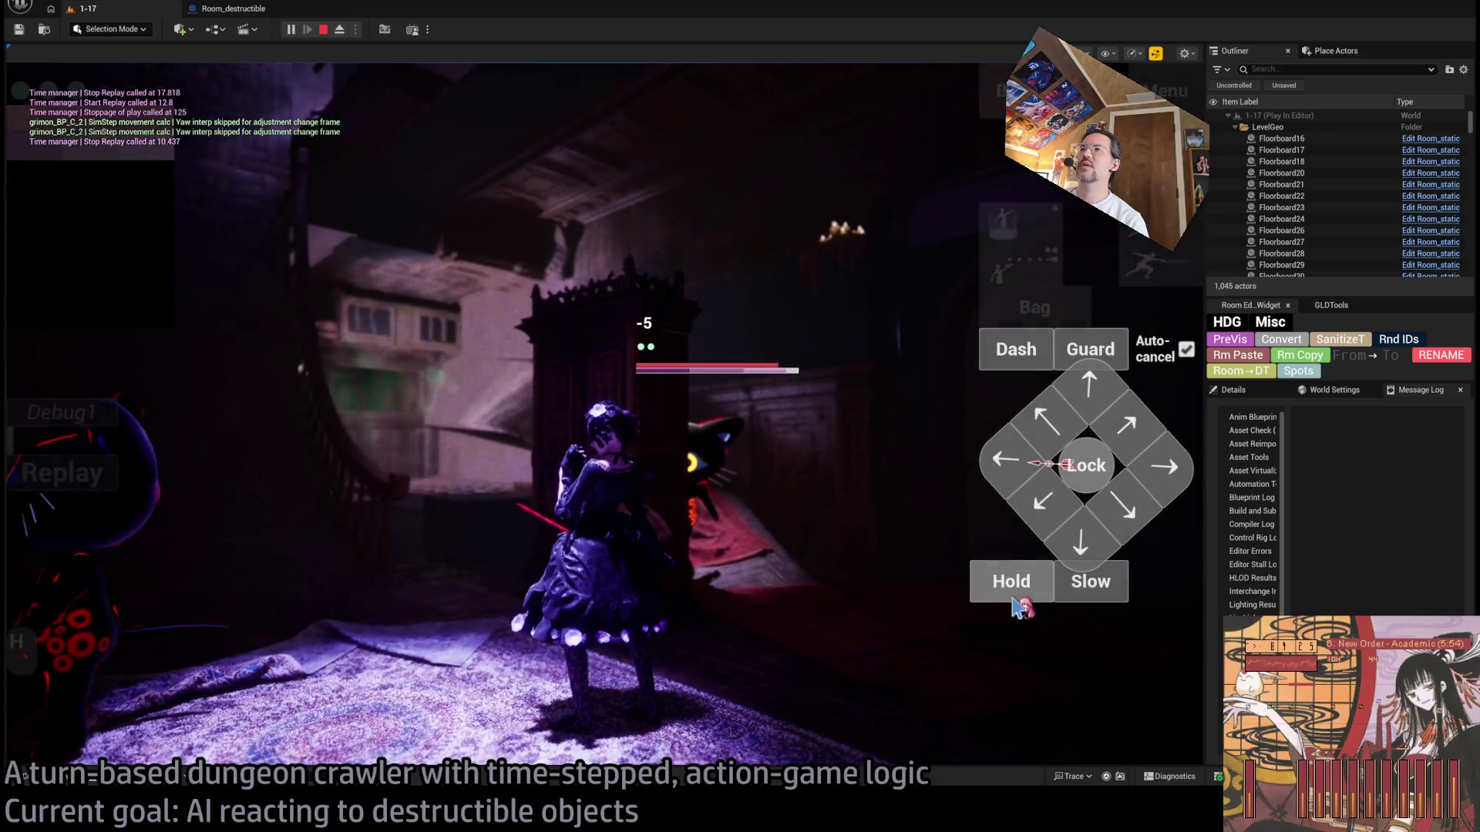
left_click(1019, 606)
left_click(93, 554)
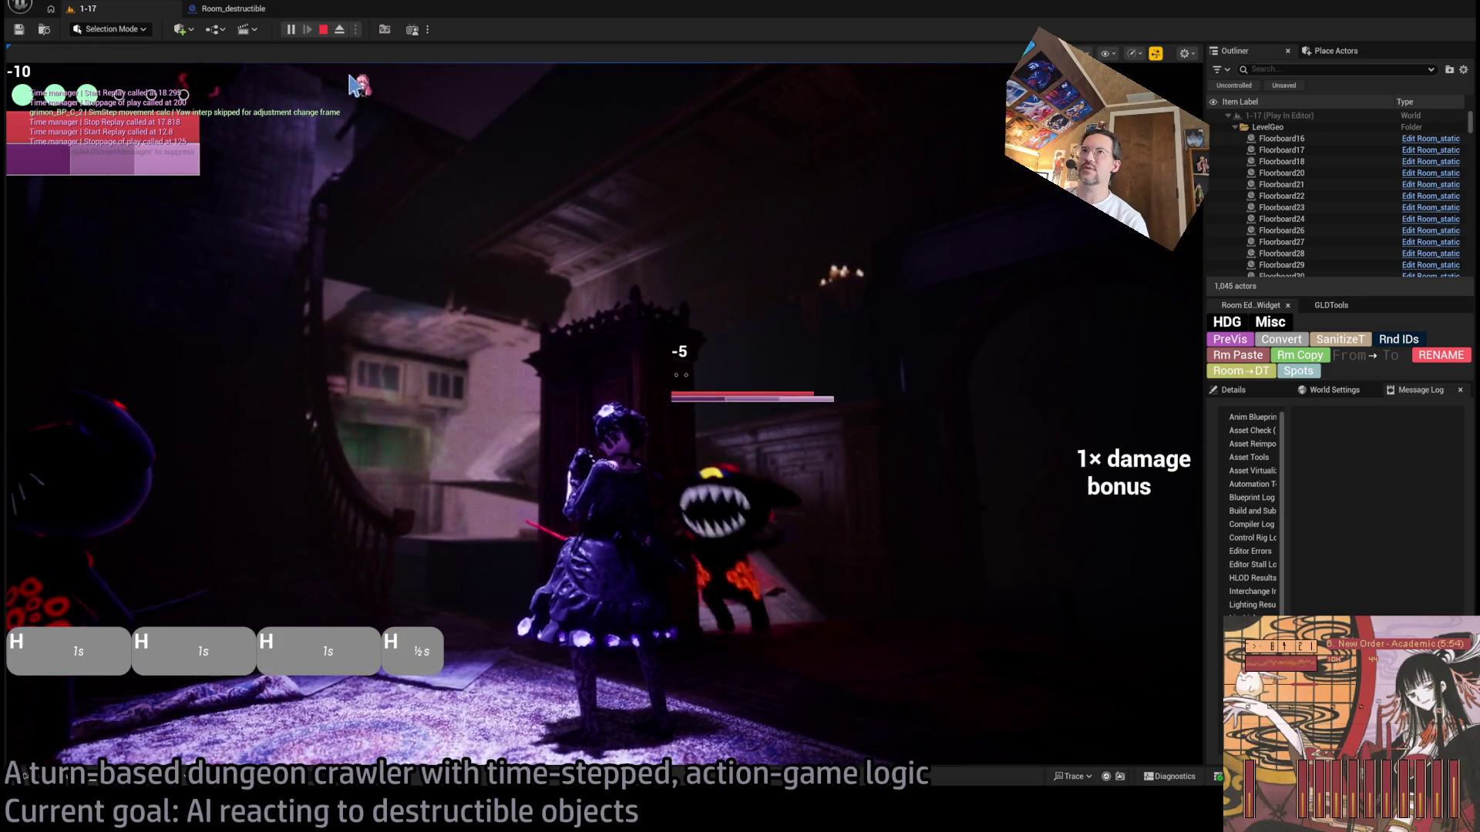
Step: Exit play mode, orbit around the table, and select Room_destructible5 on the rug
key("Escape")
mouse_move(766, 468)
left_mouse_down()
mouse_move(655, 416)
mouse_move(616, 416)
mouse_move(617, 501)
mouse_move(570, 401)
mouse_move(568, 419)
mouse_move(628, 480)
left_mouse_up()
left_click(568, 419)
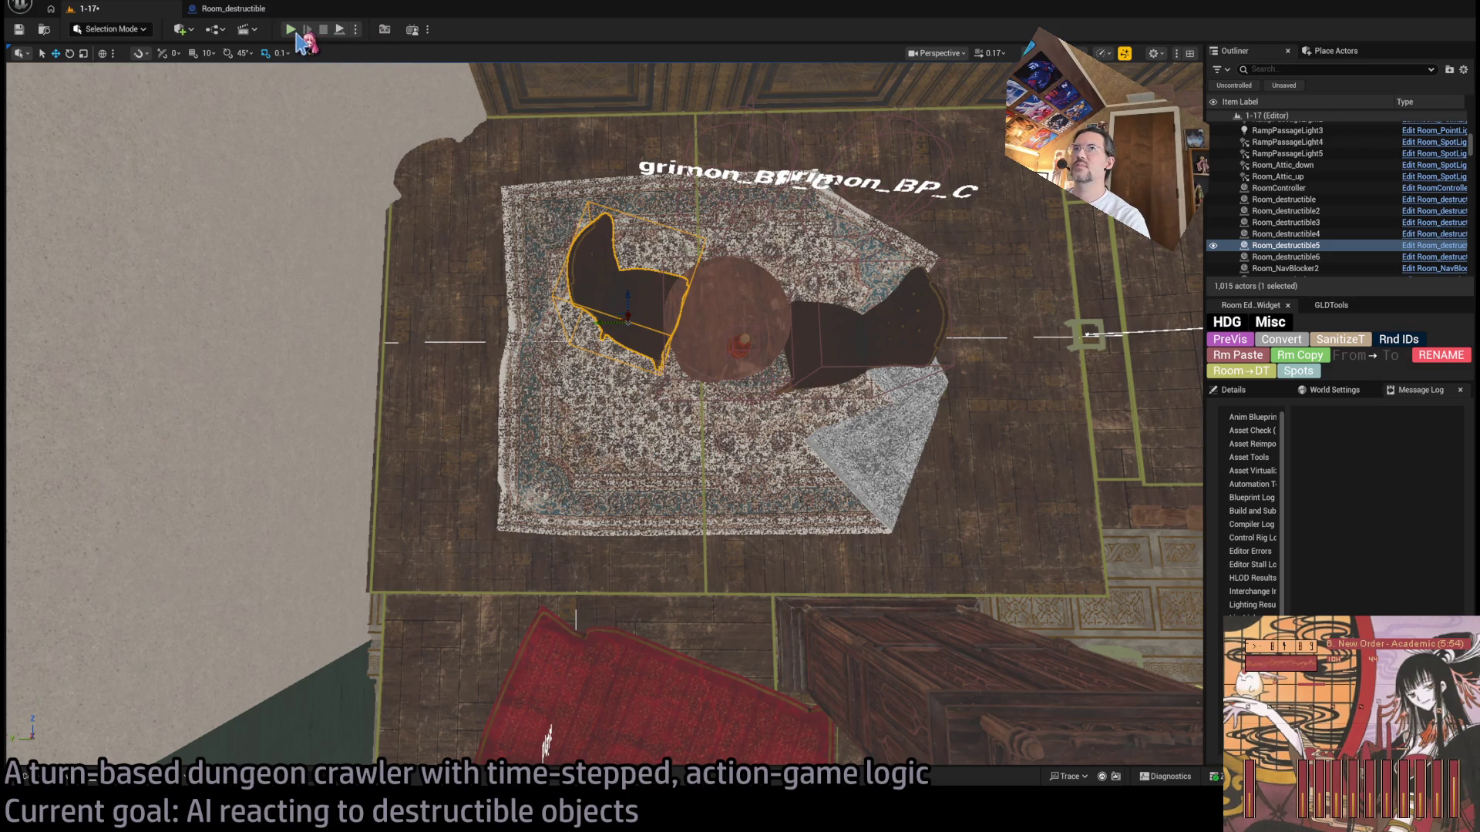
Step: Start a play session with Alt+P, run the planned turn, and replay the cat attack several times
key("alt+p")
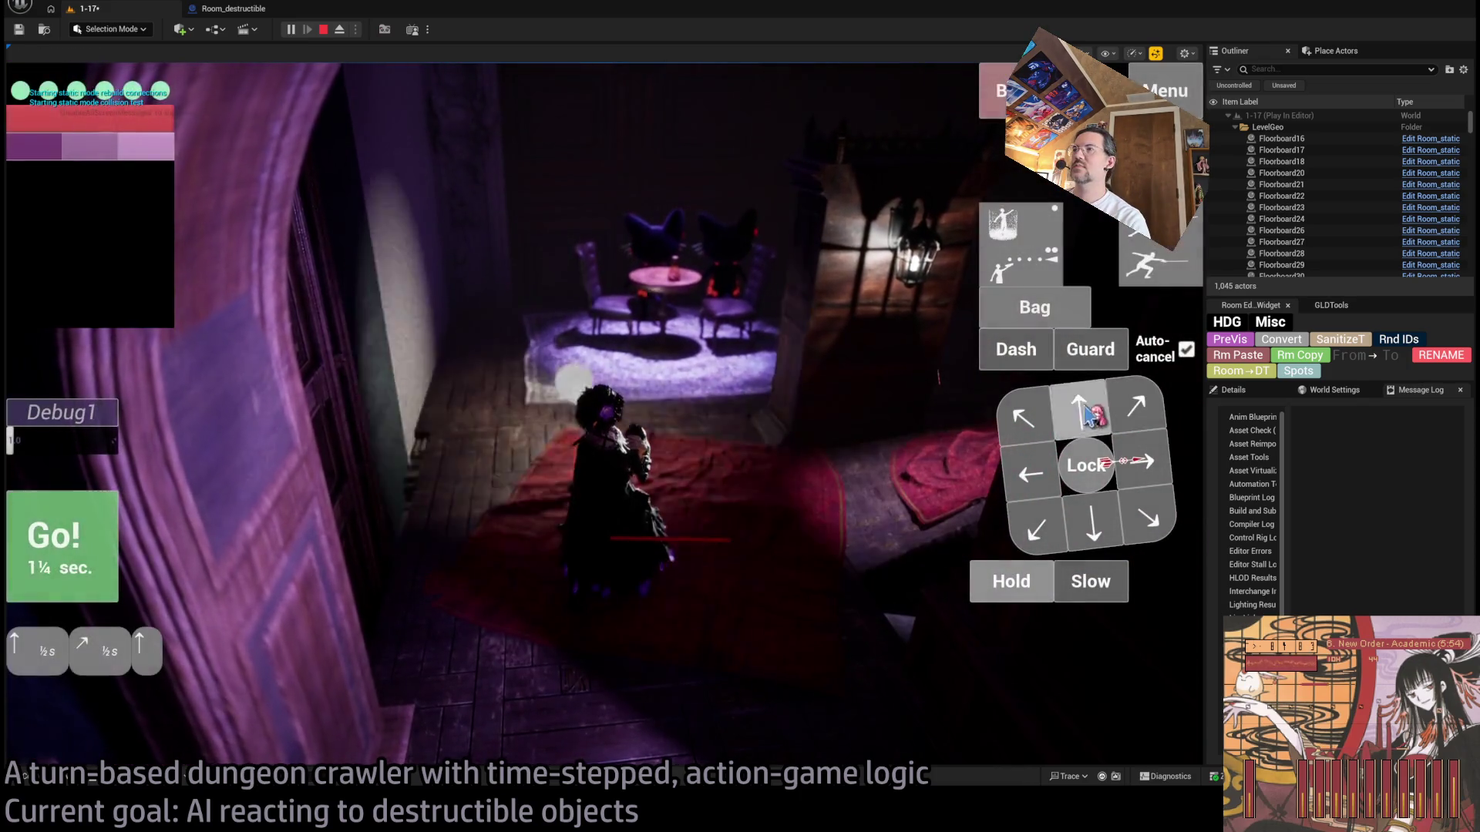
key("Return")
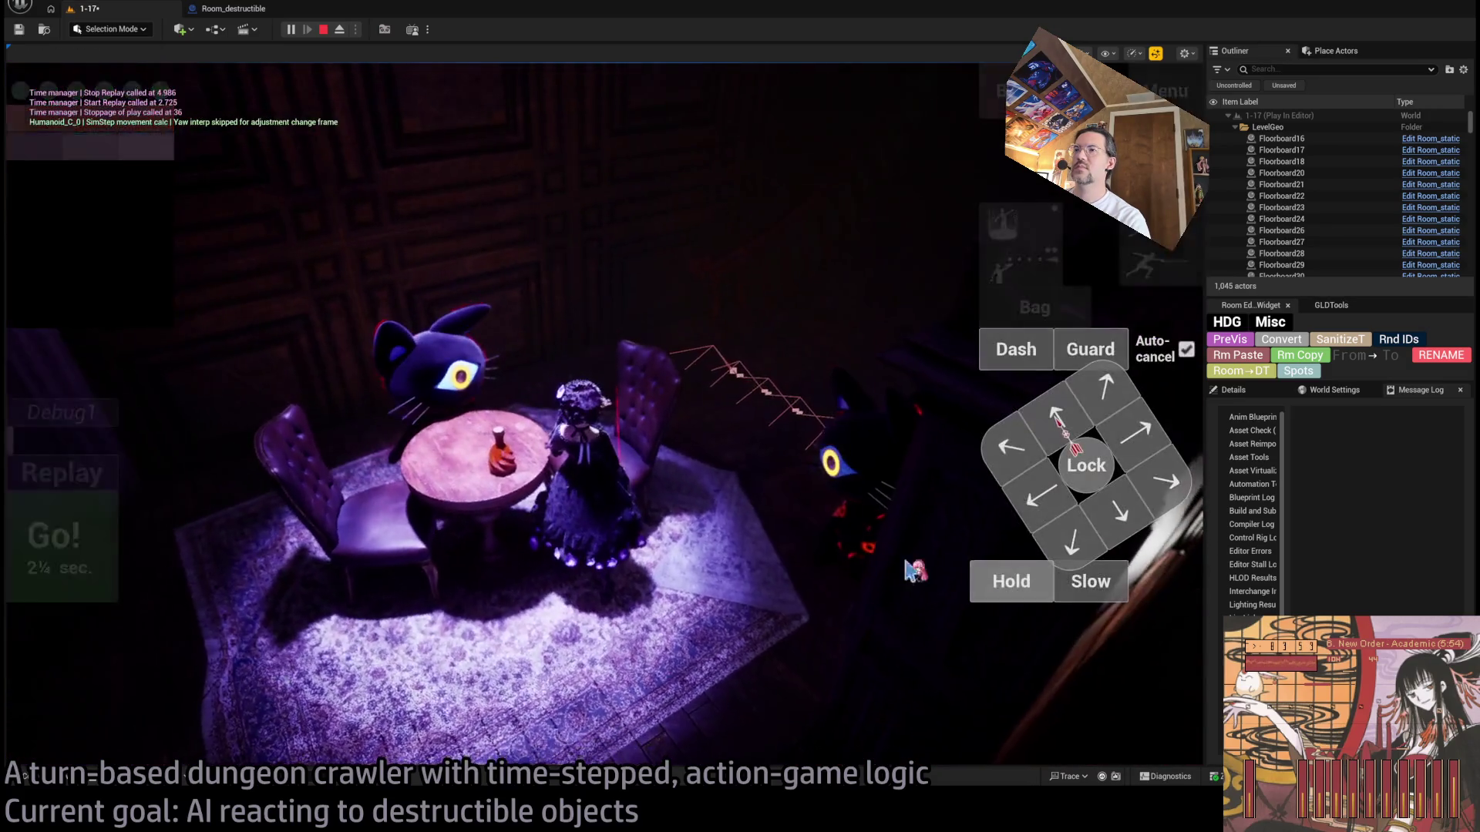
left_click(86, 566)
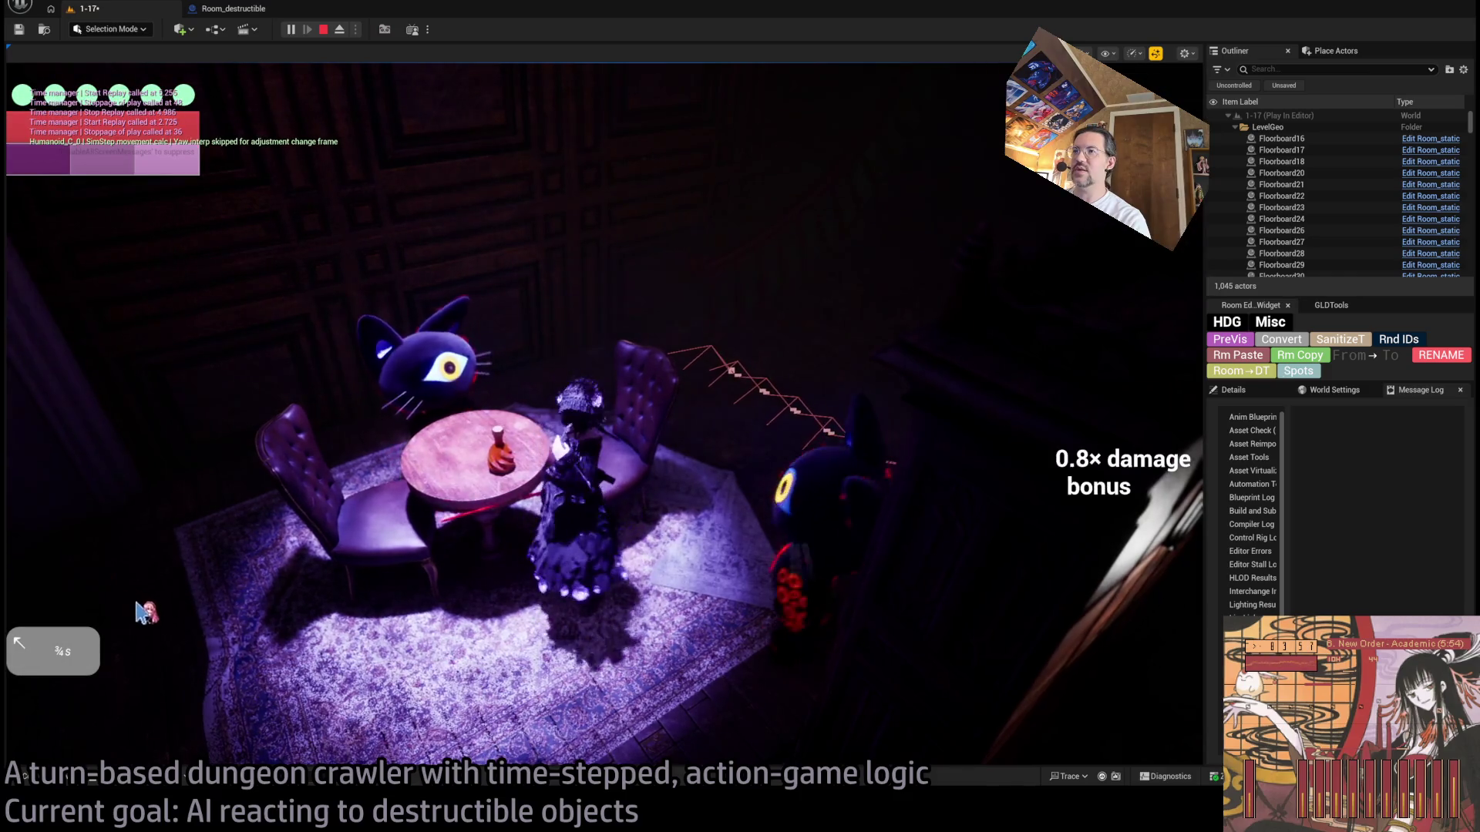
left_click(1010, 579)
left_click(1010, 579)
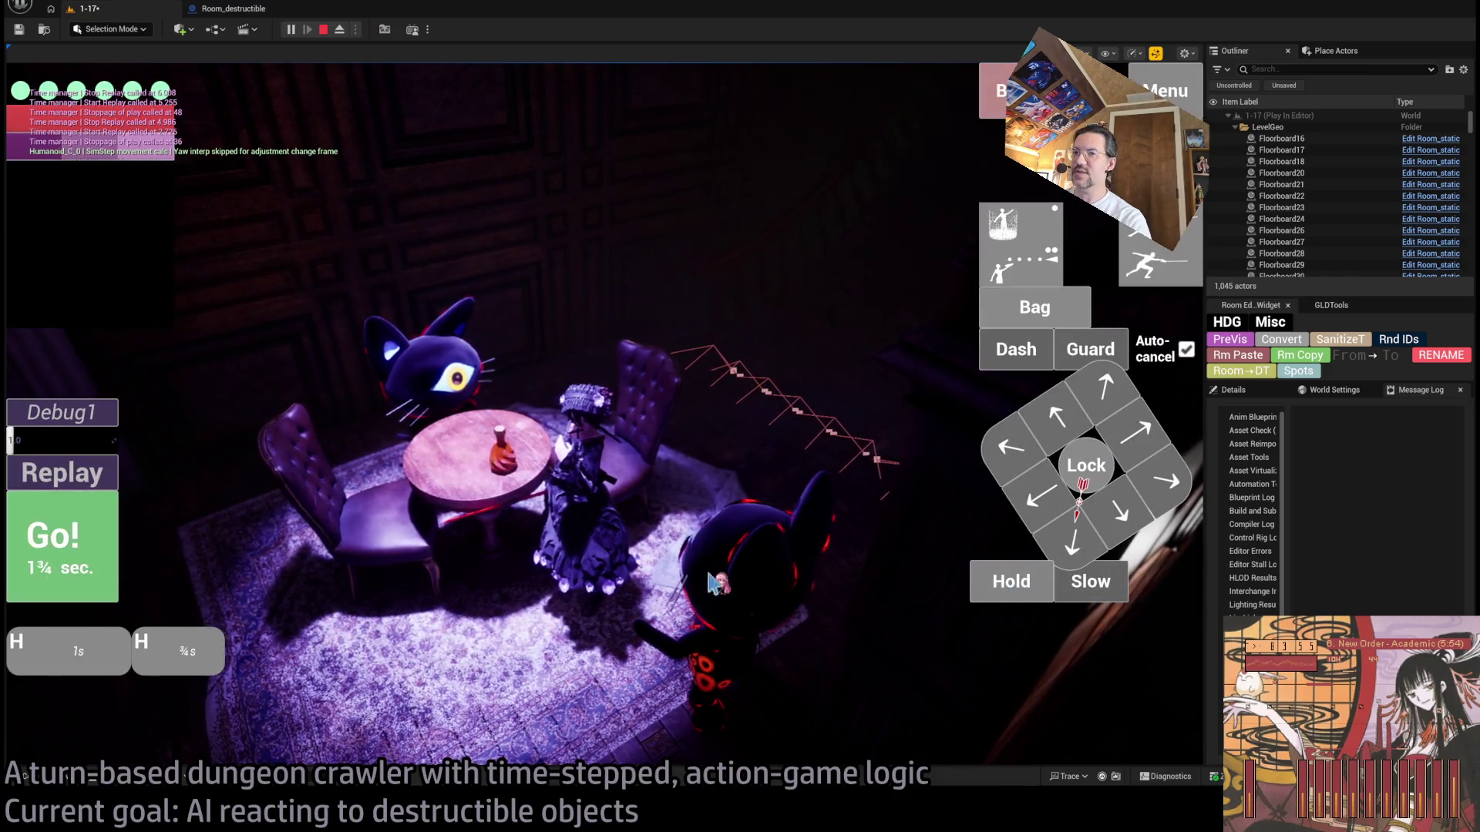
left_click(61, 543)
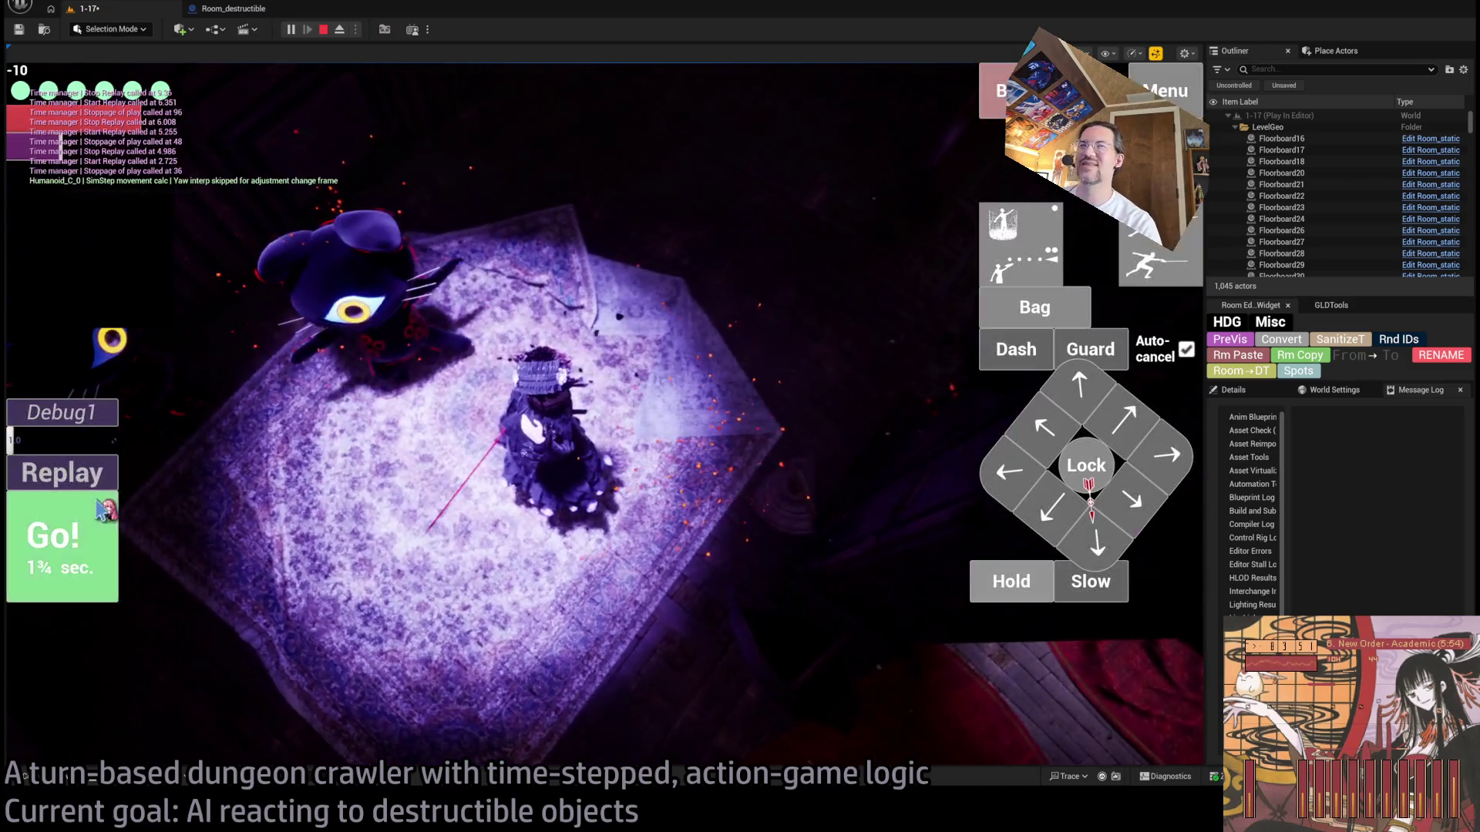
left_click(96, 473)
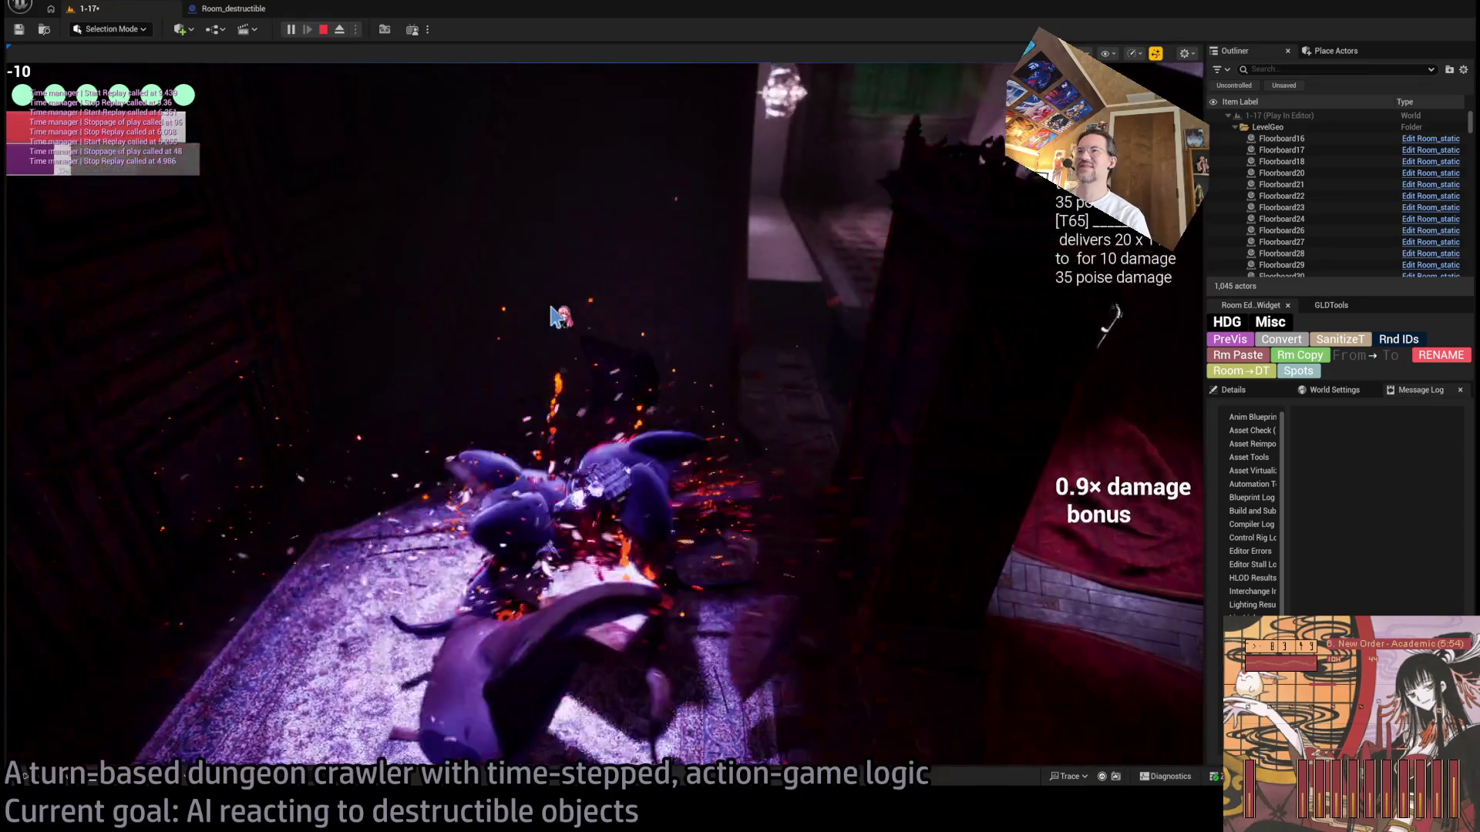
left_click(105, 553)
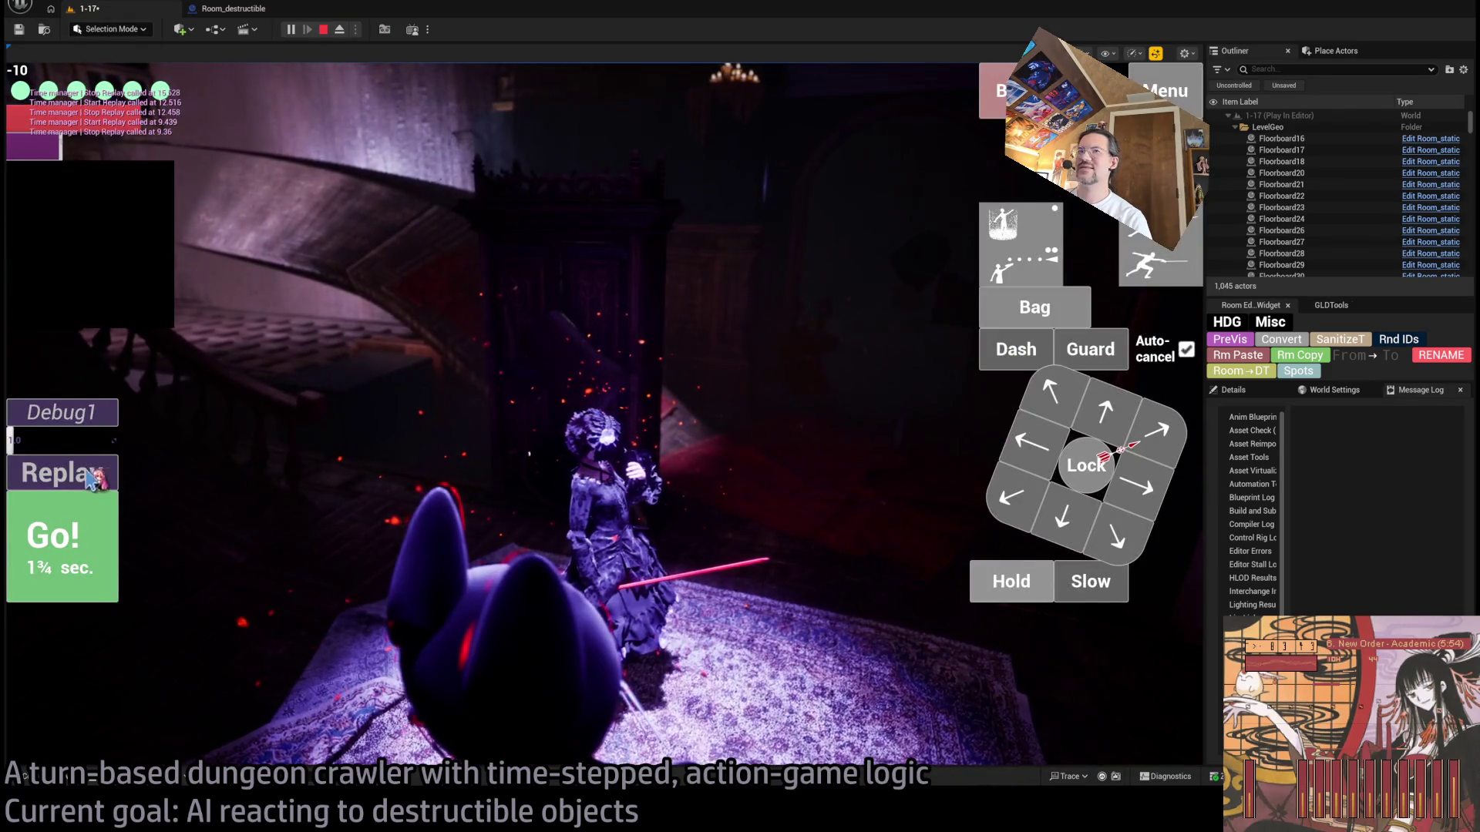
left_click(62, 472)
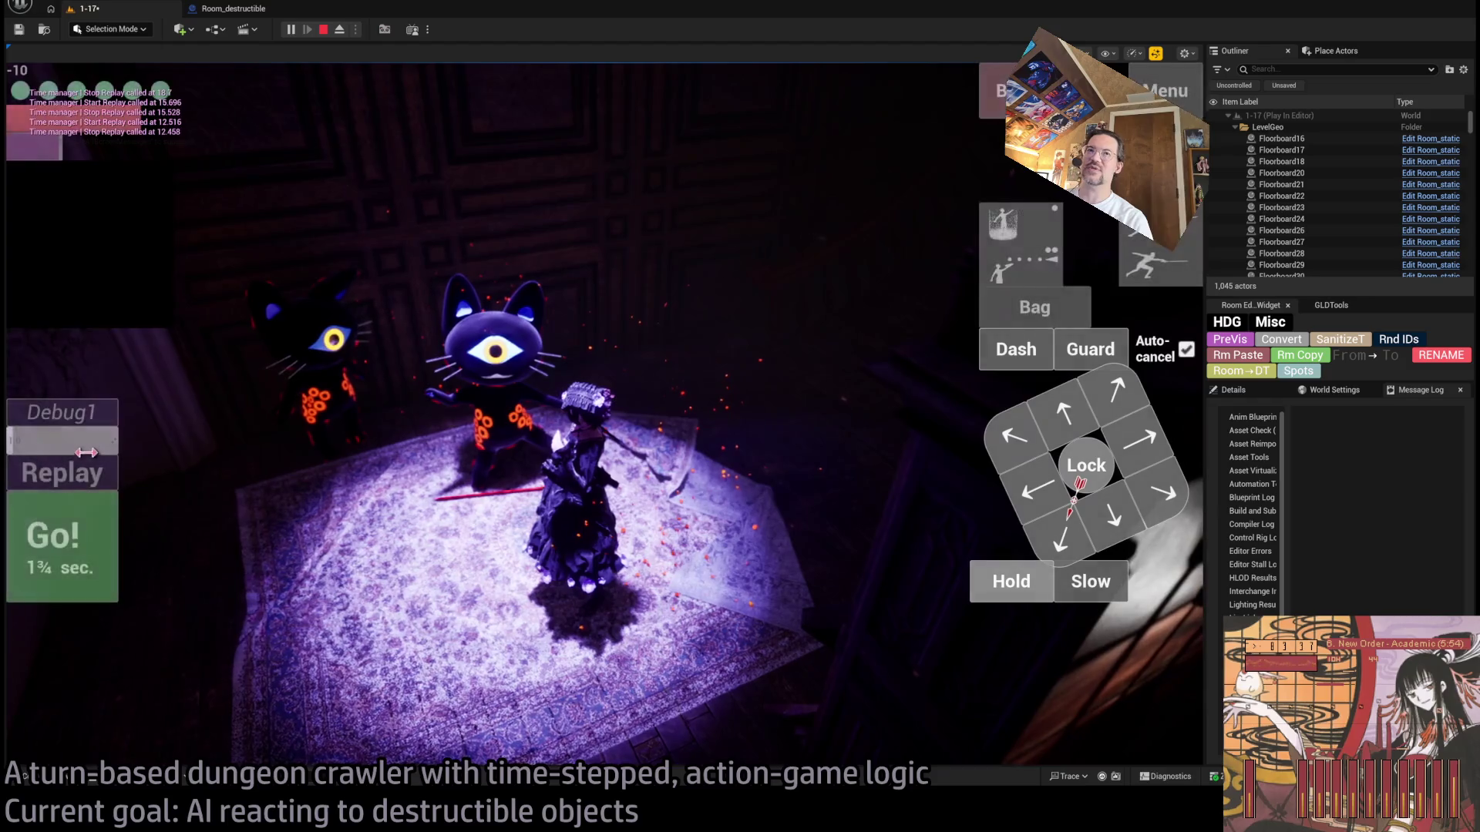
Step: Replay the combat turn six times to watch how the furniture reacts
left_click(95, 483)
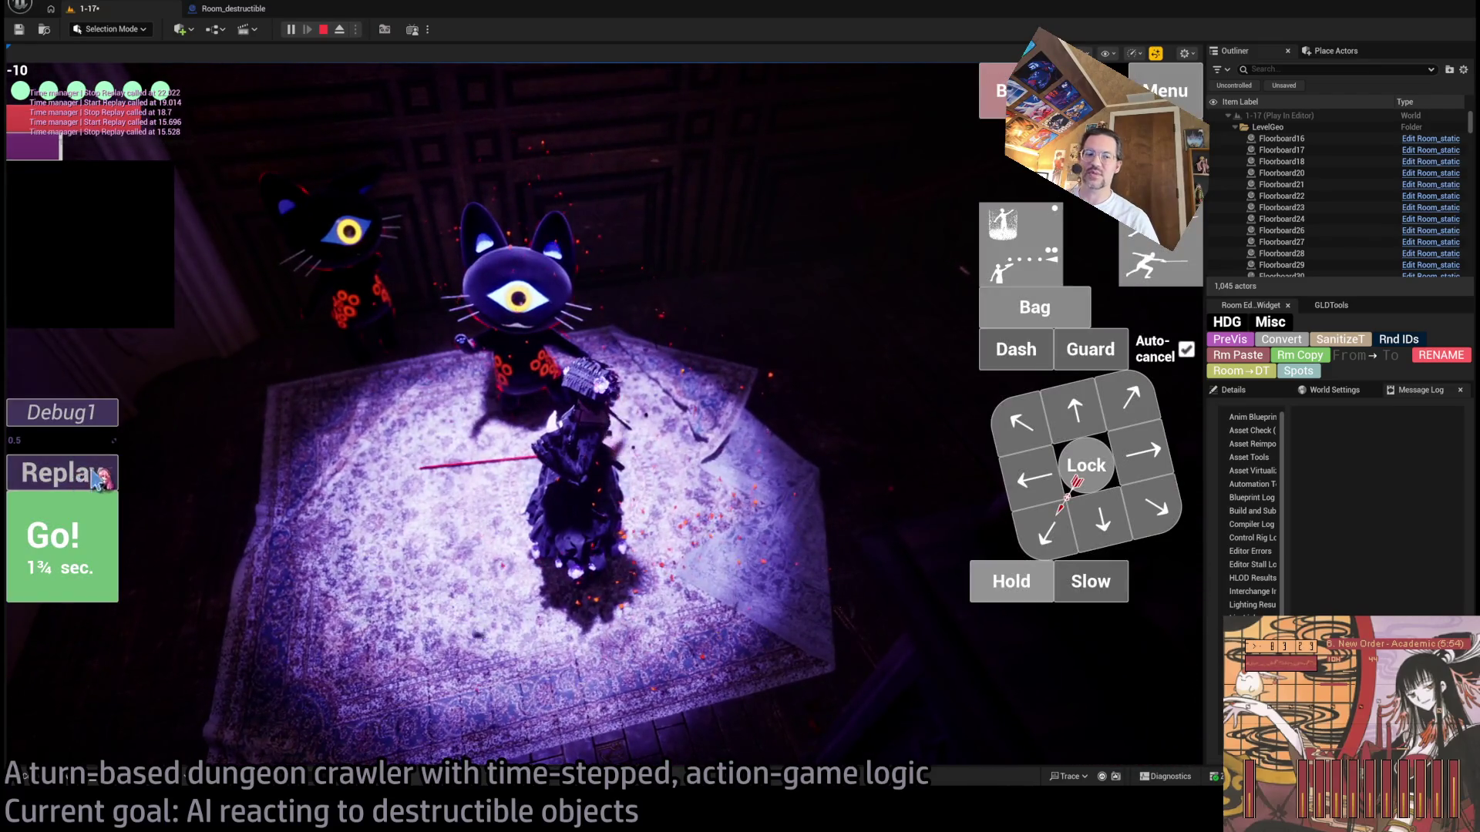
left_click(96, 479)
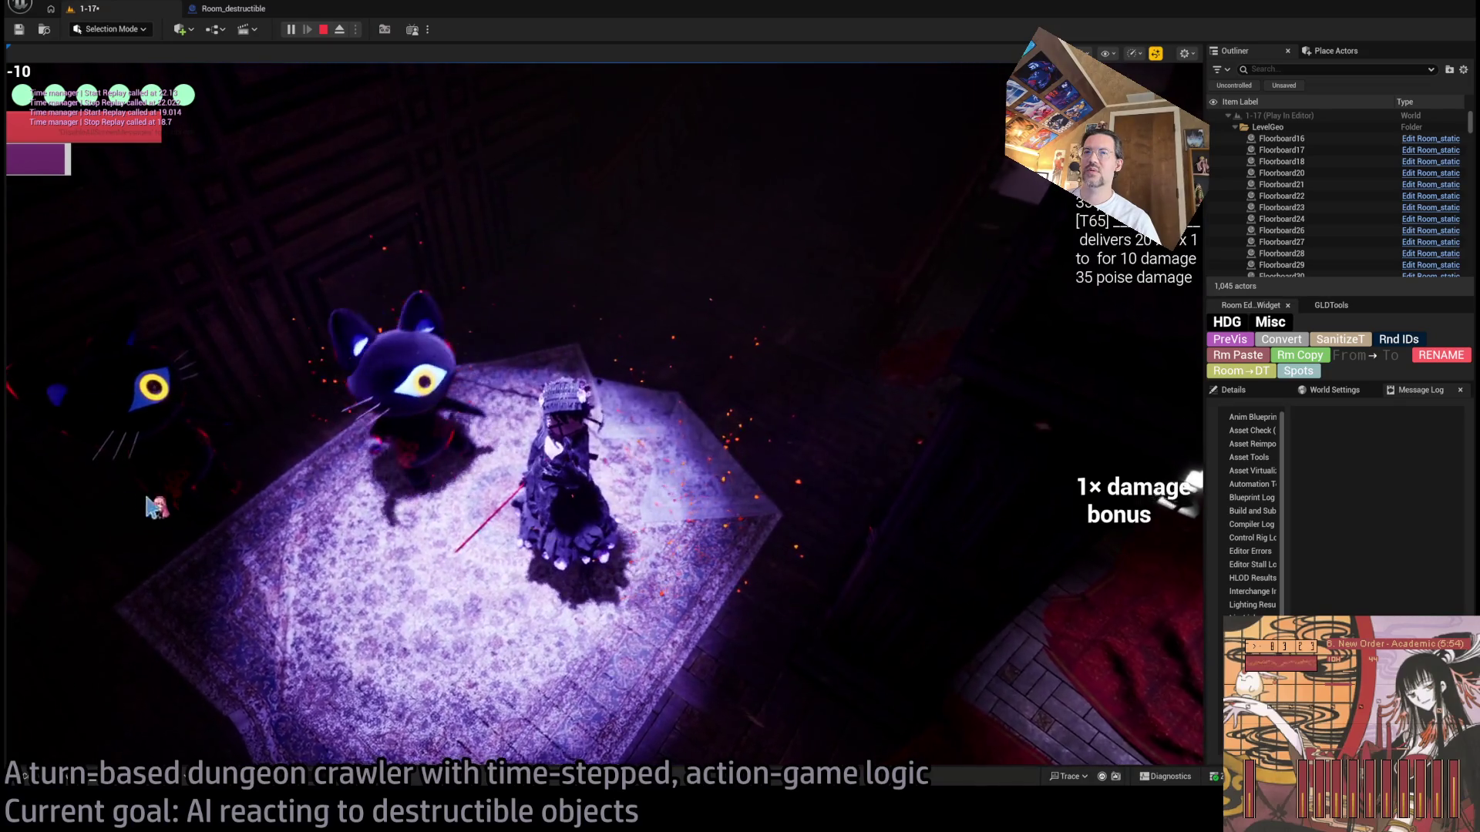
left_click(96, 478)
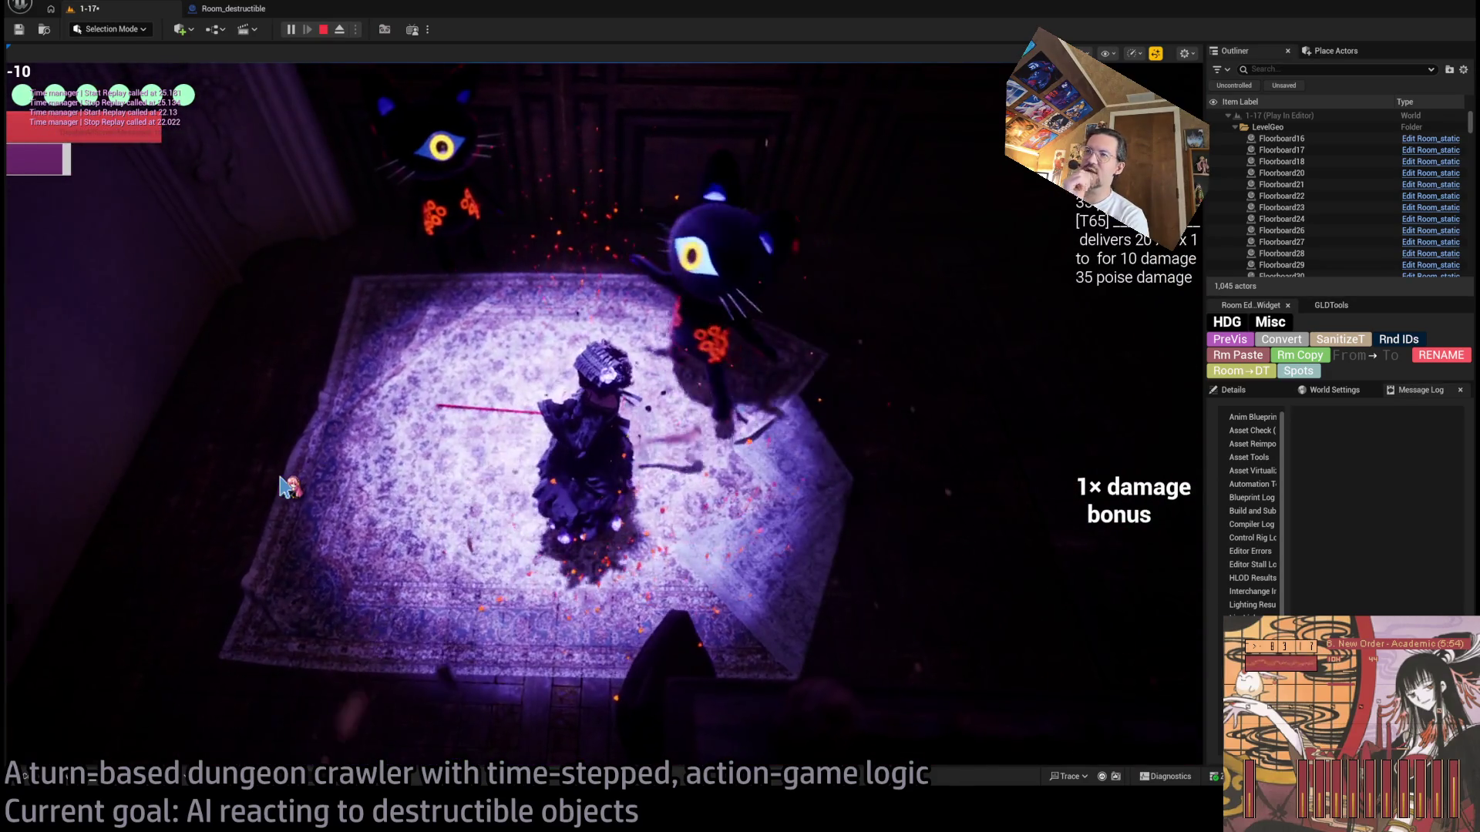
left_click(117, 482)
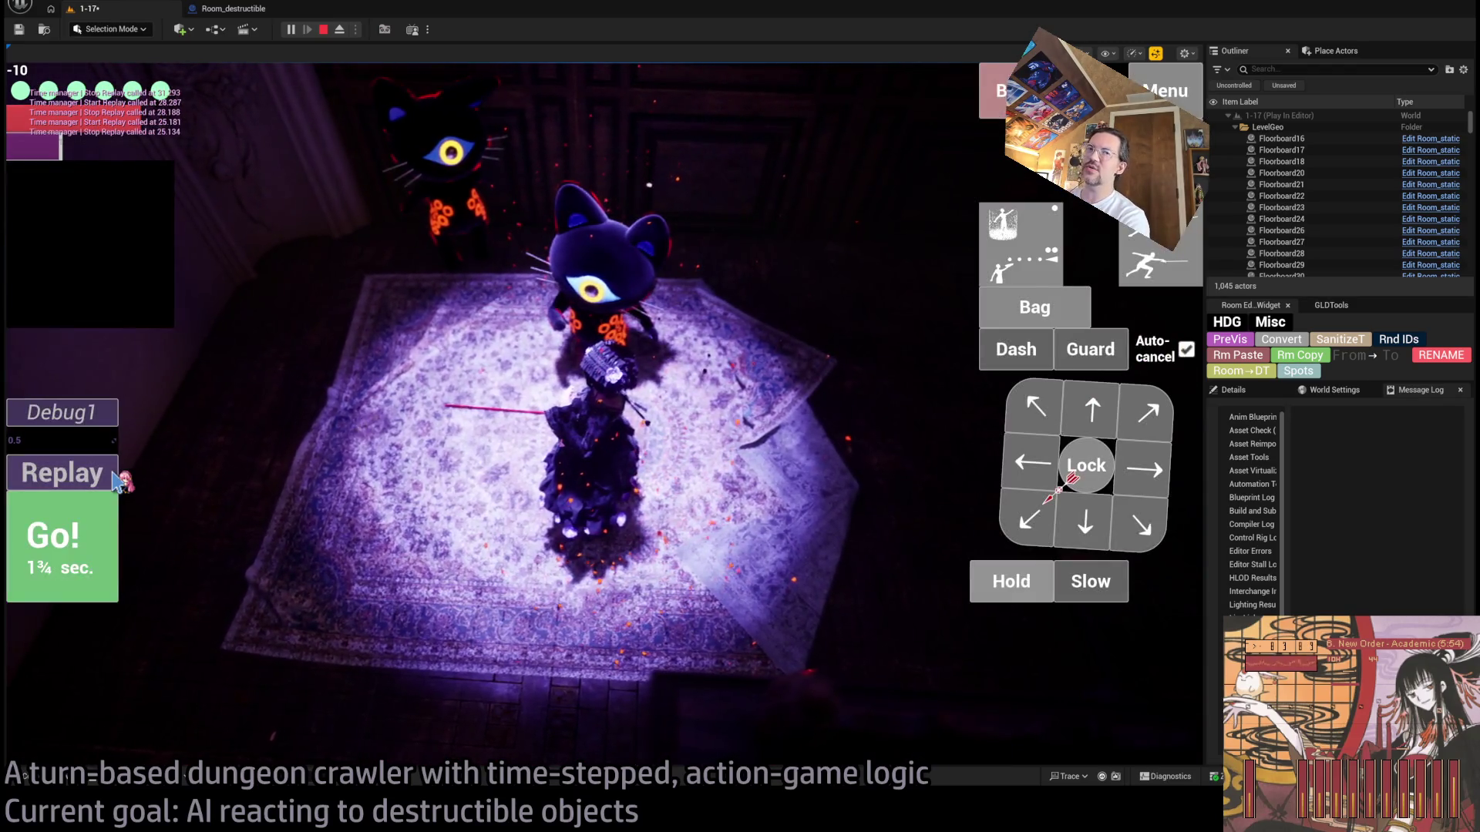
left_click(120, 482)
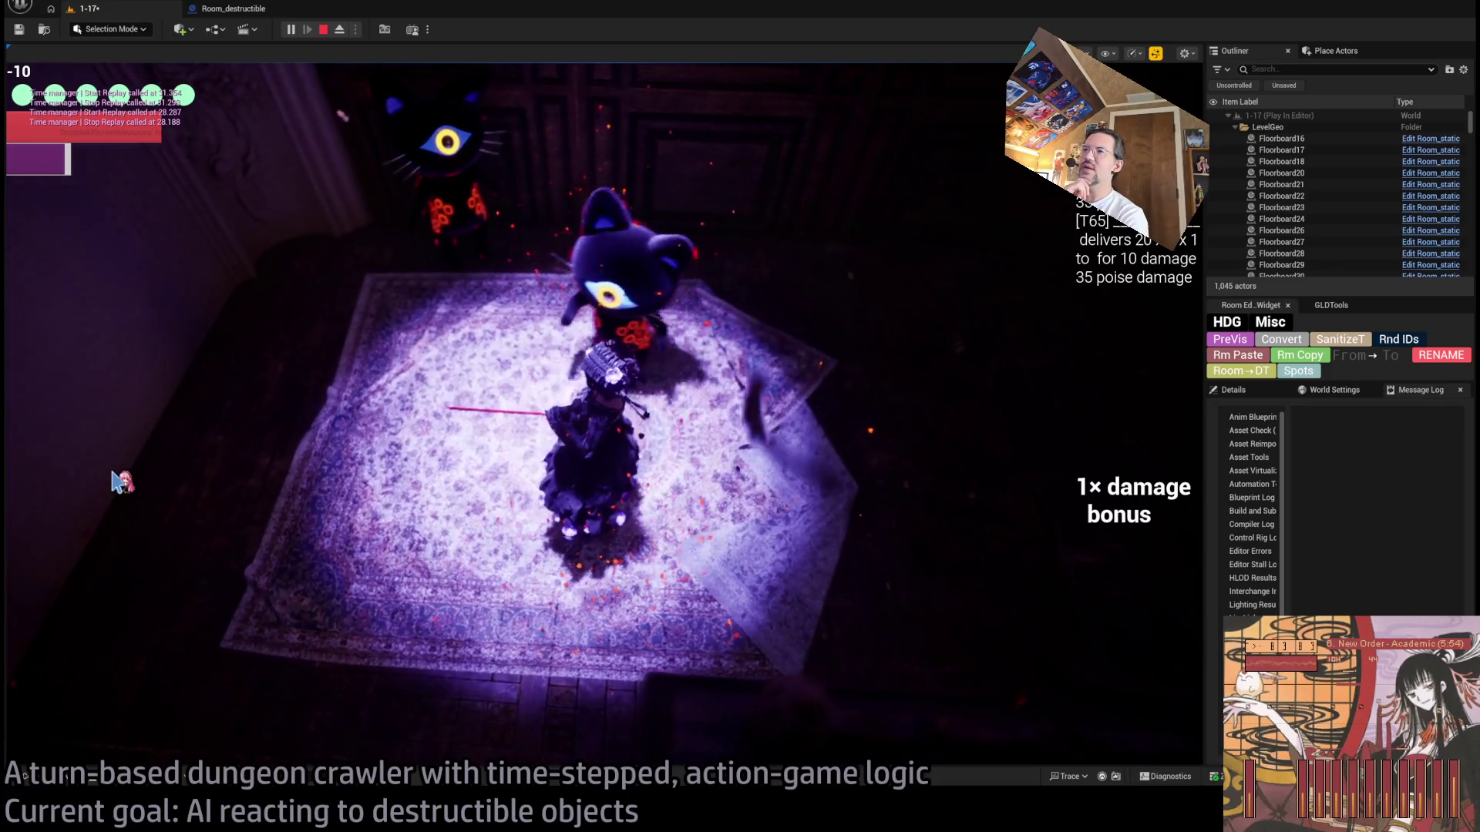
left_click(117, 482)
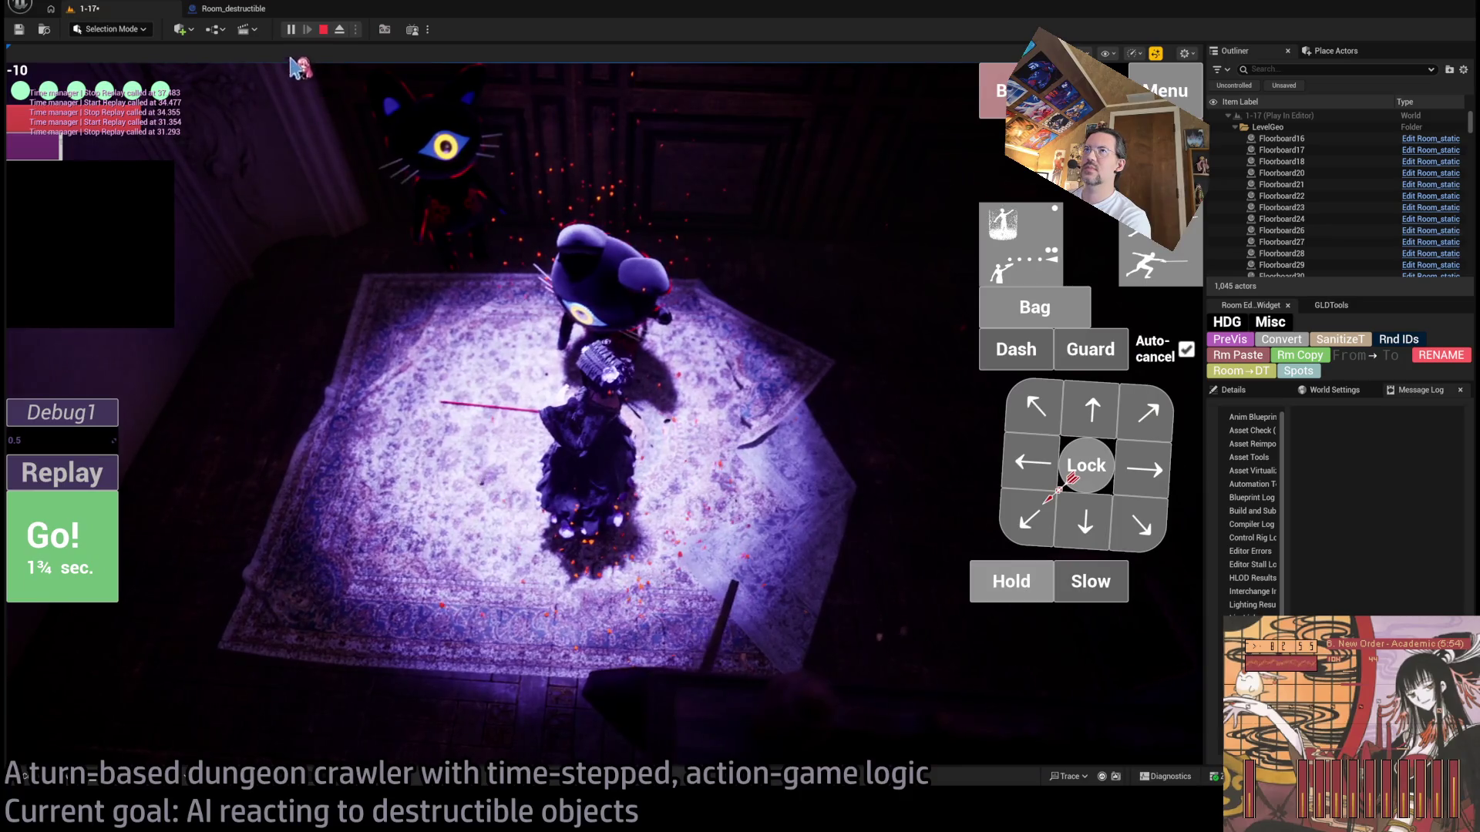
Step: Eject from the game to inspect the scene during one more replay, then stop play
left_click(340, 29)
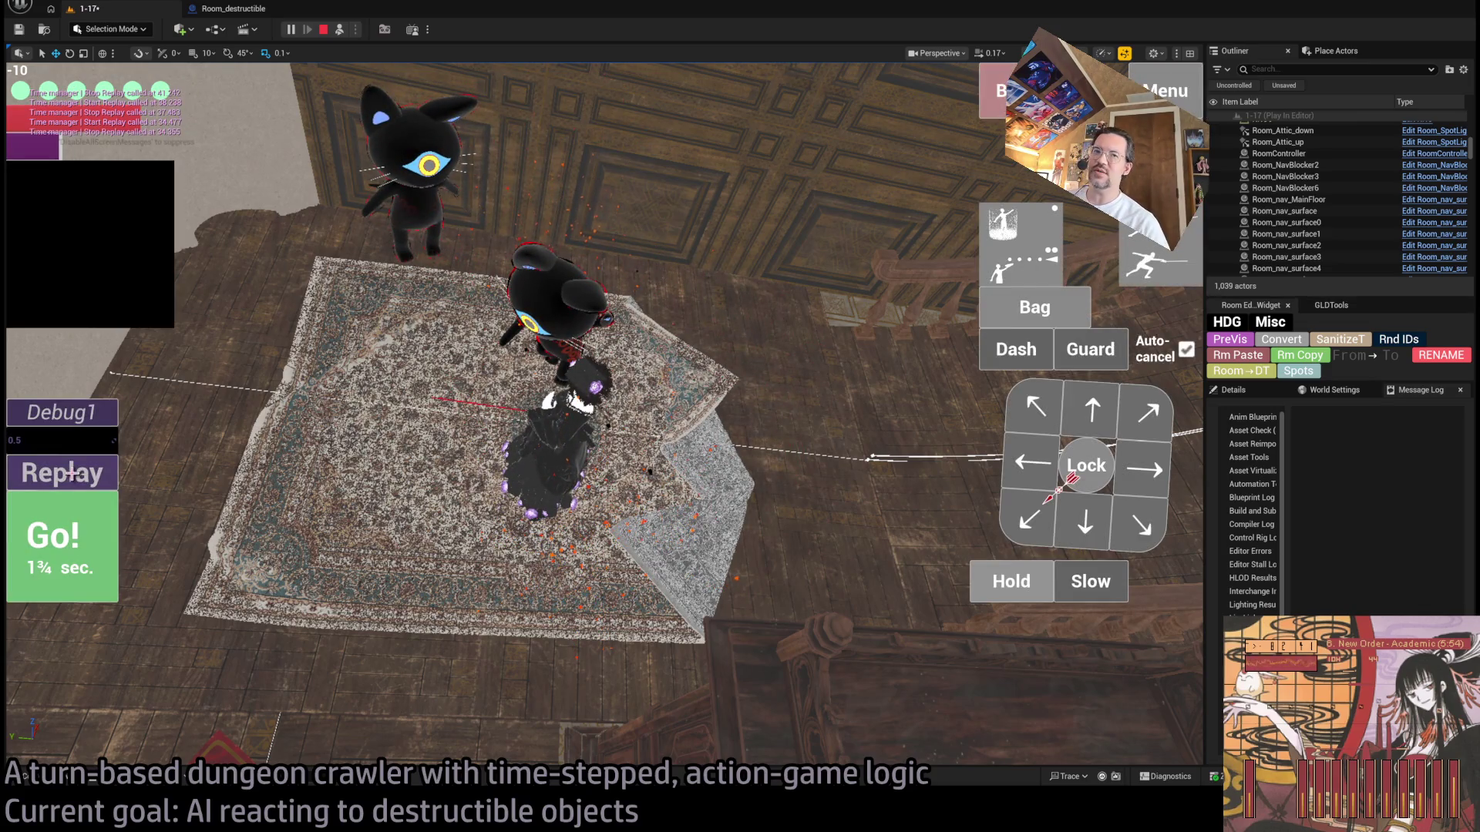
left_click(92, 471)
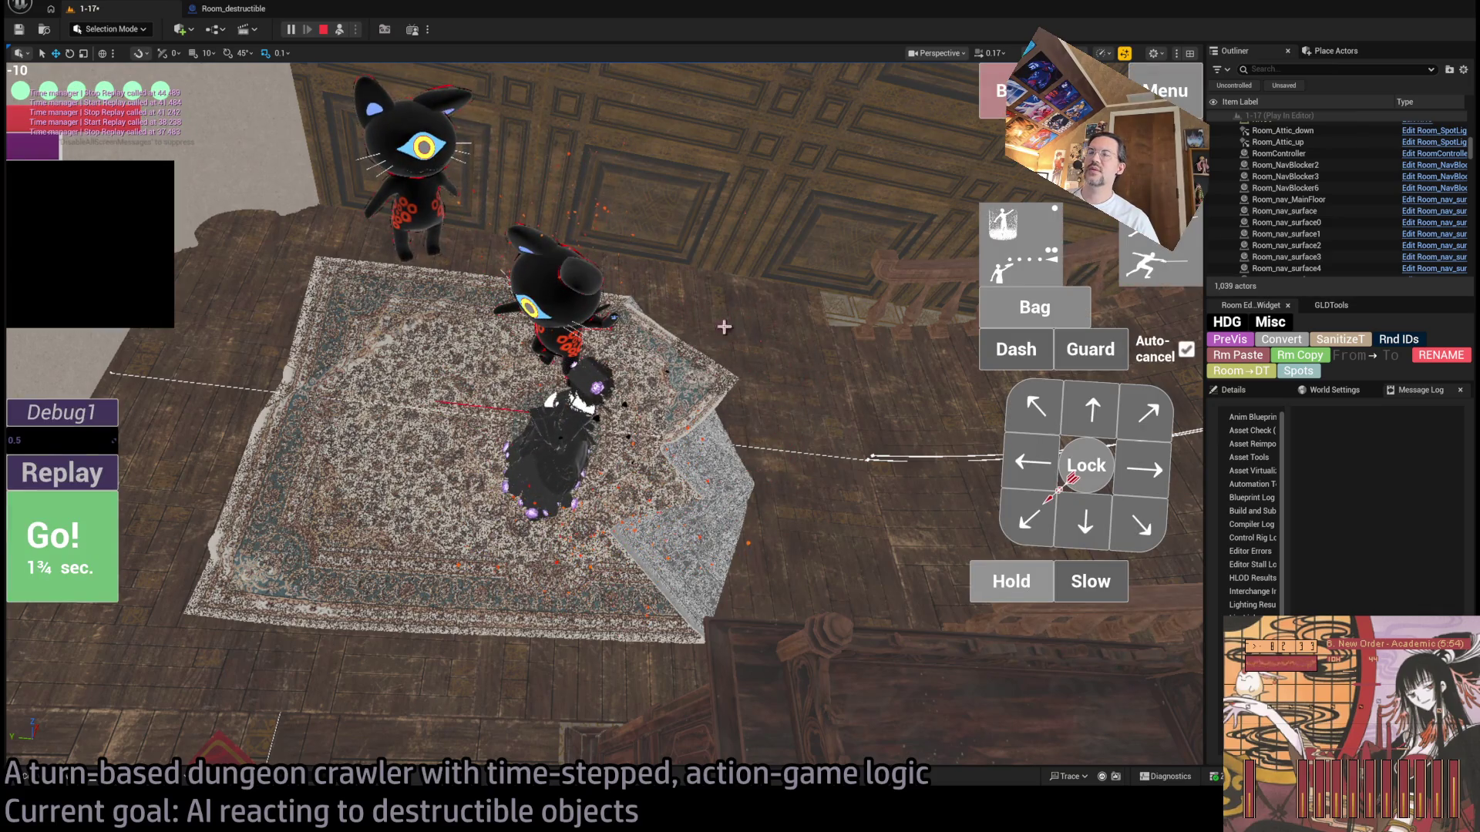
left_click(325, 30)
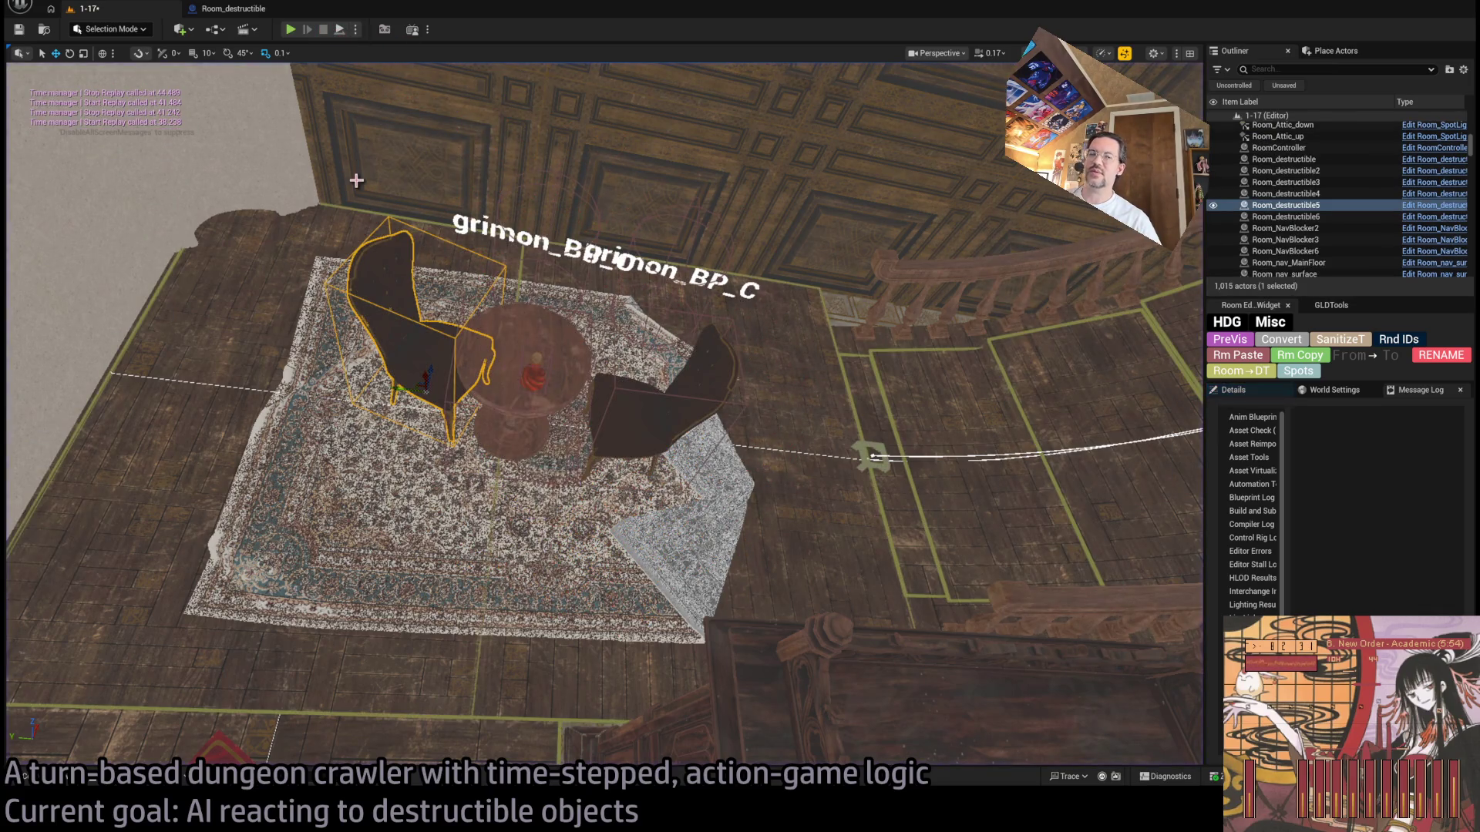
mouse_move(344, 204)
left_mouse_down()
mouse_move(344, 107)
mouse_move(344, 293)
left_mouse_up()
left_click_drag(498, 463, 498, 433)
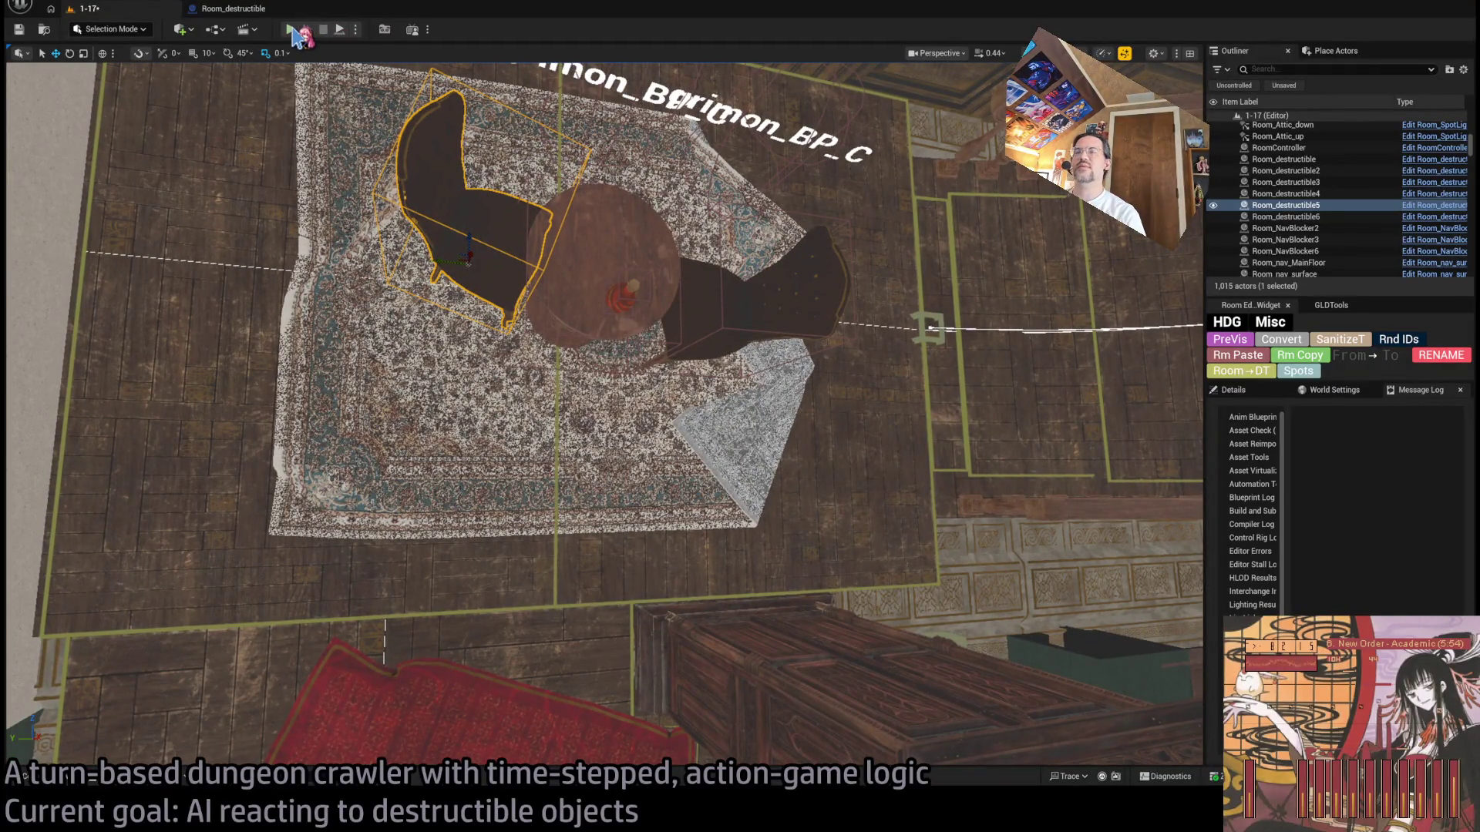
left_click(300, 33)
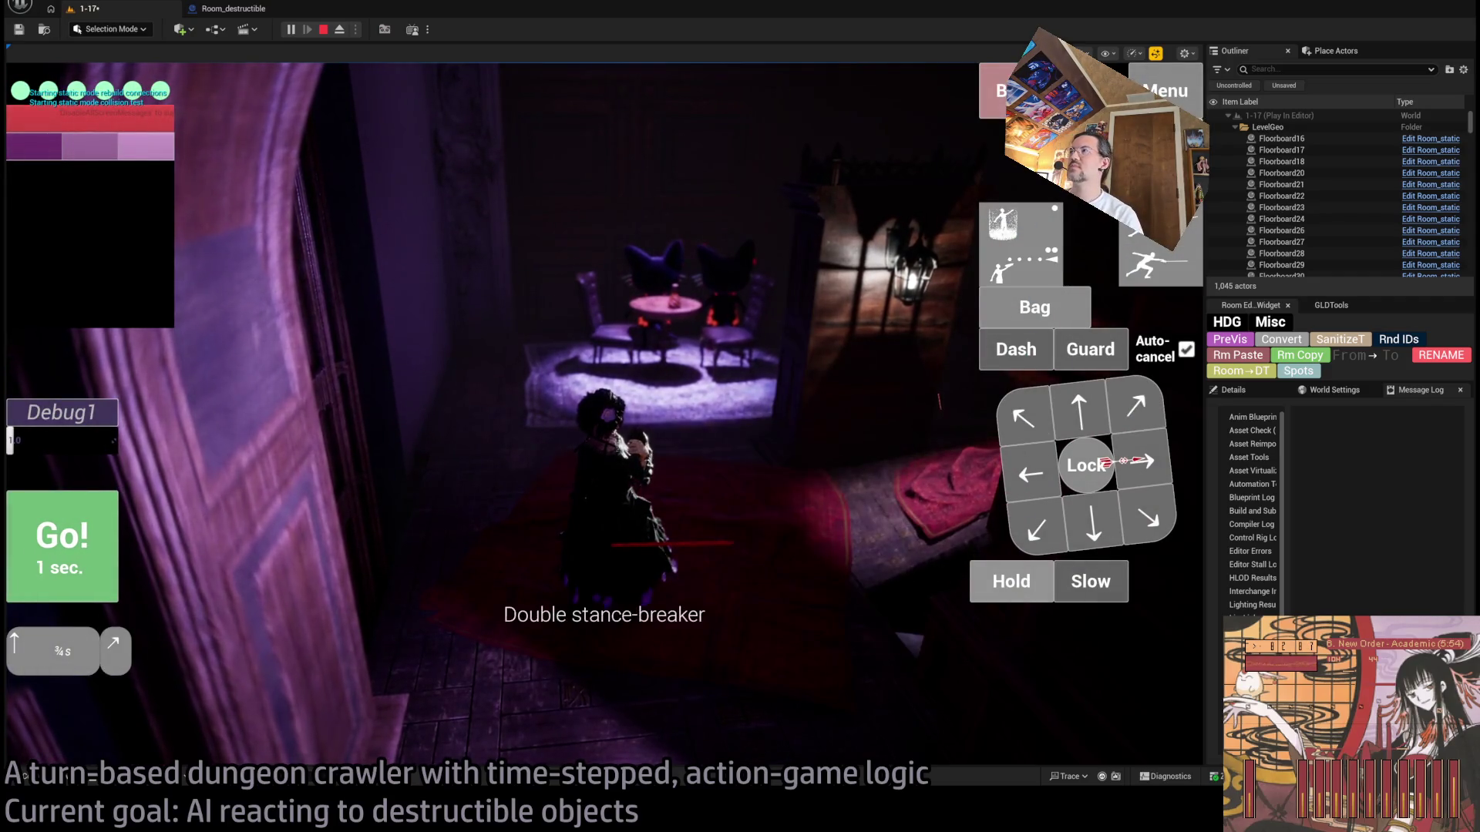
left_click(115, 540)
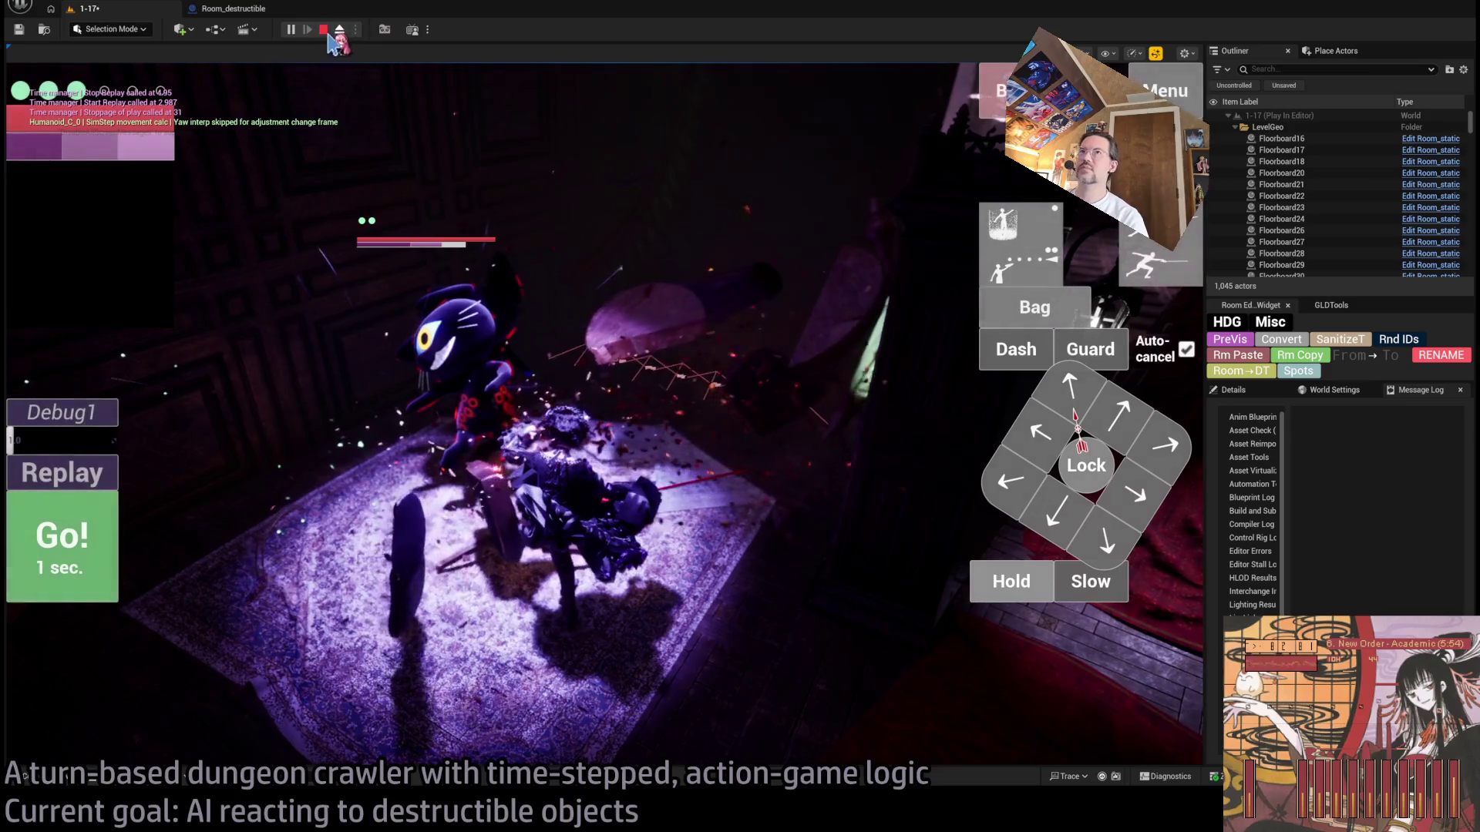
left_click(1033, 587)
left_click(1032, 587)
left_click(1033, 587)
left_click(1032, 587)
left_click(58, 565)
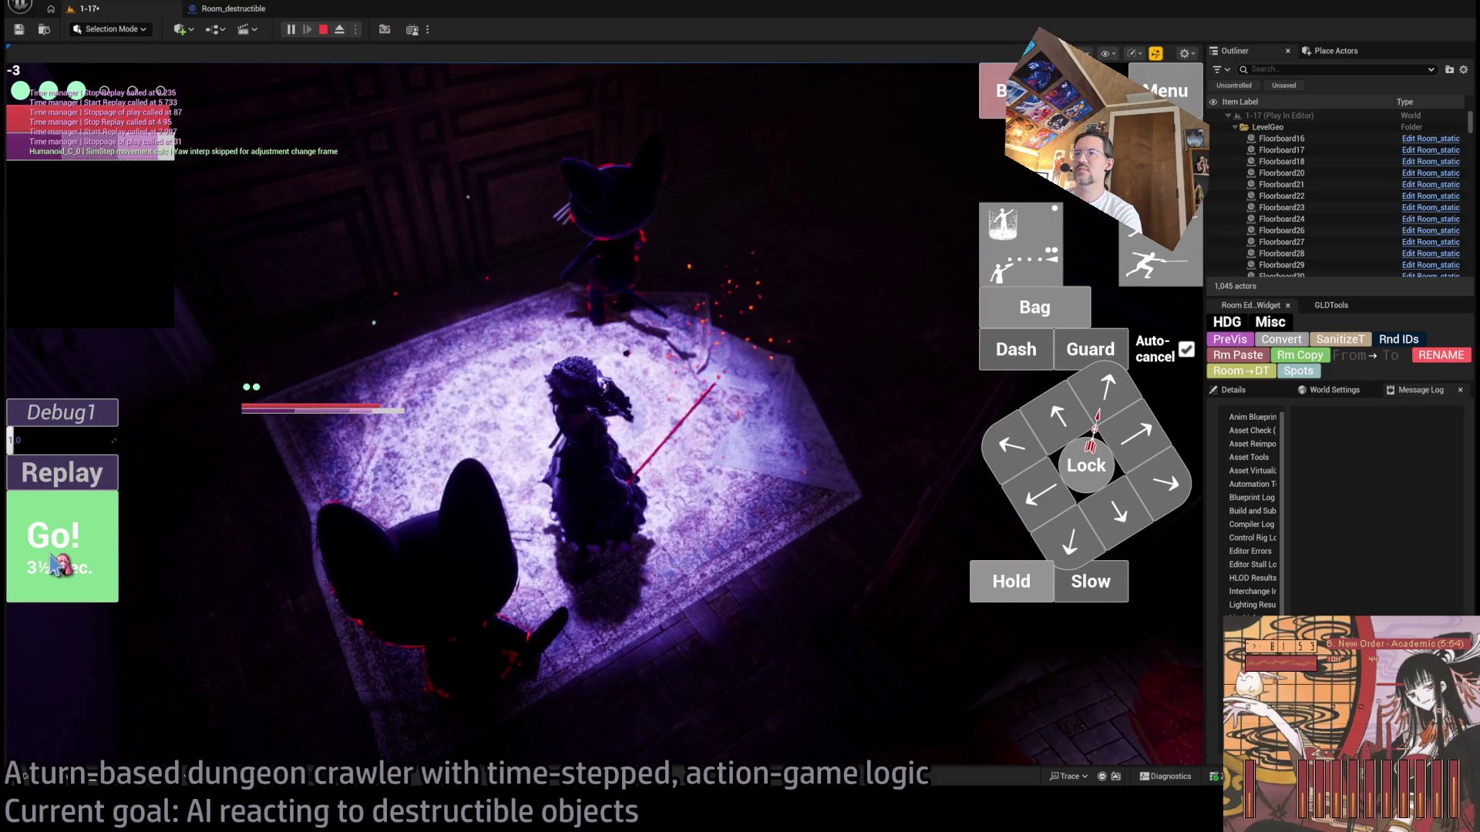
left_click(987, 590)
left_click(983, 591)
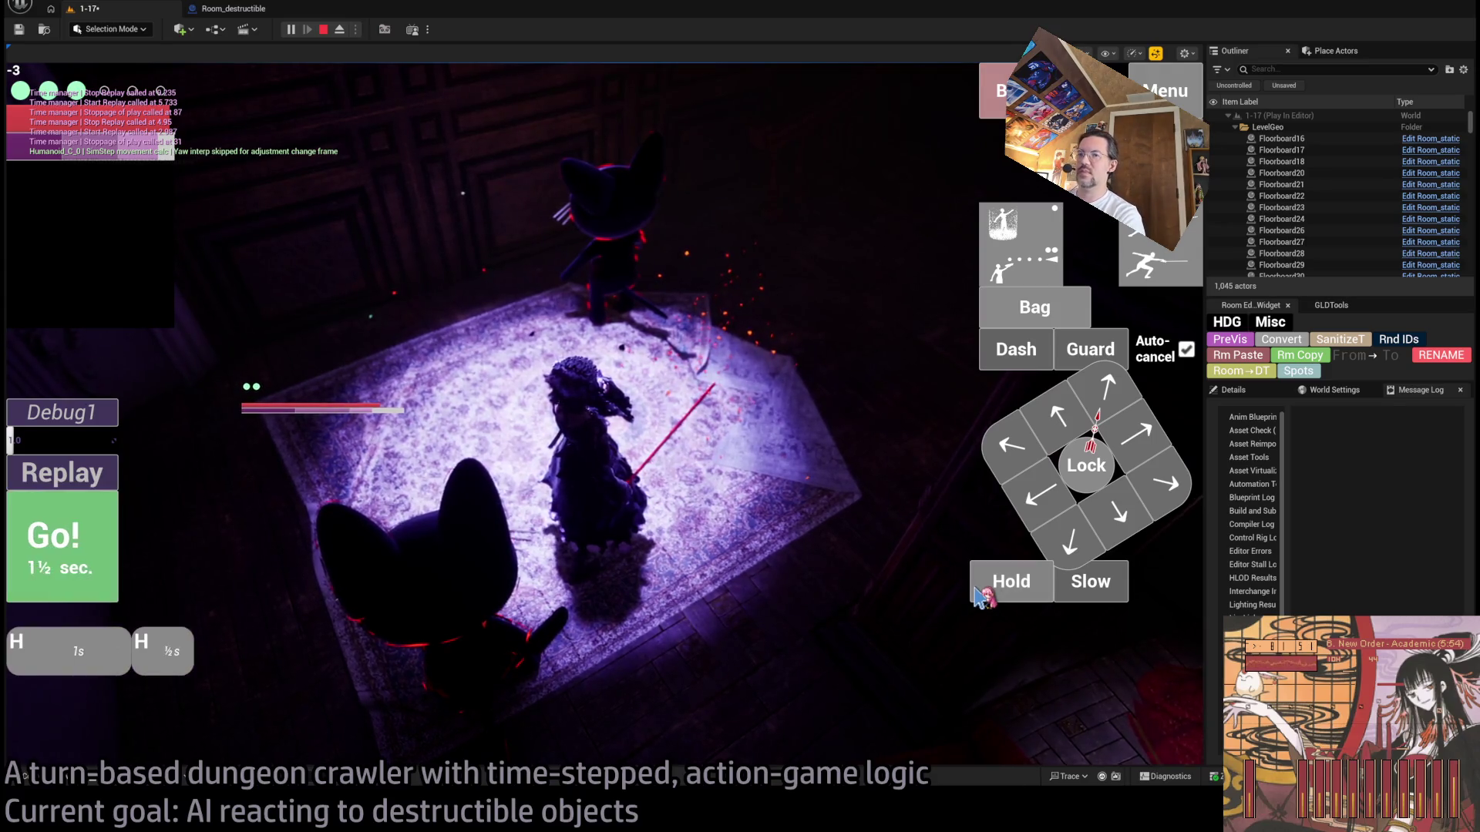
left_click(980, 594)
left_click(979, 596)
left_click(40, 564)
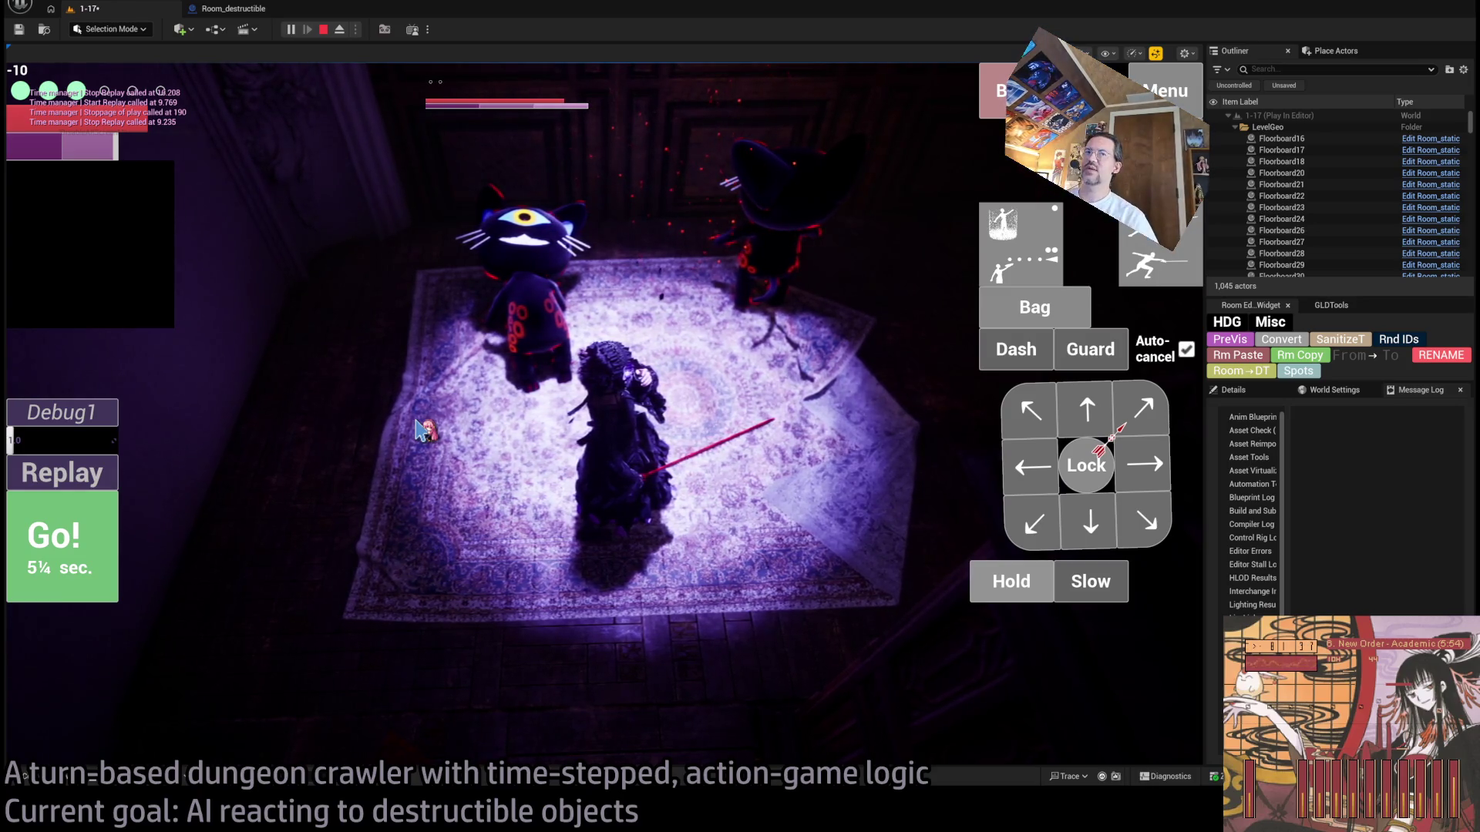
key("Escape")
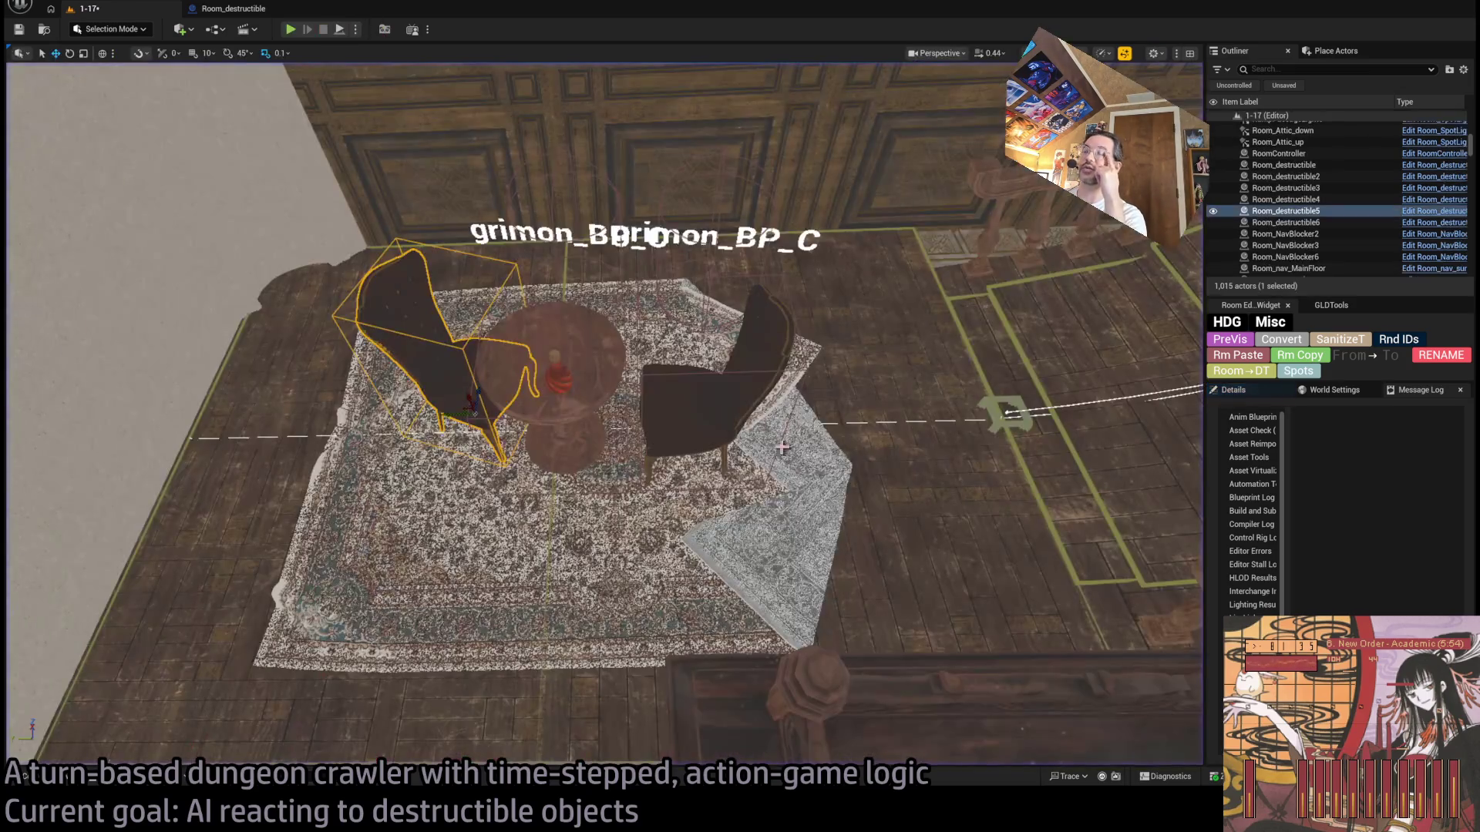
Step: Inspect SM_Carpet_05's collision in the mesh editor, then add SM_CarpetSquare to the carpet selection
left_click(785, 519)
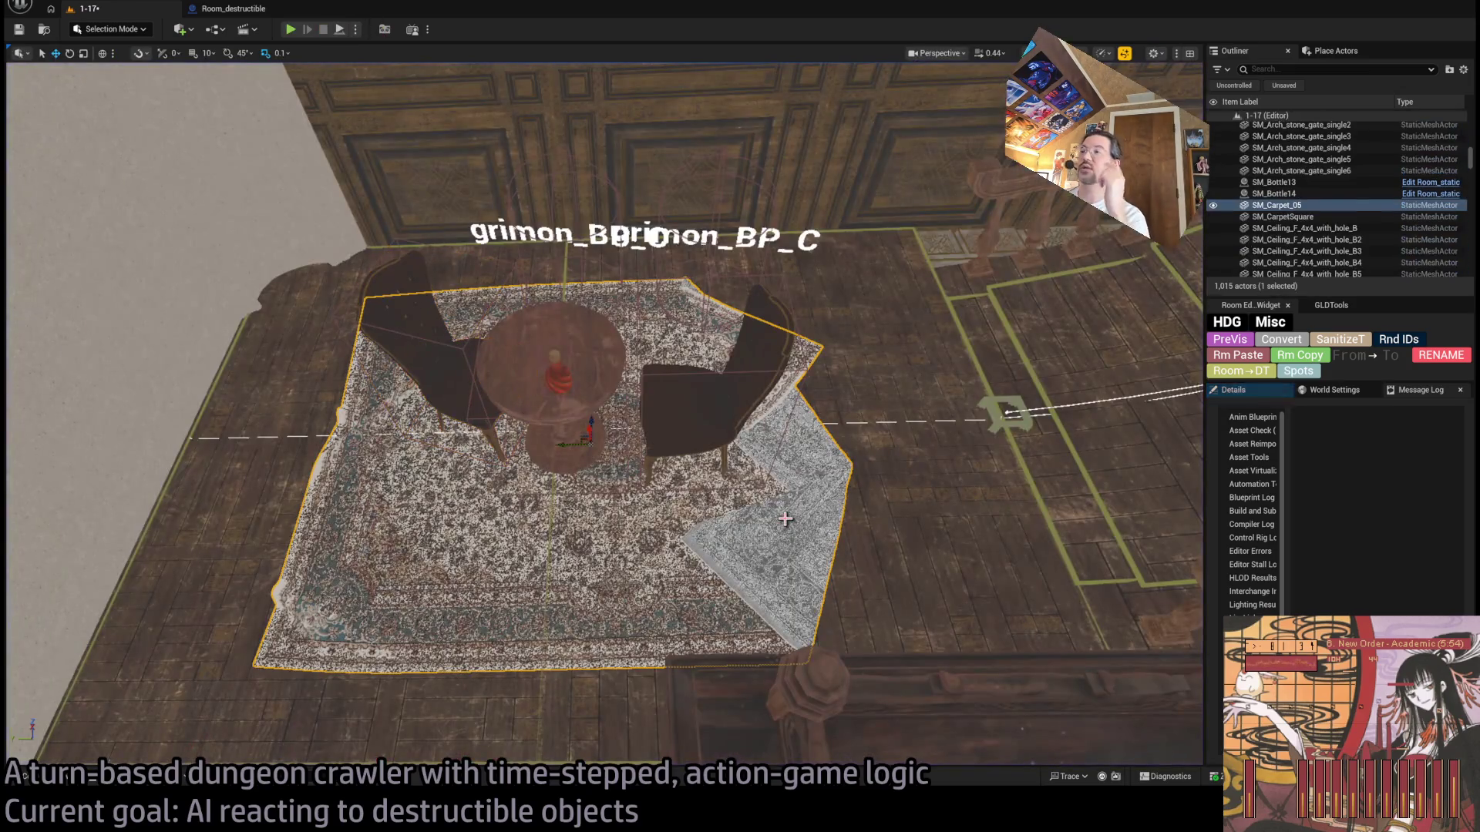
left_click(1241, 391)
key("ctrl+e")
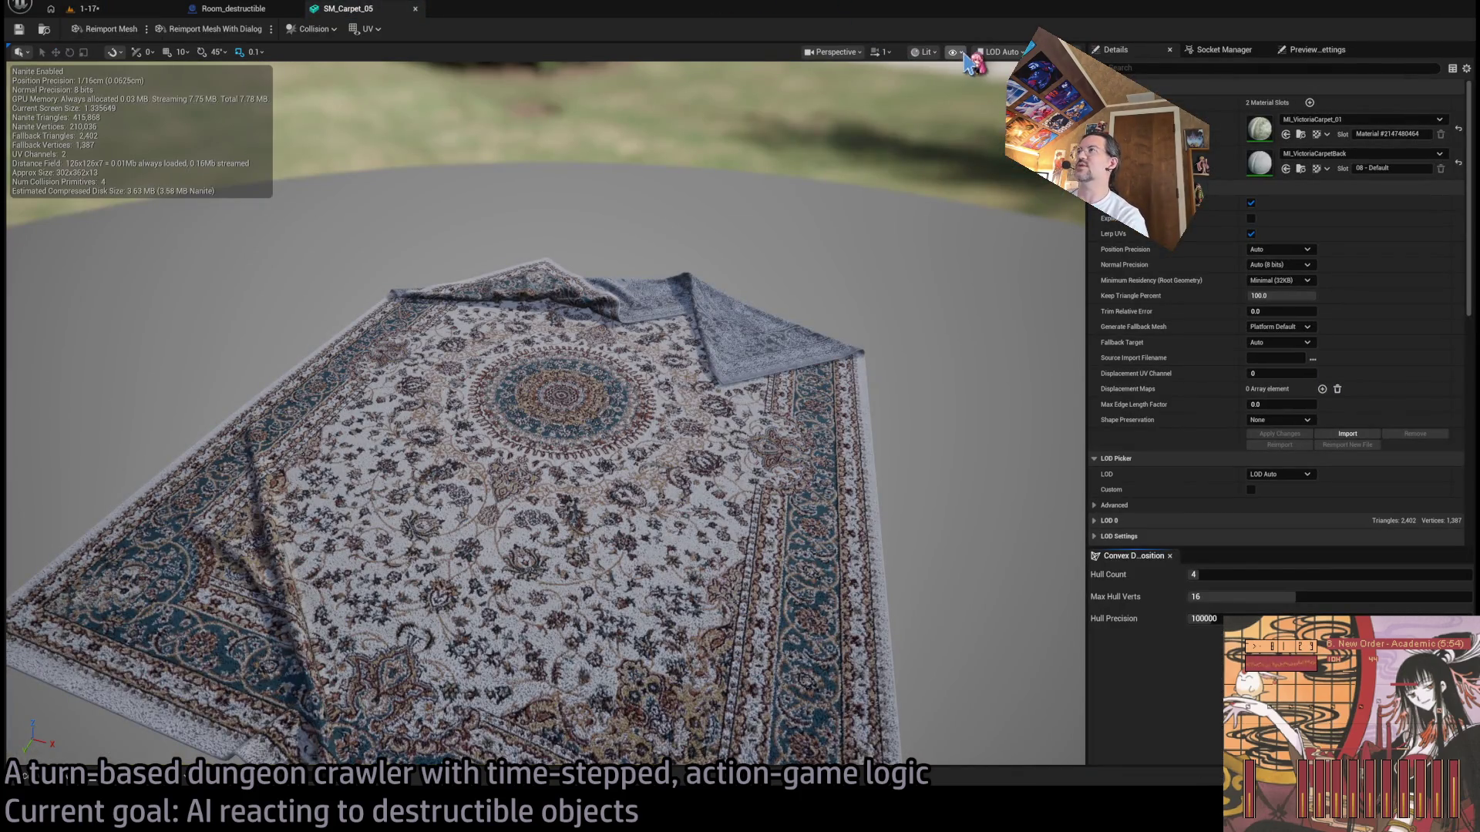
key("alt+c")
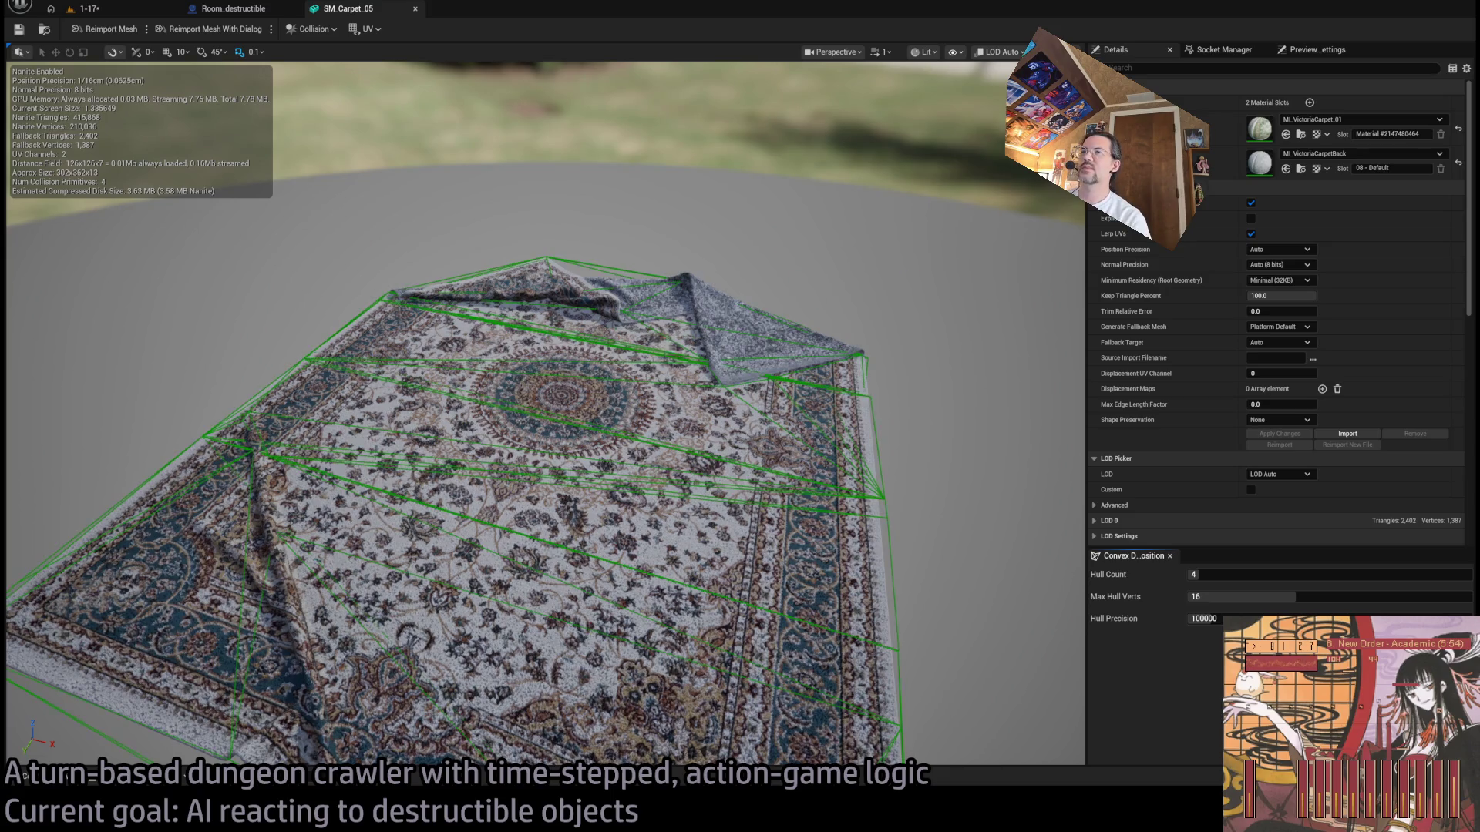
left_click_drag(963, 287, 948, 308)
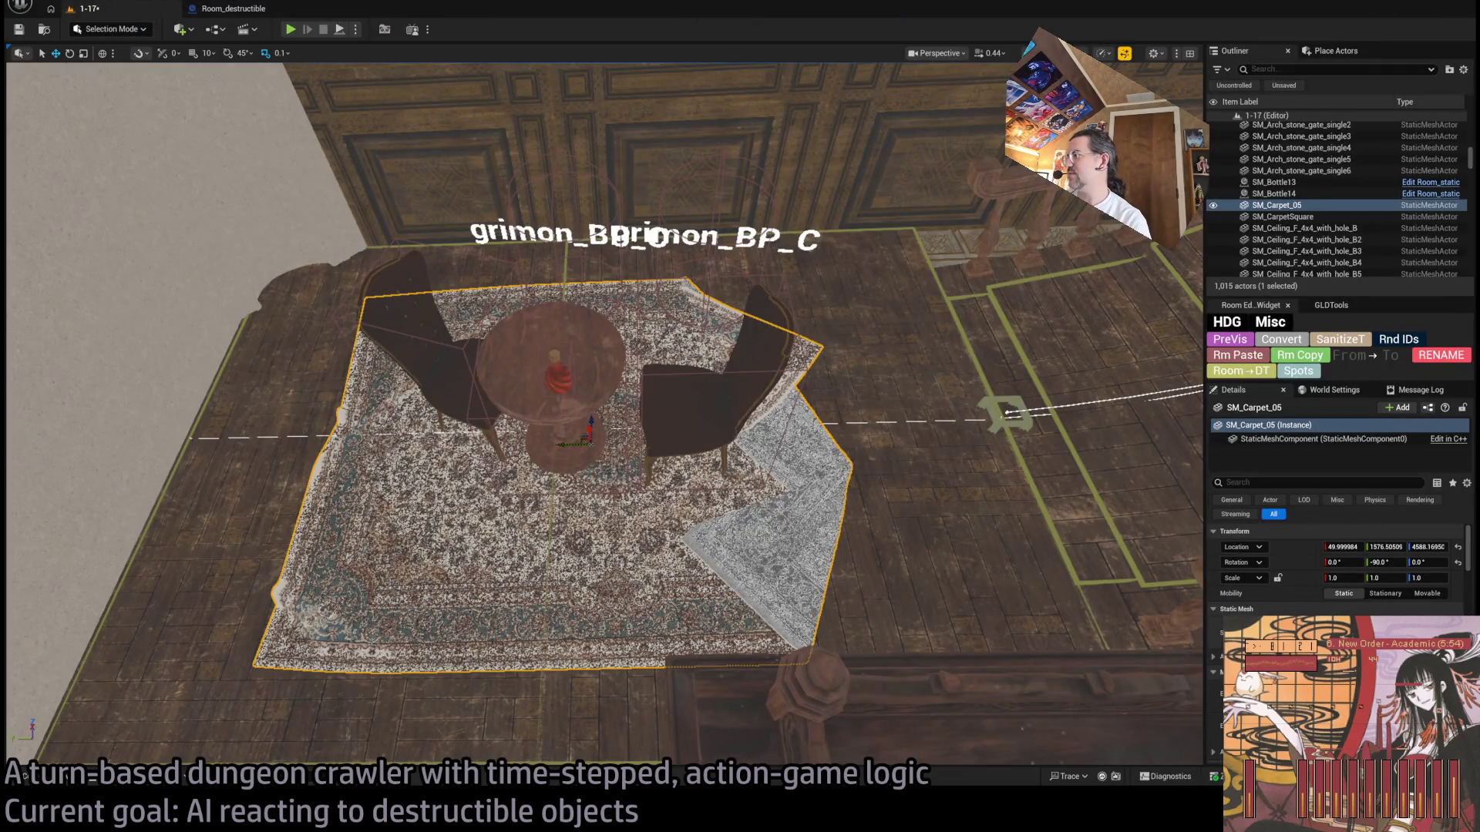
scroll(1337, 570, "down", 8)
scroll(1337, 570, "up", 8)
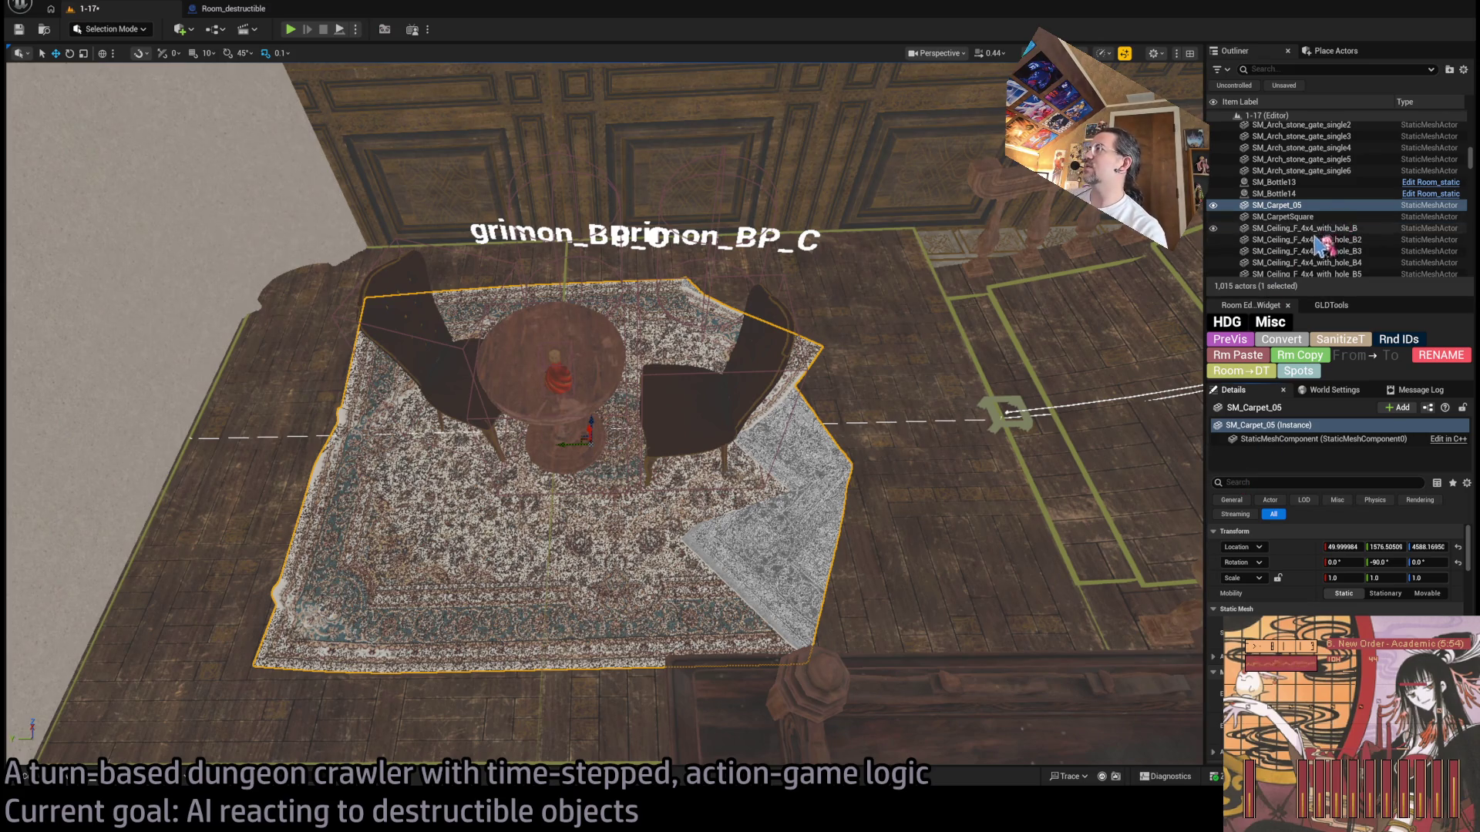
left_click(1283, 217, "ctrl")
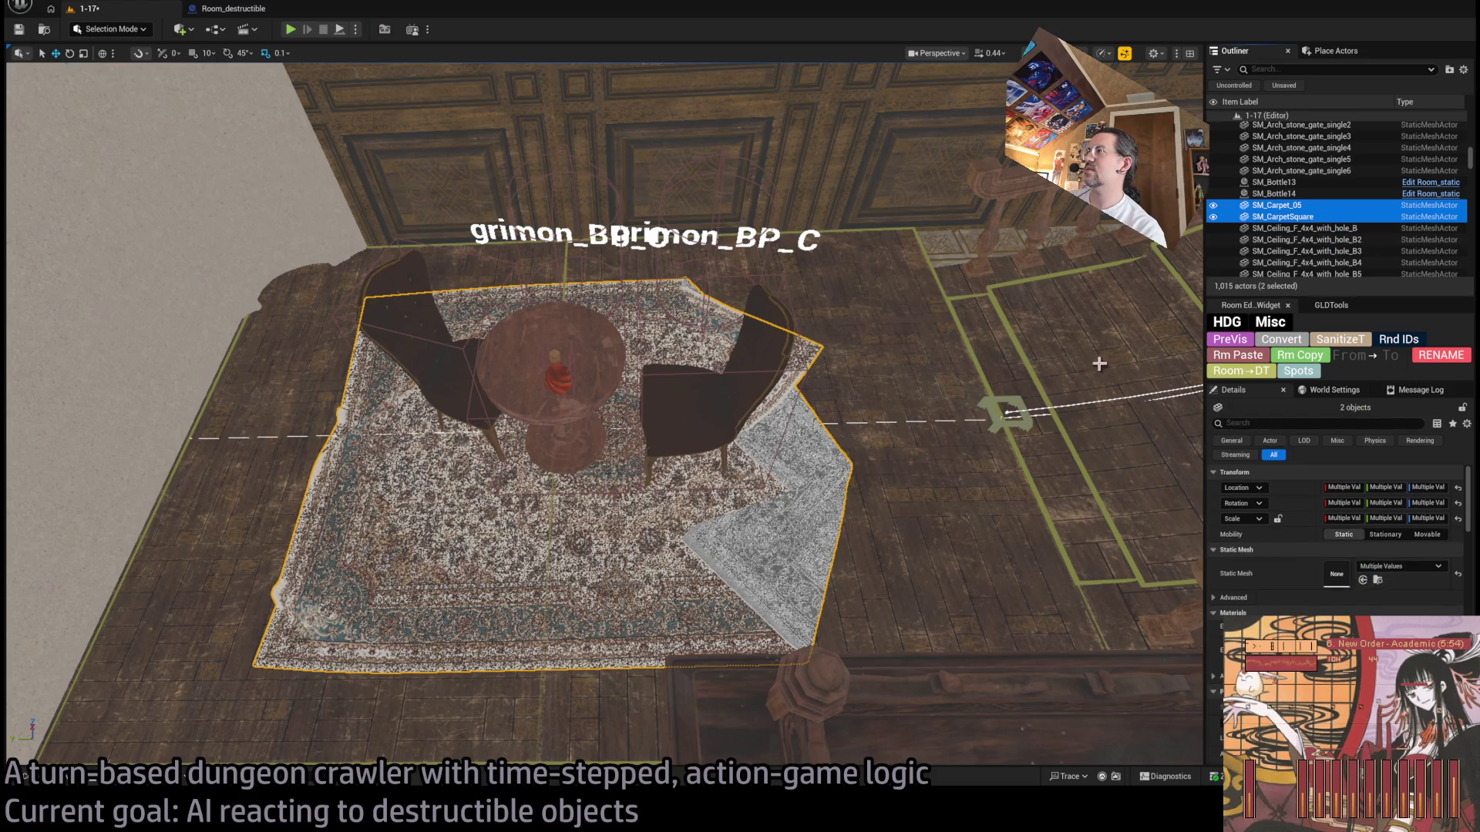
Step: Convert both carpets to Room_static actors, reselect SM_Carpet_05, and start a play session
key("f")
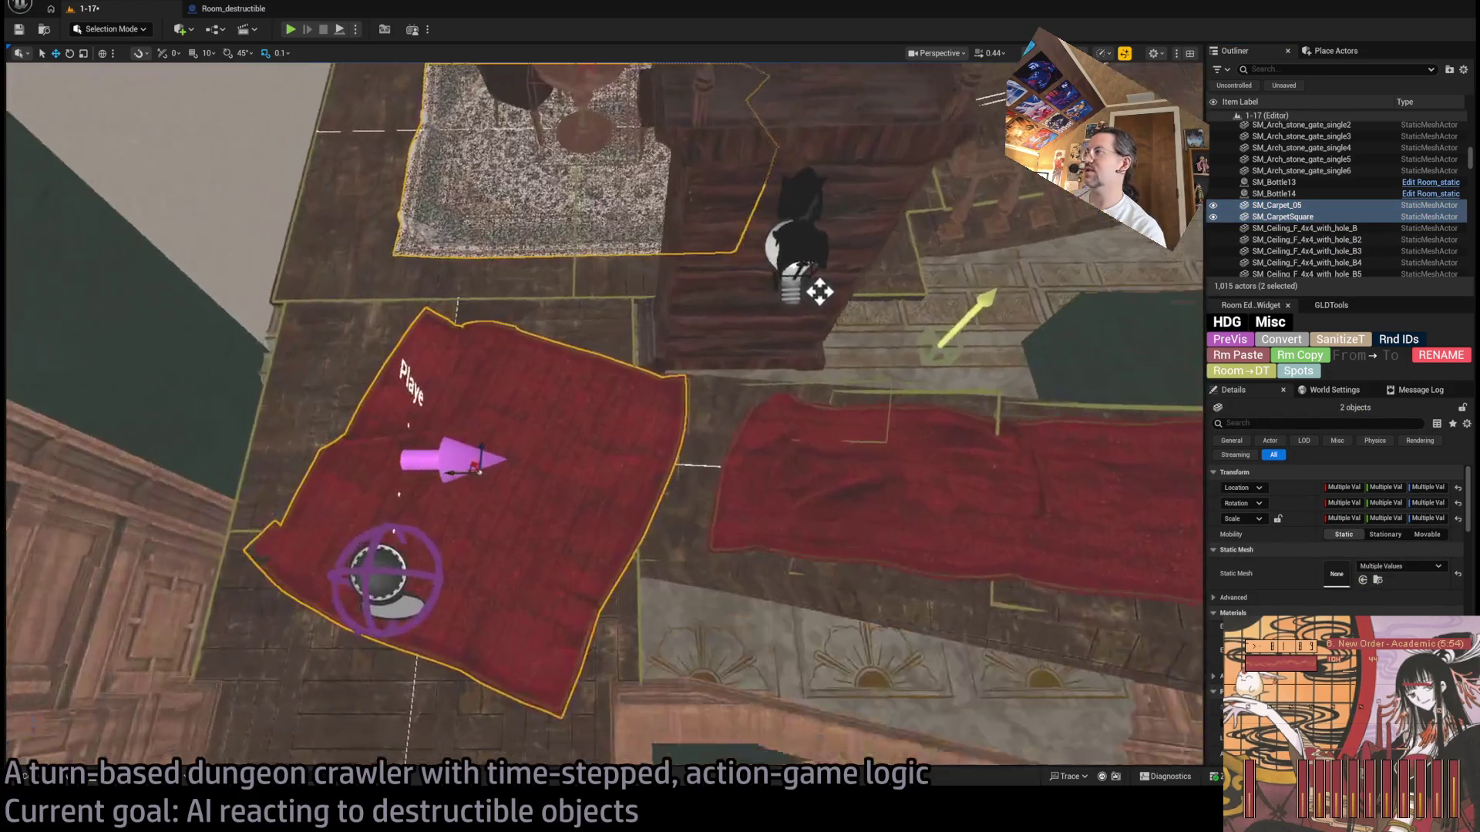
left_click(1284, 340)
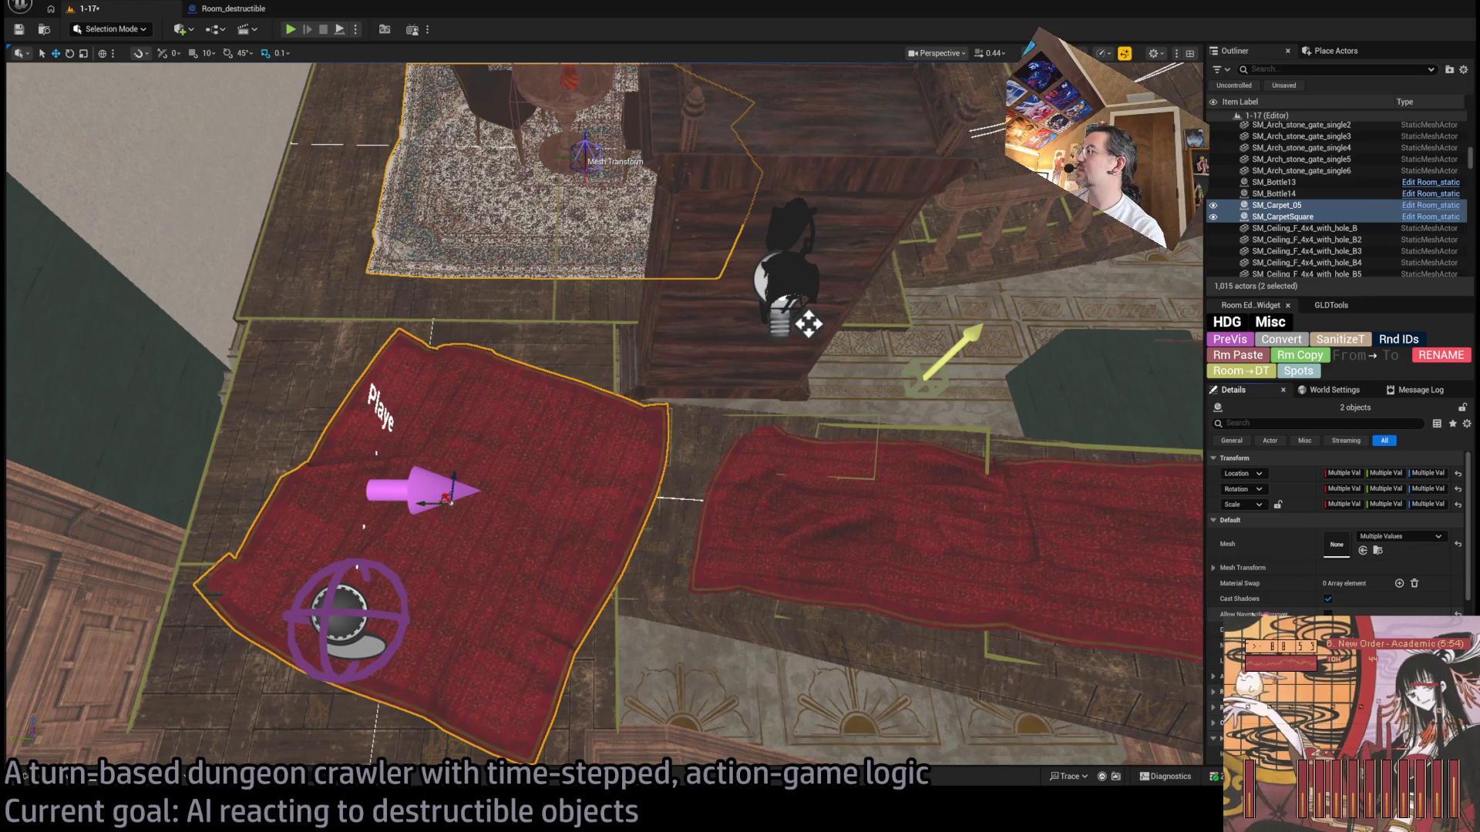
mouse_move(945, 471)
left_mouse_down()
mouse_move(989, 453)
mouse_move(733, 543)
left_mouse_up()
left_click(945, 472)
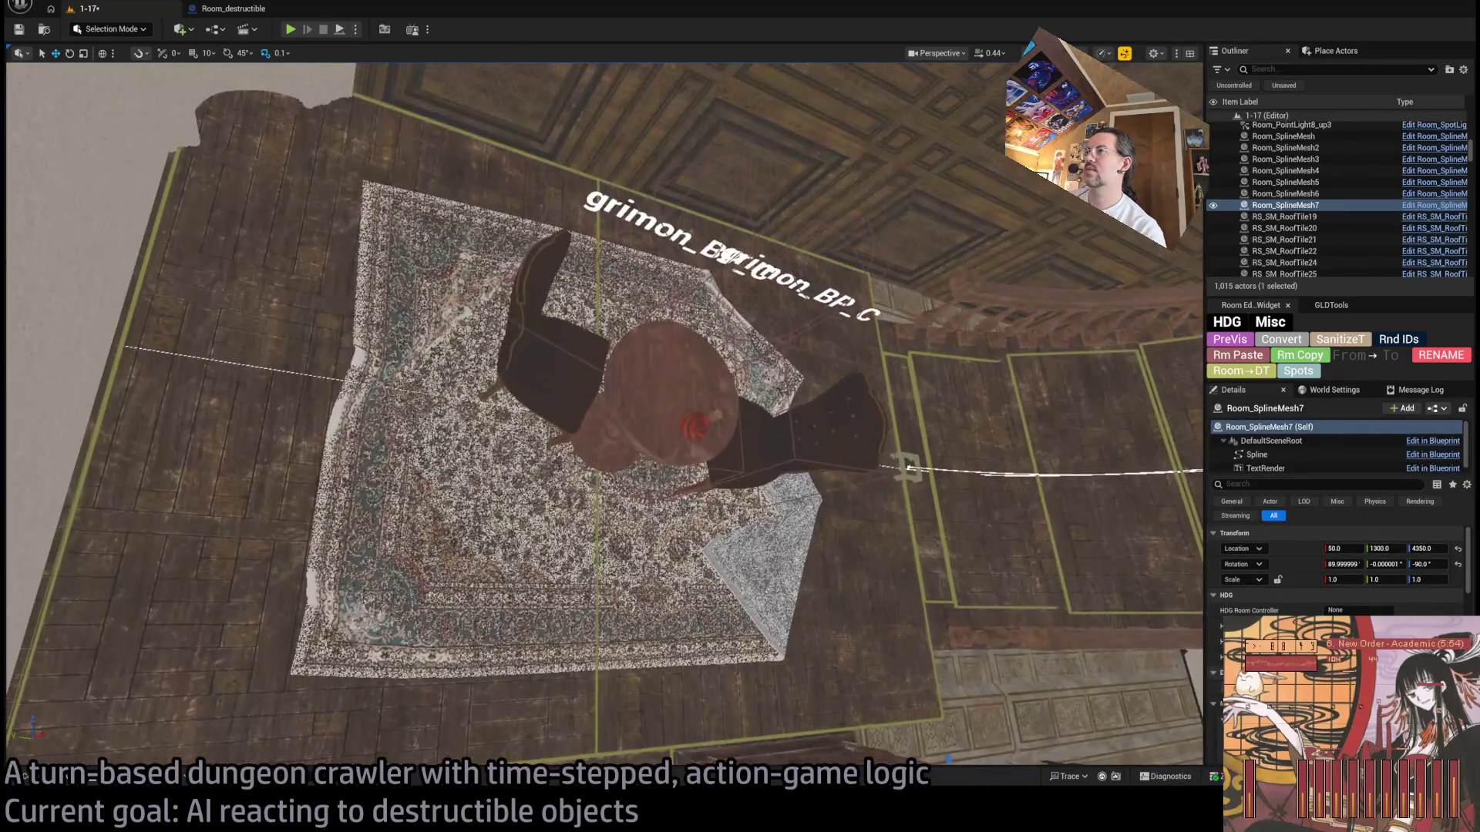
left_click(733, 543)
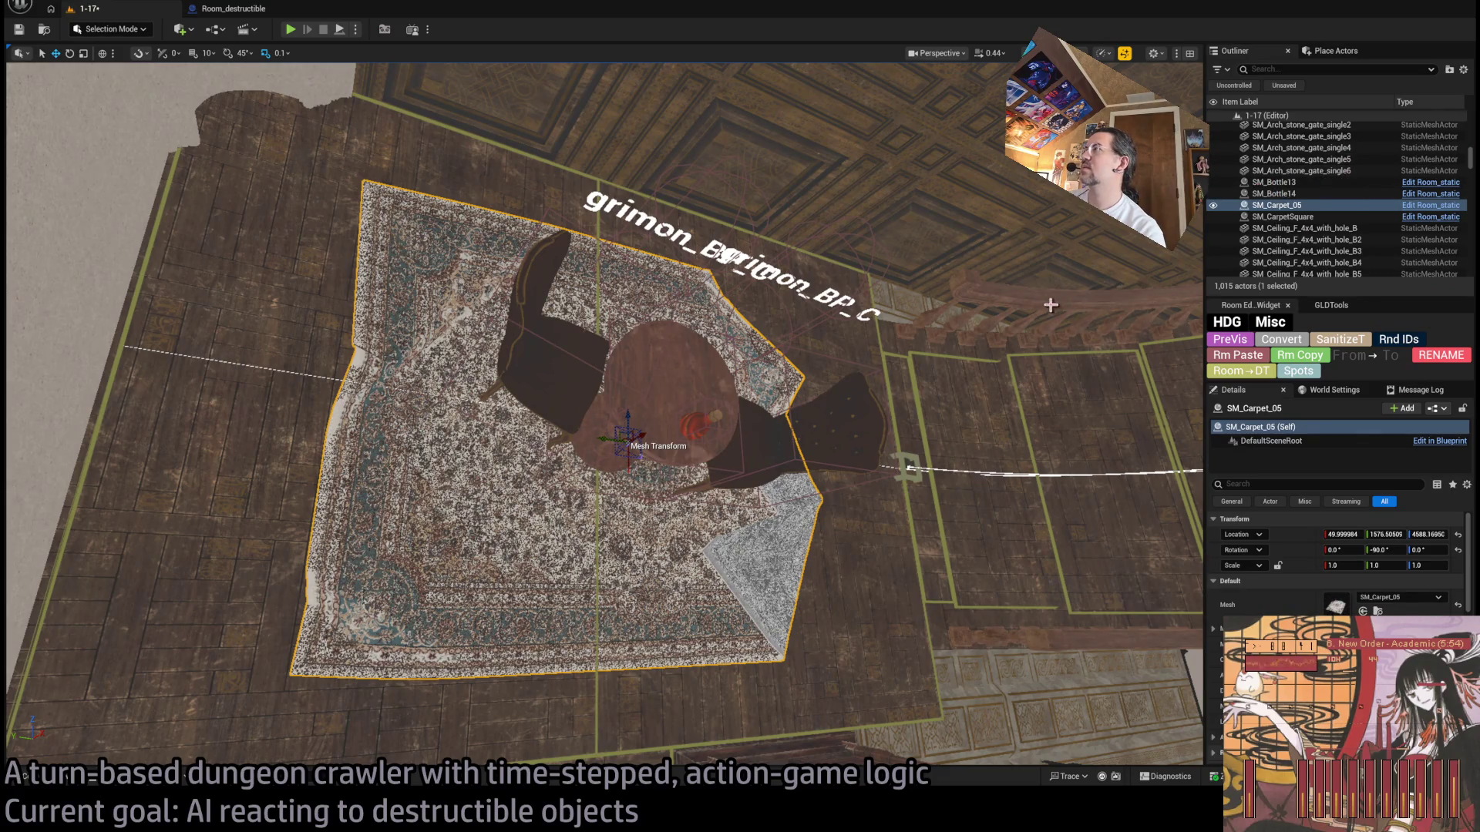
left_click_drag(653, 386, 390, 101)
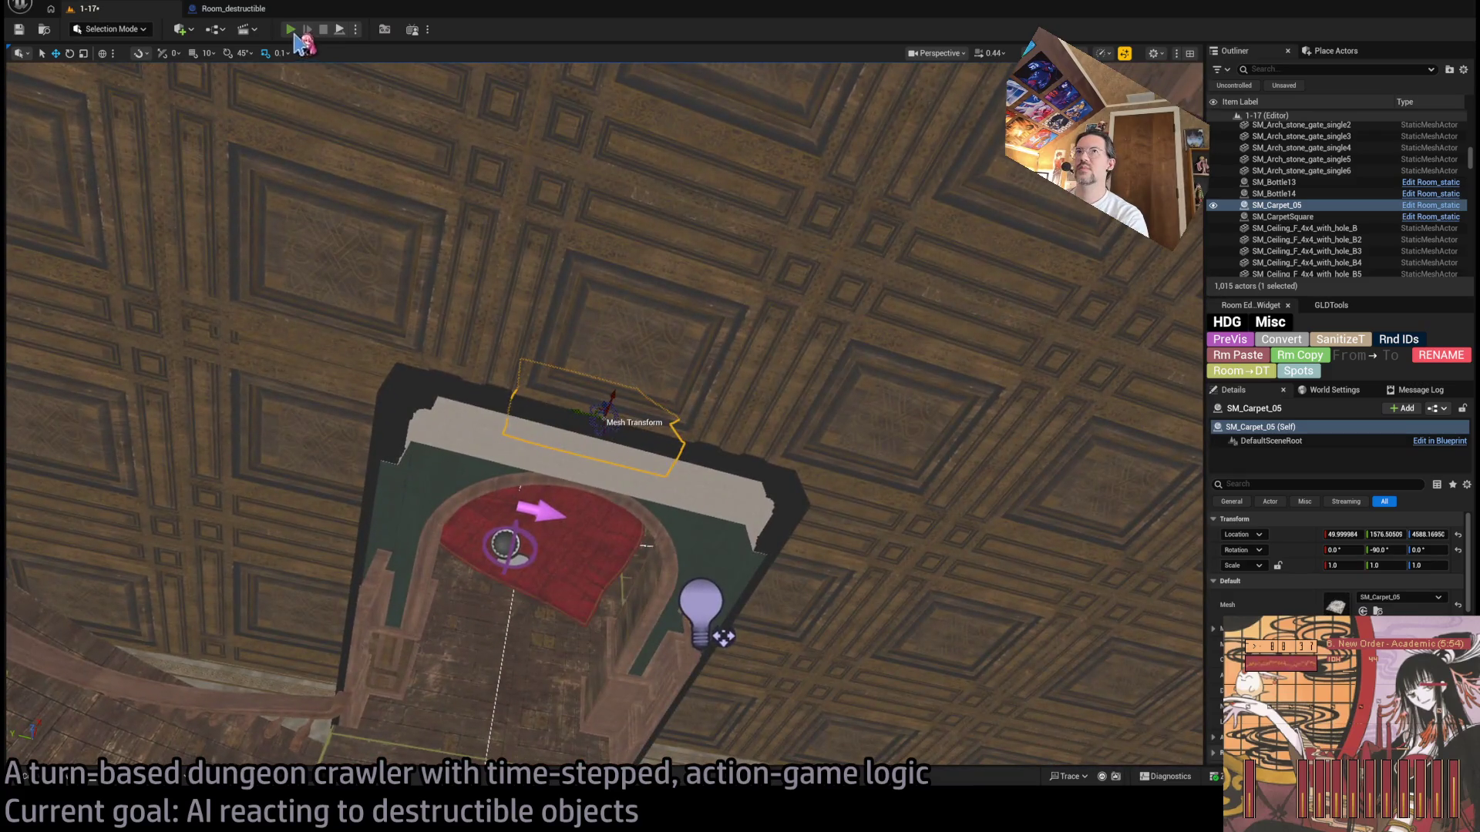
key("alt+p")
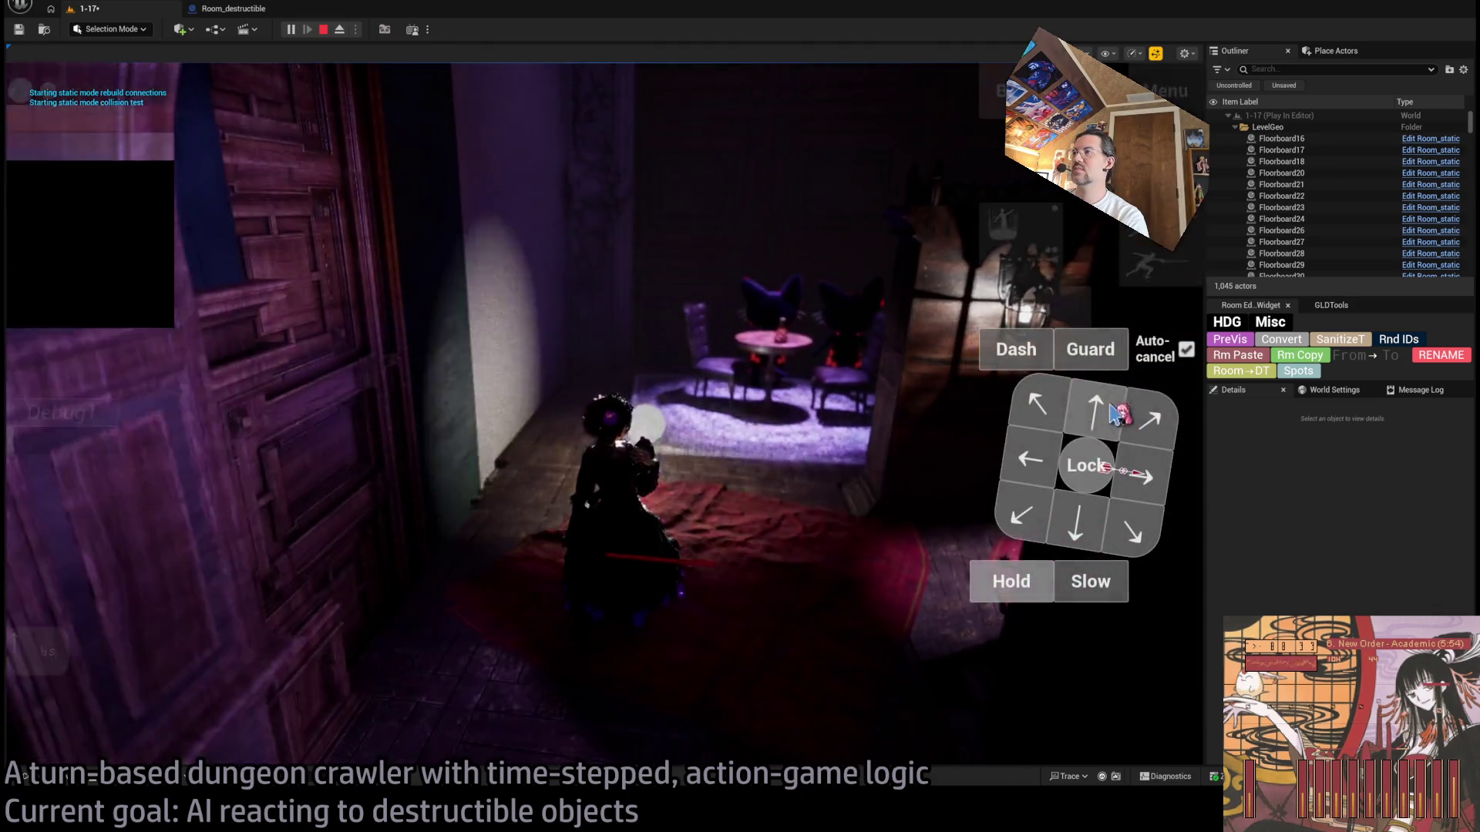
Step: Queue a double stance-breaker attack against the cats and replay the resulting turn
left_click(1096, 351)
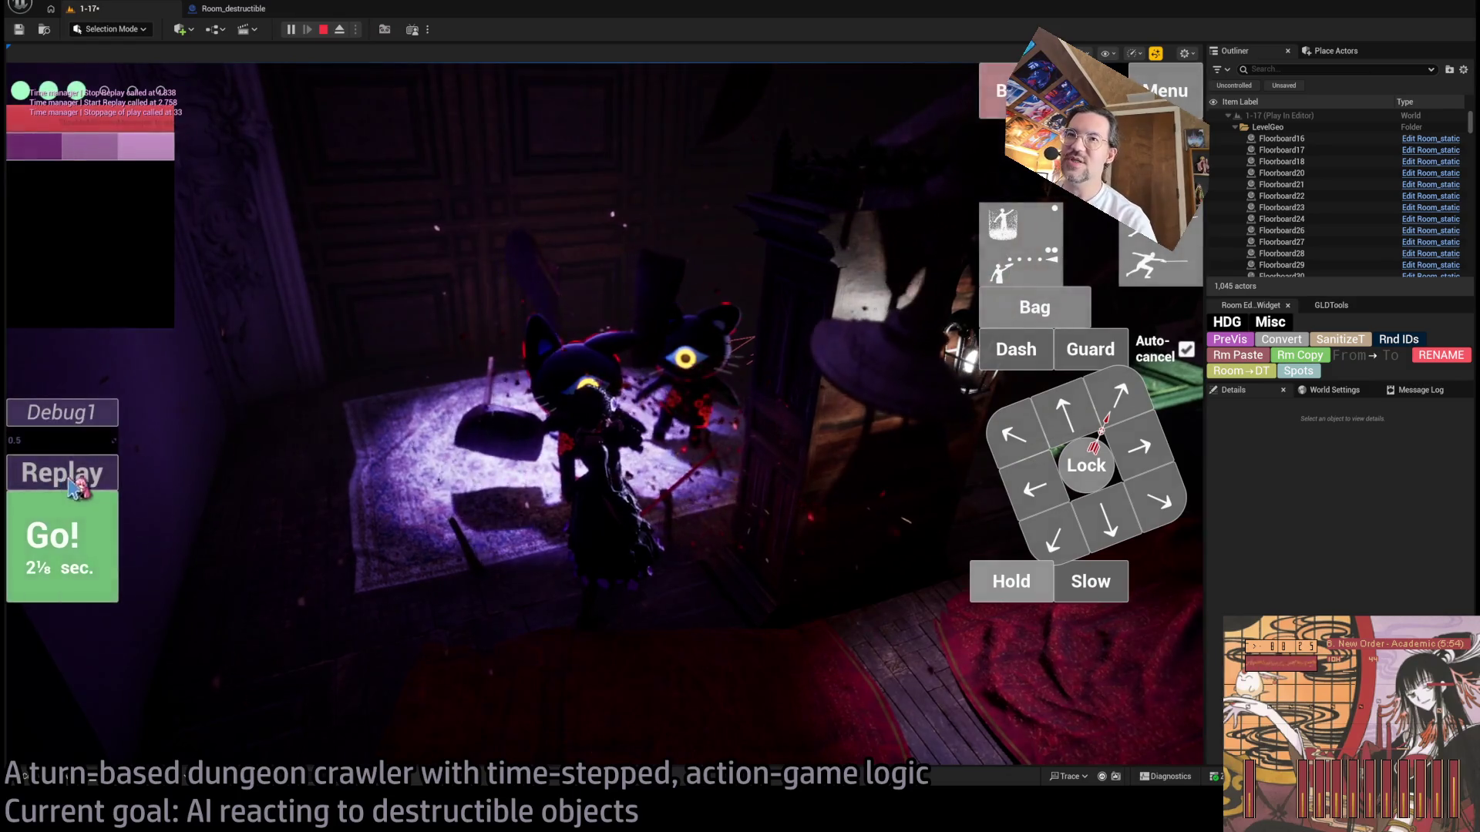
left_click(61, 473)
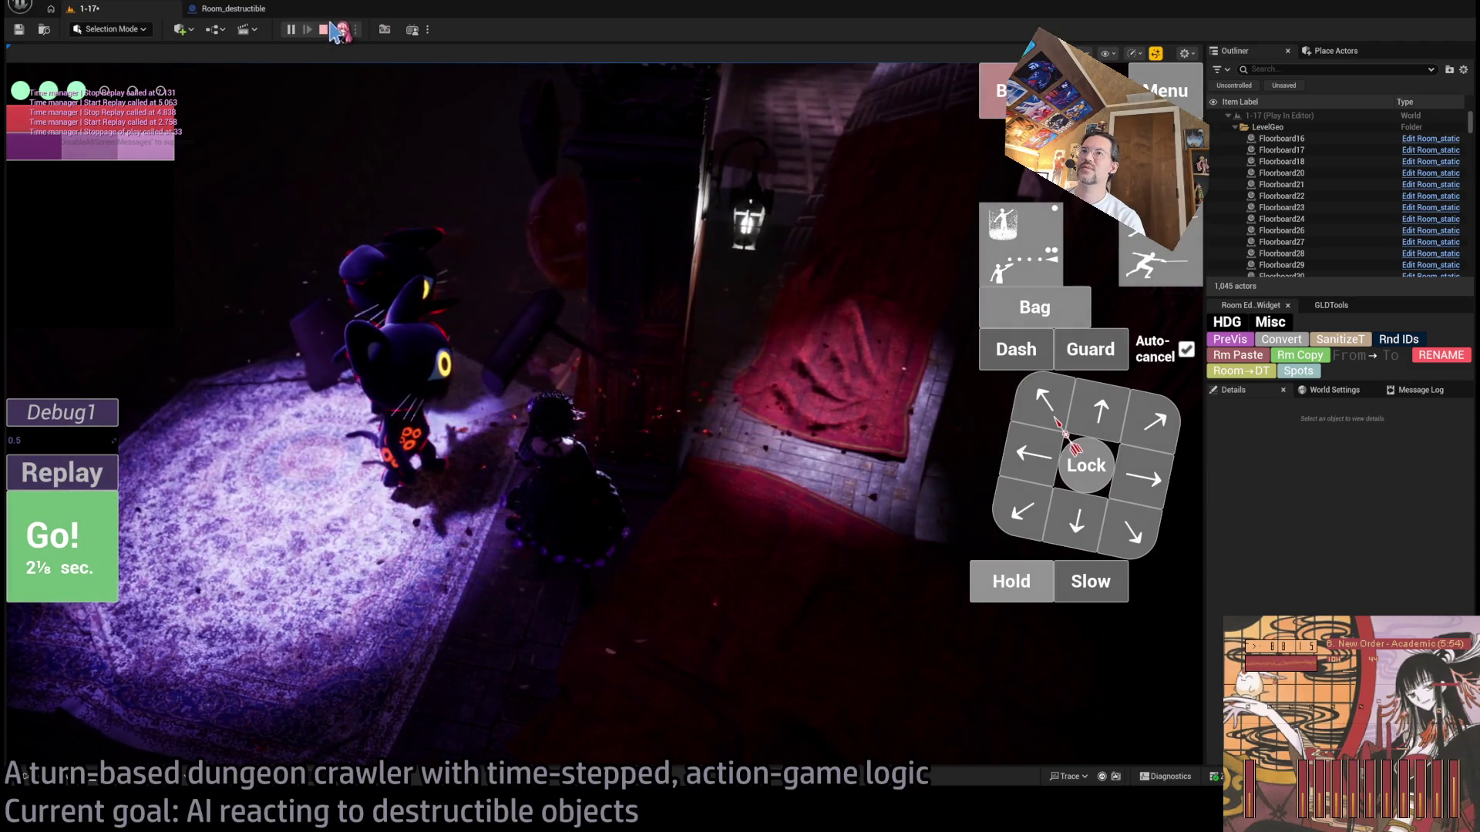
Step: Review the Room_destructible timer-clearing EventGraph, then restart the level 1-17 play session
left_click(259, 11)
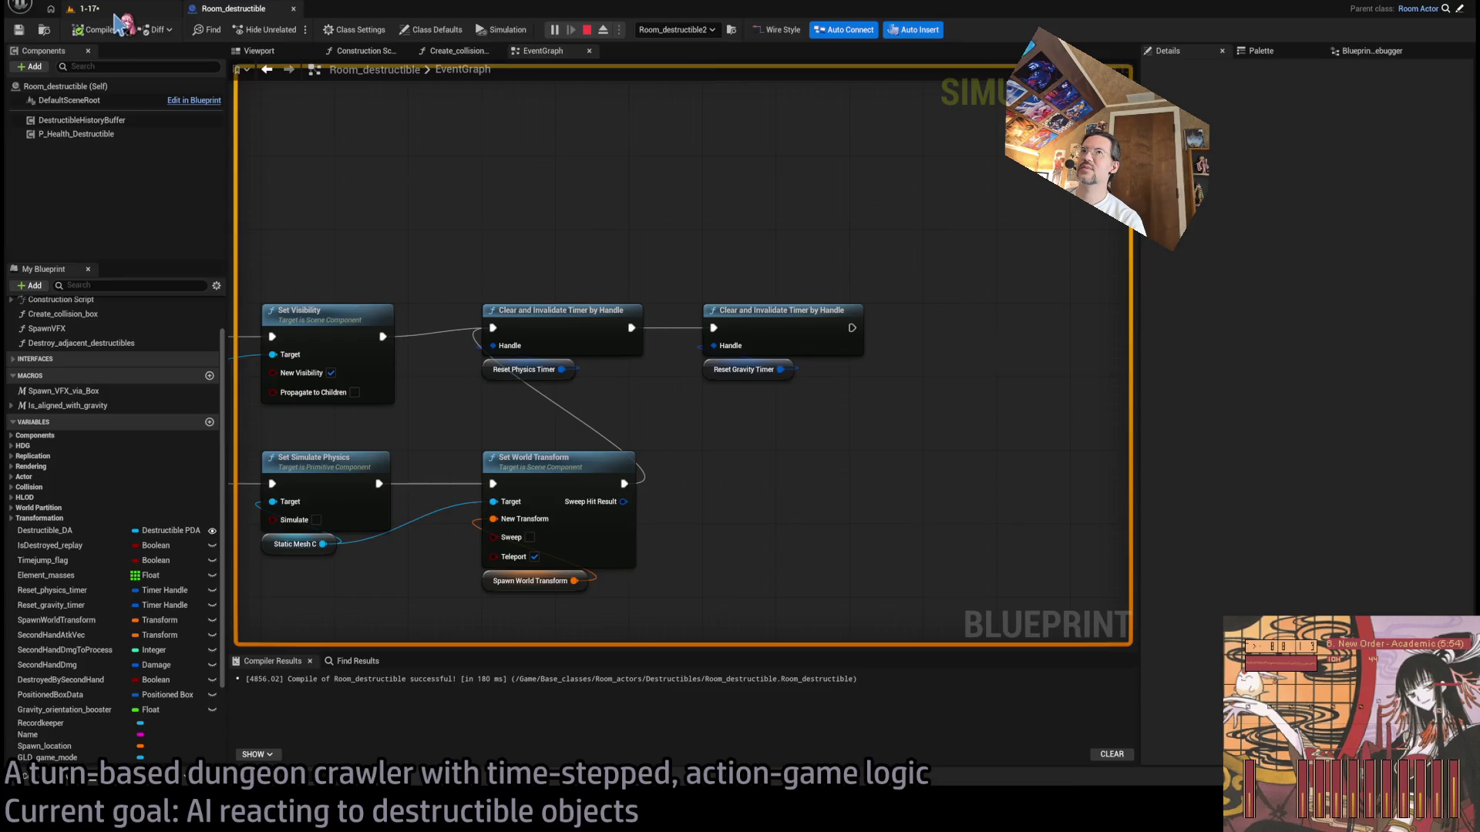
left_click(116, 13)
key("Escape")
left_click(293, 31)
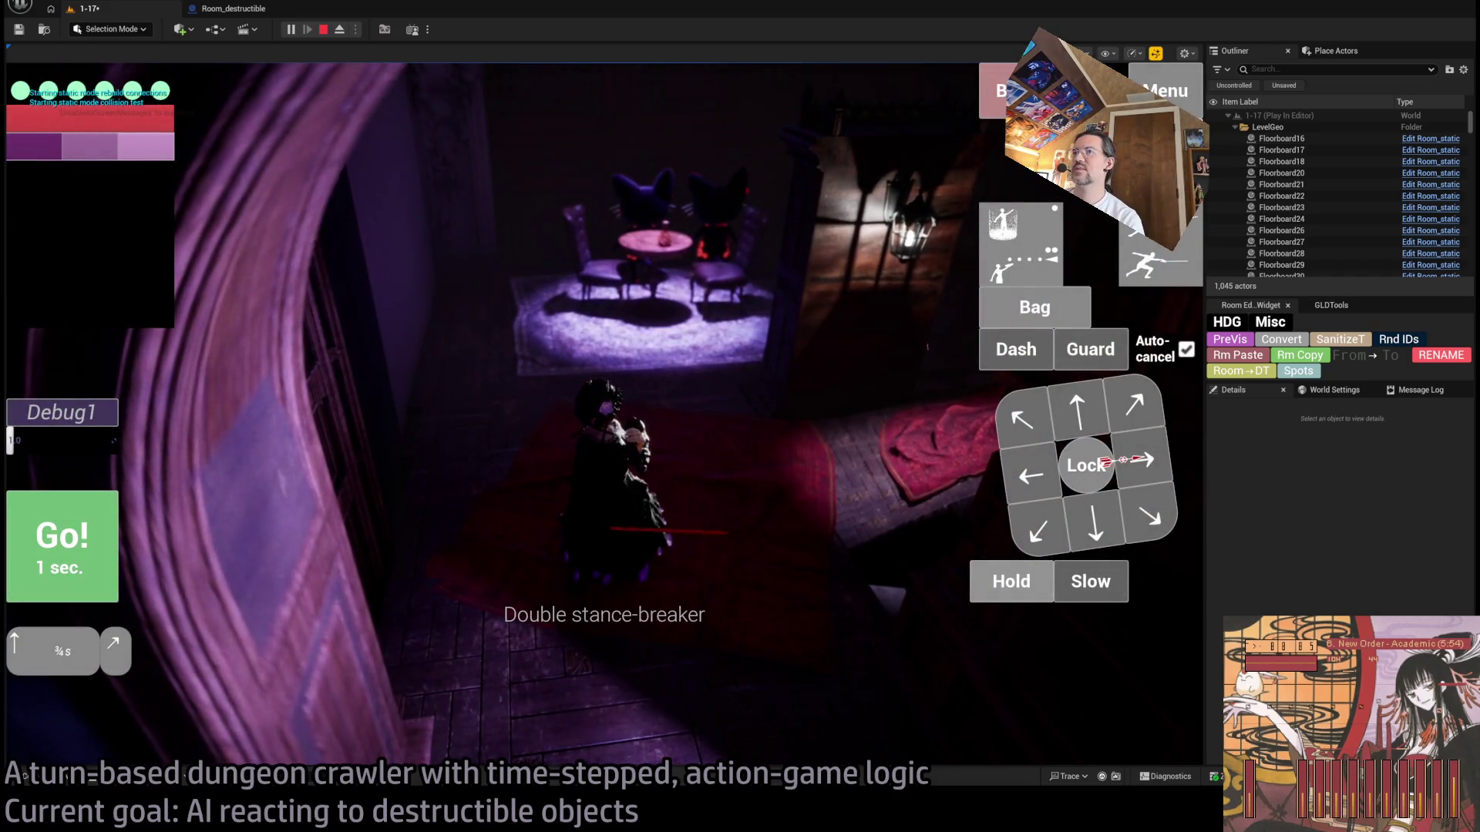
Step: Run the attack turn, eject to inspect the carpet, repossess, then run two one-second holds
left_click(44, 541)
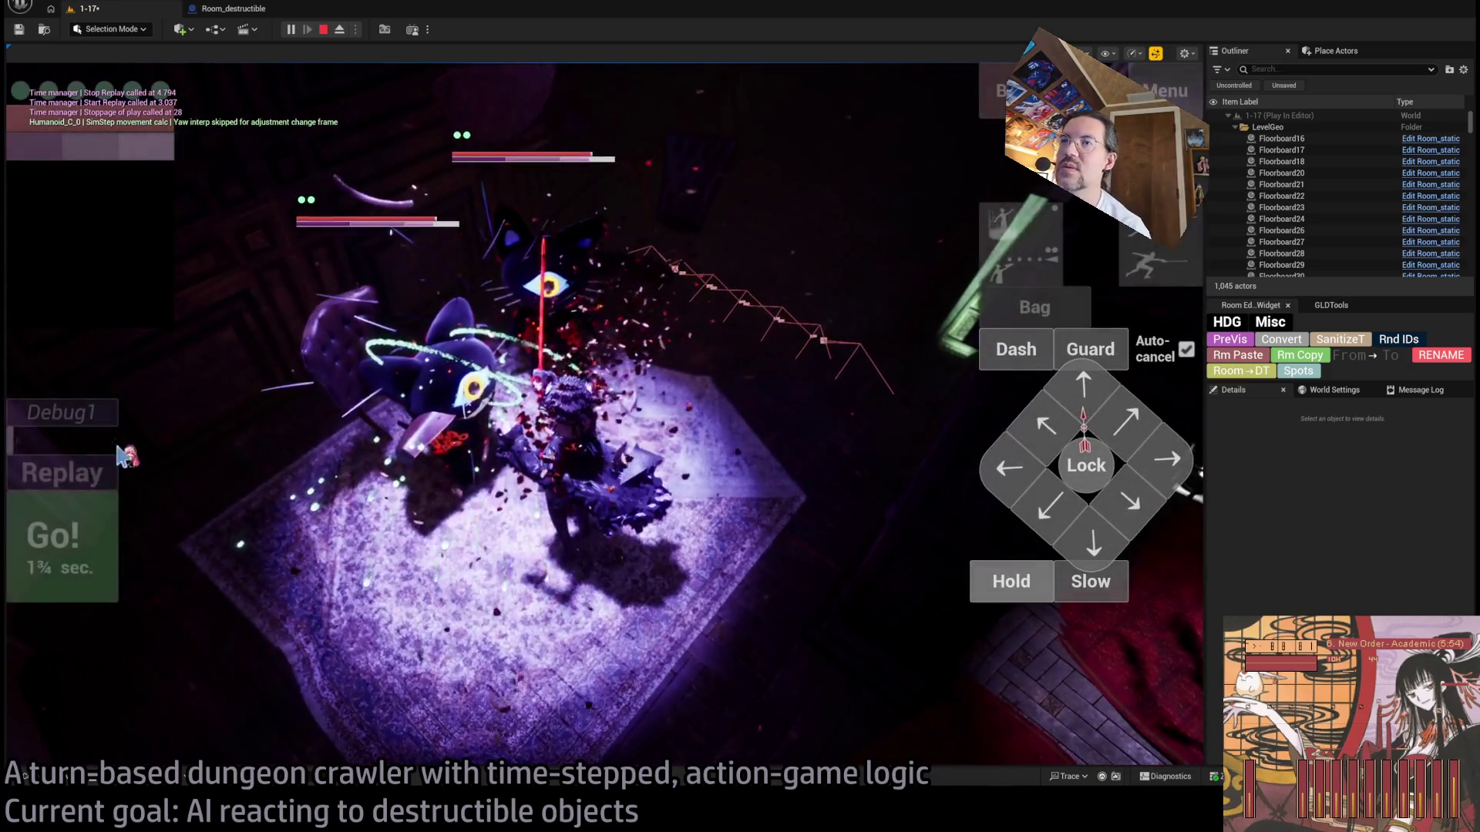
left_click(343, 32)
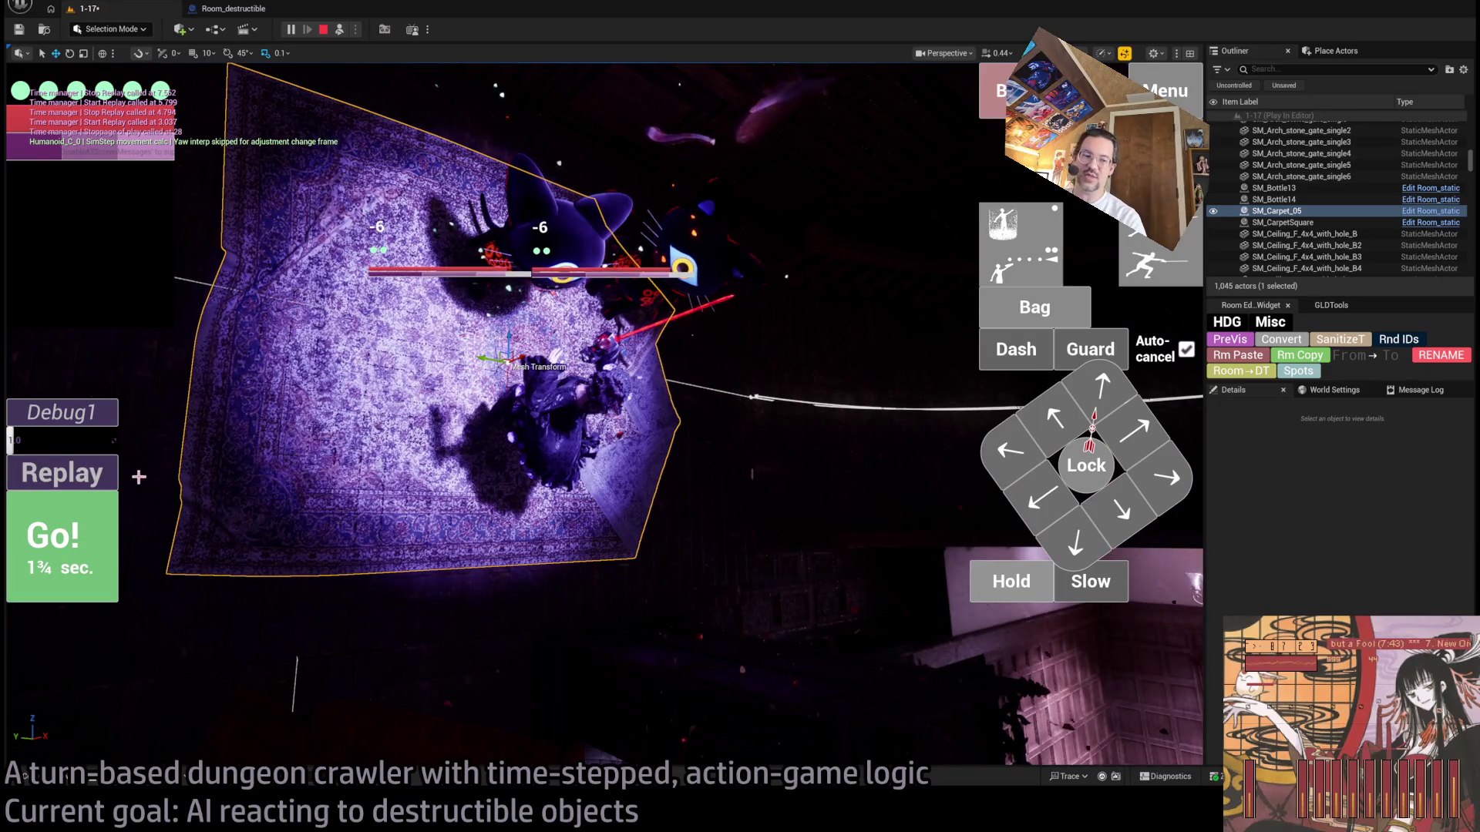
left_click(365, 28)
left_click(1010, 581)
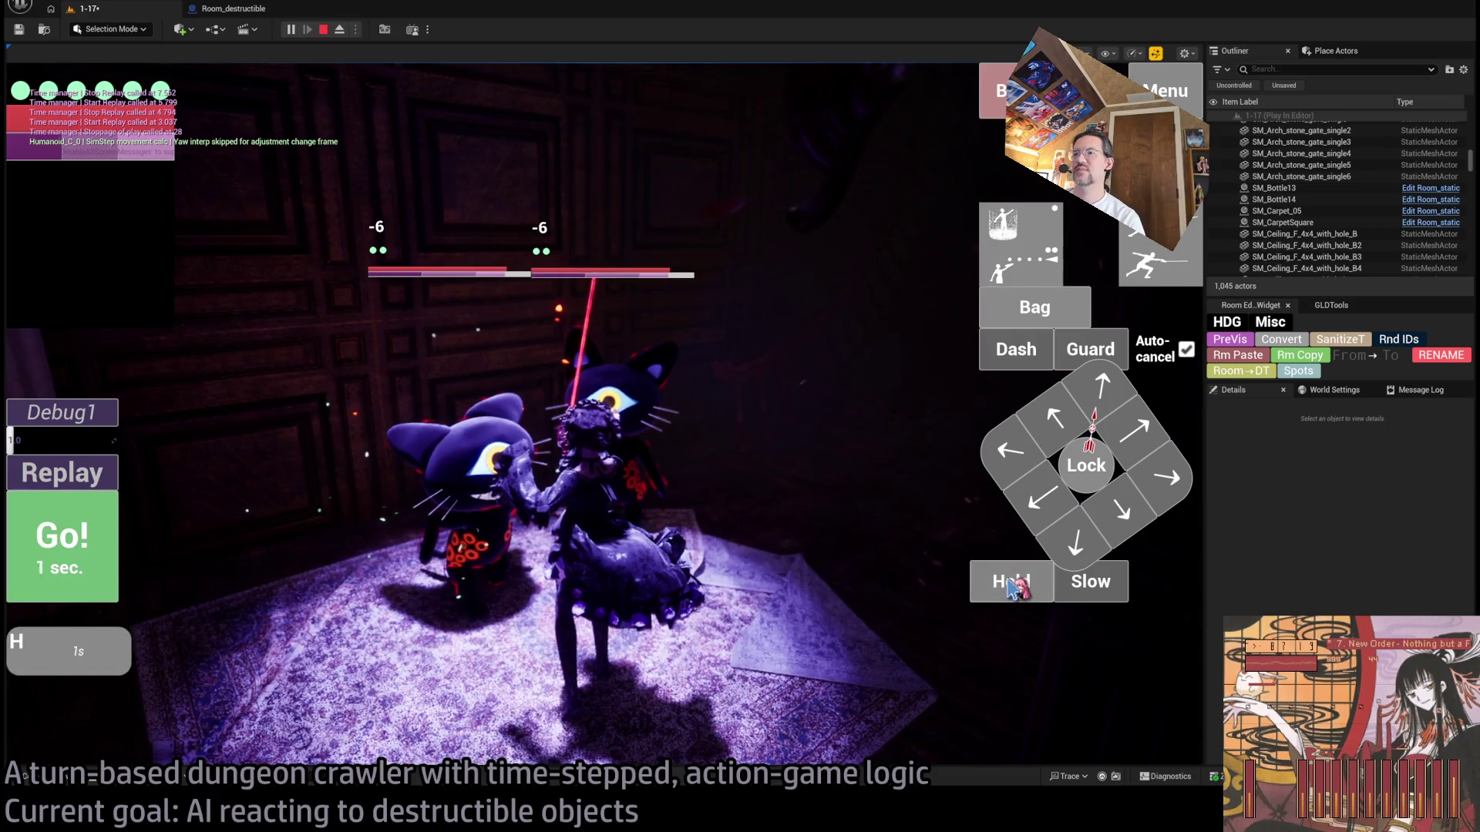
left_click(1009, 582)
left_click(1009, 581)
key("space")
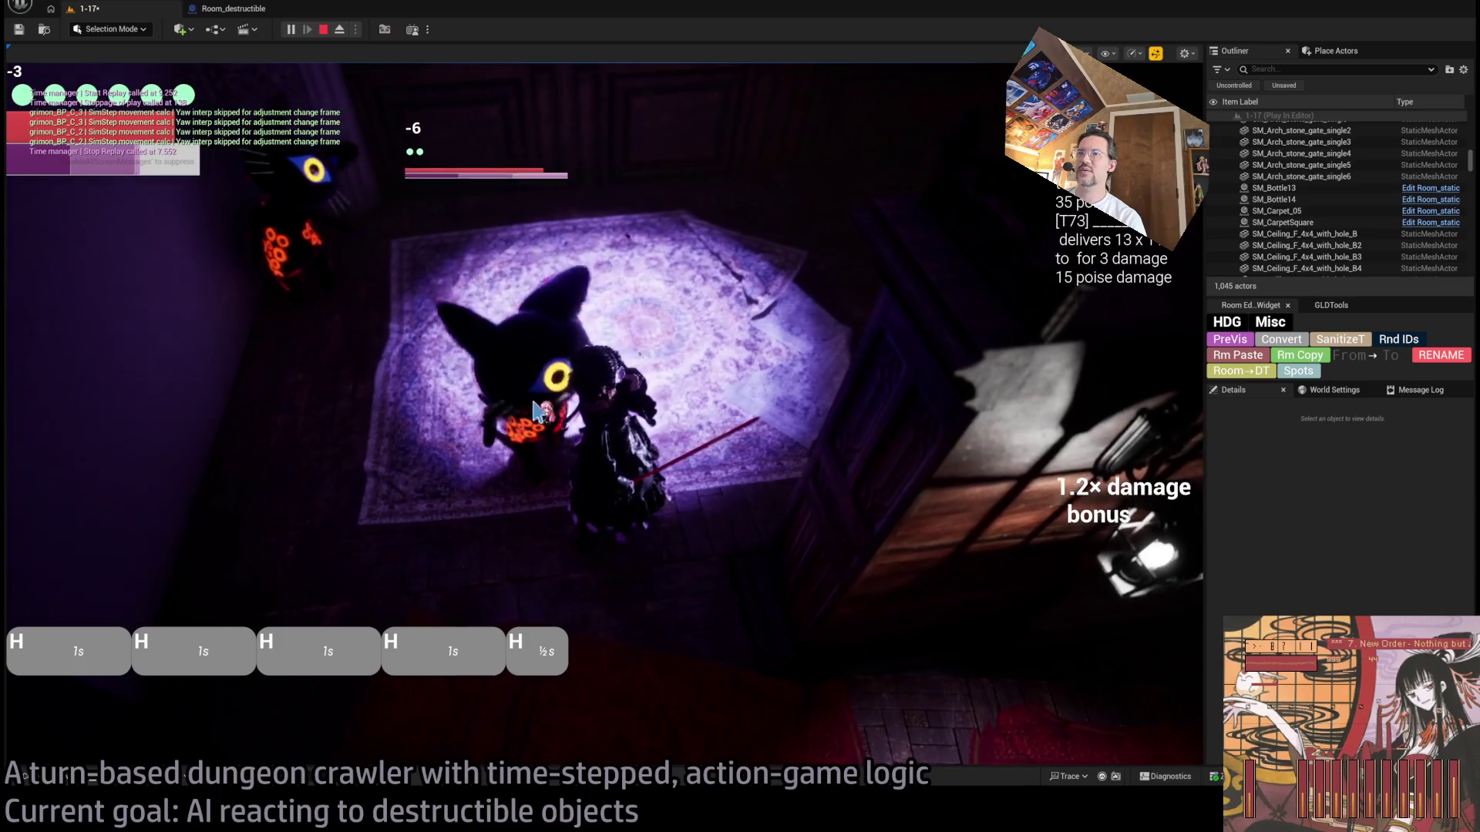
Step: Move the character down-right and down, hold twice, and play out the turns
left_click(1148, 518)
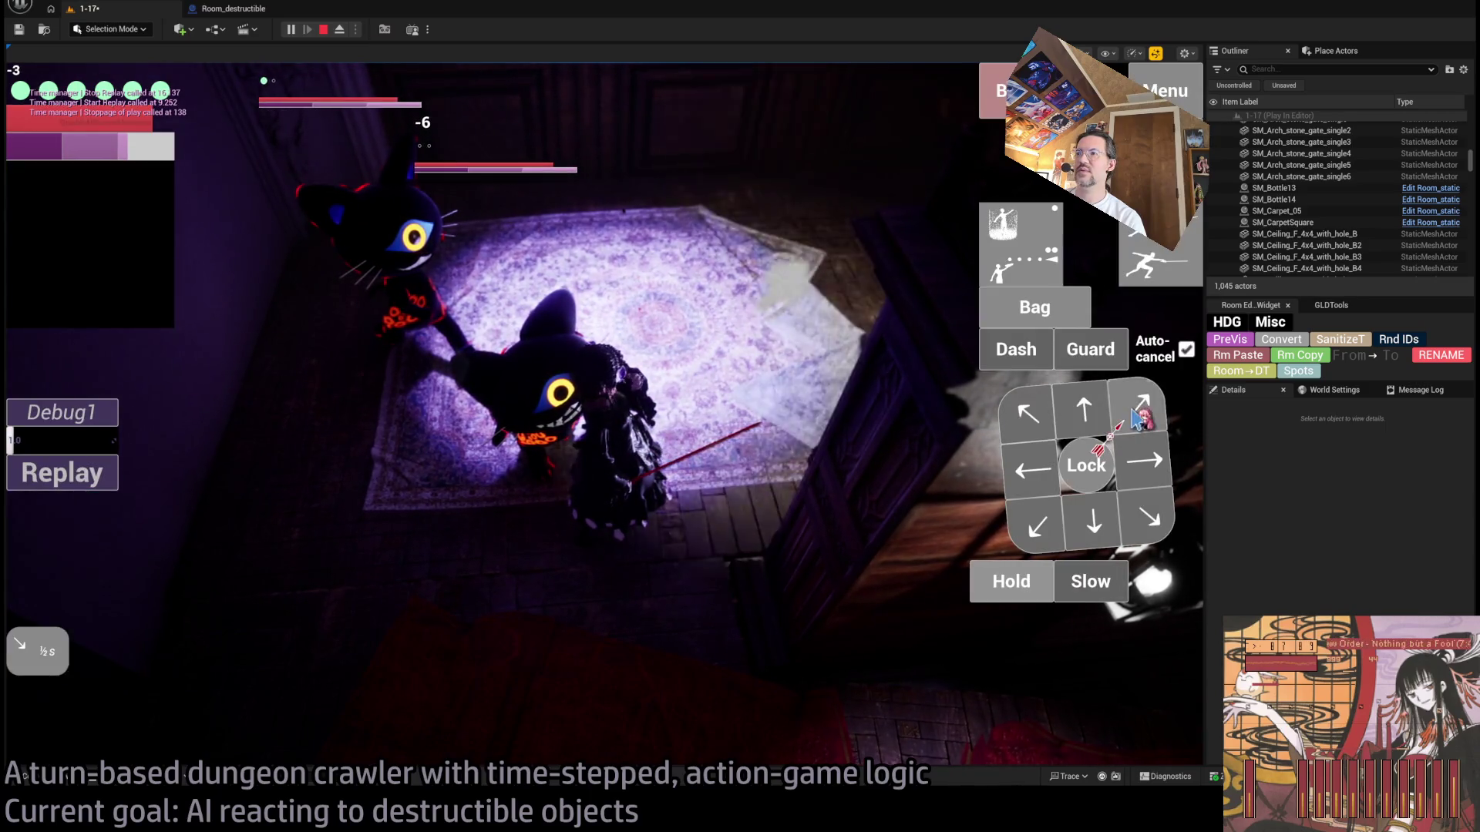
left_click(1093, 522)
left_click(1002, 587)
left_click(1002, 589)
left_click(1002, 590)
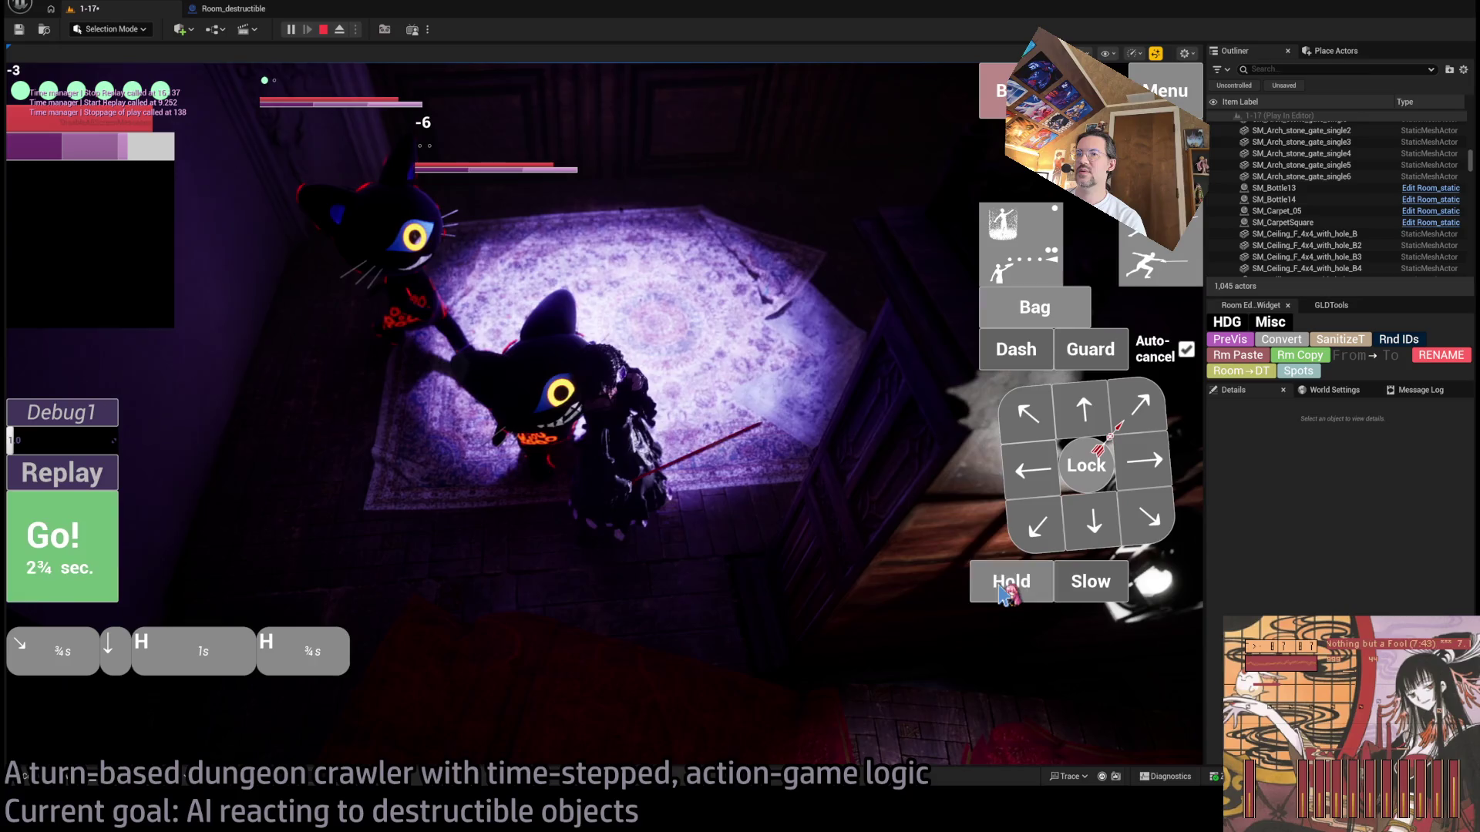
left_click(91, 539)
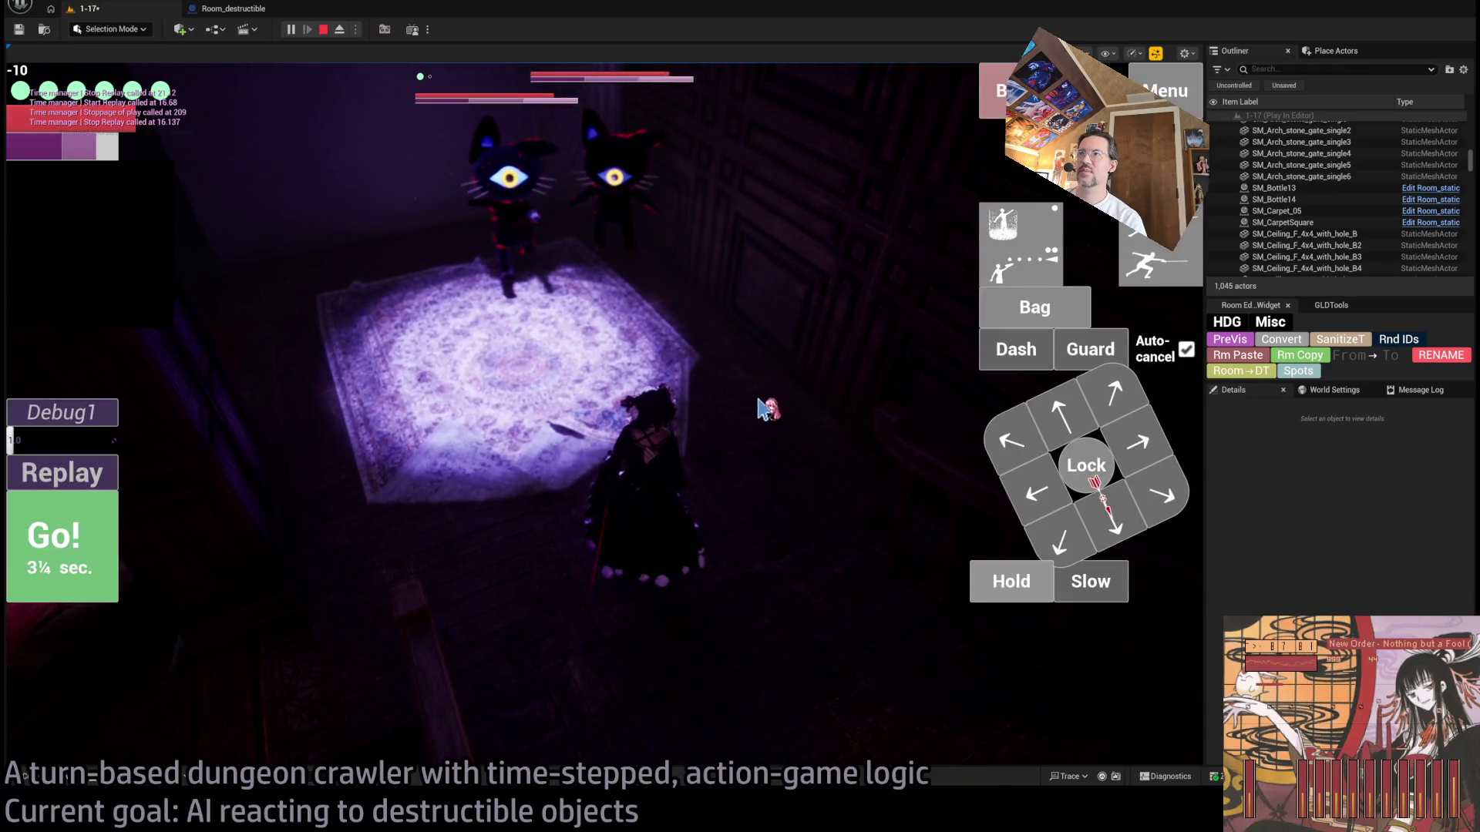
left_click(1020, 484)
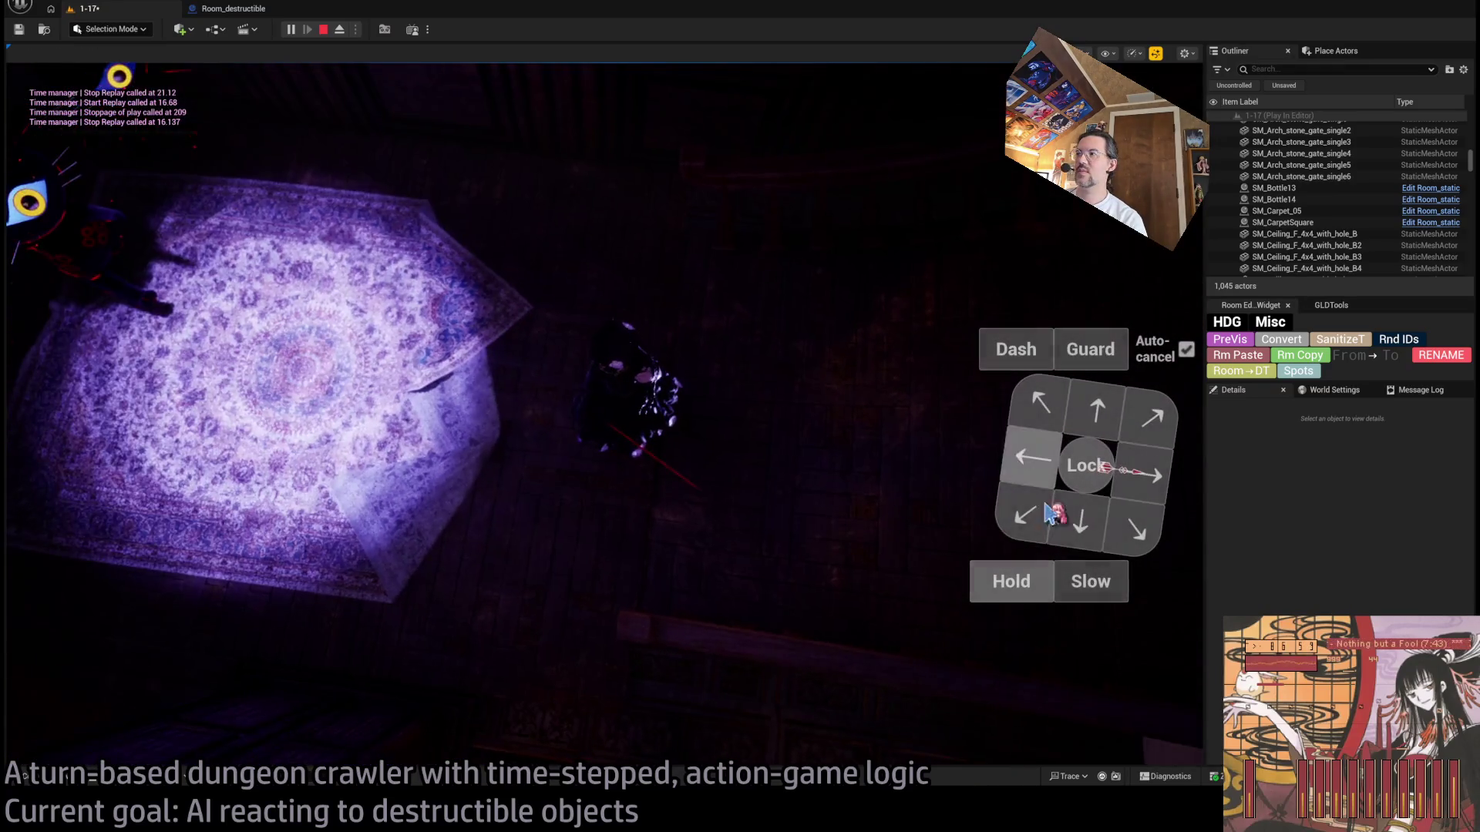
Step: Queue and run three one-second hold turns
left_click(1006, 583)
left_click(1006, 582)
left_click(1006, 583)
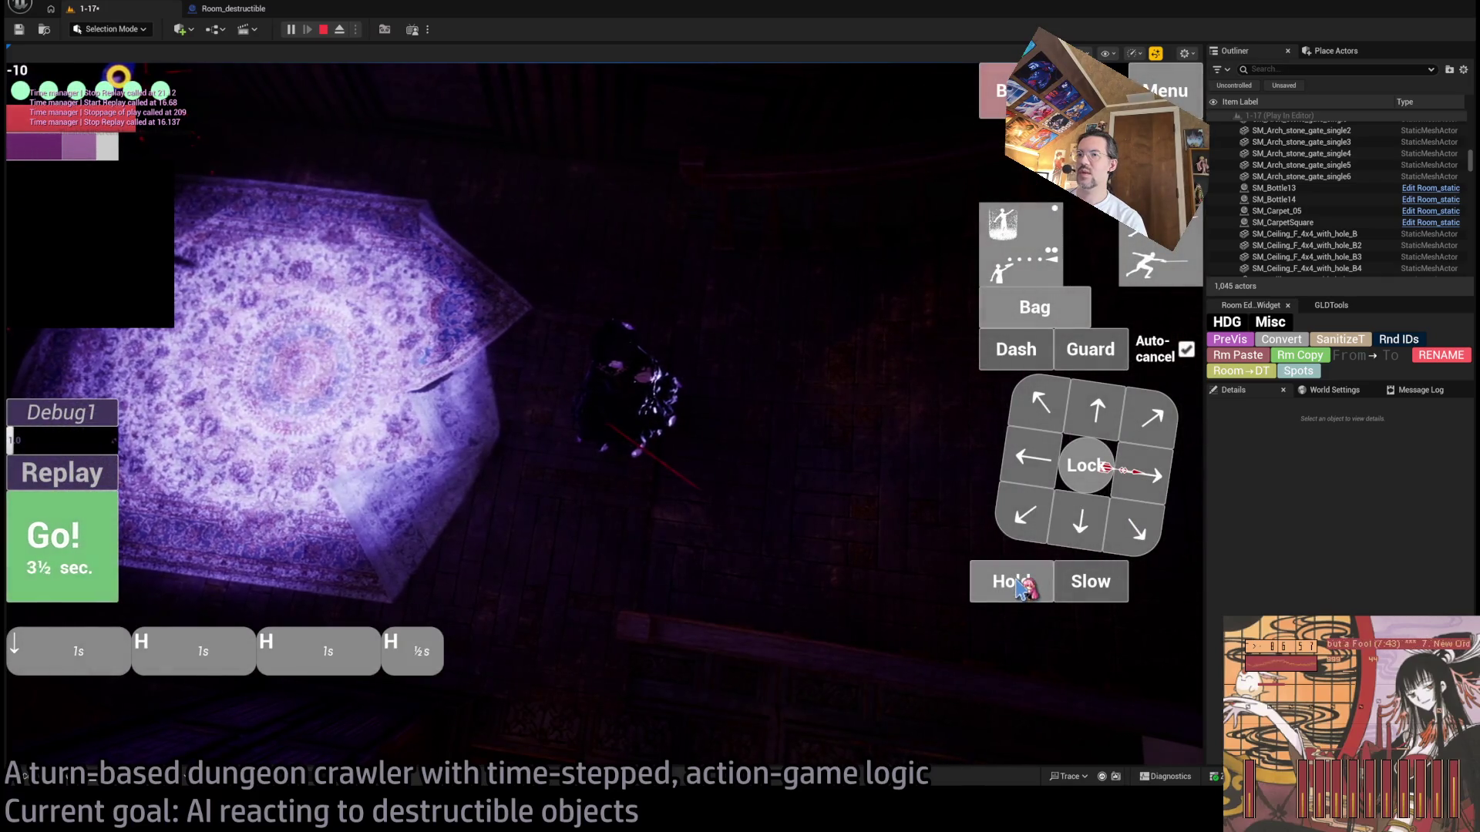
left_click(1006, 583)
left_click(99, 578)
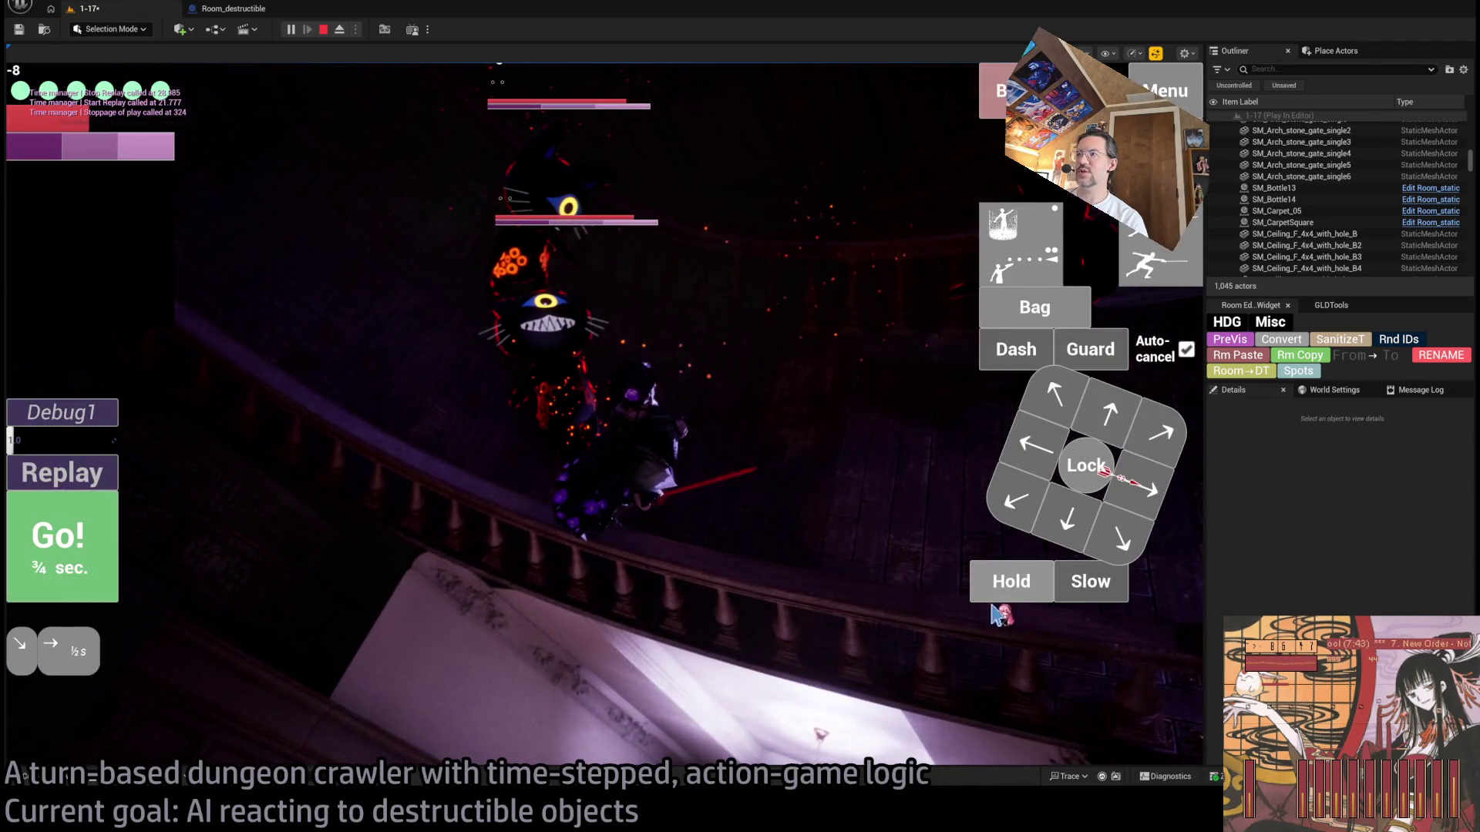
Step: Use fabric scraps from the Bag for stamina, run five holds, then stop the session
left_click(1034, 307)
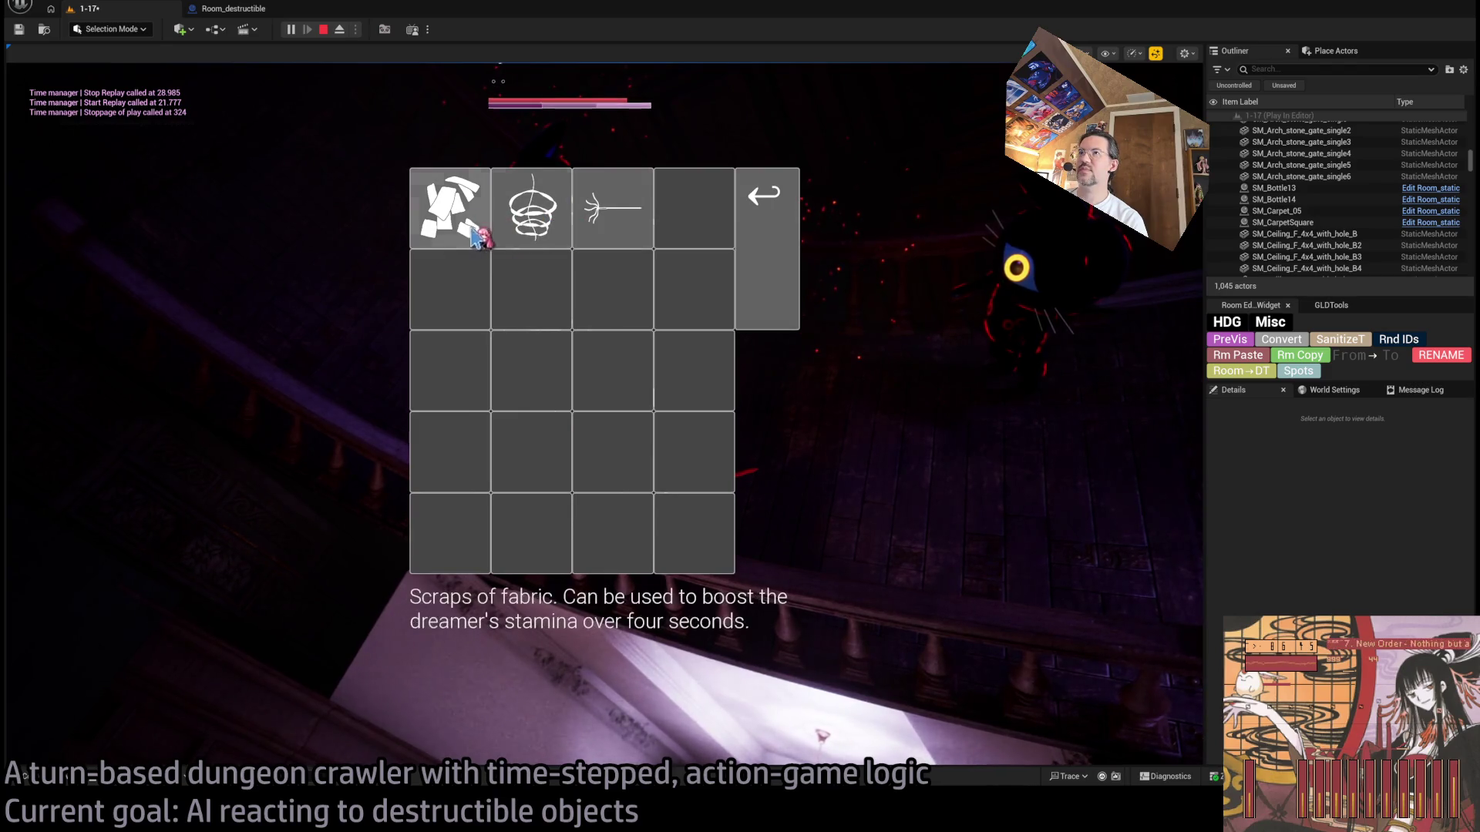
left_click(526, 229)
left_click(50, 567)
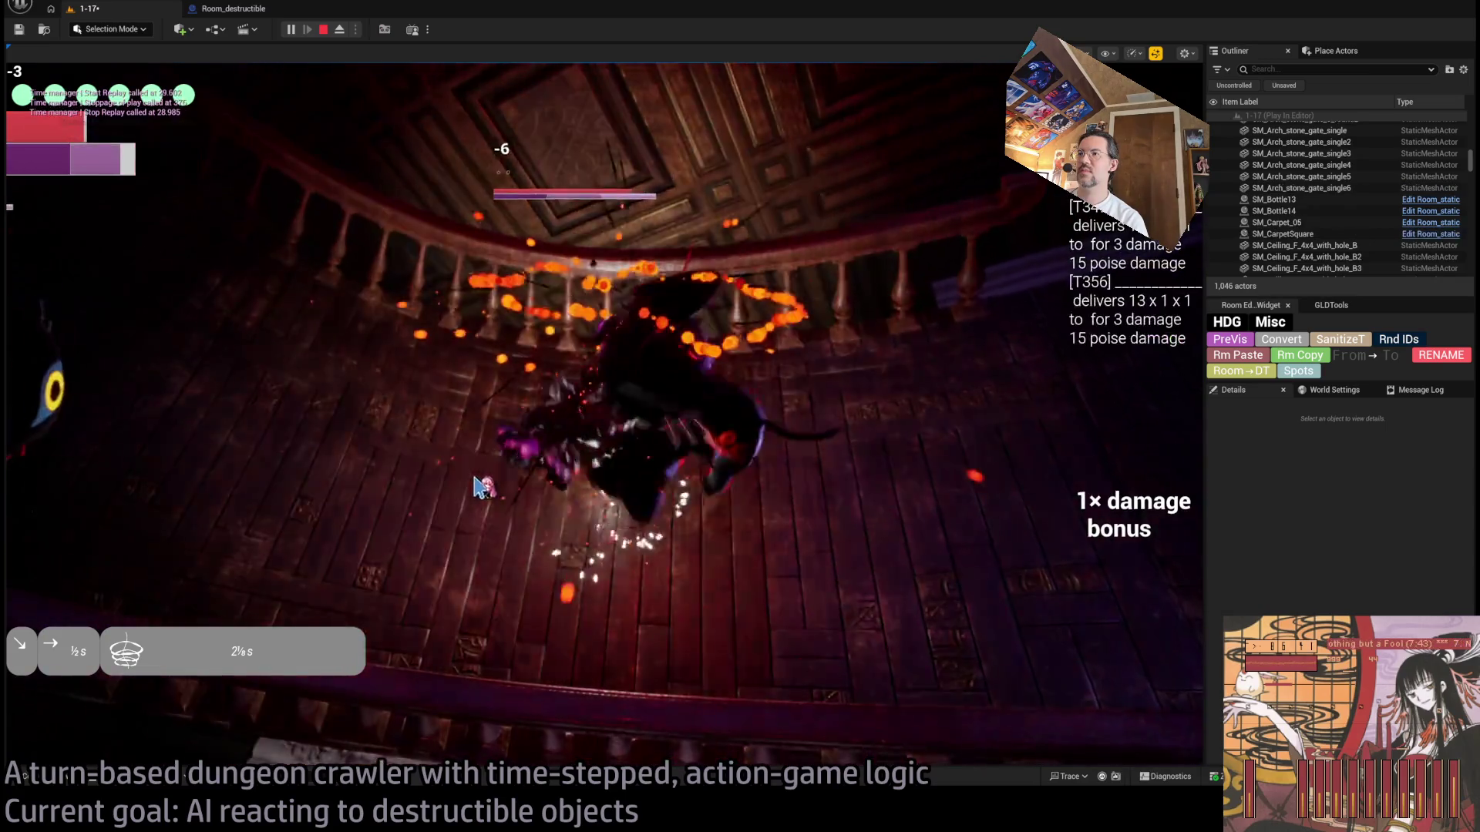
left_click_drag(1010, 583, 964, 581)
left_click(68, 556)
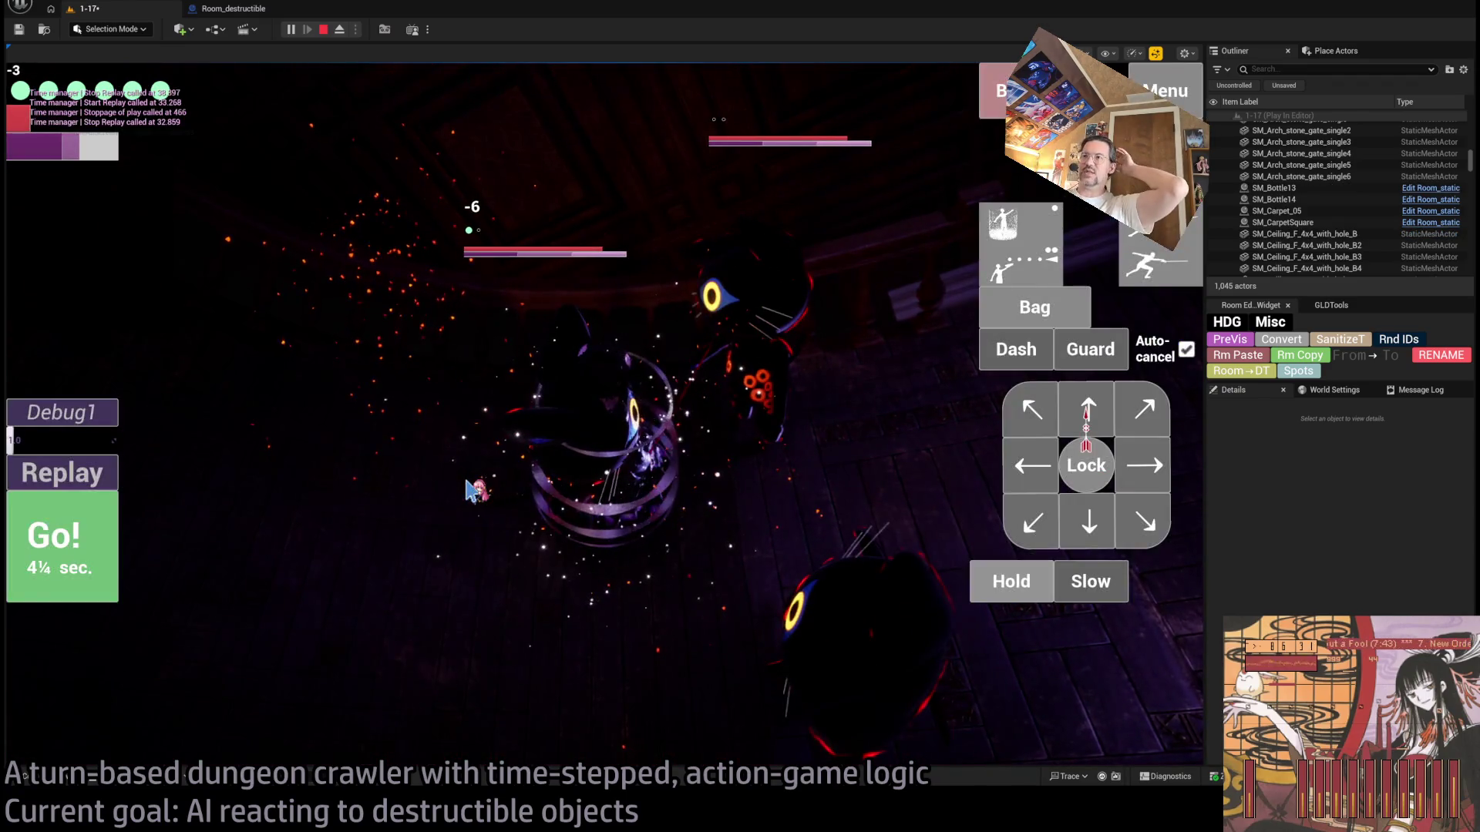
left_click(323, 29)
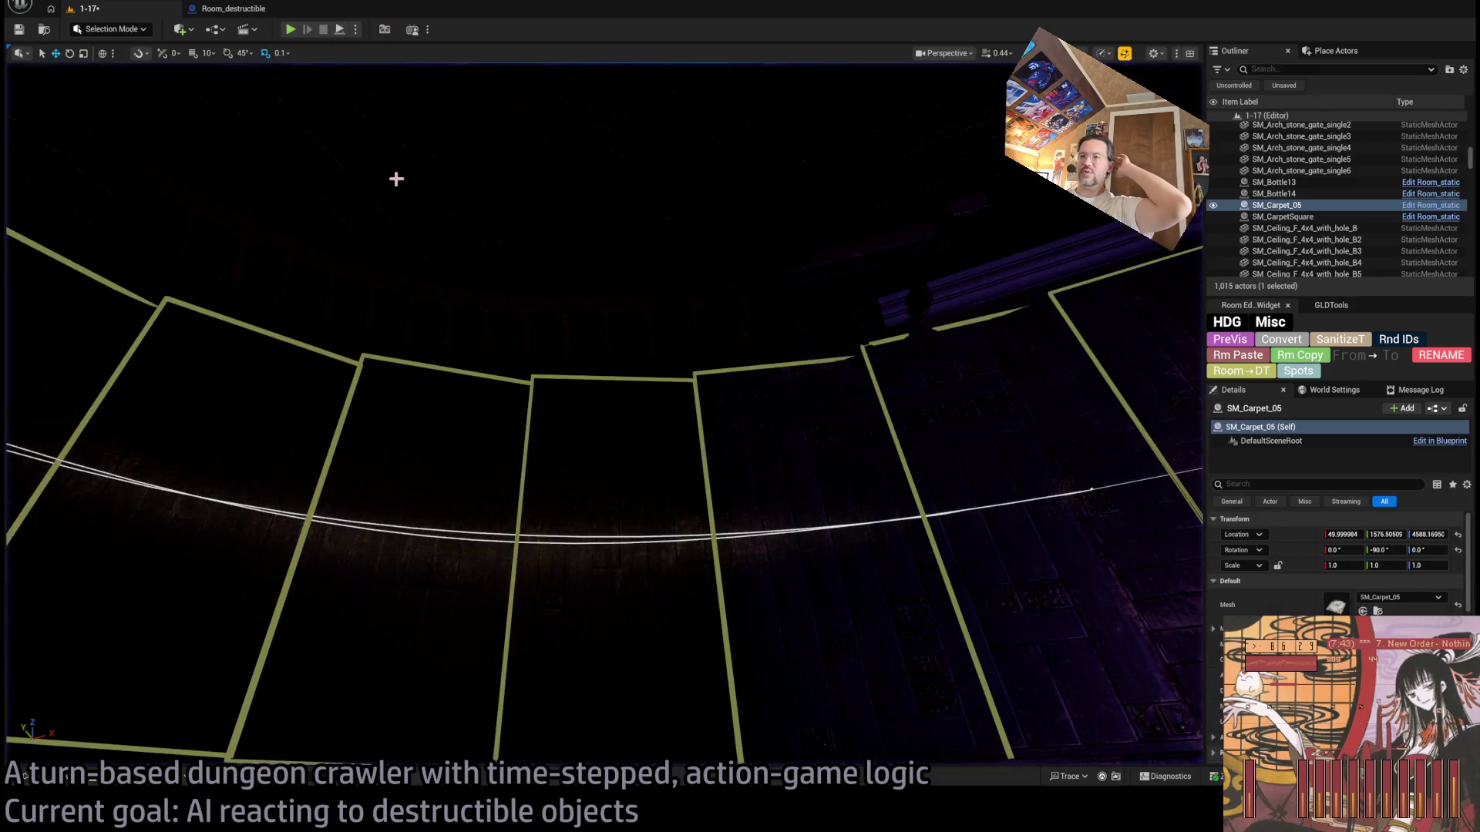
mouse_move(622, 323)
left_mouse_down()
mouse_move(540, 224)
mouse_move(524, 231)
mouse_move(555, 293)
mouse_move(574, 312)
mouse_move(616, 304)
mouse_move(563, 300)
left_mouse_up()
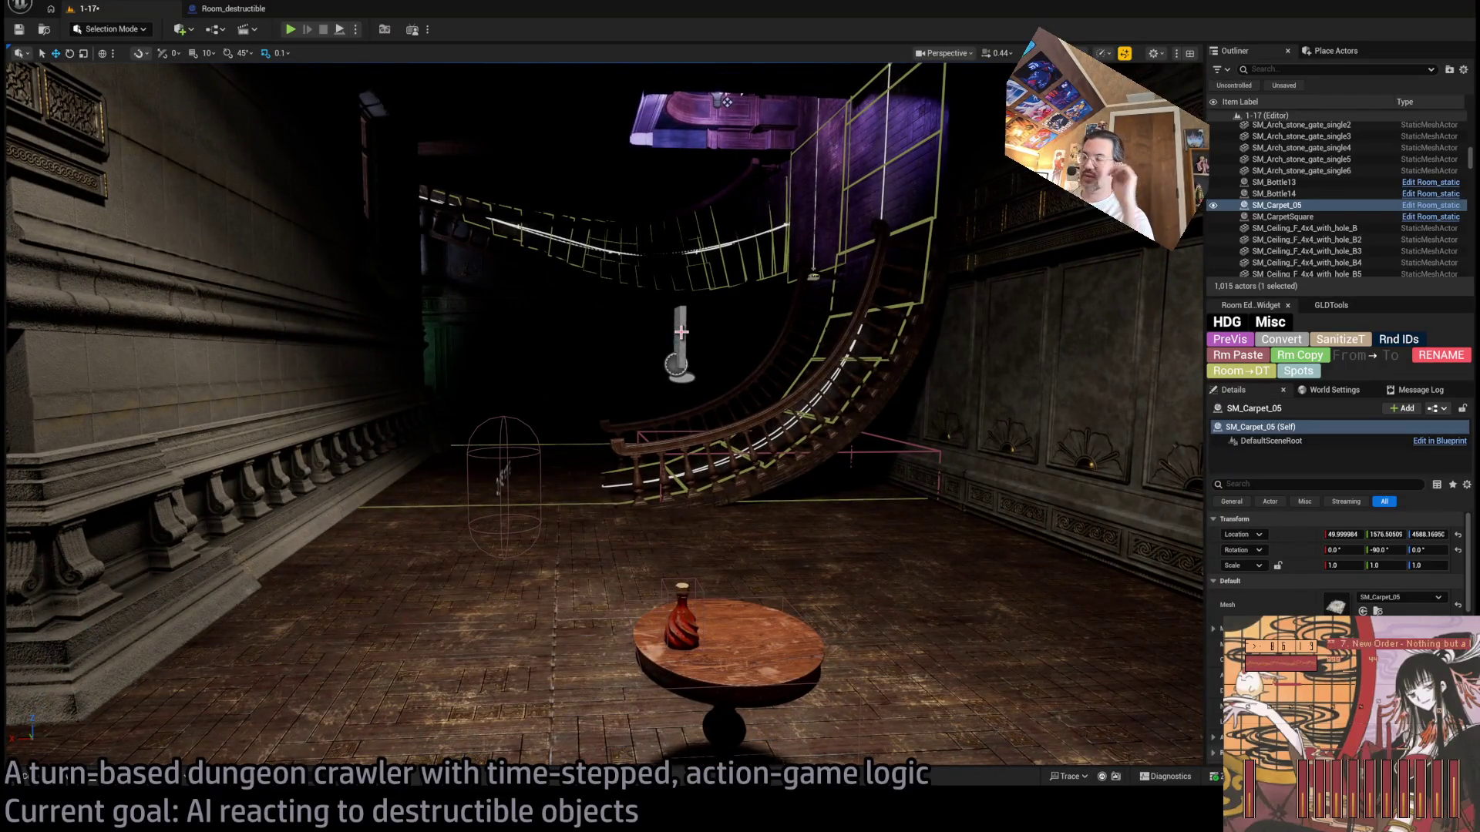
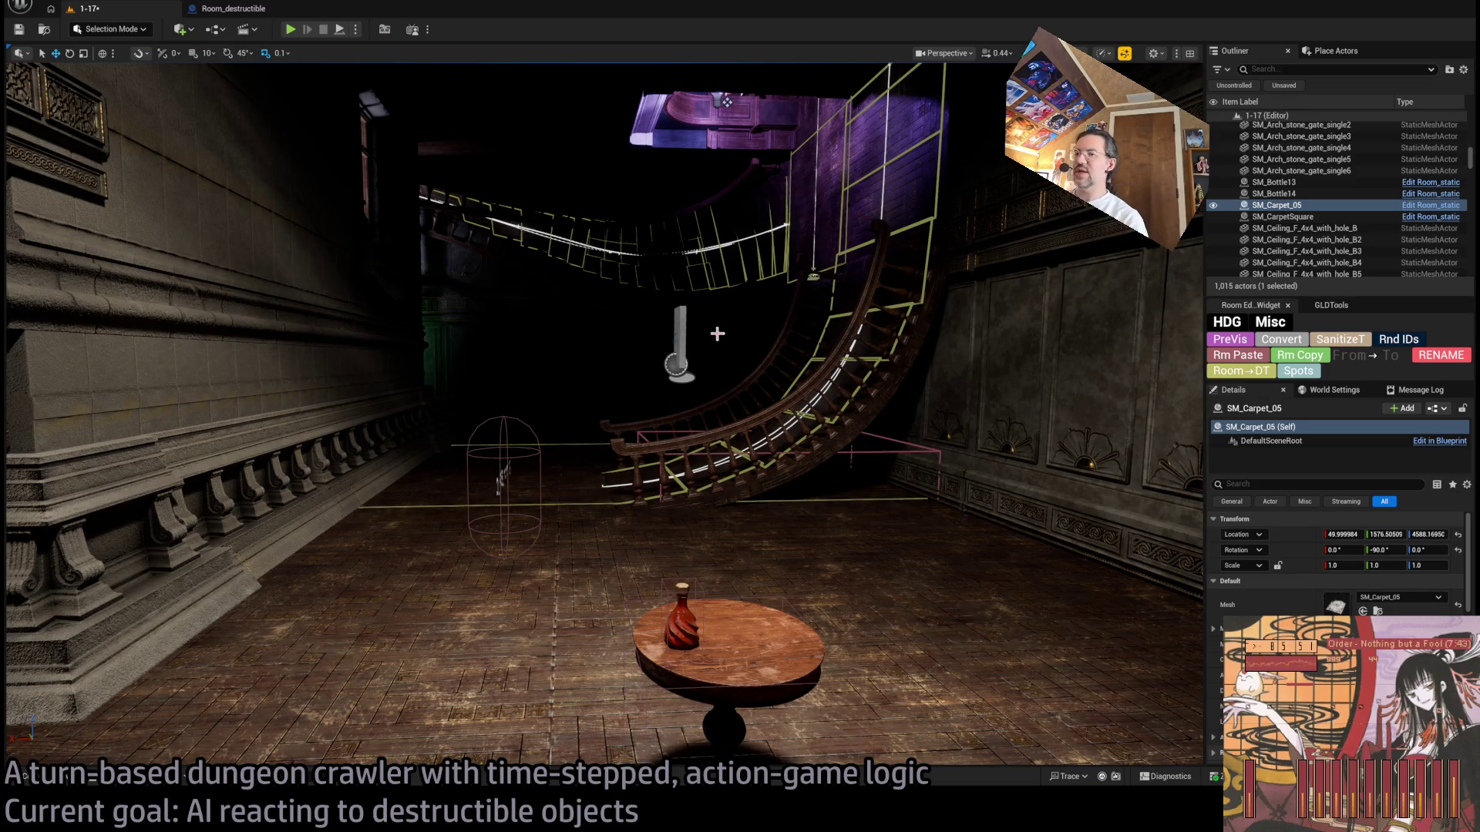
Step: Fly the view up toward the purple ceiling and run a quick play test, then stop it
left_click_drag(660, 360, 661, 360)
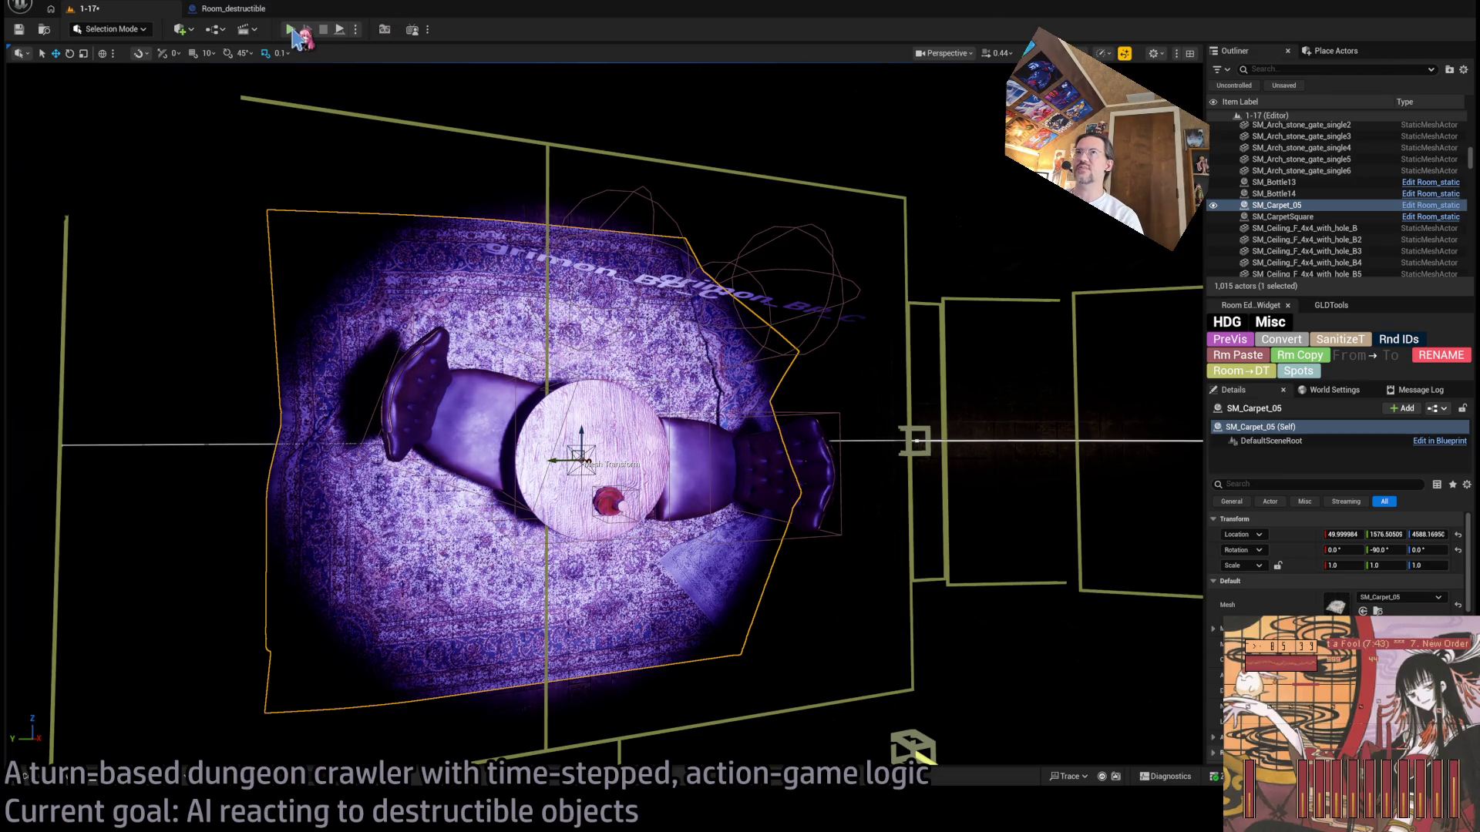
key("alt+p")
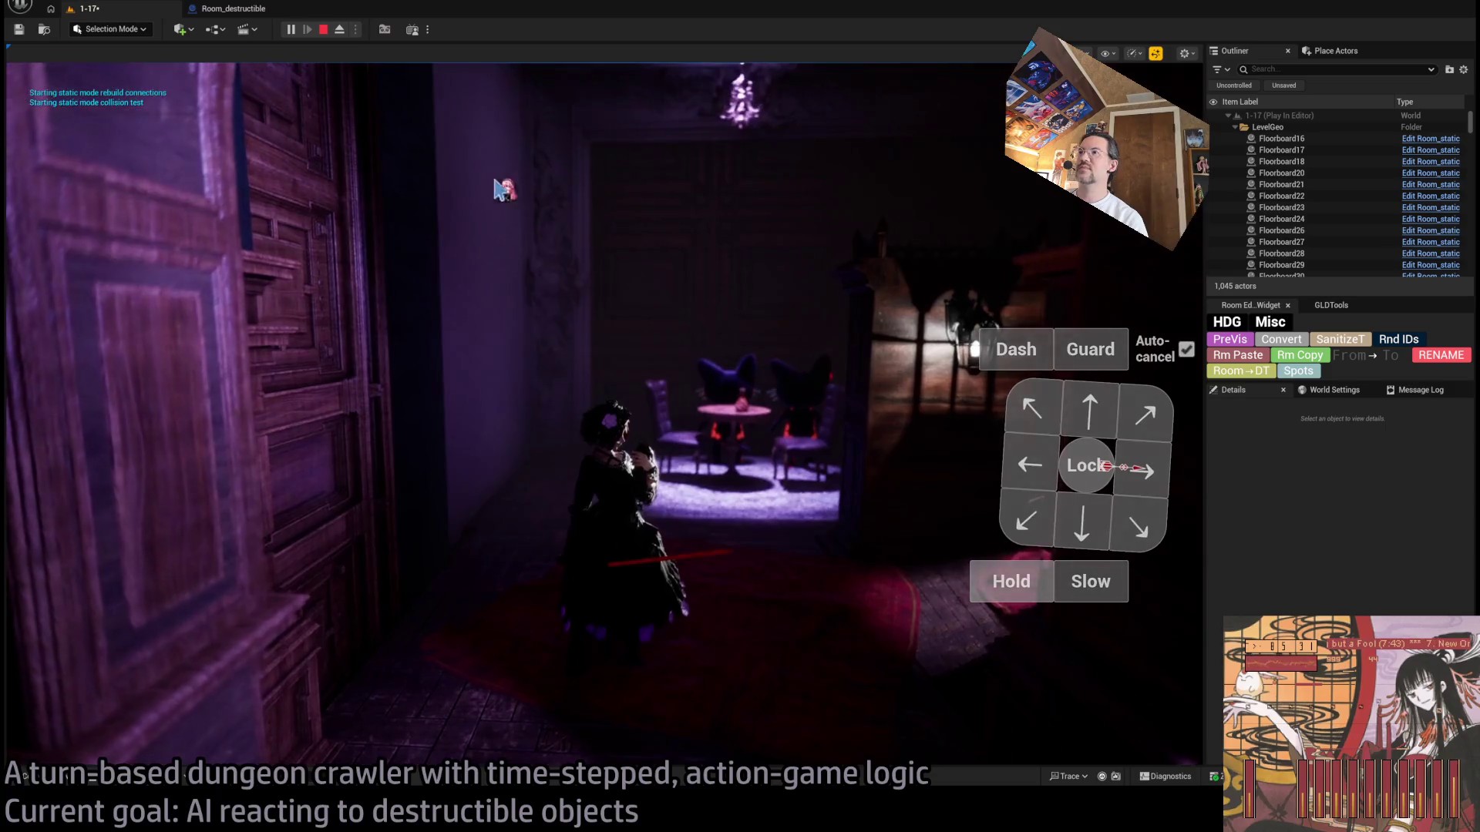
key("Escape")
Step: Select the second library fog volume and rename it Fog_Attic1
left_click_drag(933, 381, 933, 381)
left_click_drag(636, 318, 635, 319)
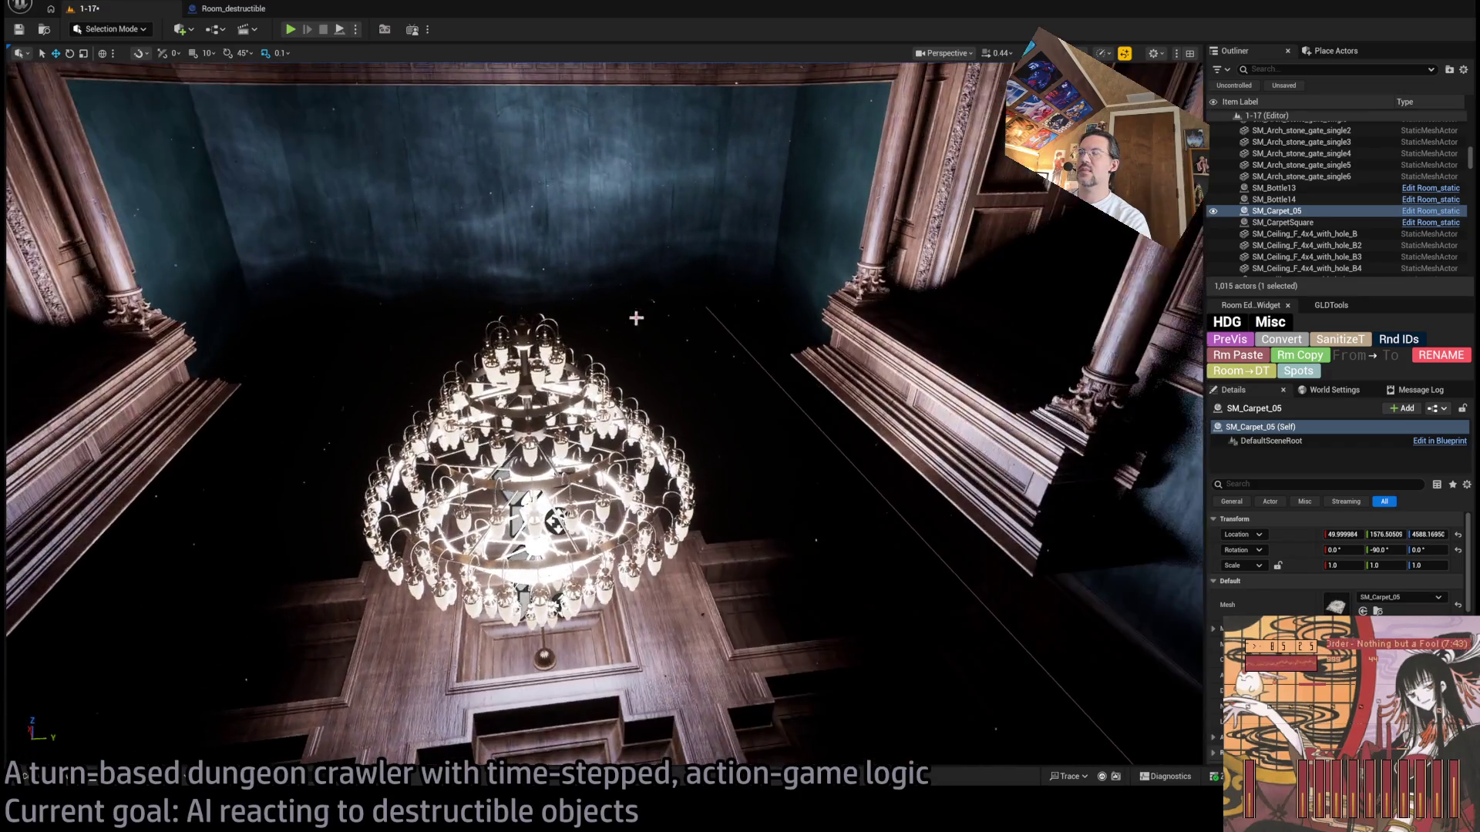
left_click(877, 485)
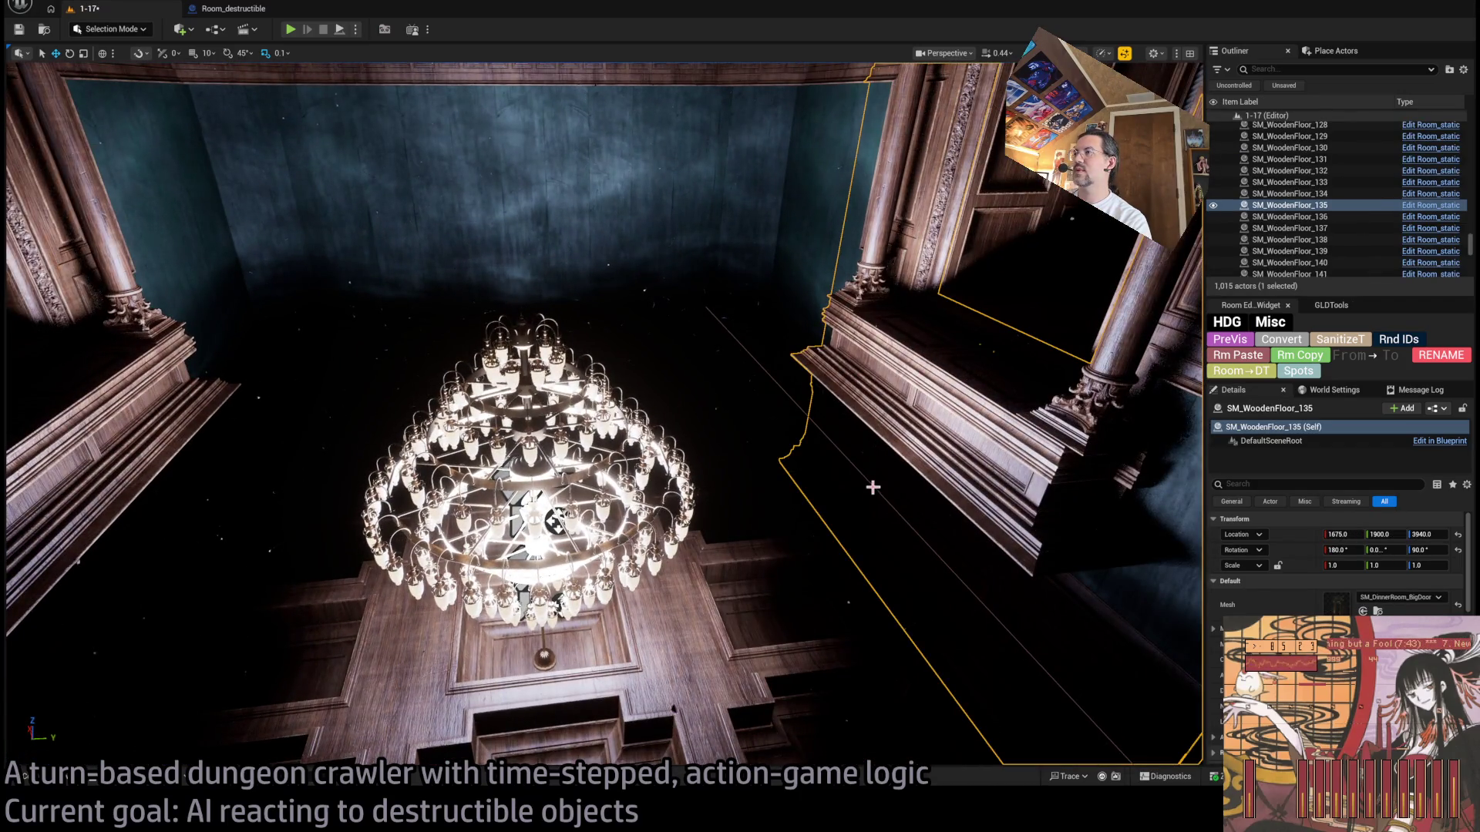
left_click(876, 487)
mouse_move(875, 487)
left_mouse_down()
mouse_move(1085, 315)
mouse_move(1093, 499)
mouse_move(1027, 362)
left_mouse_up()
left_click(1296, 218)
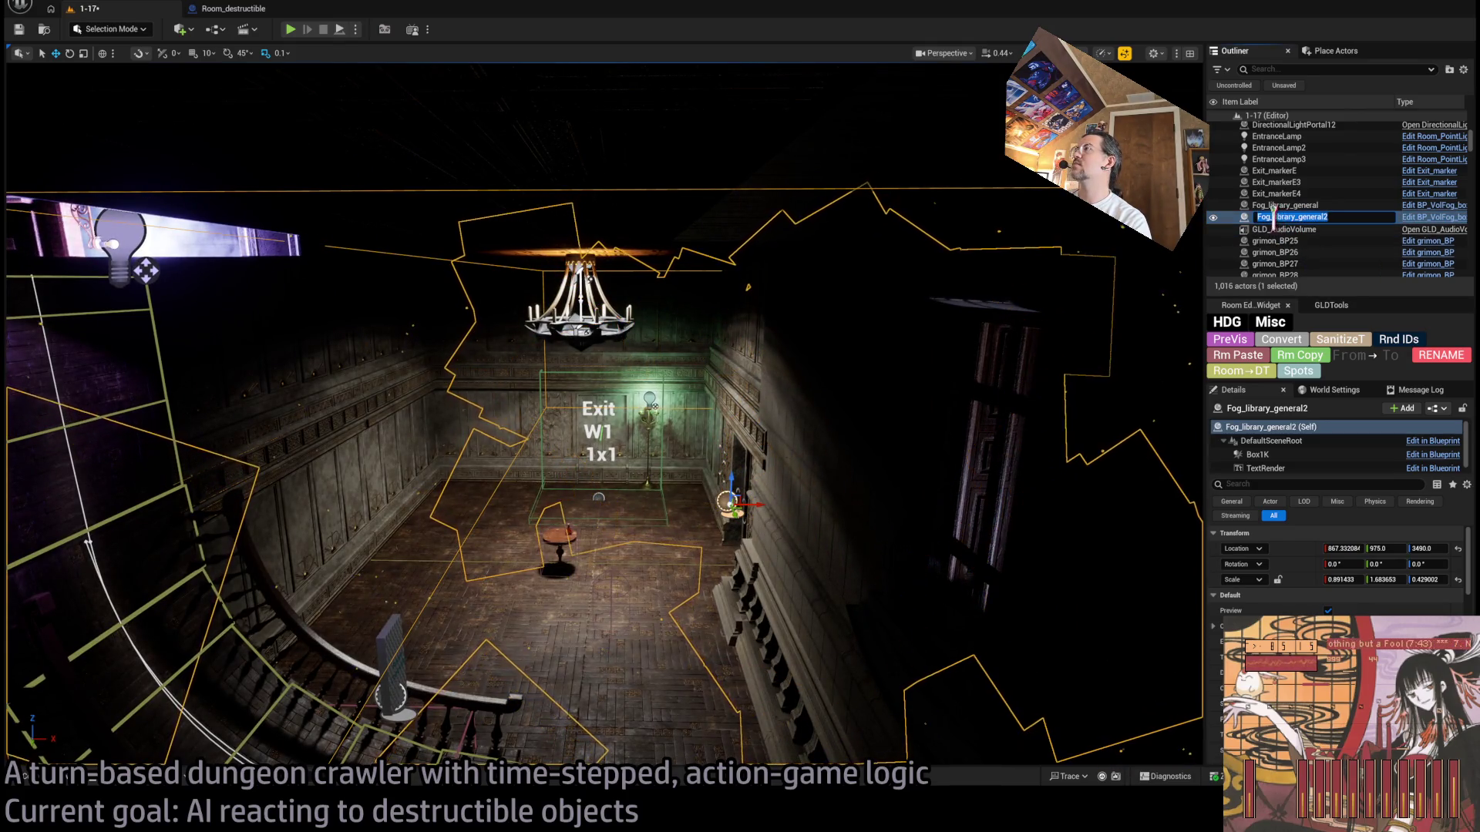
type("Attic1")
key("Return")
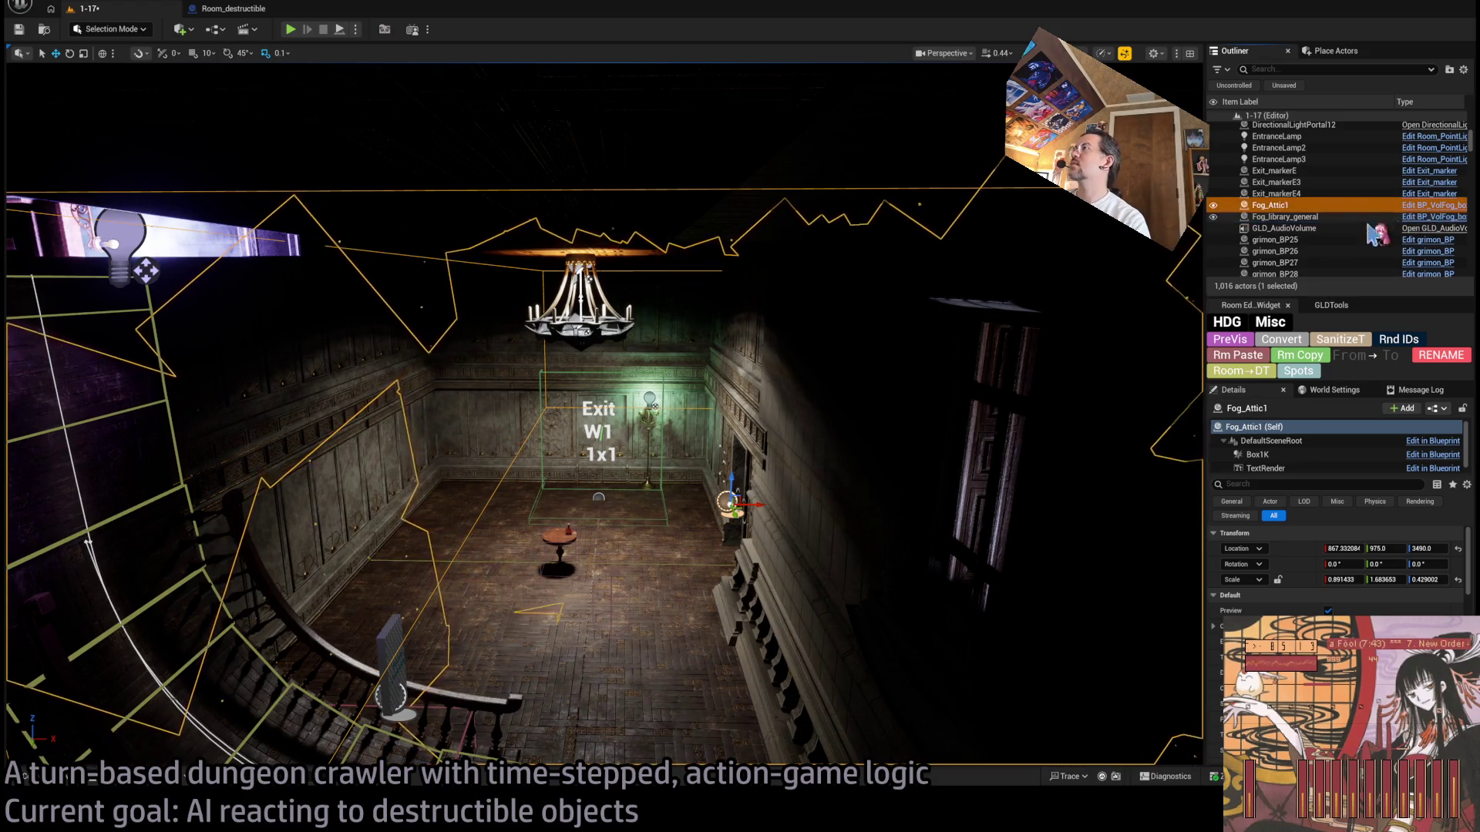
Step: Frame Fog_Attic1 over the rug and shift it along X to about 264.7
key("f")
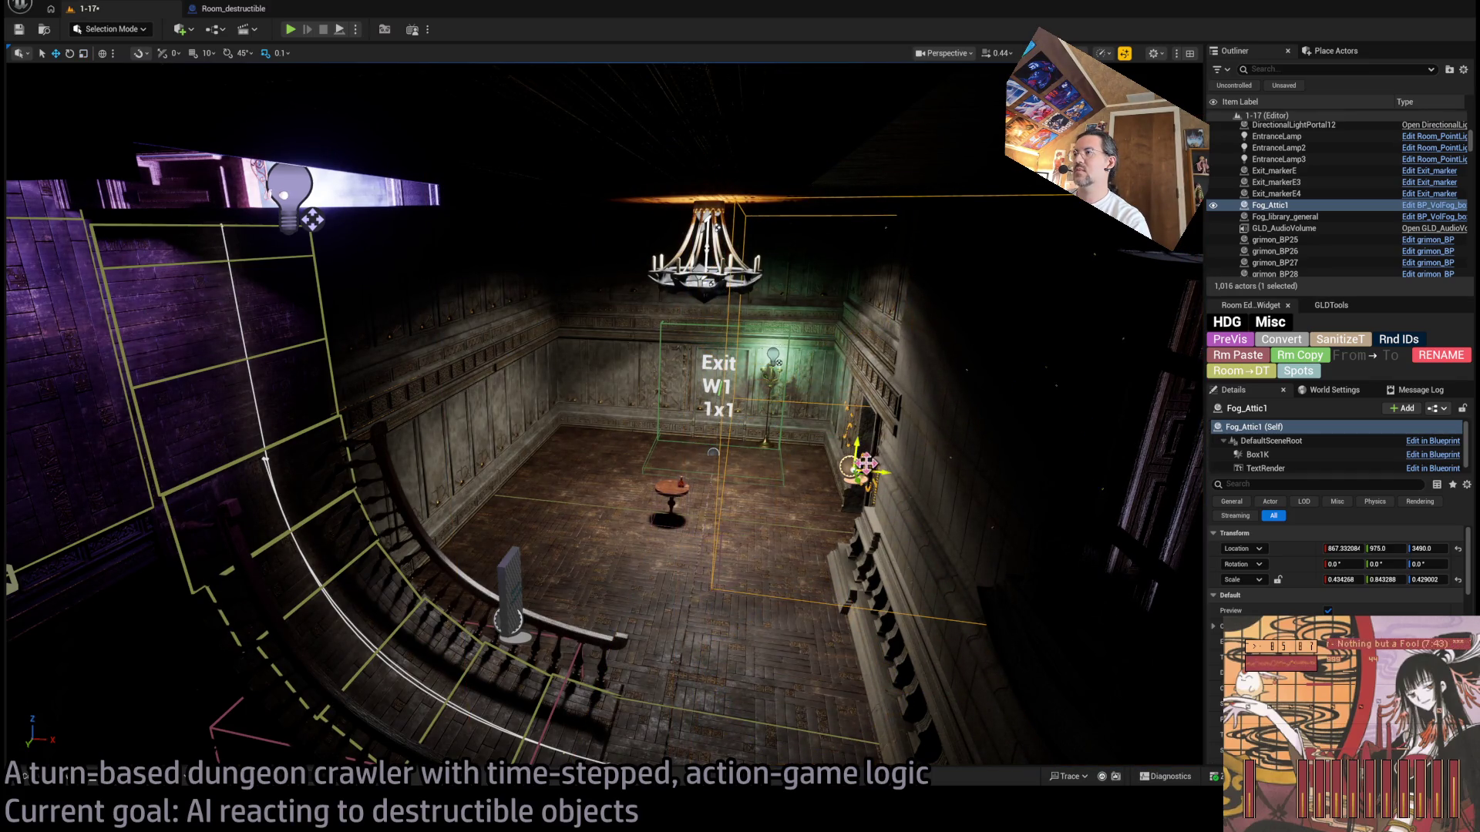
key("f")
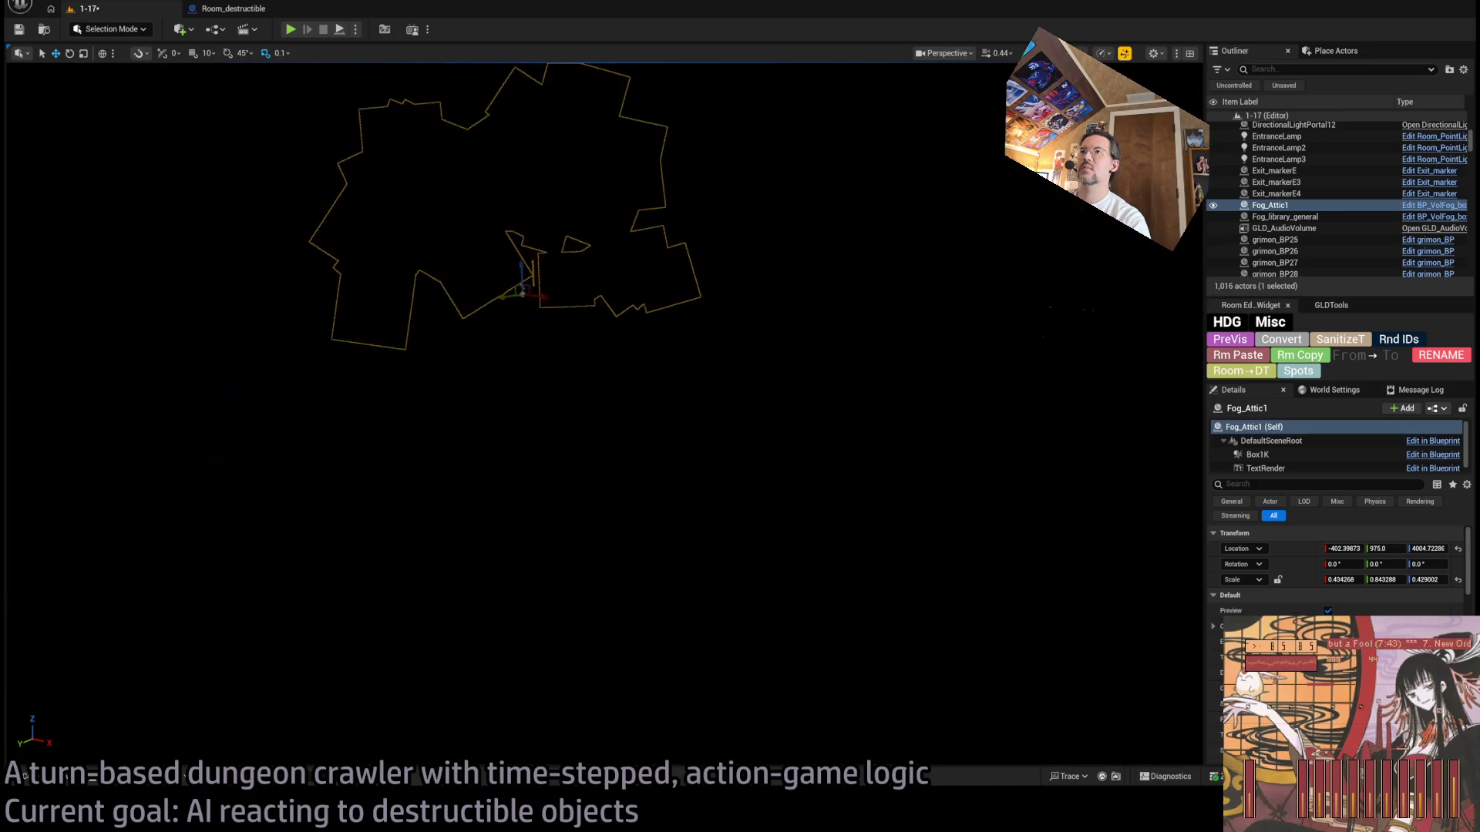
key("f")
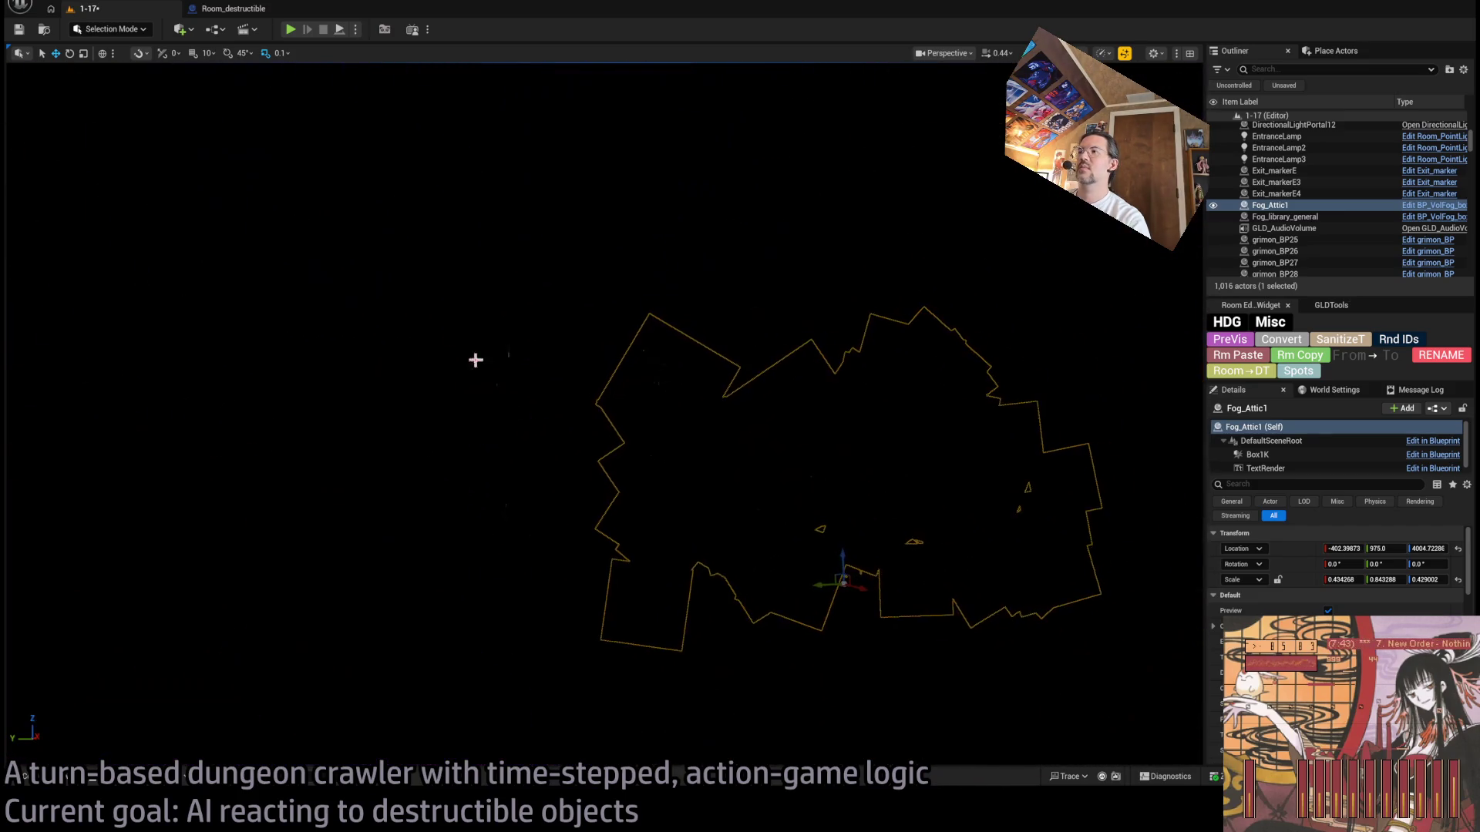
mouse_move(1146, 690)
left_mouse_down()
mouse_move(1001, 611)
mouse_move(933, 522)
left_mouse_up()
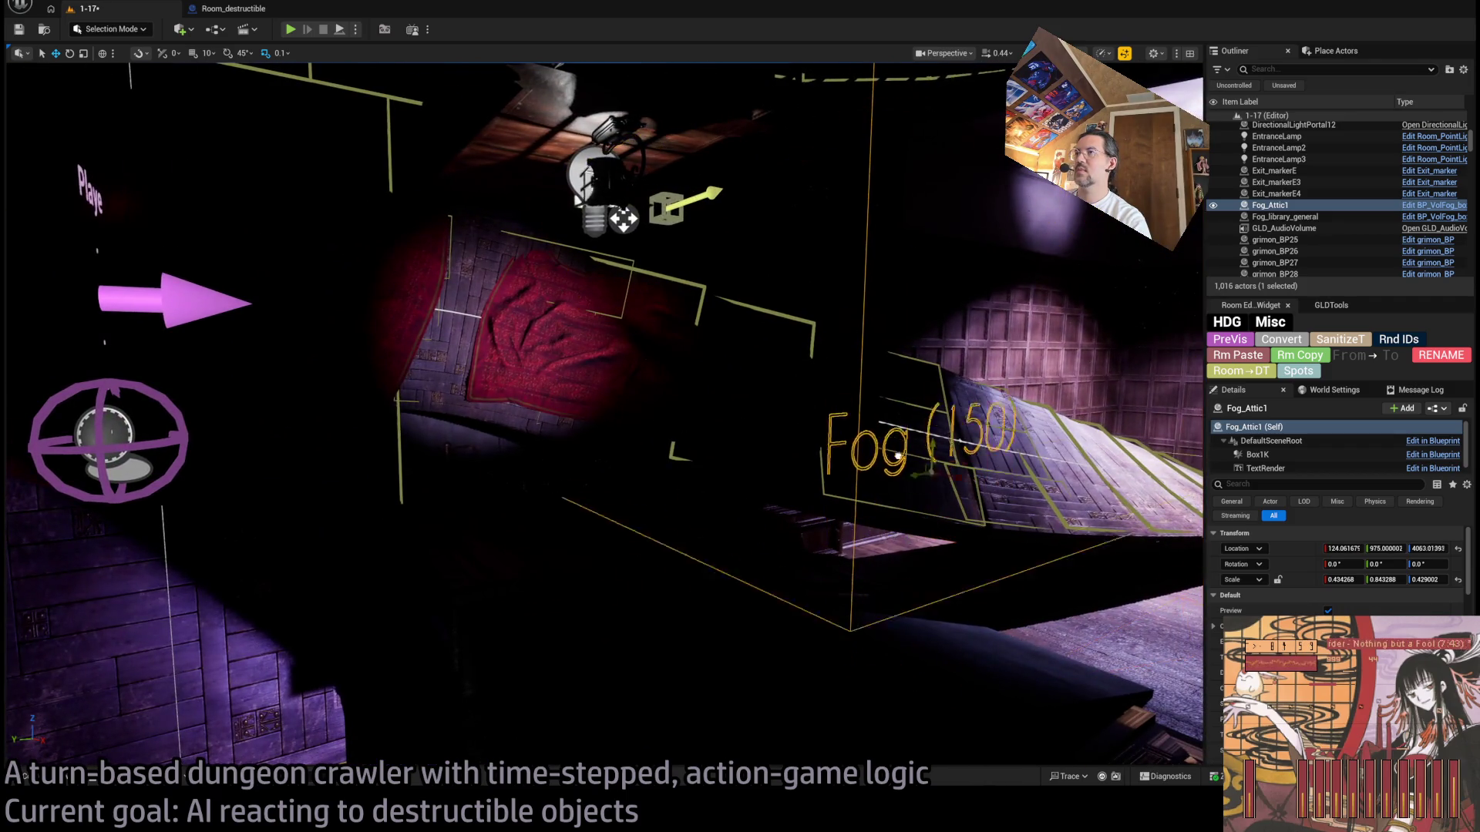
Step: Look down on the round table and rug, then start a play test
left_click_drag(965, 275, 966, 275)
left_click_drag(755, 448, 783, 432)
mouse_move(531, 515)
left_mouse_down()
mouse_move(529, 657)
mouse_move(471, 736)
mouse_move(518, 700)
mouse_move(934, 713)
mouse_move(793, 671)
mouse_move(1194, 690)
mouse_move(766, 651)
left_mouse_up()
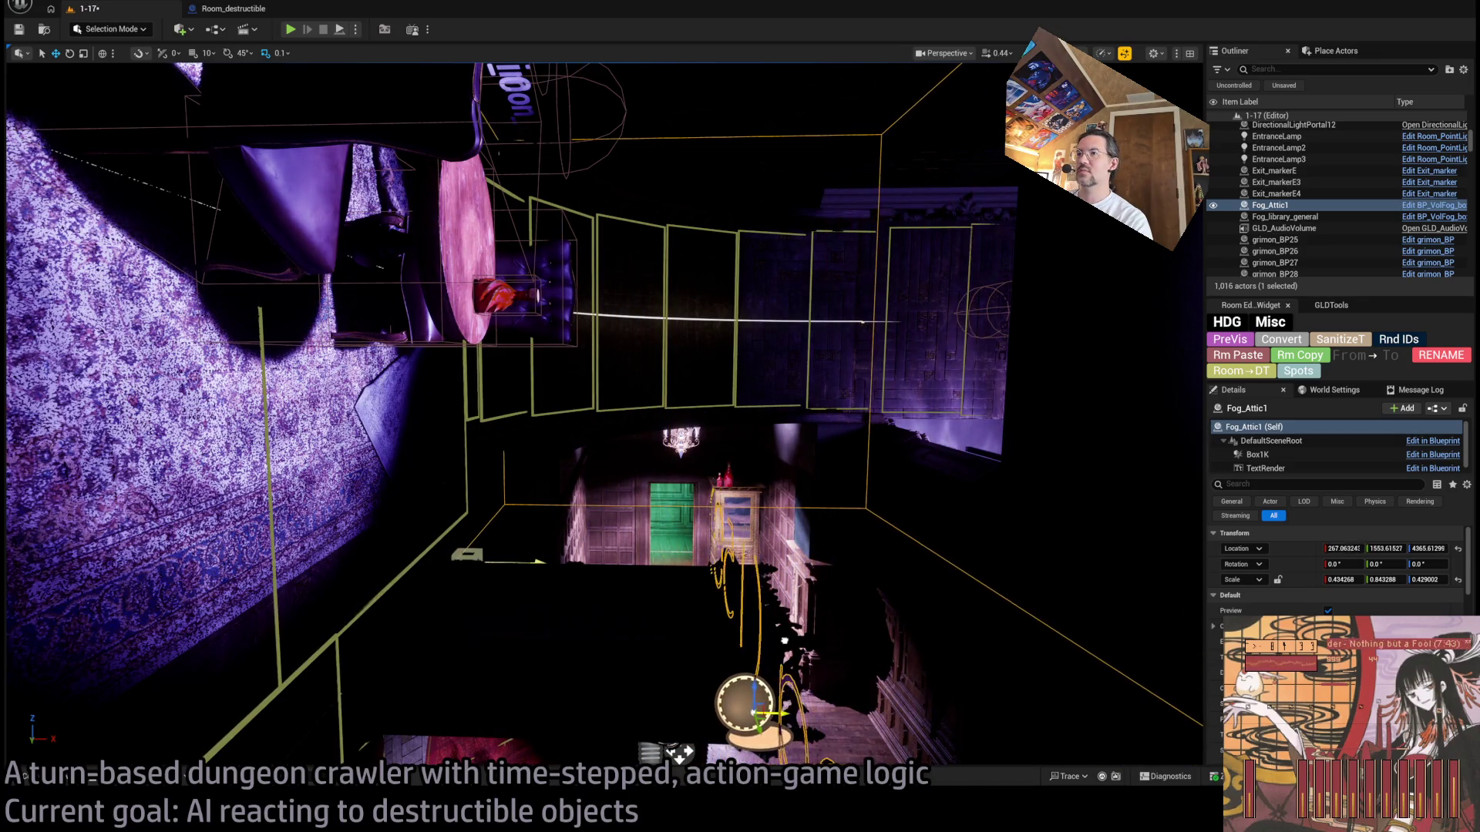
mouse_move(744, 705)
left_mouse_down()
mouse_move(554, 730)
mouse_move(425, 168)
left_mouse_up()
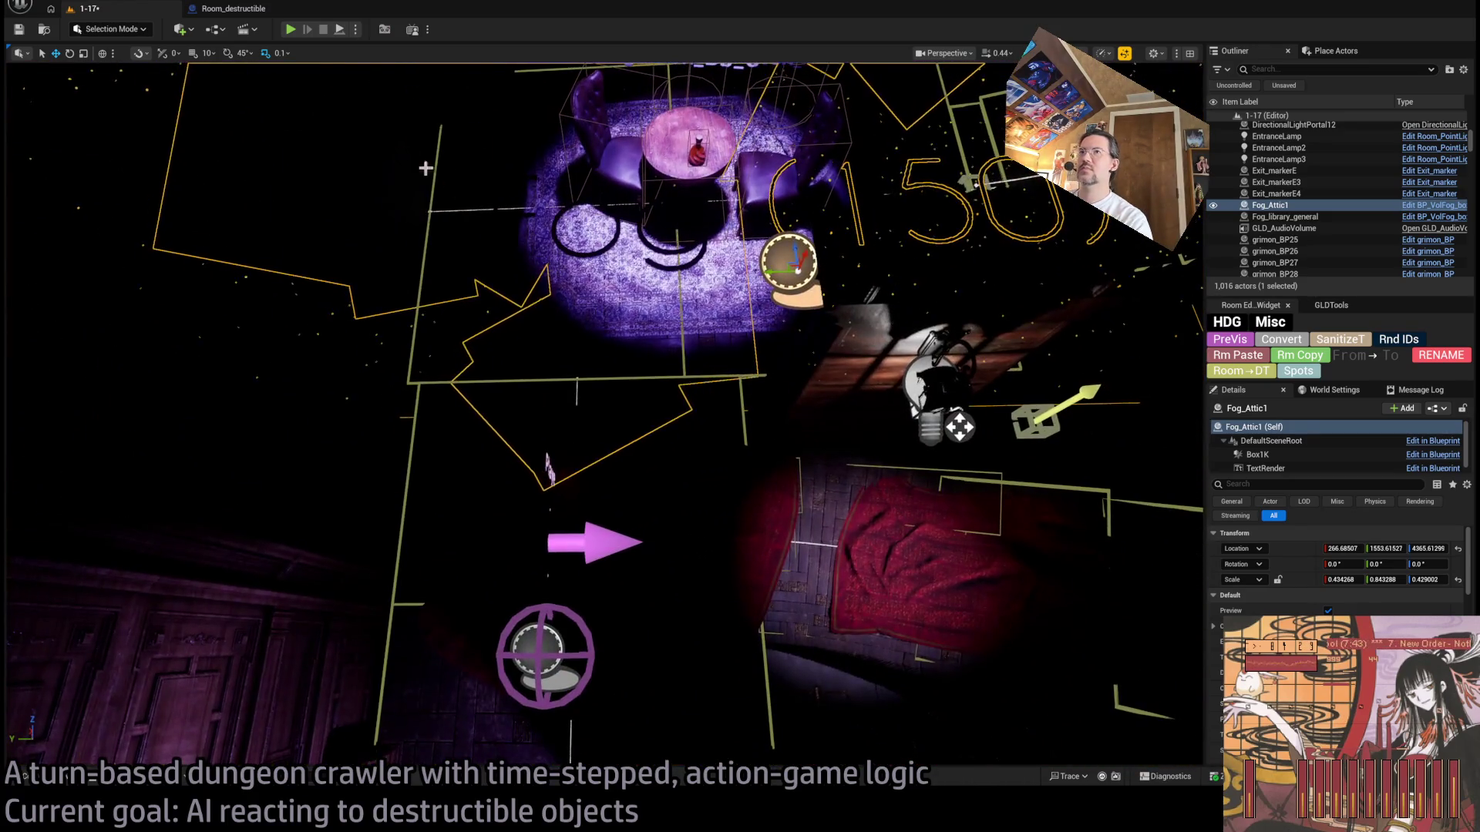
key("alt+p")
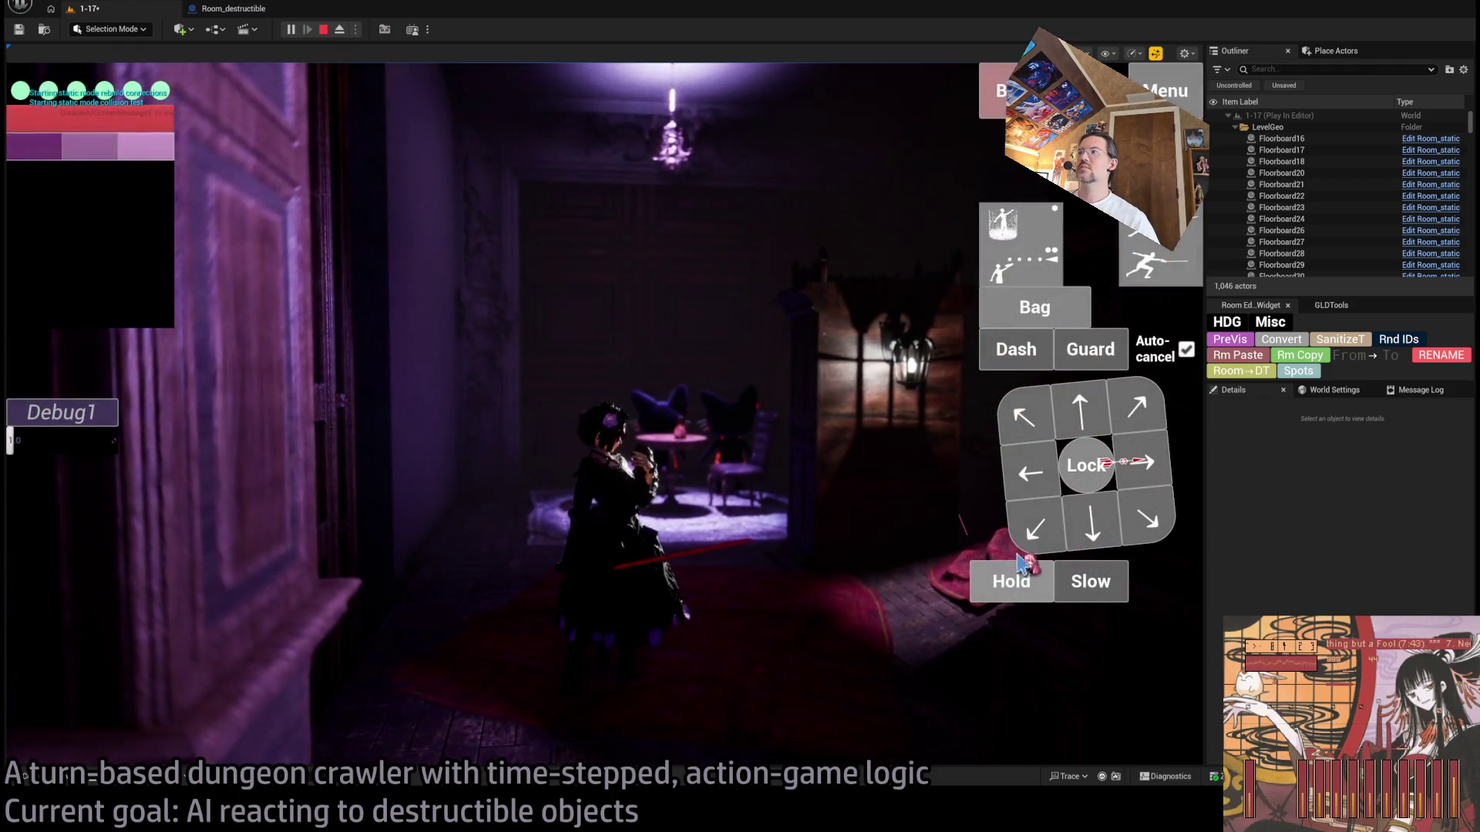
Step: Queue and run hold actions, inspect the fog from a free camera, then return to the character
left_click(1016, 592)
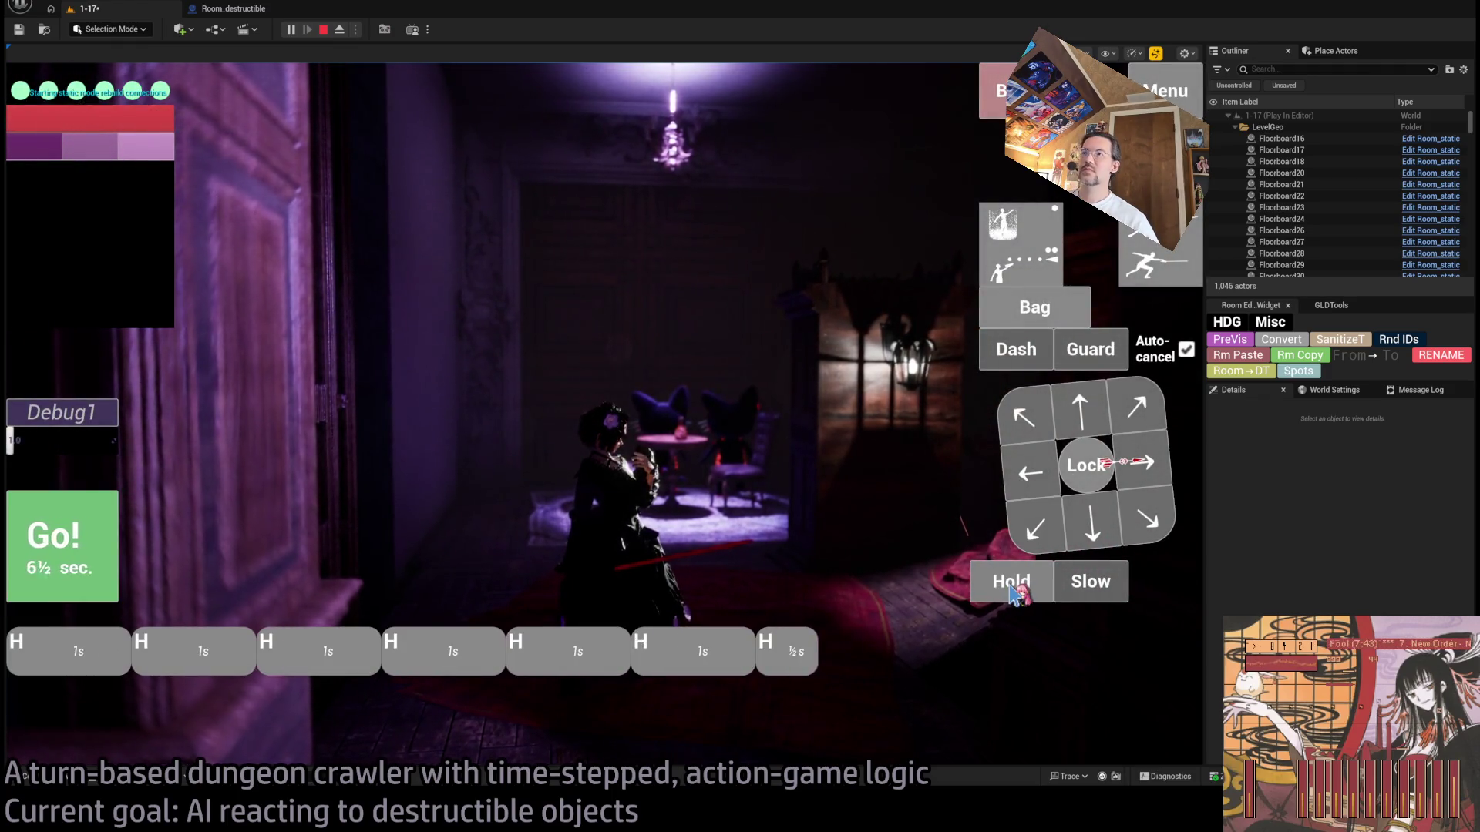
left_click(112, 544)
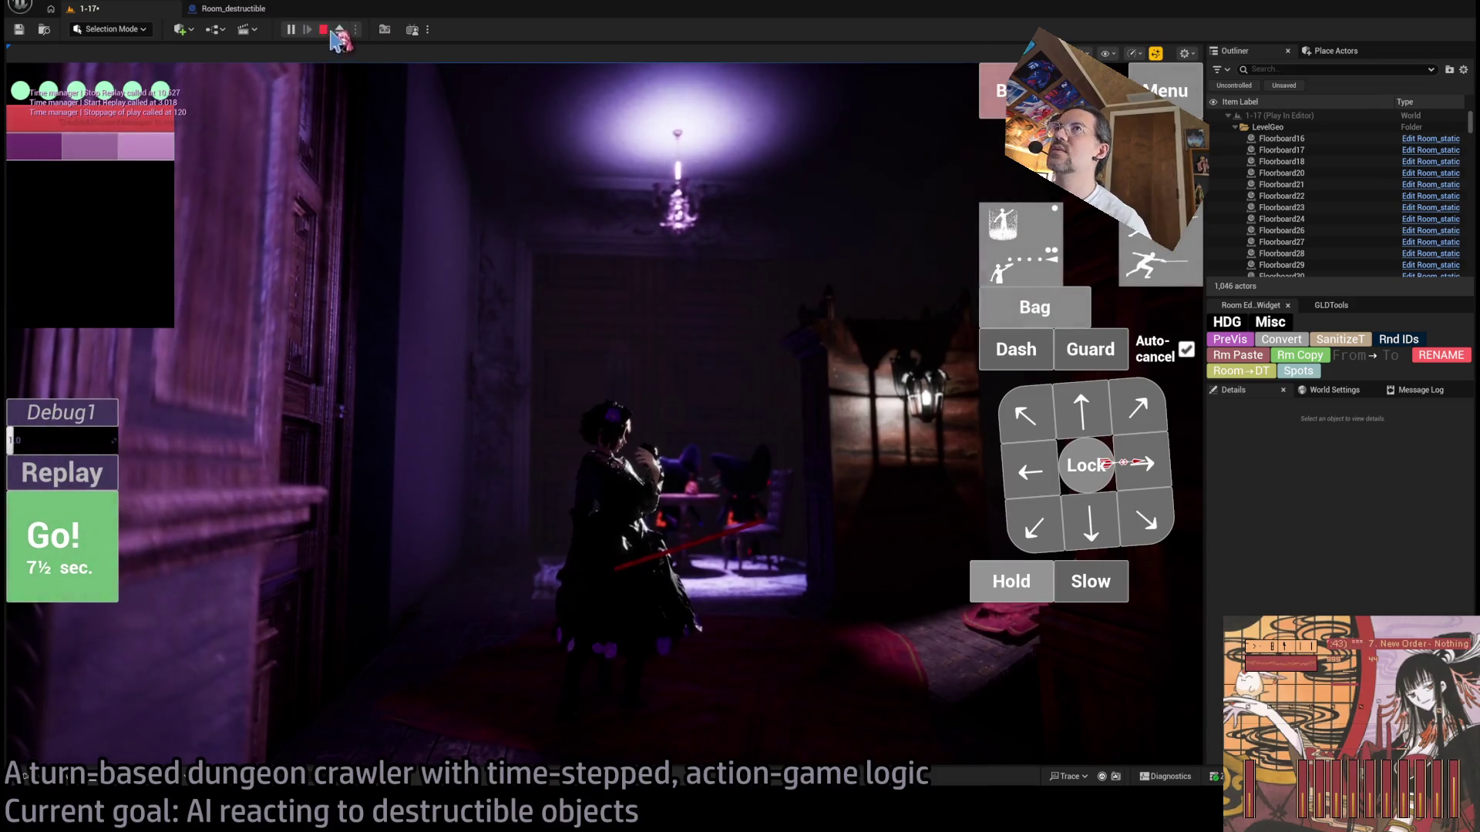
left_click(340, 30)
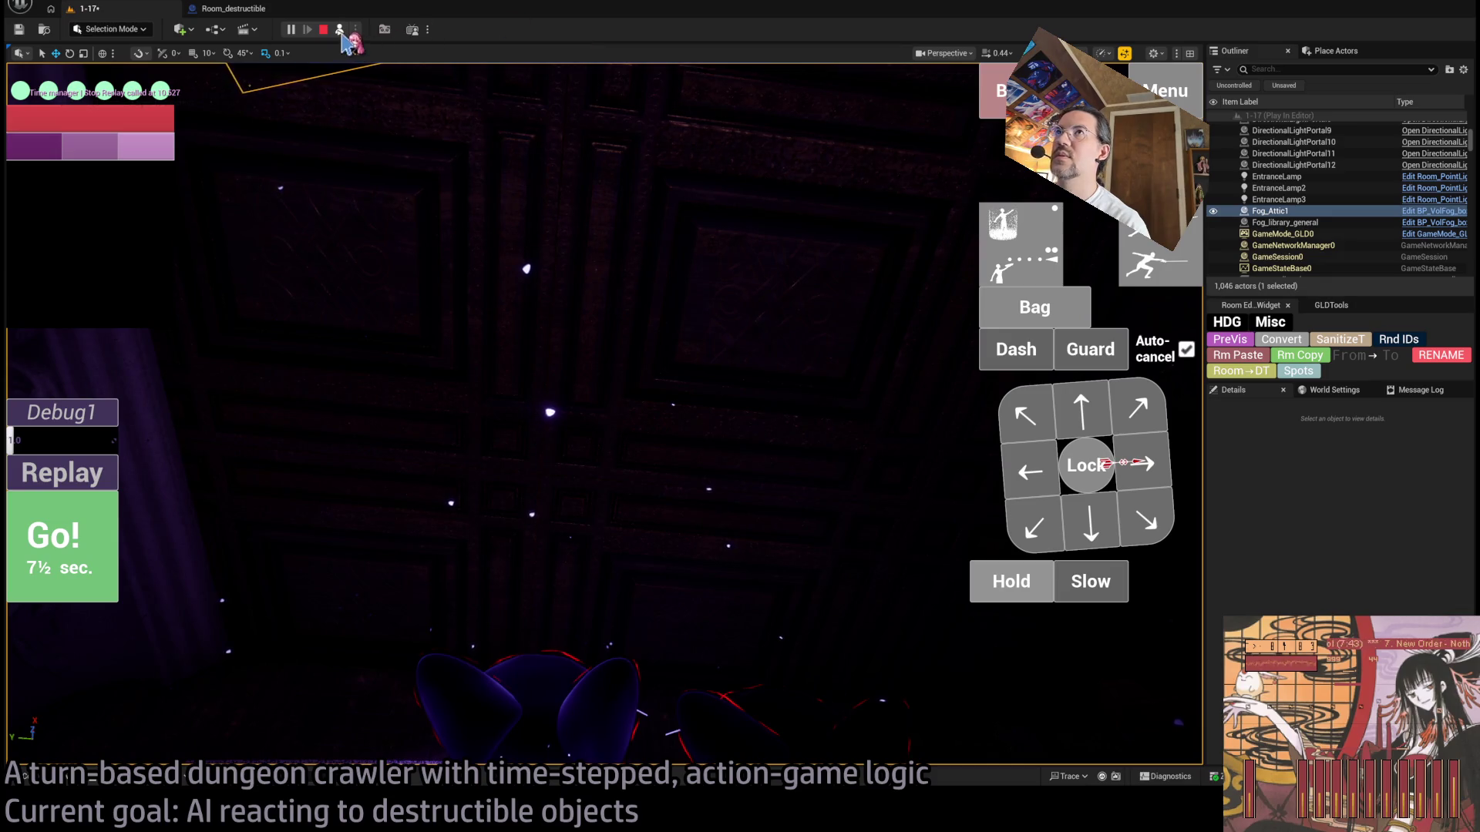
left_click(340, 31)
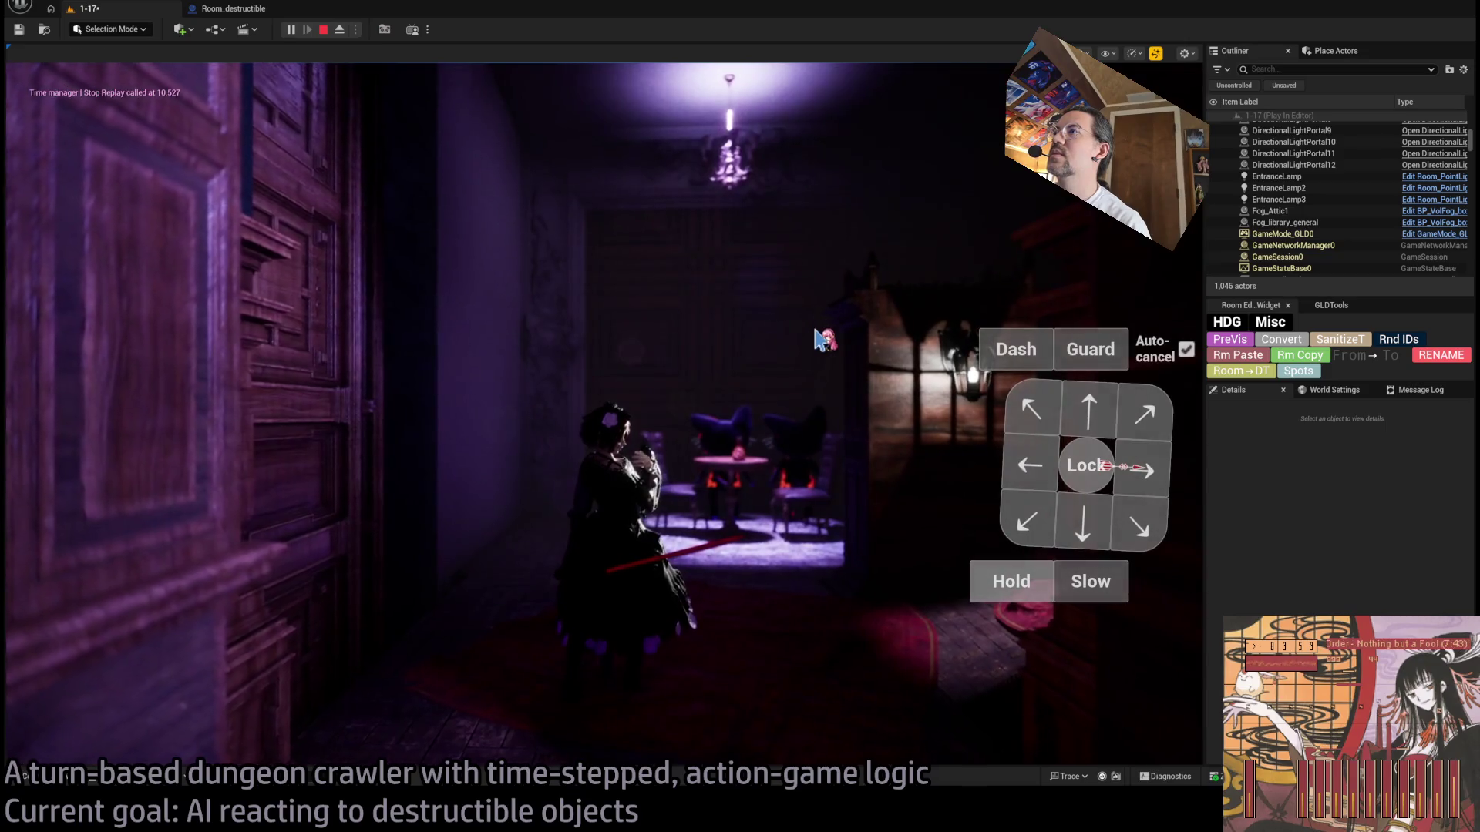
Step: Dismiss the debug and replay panels and end the play session
left_click(799, 345)
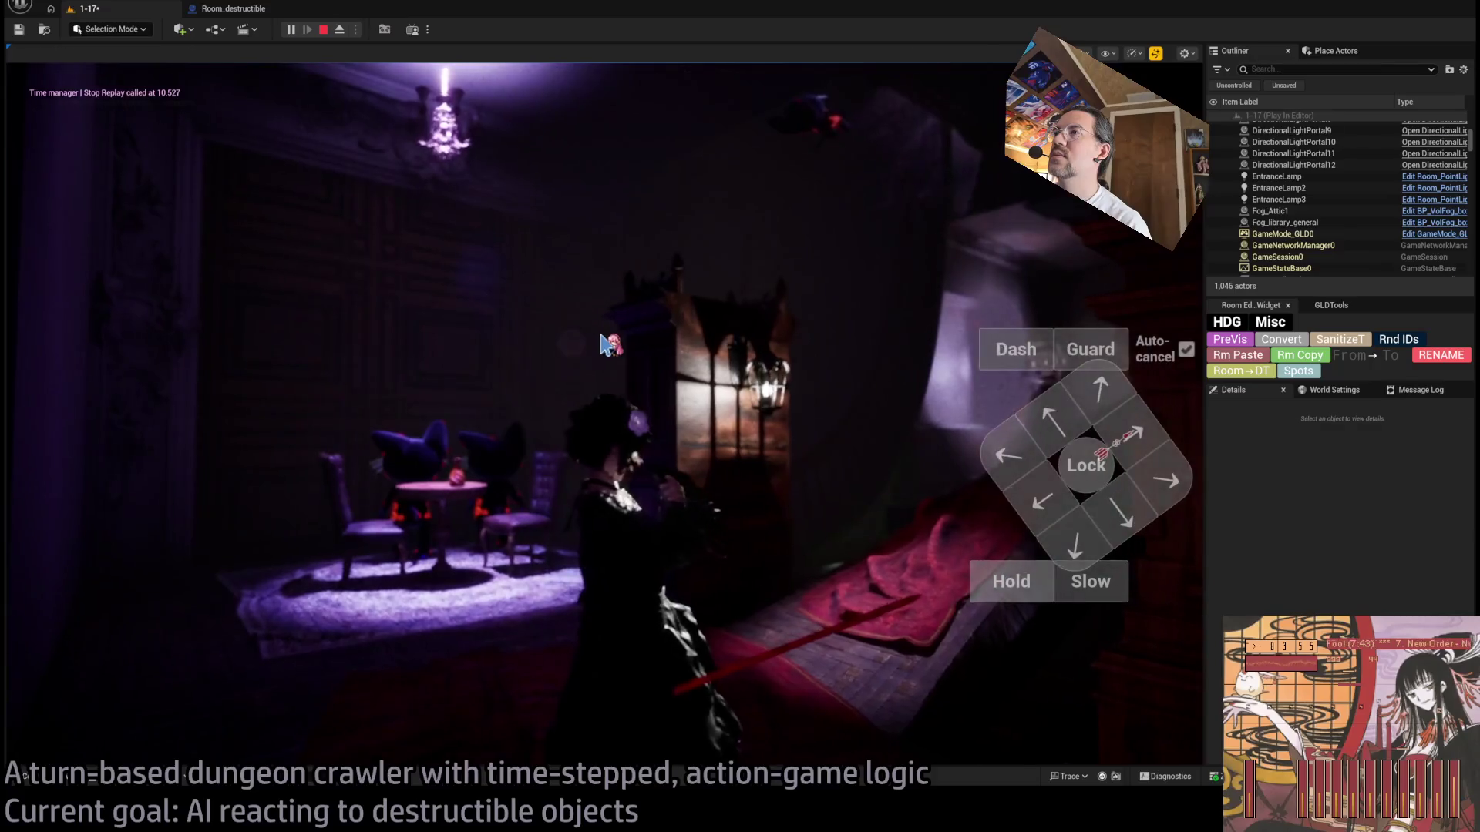
key("Escape")
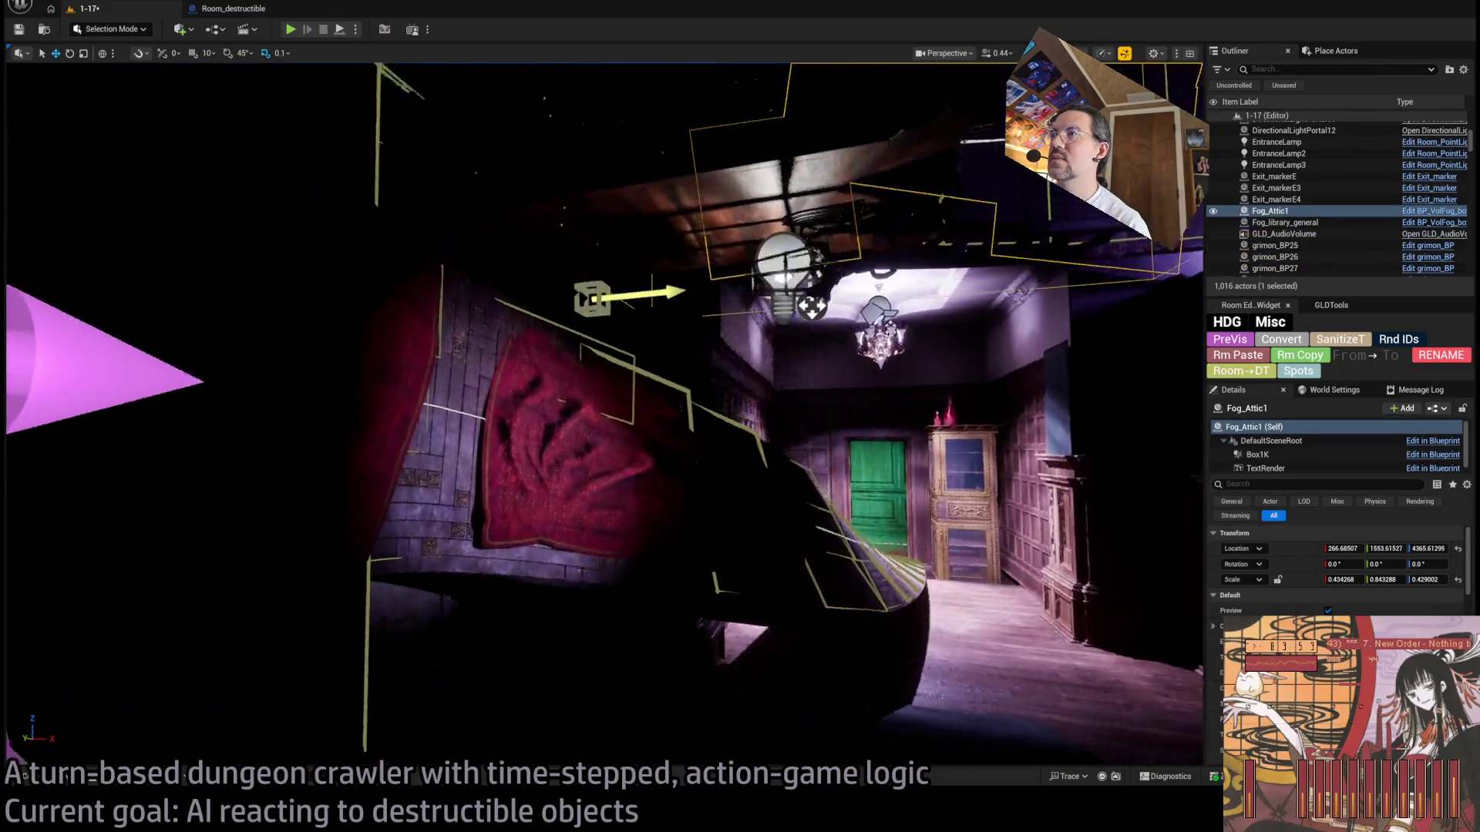
mouse_move(601, 417)
left_mouse_down()
mouse_move(570, 431)
mouse_move(555, 416)
mouse_move(601, 370)
mouse_move(571, 401)
mouse_move(586, 416)
mouse_move(555, 400)
mouse_move(586, 424)
mouse_move(554, 305)
left_mouse_up()
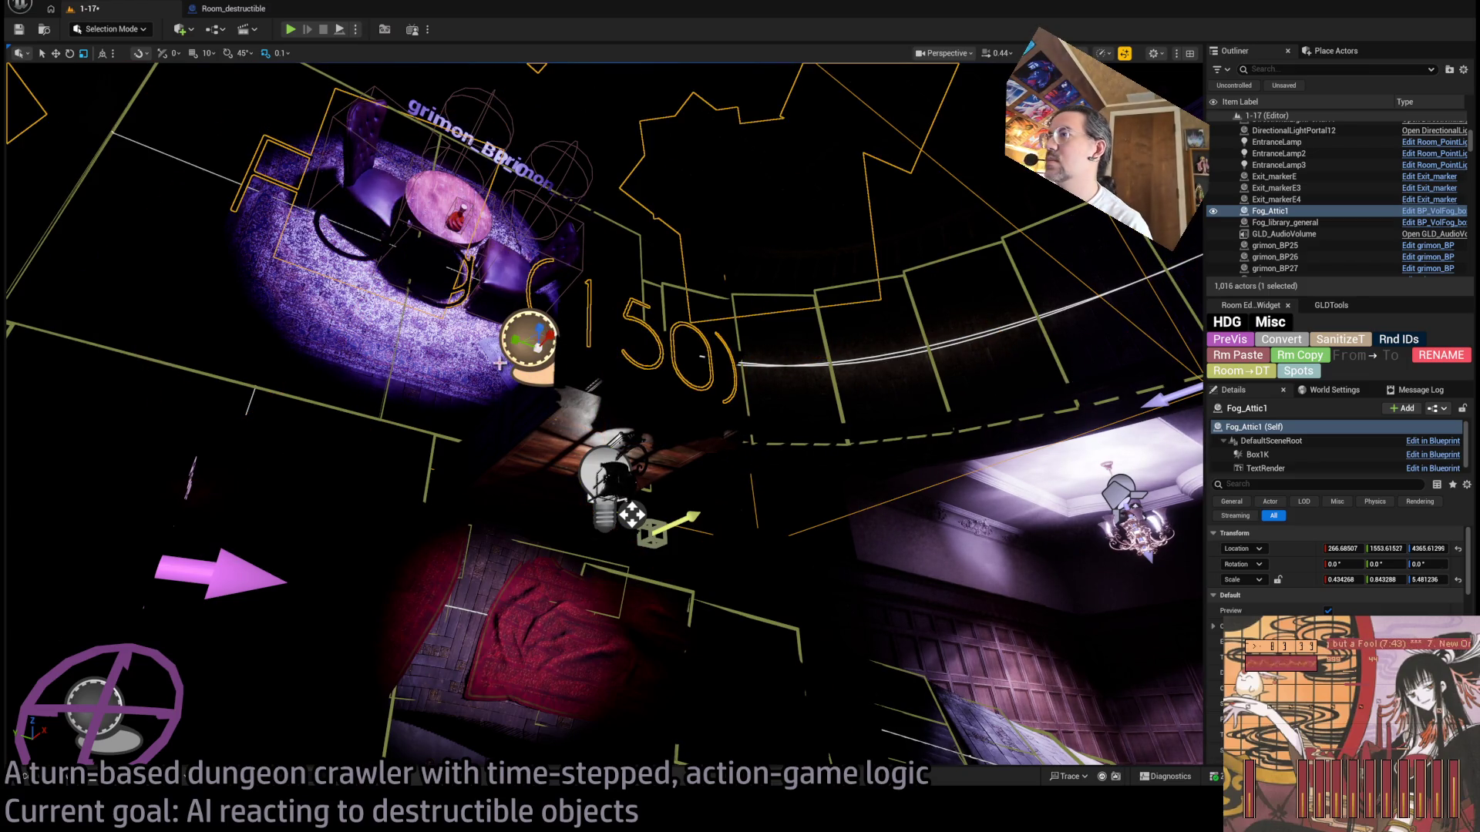
Step: Undo the fog box's taller height and its earlier moves
key("ctrl+z")
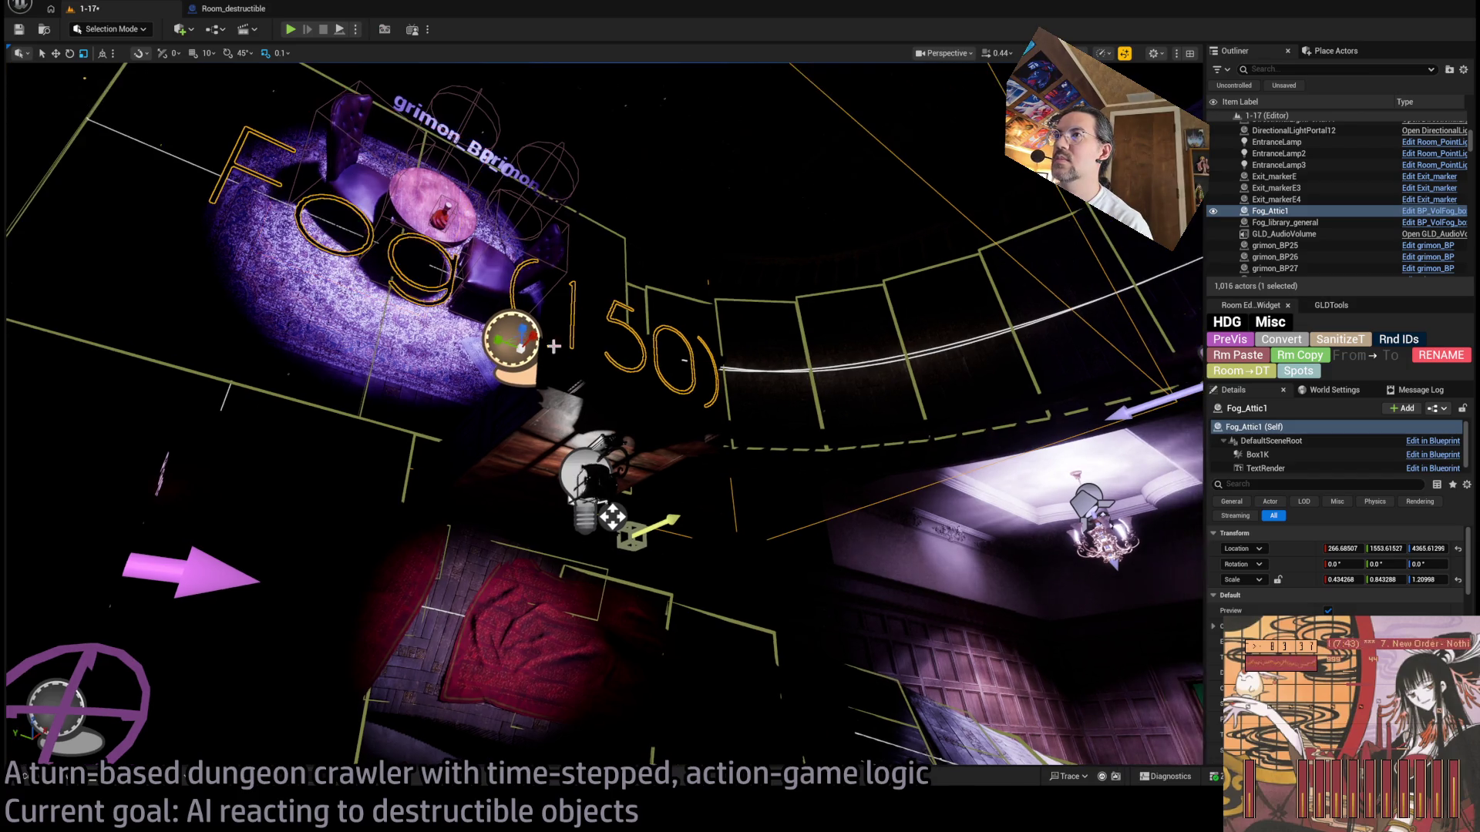
key("ctrl+z")
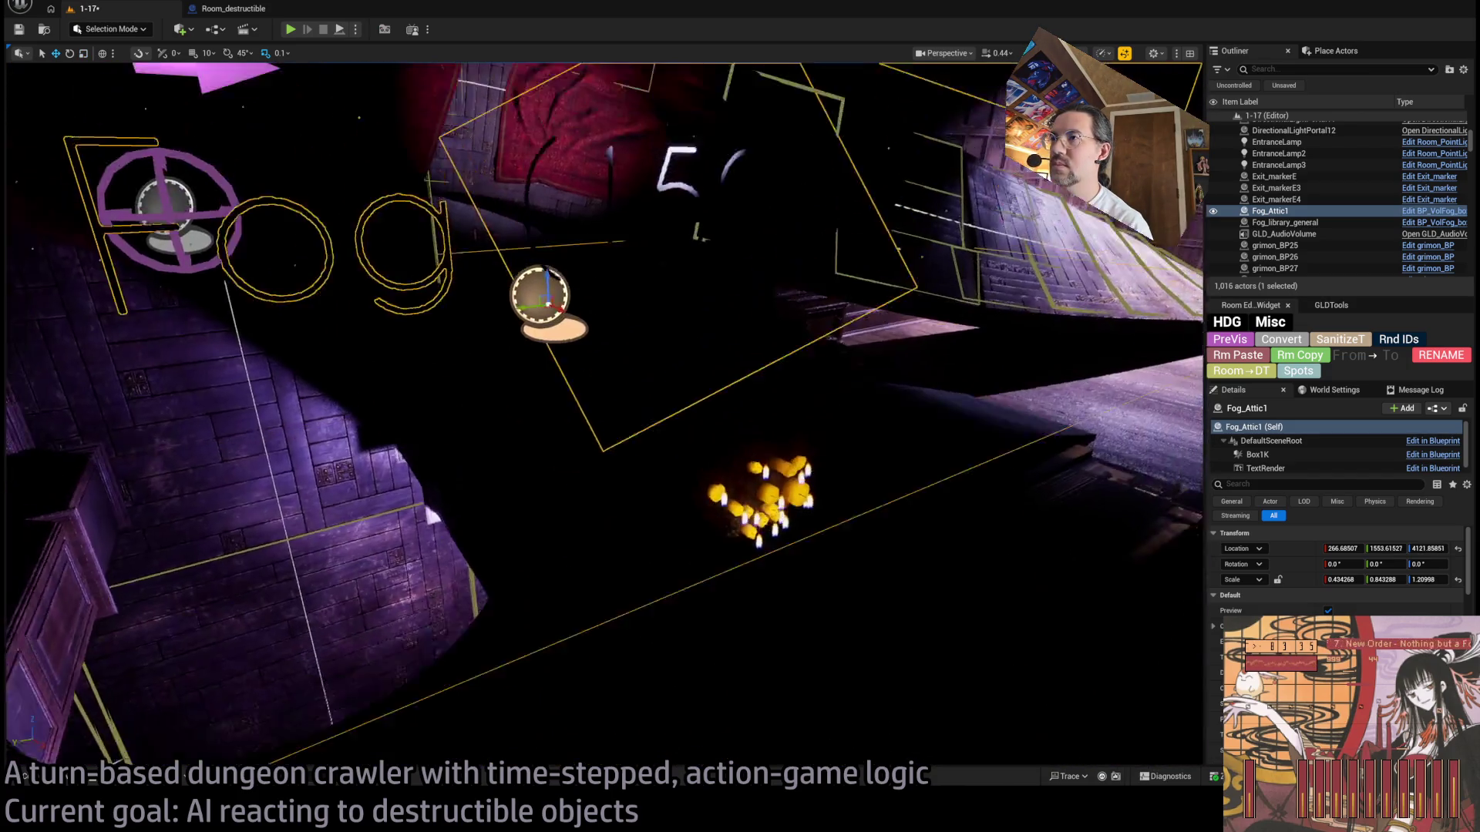
key("ctrl+z")
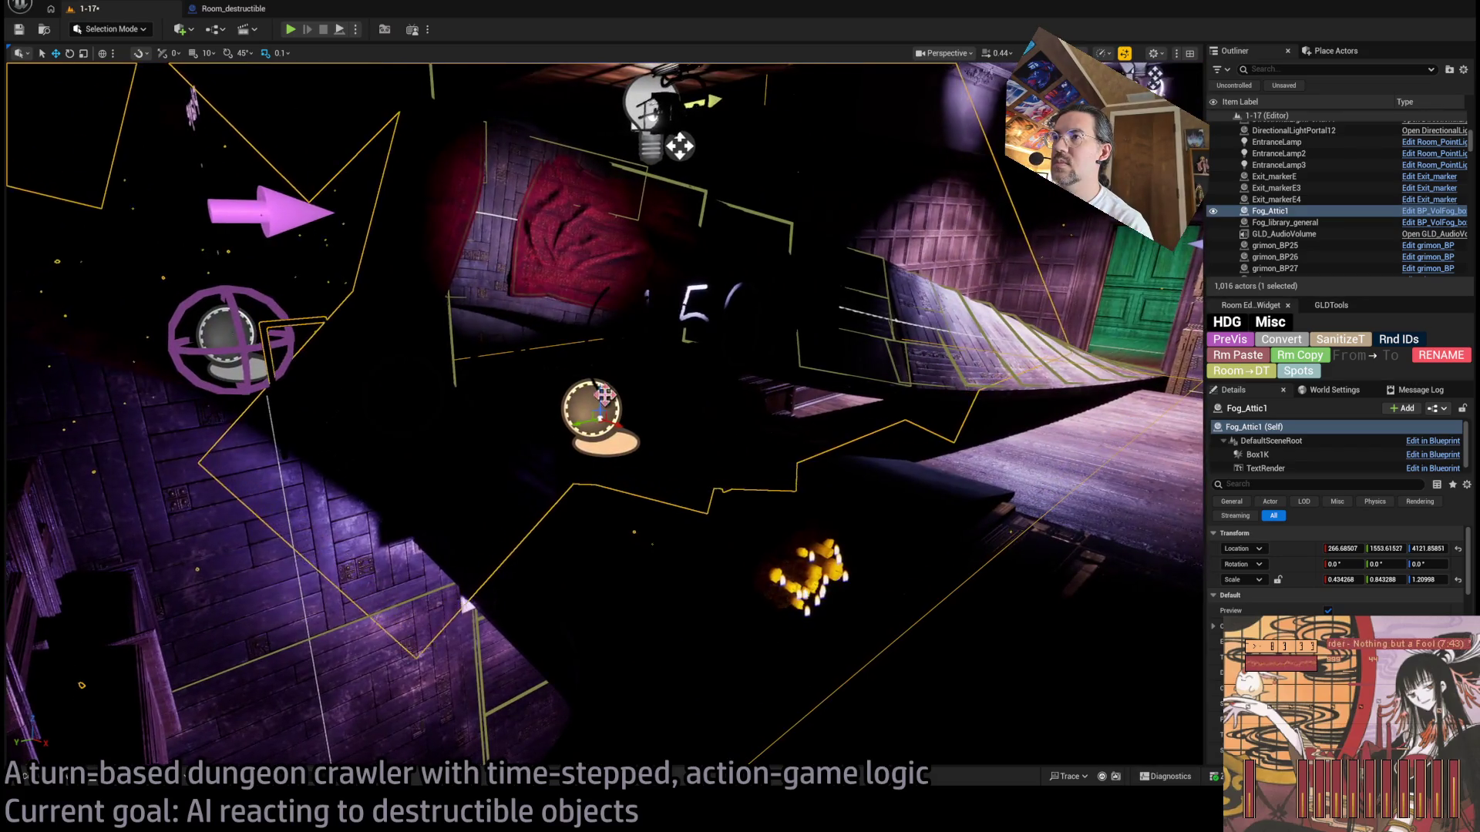
Step: Raise Fog_Attic1 slightly, slide it along Y, and shorten it to about 0.61 Z scale
left_click_drag(598, 472, 609, 434)
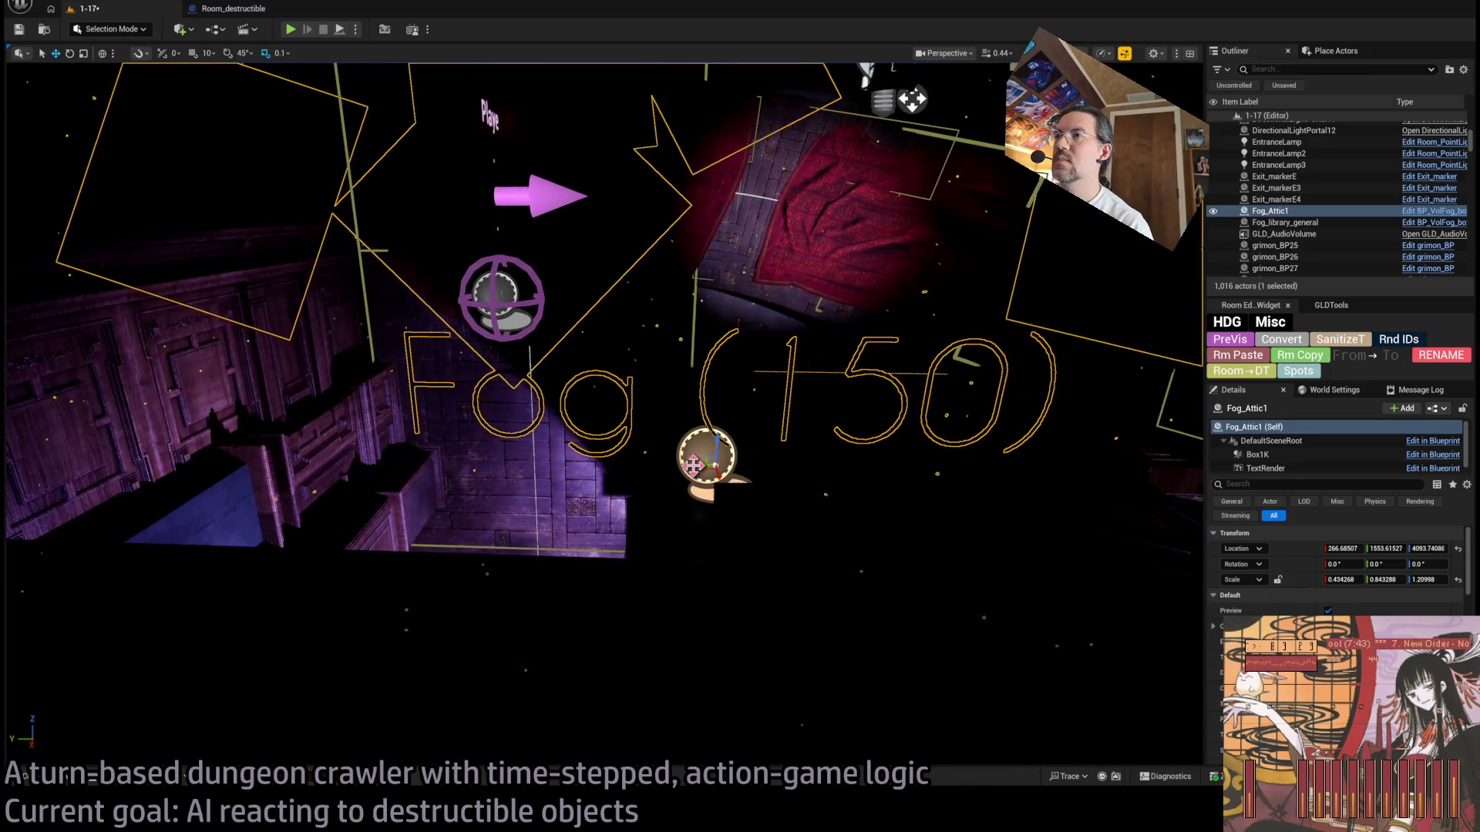
left_click_drag(694, 465, 972, 465)
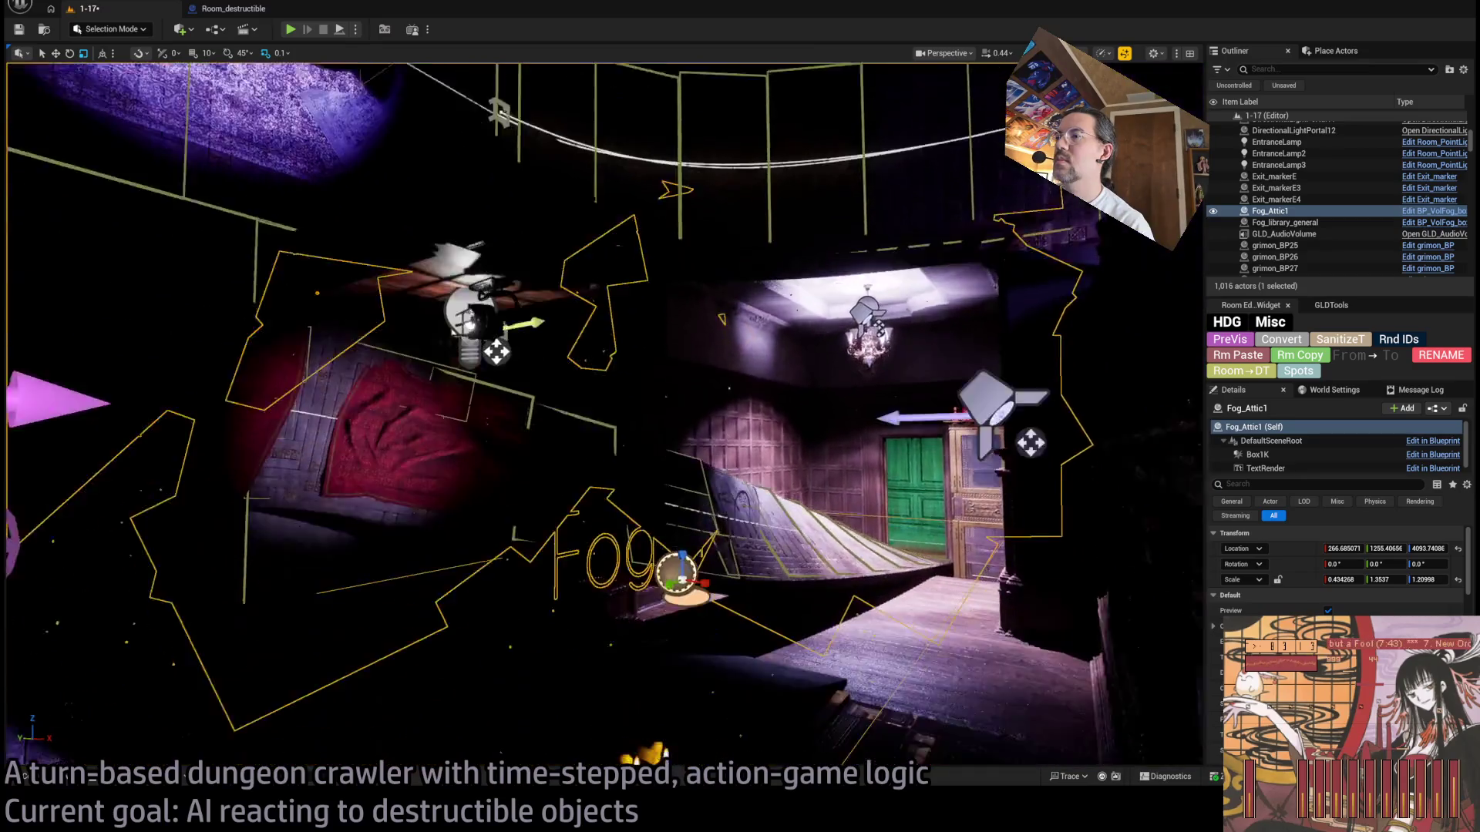
key("ctrl+z")
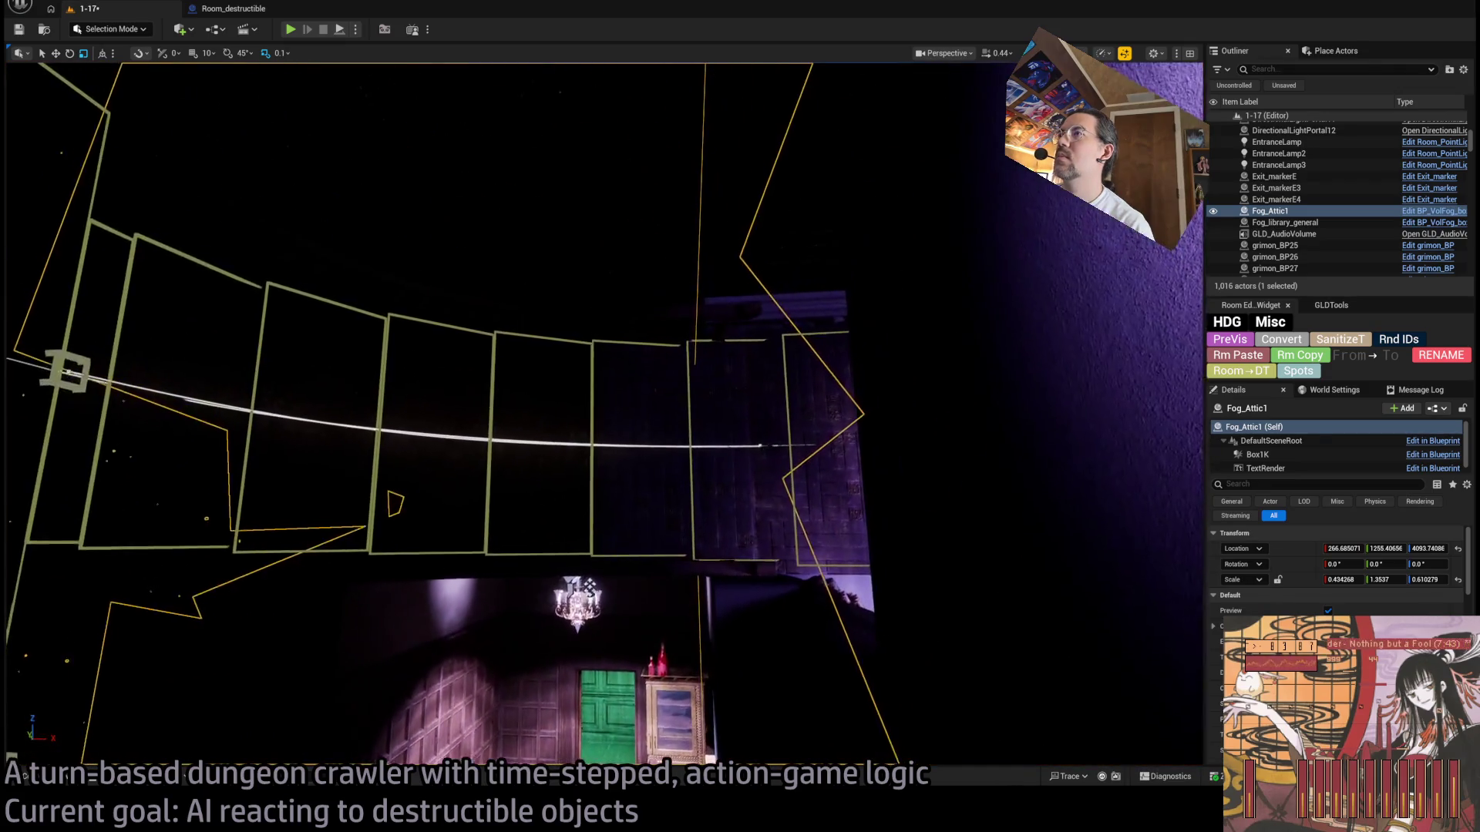
scroll(1337, 570, "down", 3)
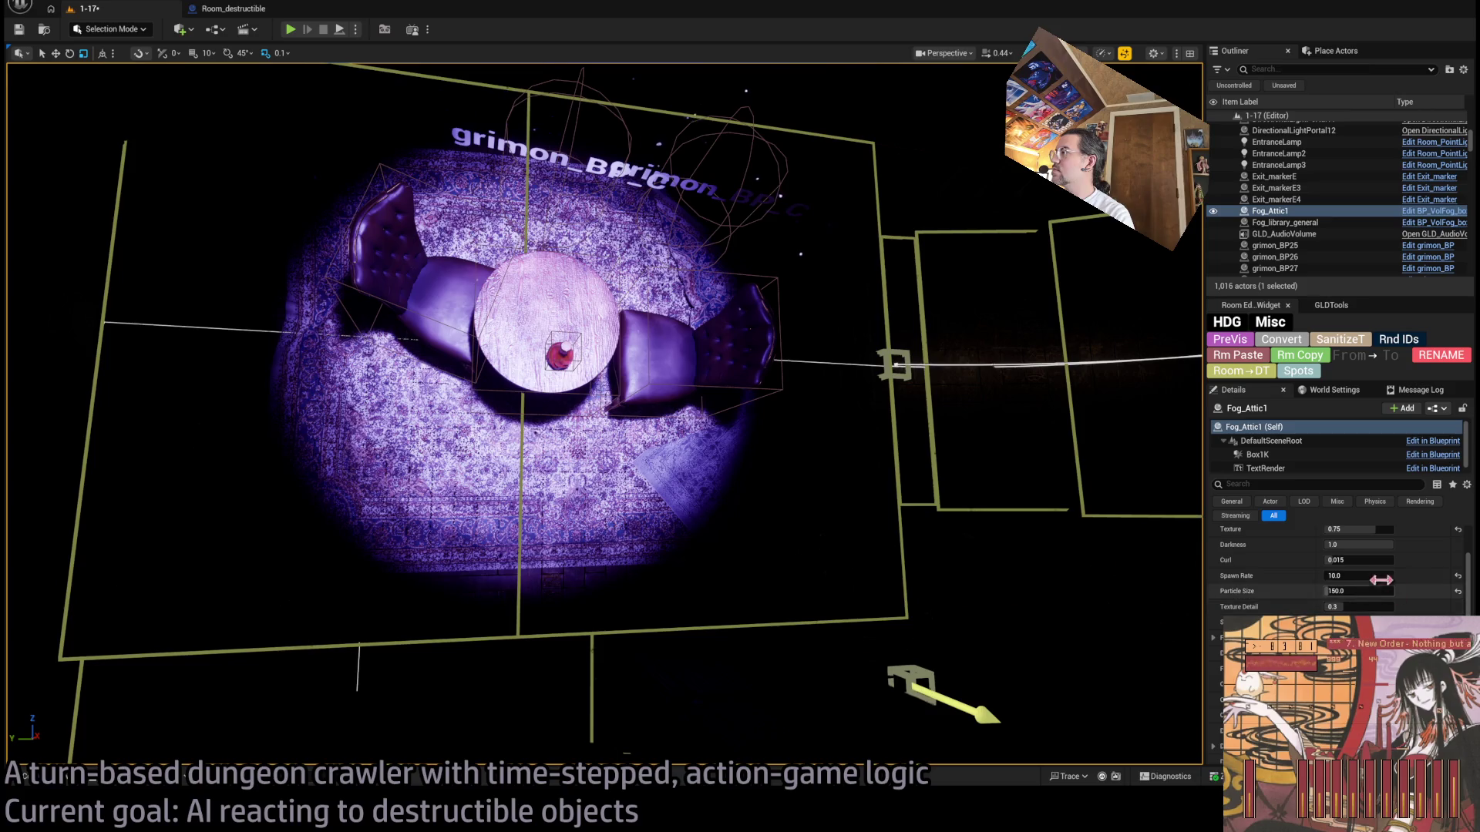
Step: Set Fog_Attic1's Dust Spawn Rate to 20000 and launch a play test
scroll(1348, 597, "down", 3)
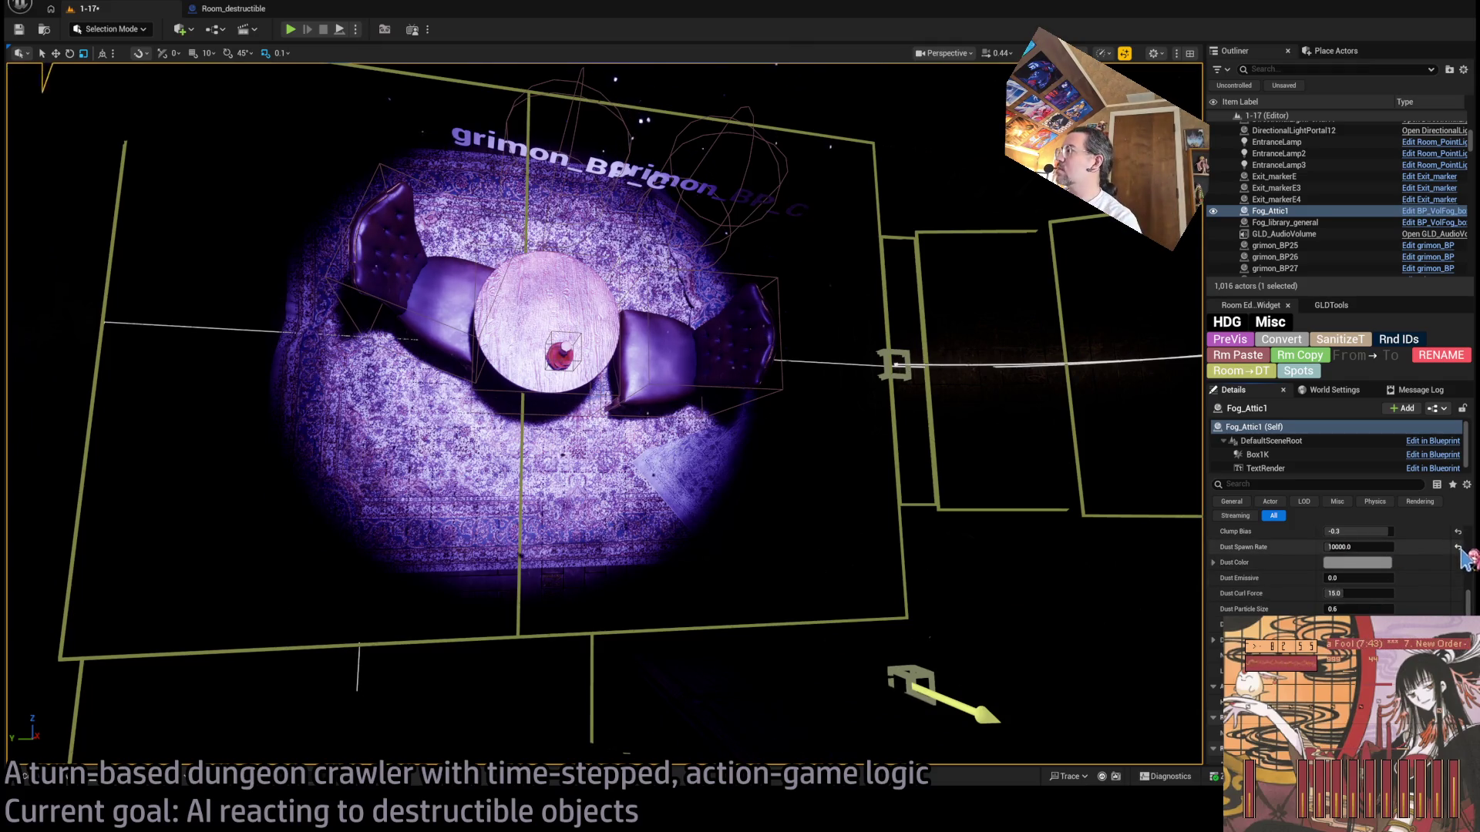
double_click(1356, 547)
type("20000")
key("Return")
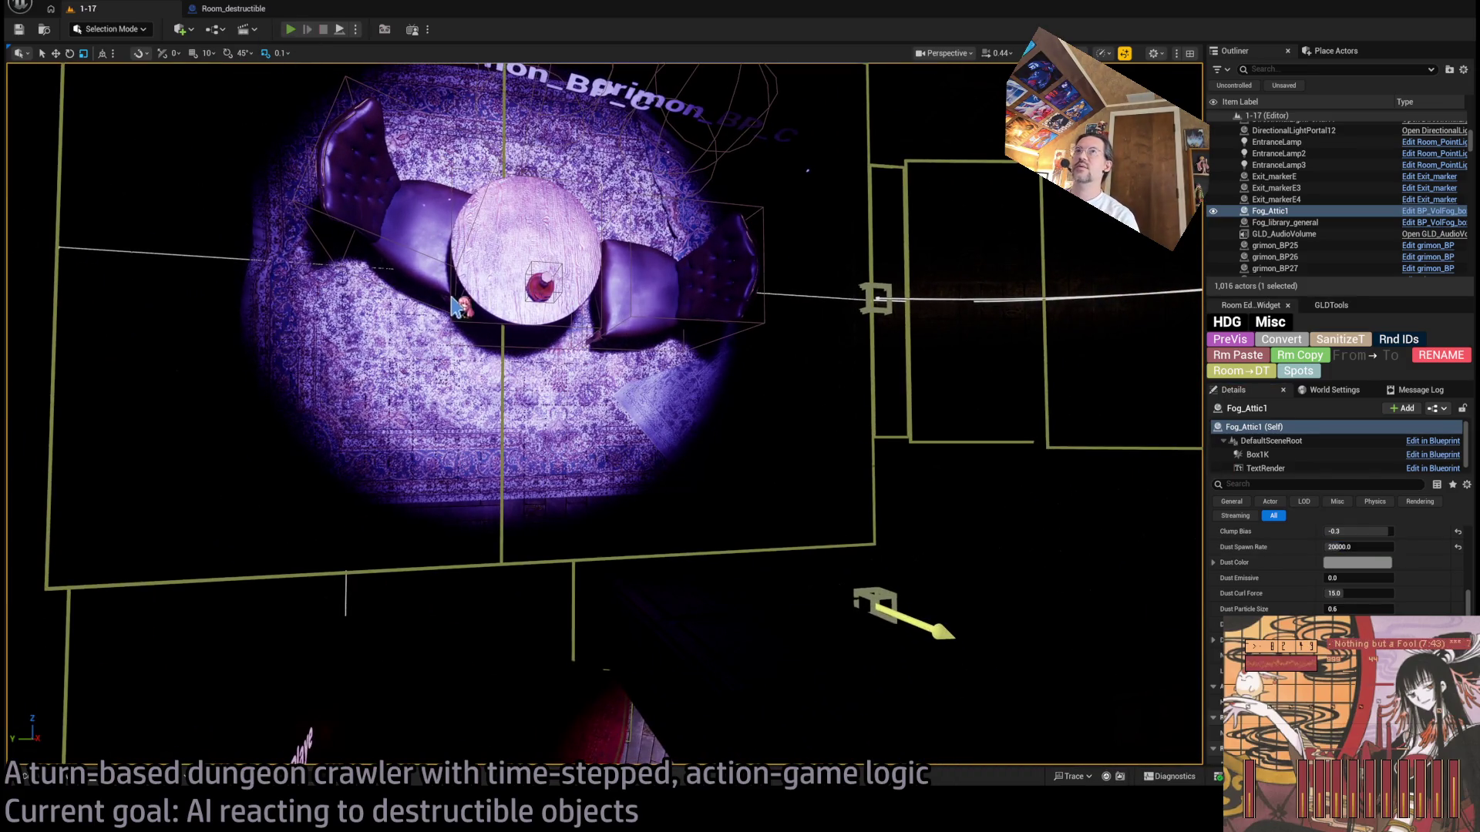
key("alt+p")
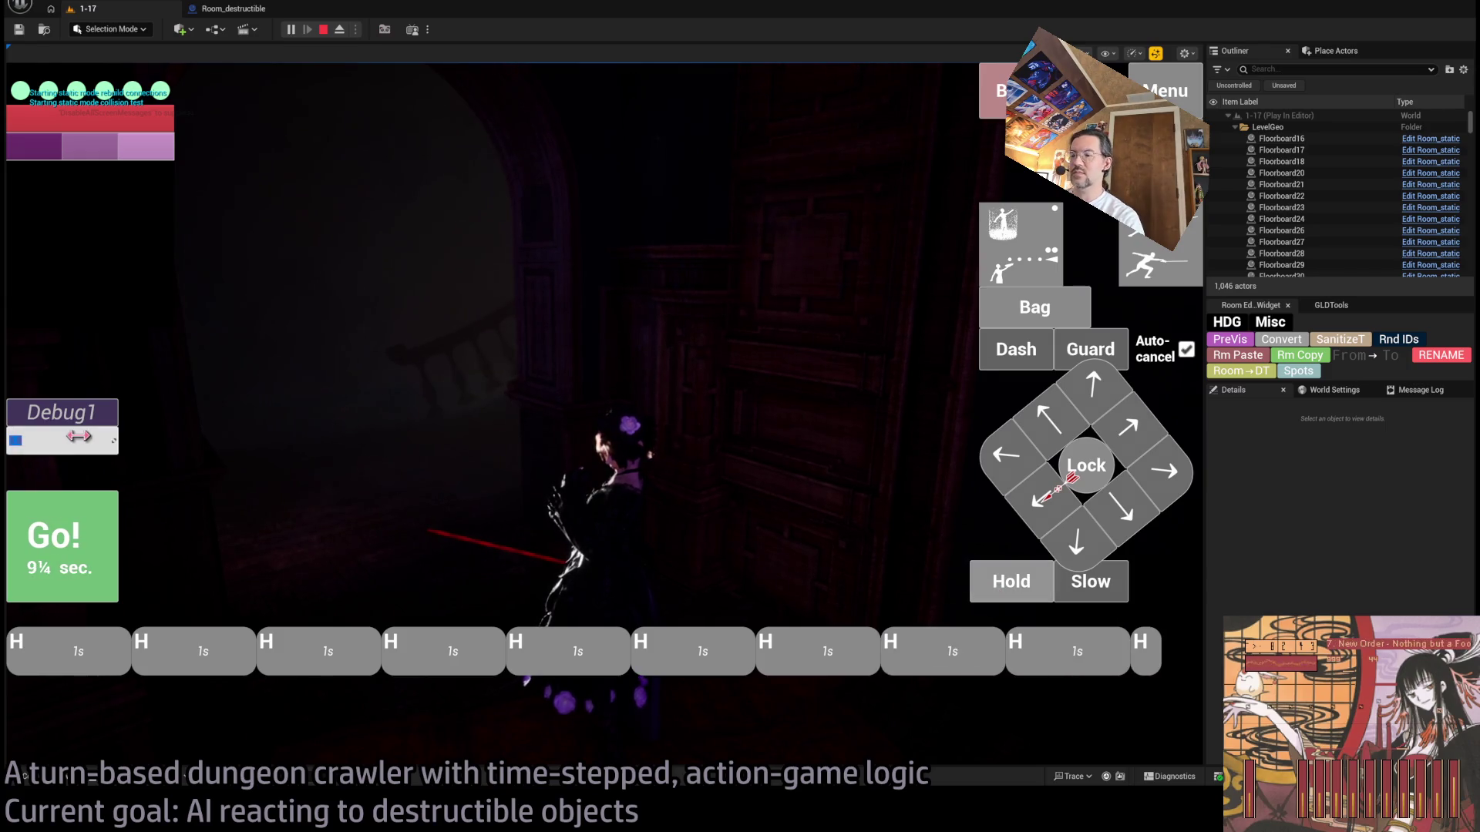
Step: Run the queued actions, walk the character forward into the cat room, and stop the test
left_click(81, 554)
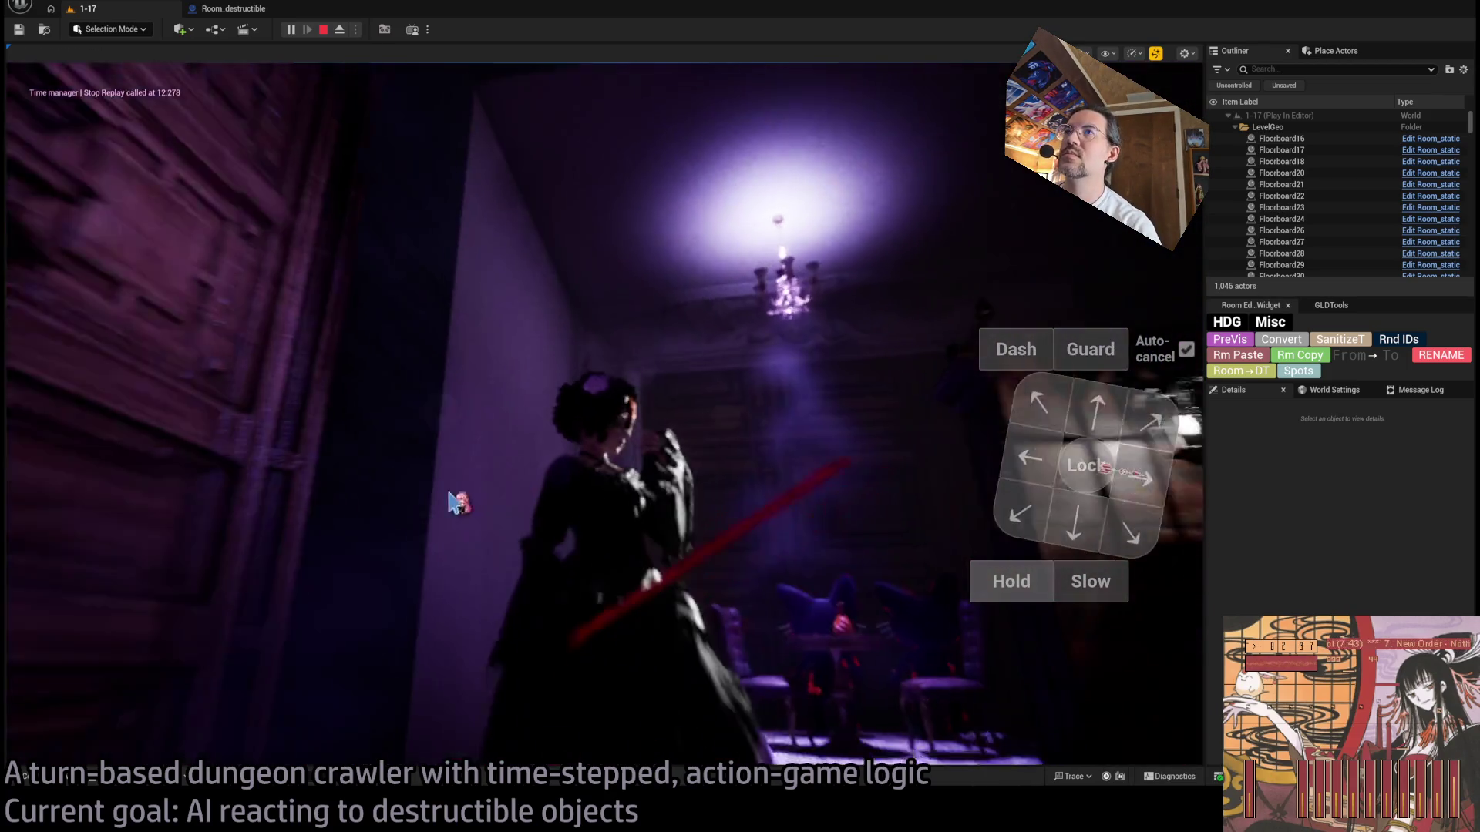
left_click(1094, 415)
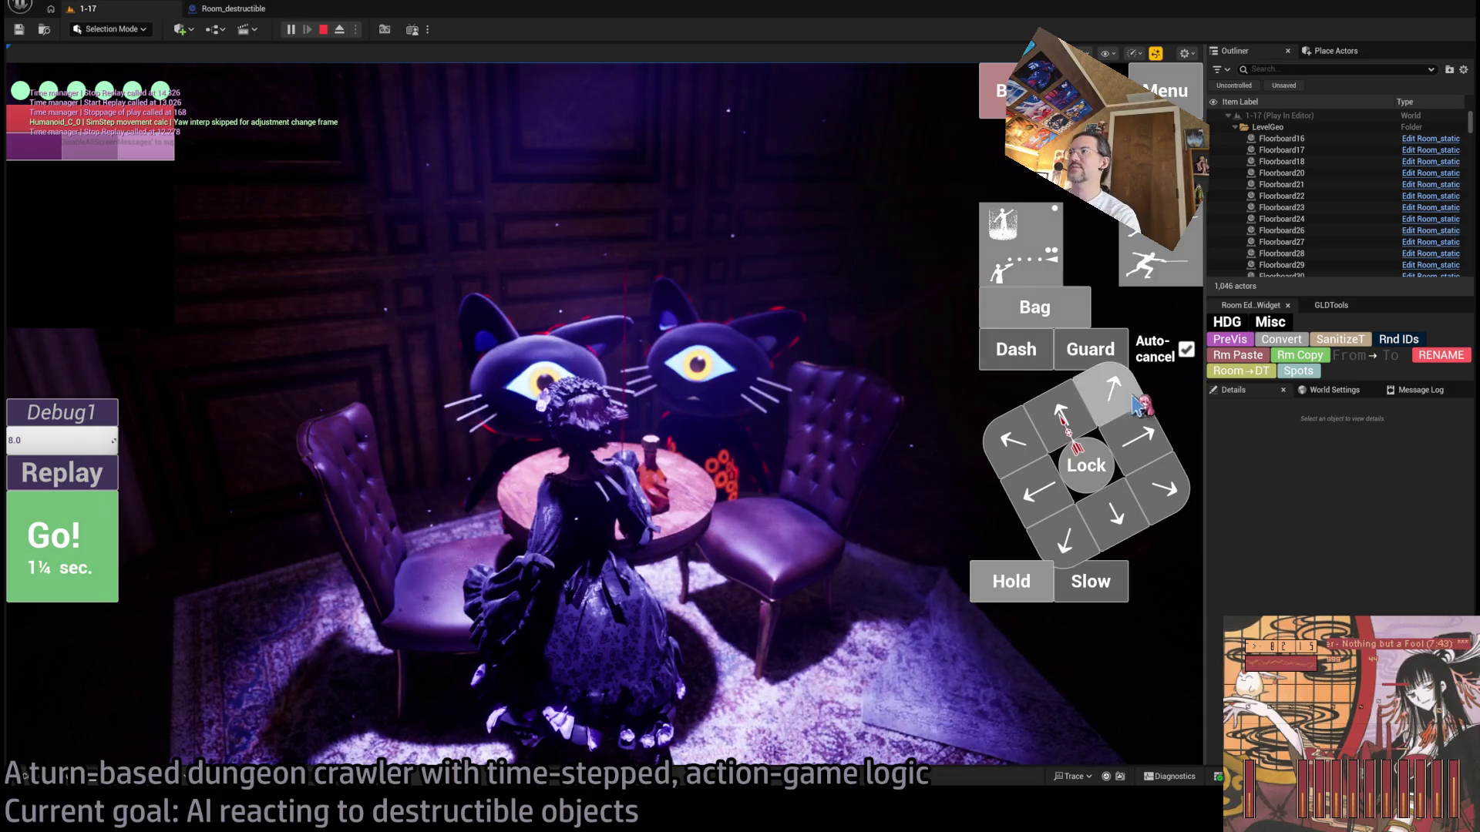
key("Escape")
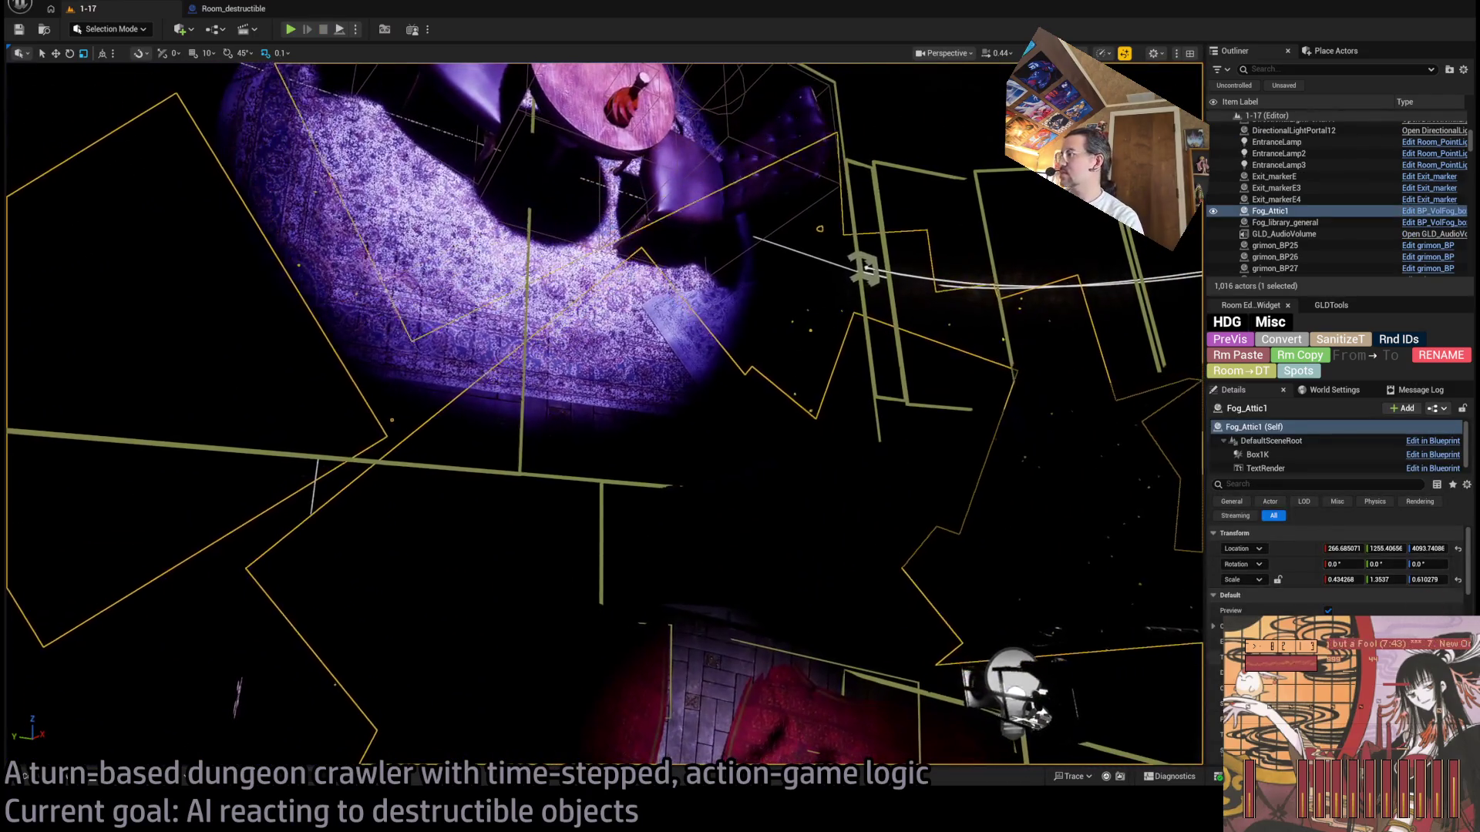
Step: Scroll to Fog_Attic1's Scatter/Force/Drag settings and start a new play test
scroll(1337, 570, "down", 5)
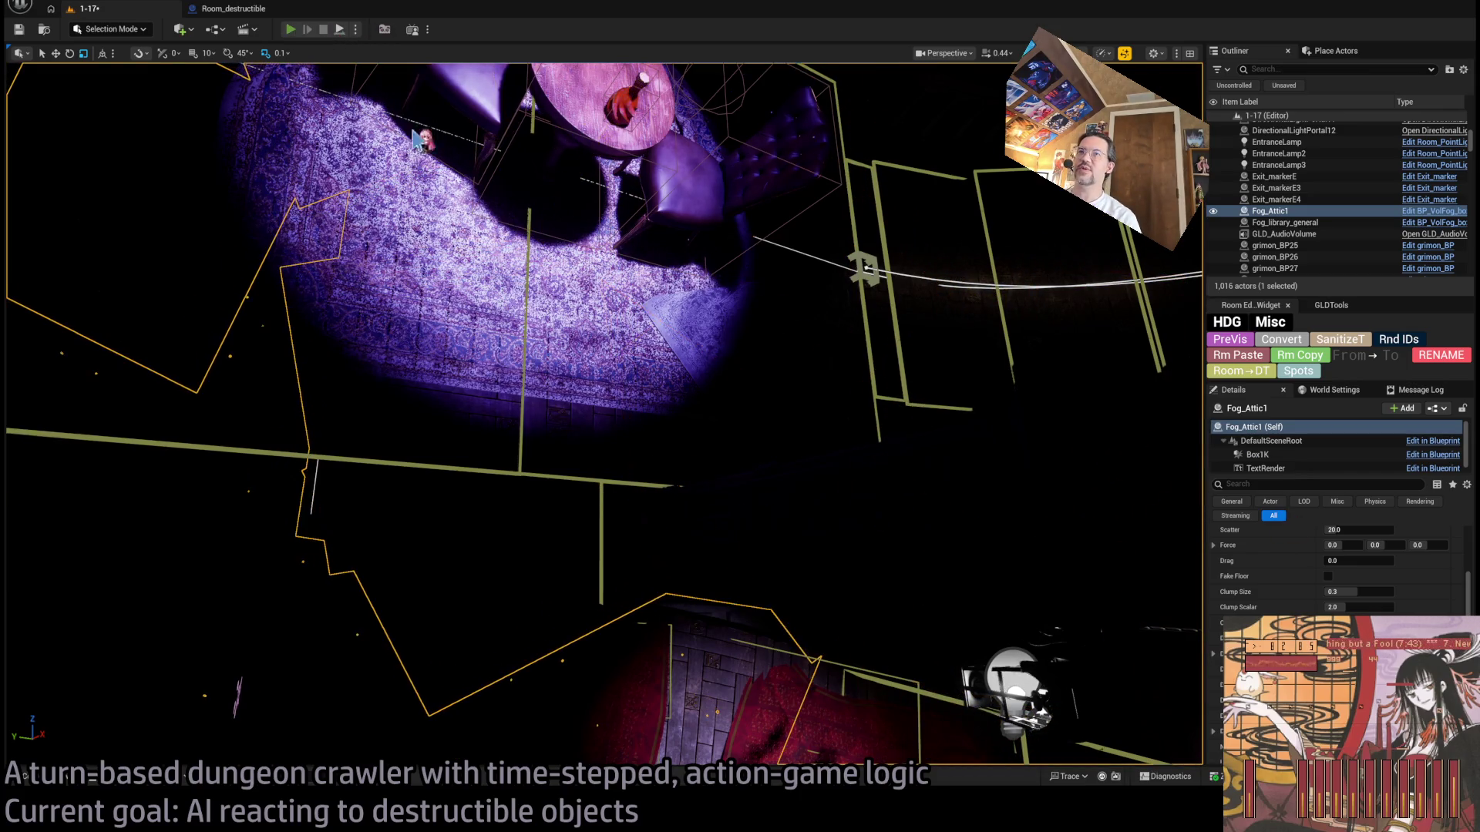
key("alt+p")
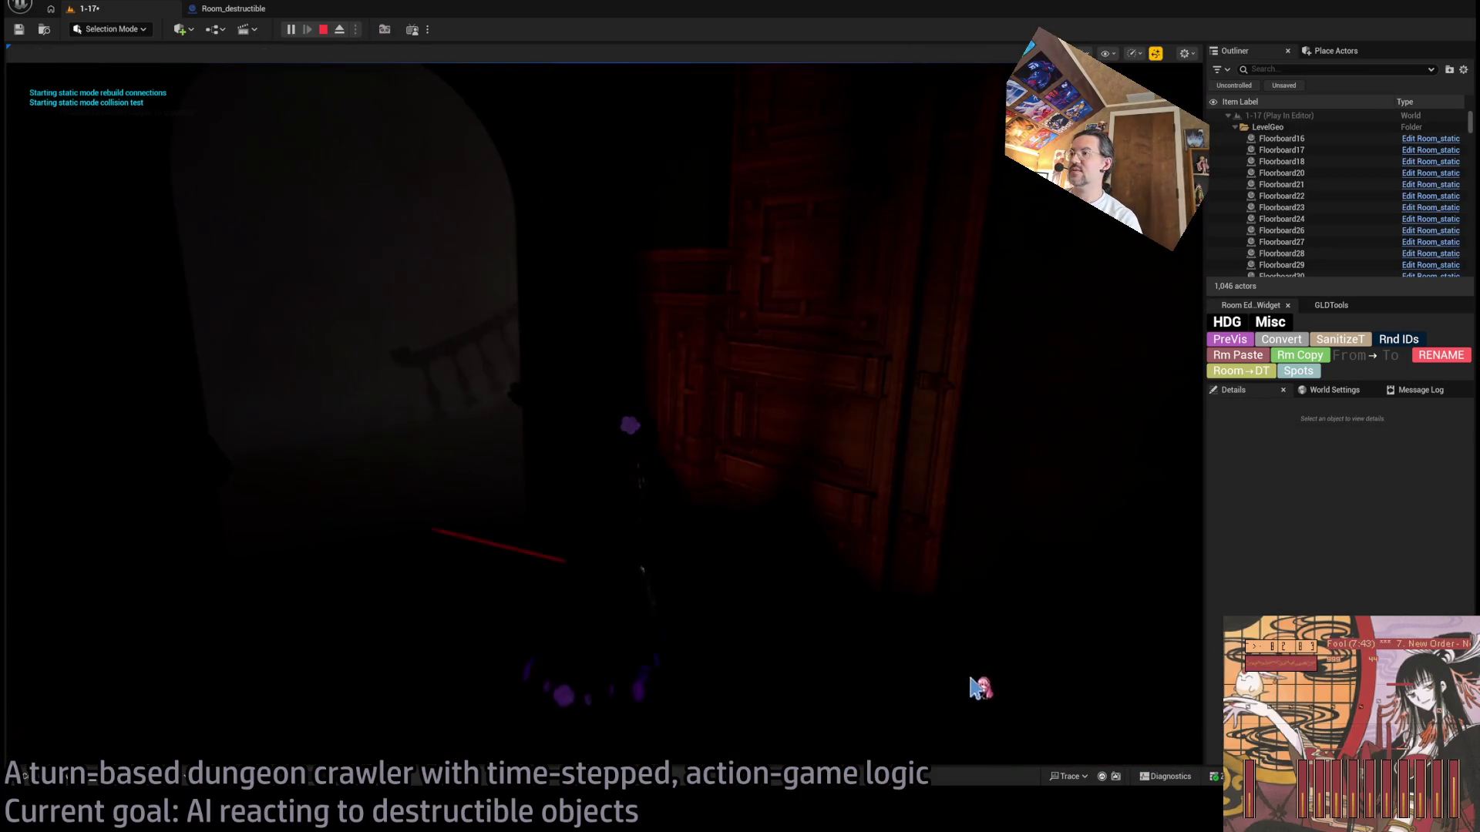
Step: Queue holds and a half-second forward move, run the turn, replay it, and stop the test
left_click_drag(1014, 582, 1014, 586)
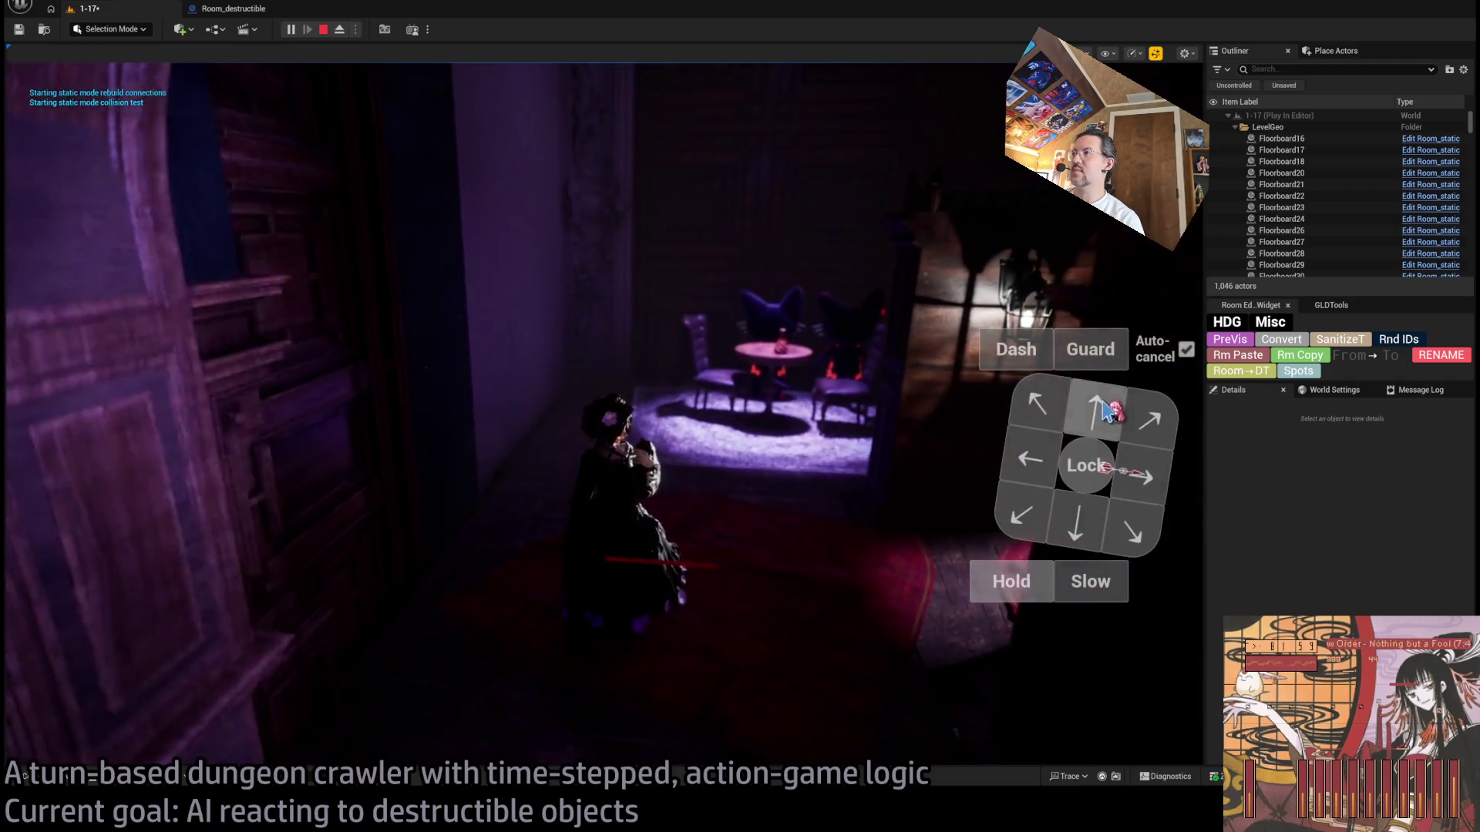
left_click(1143, 417)
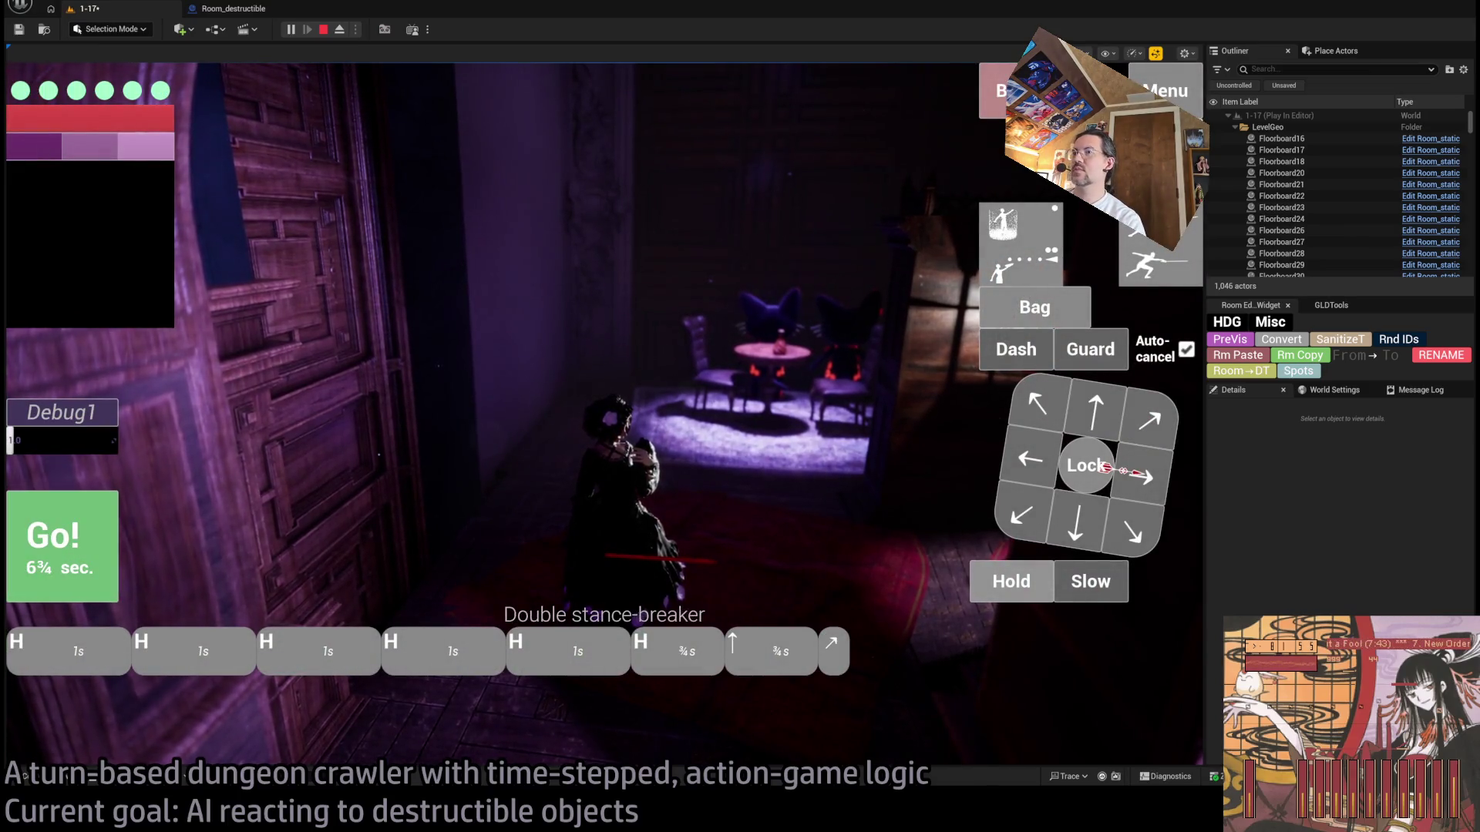
left_click(55, 540)
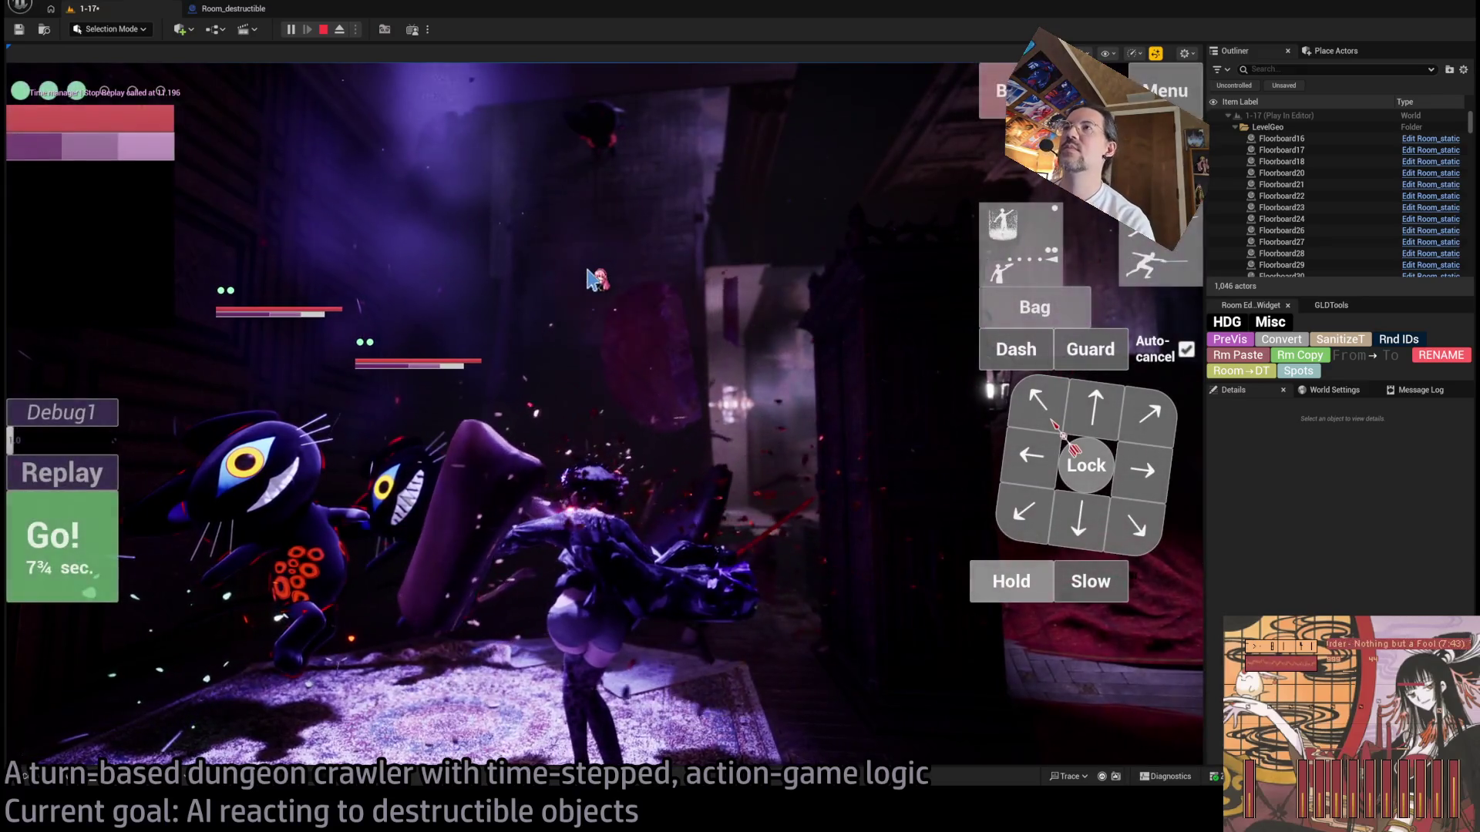
left_click(1000, 584)
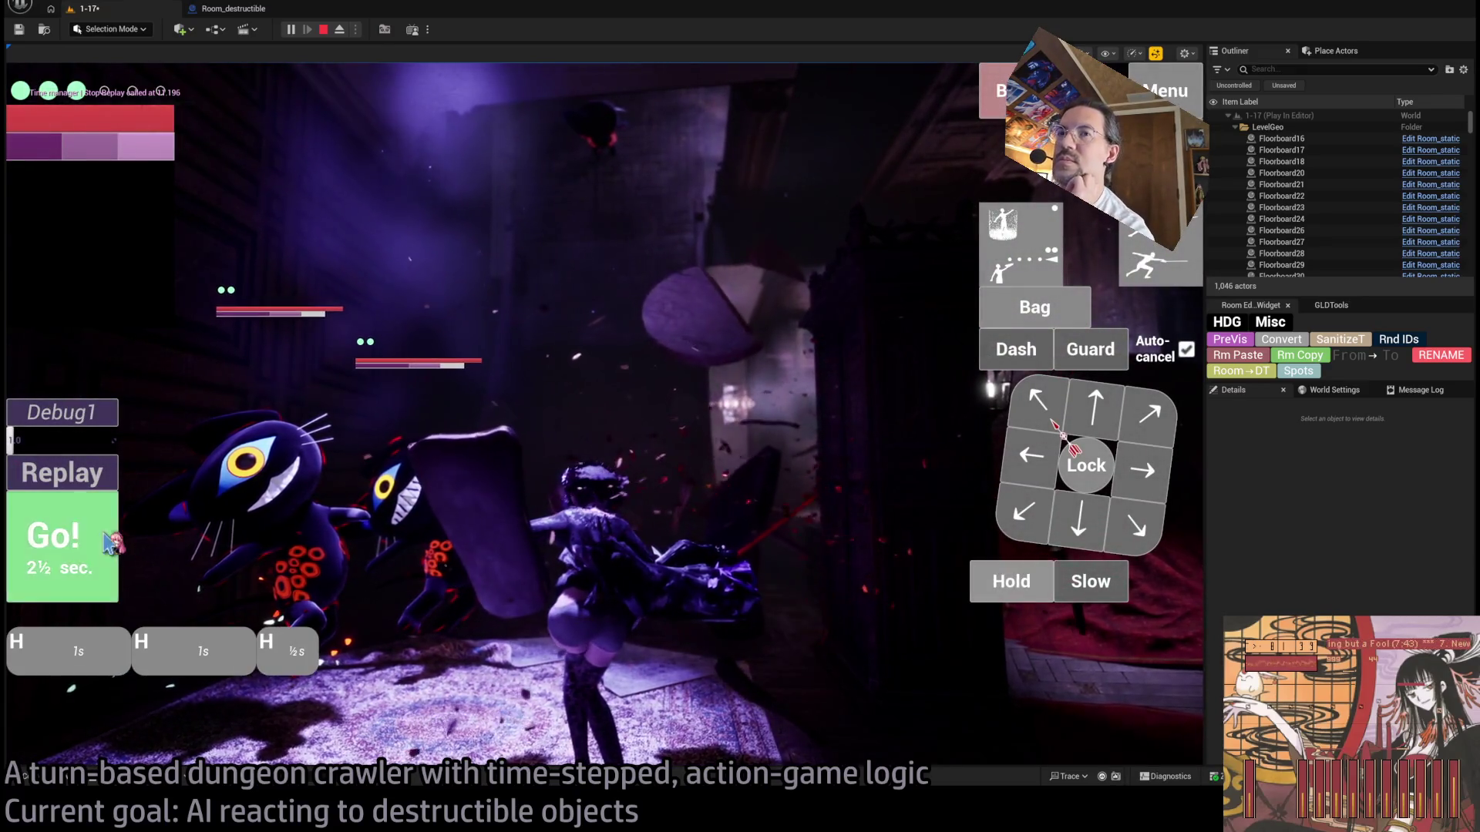
left_click(114, 534)
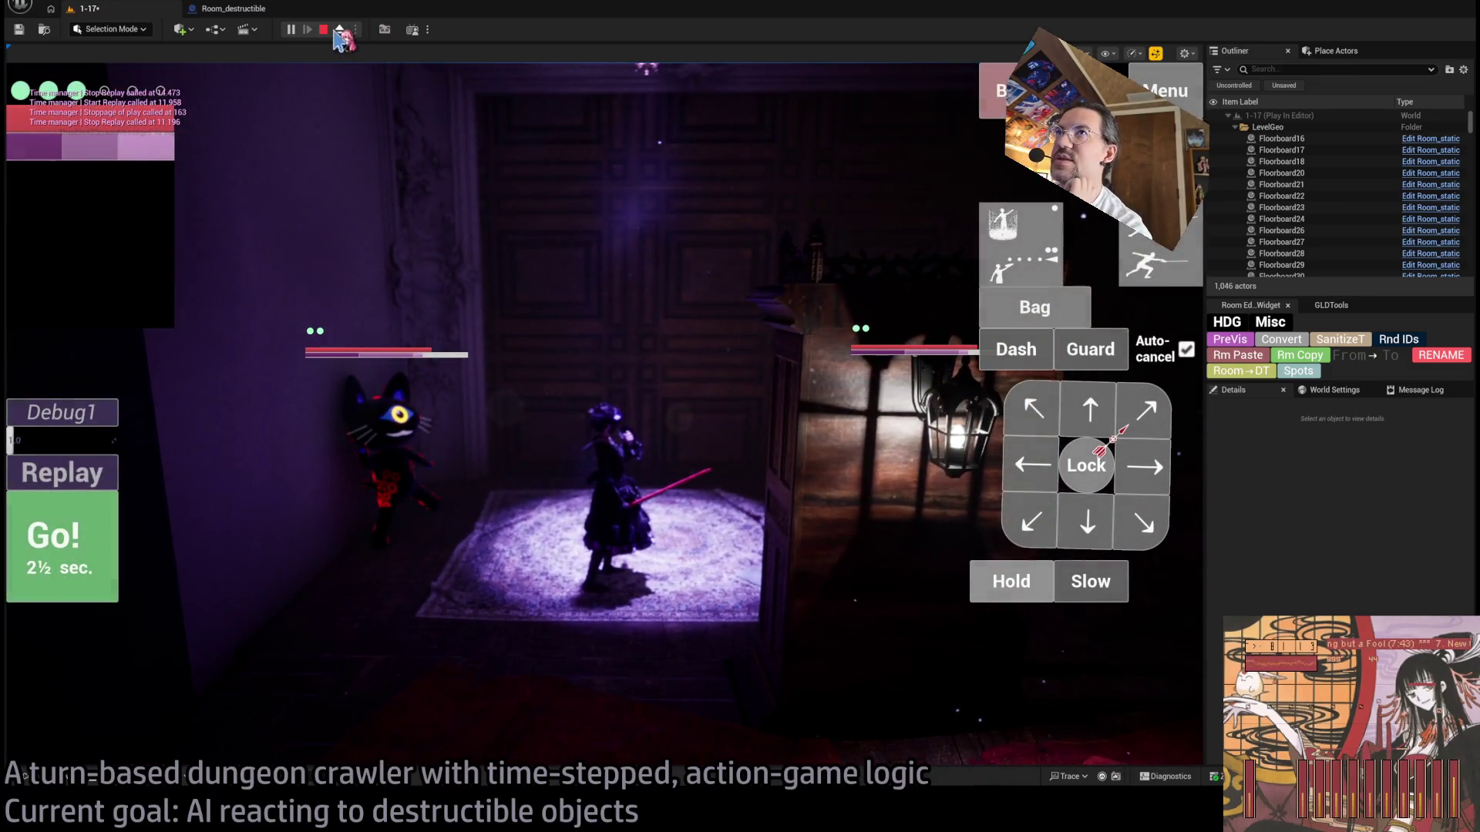
left_click(323, 30)
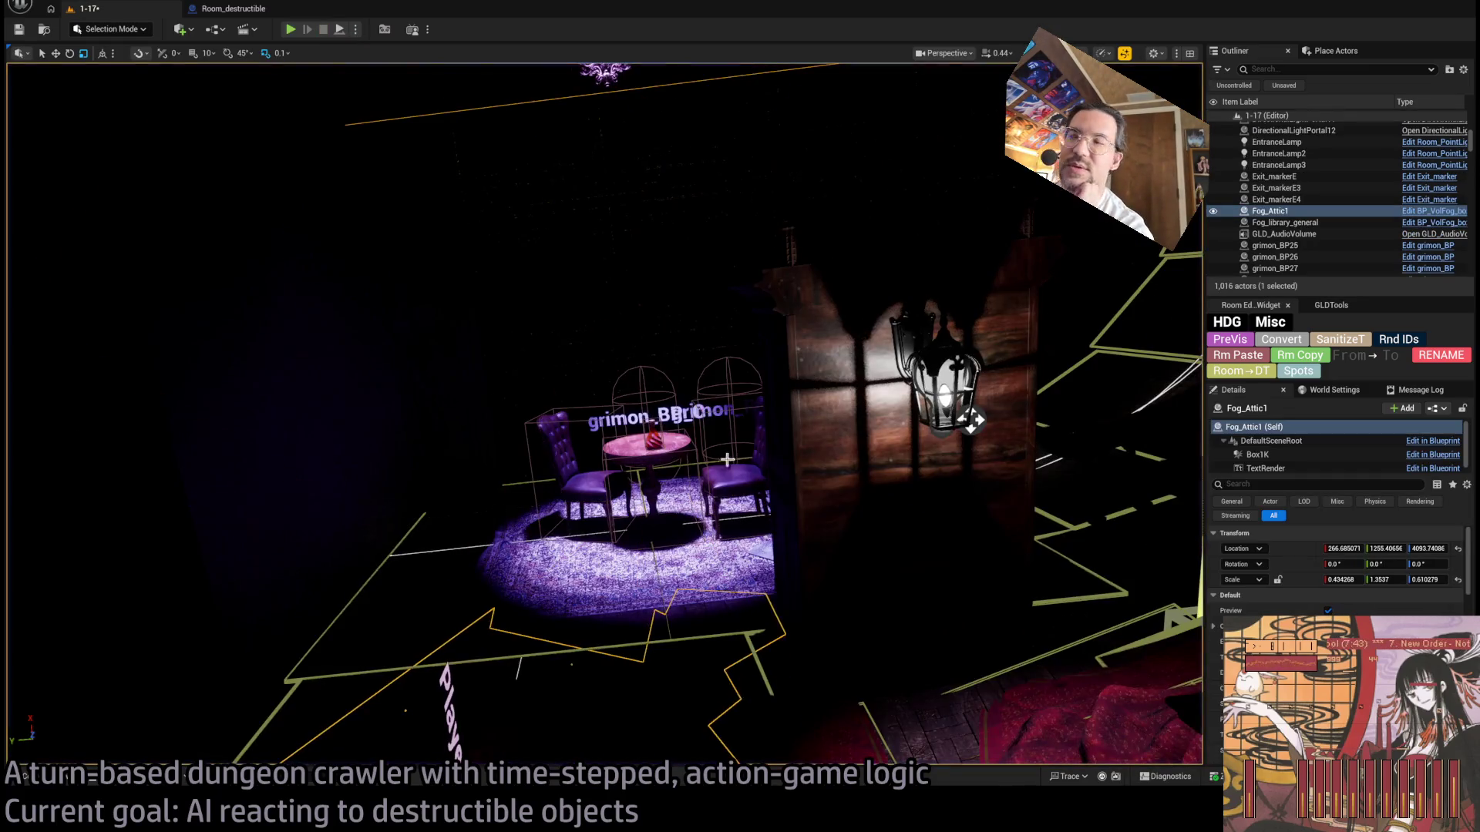
Step: Start a play test and run a turn of holds, a forward half-second move, and diagonal moves
scroll(1337, 570, "down", 5)
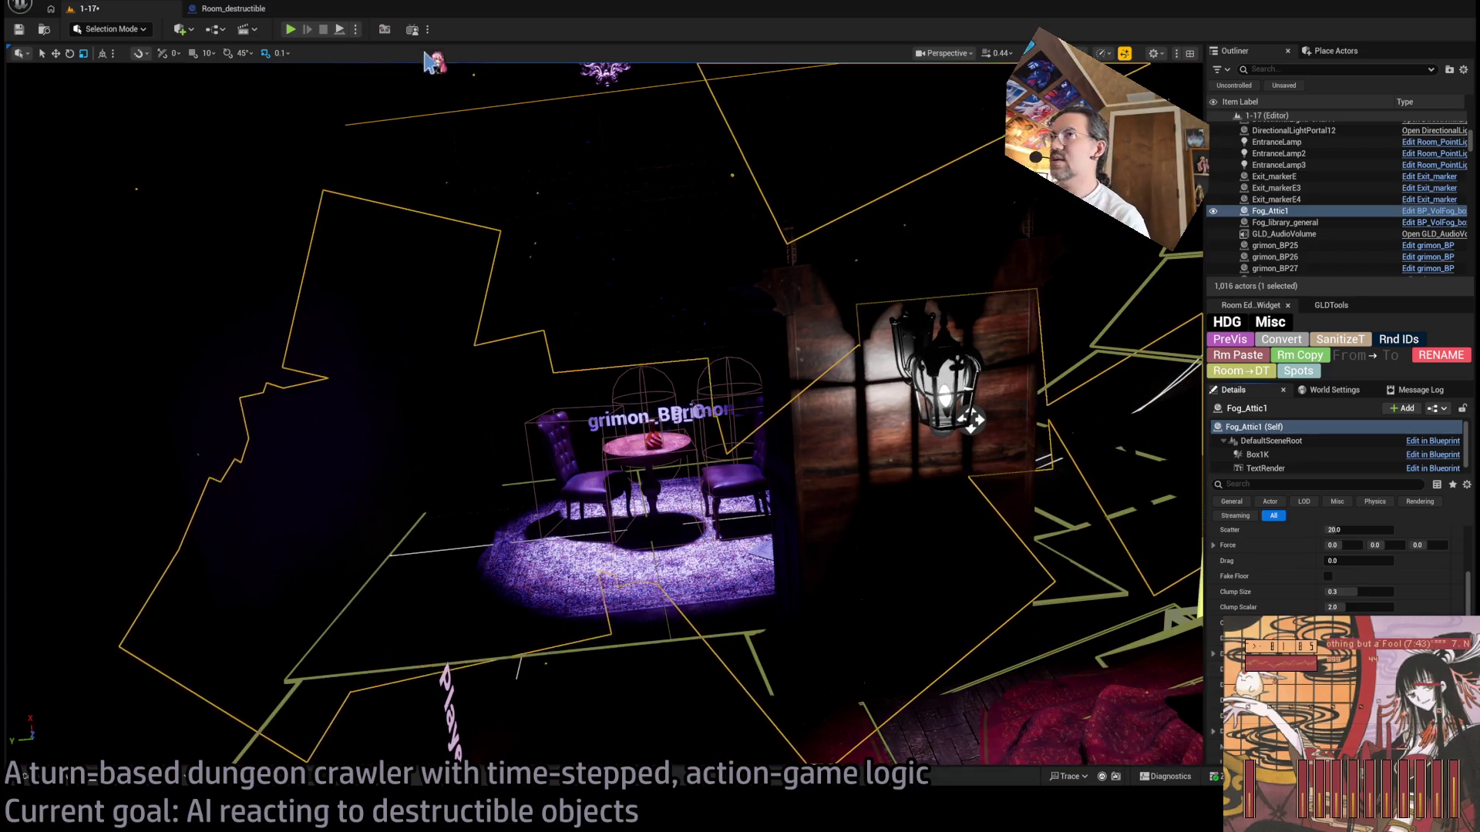
left_click(290, 31)
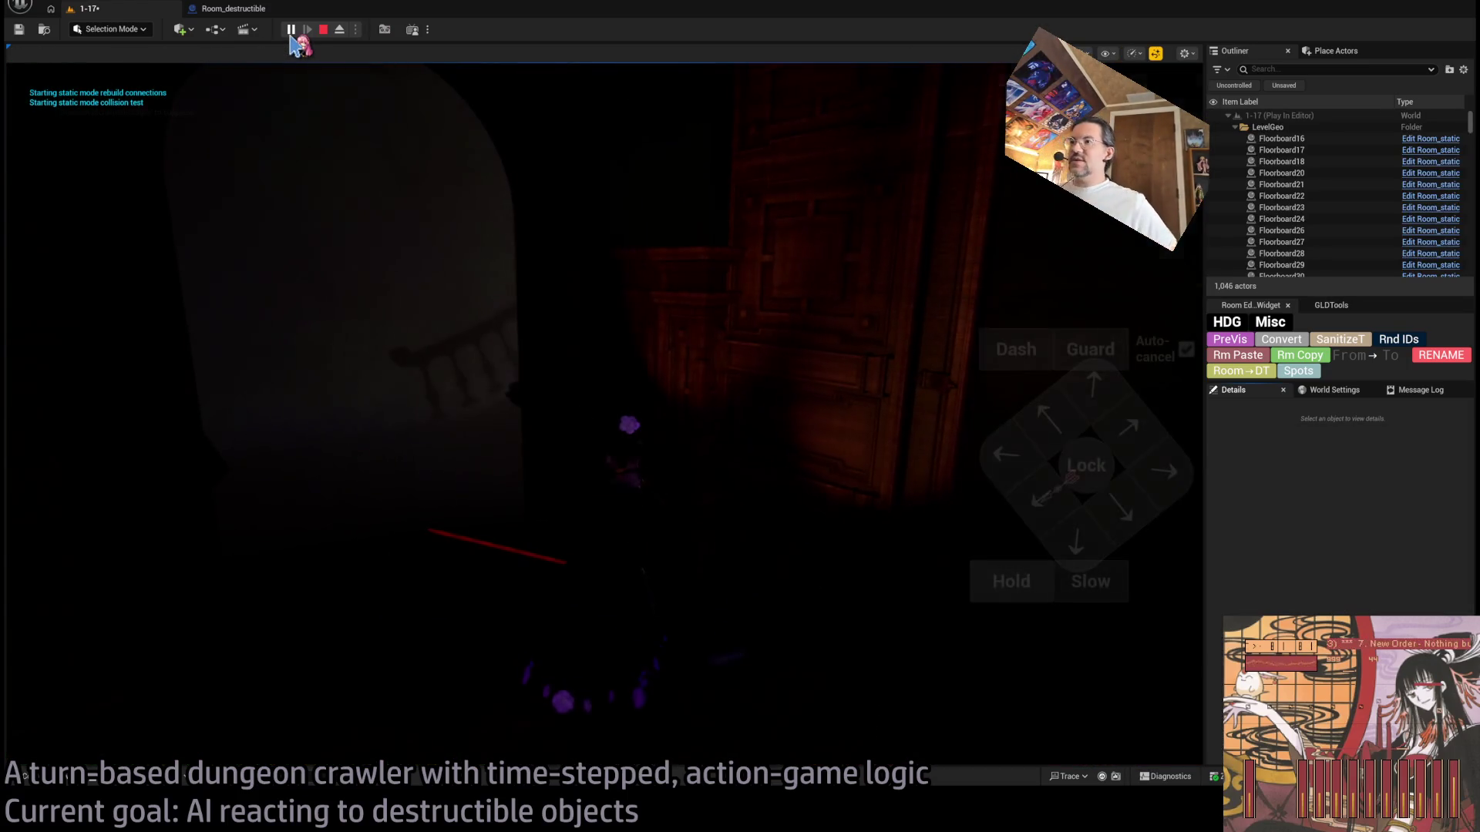
left_click(1011, 581)
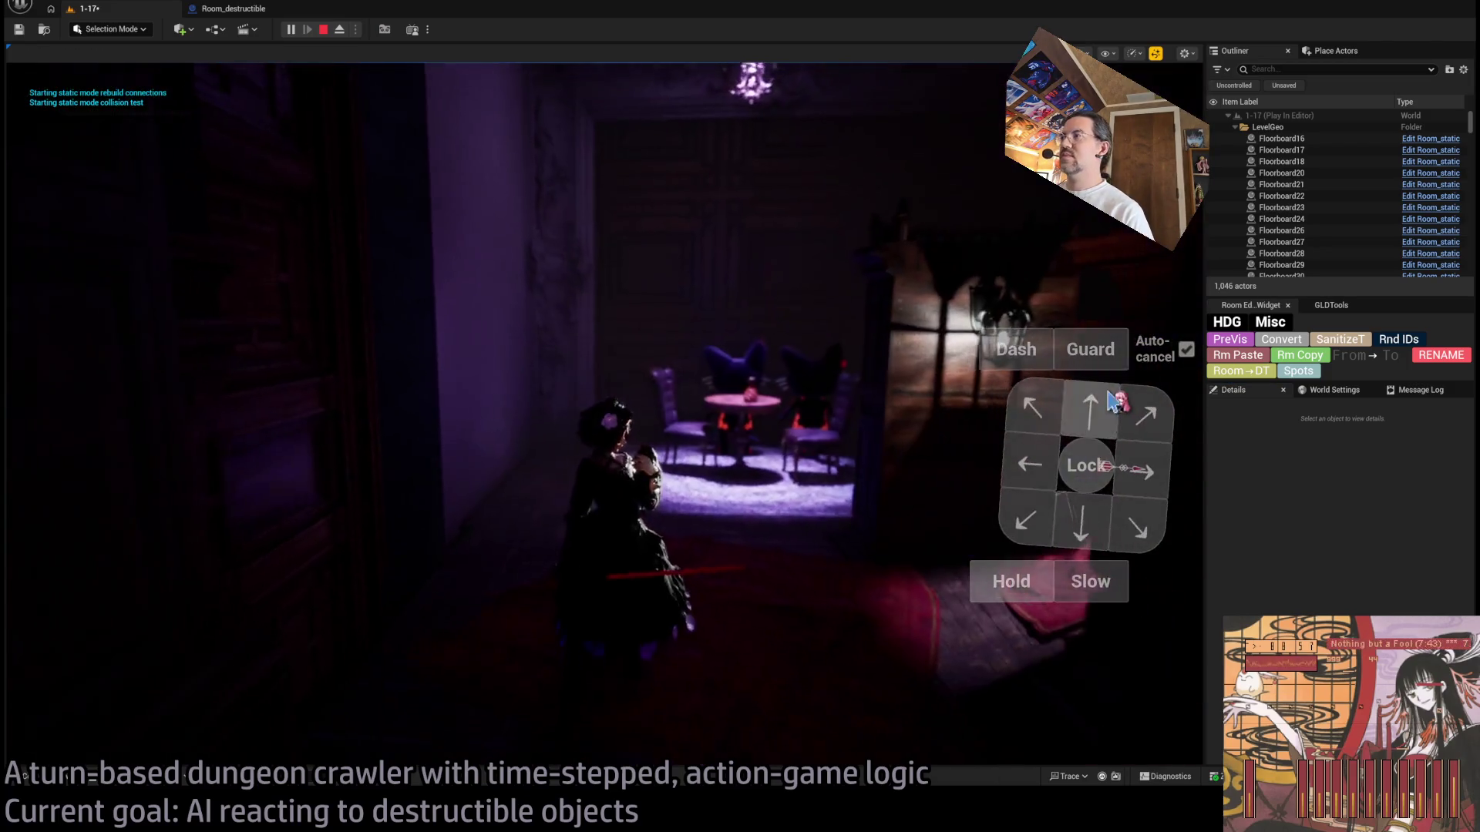
left_click(1147, 422)
left_click(1149, 424)
left_click(1001, 582)
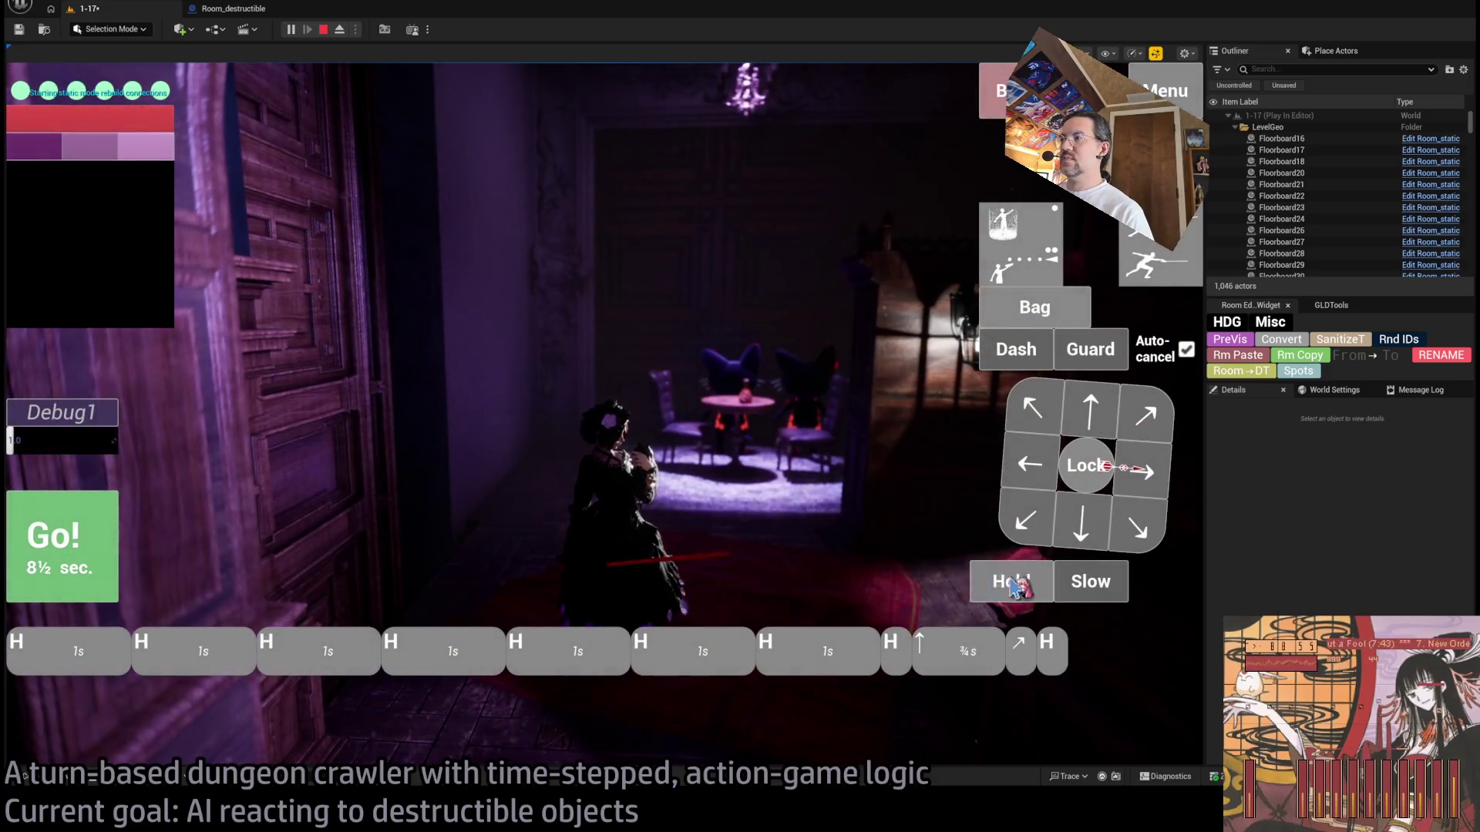
left_click(61, 547)
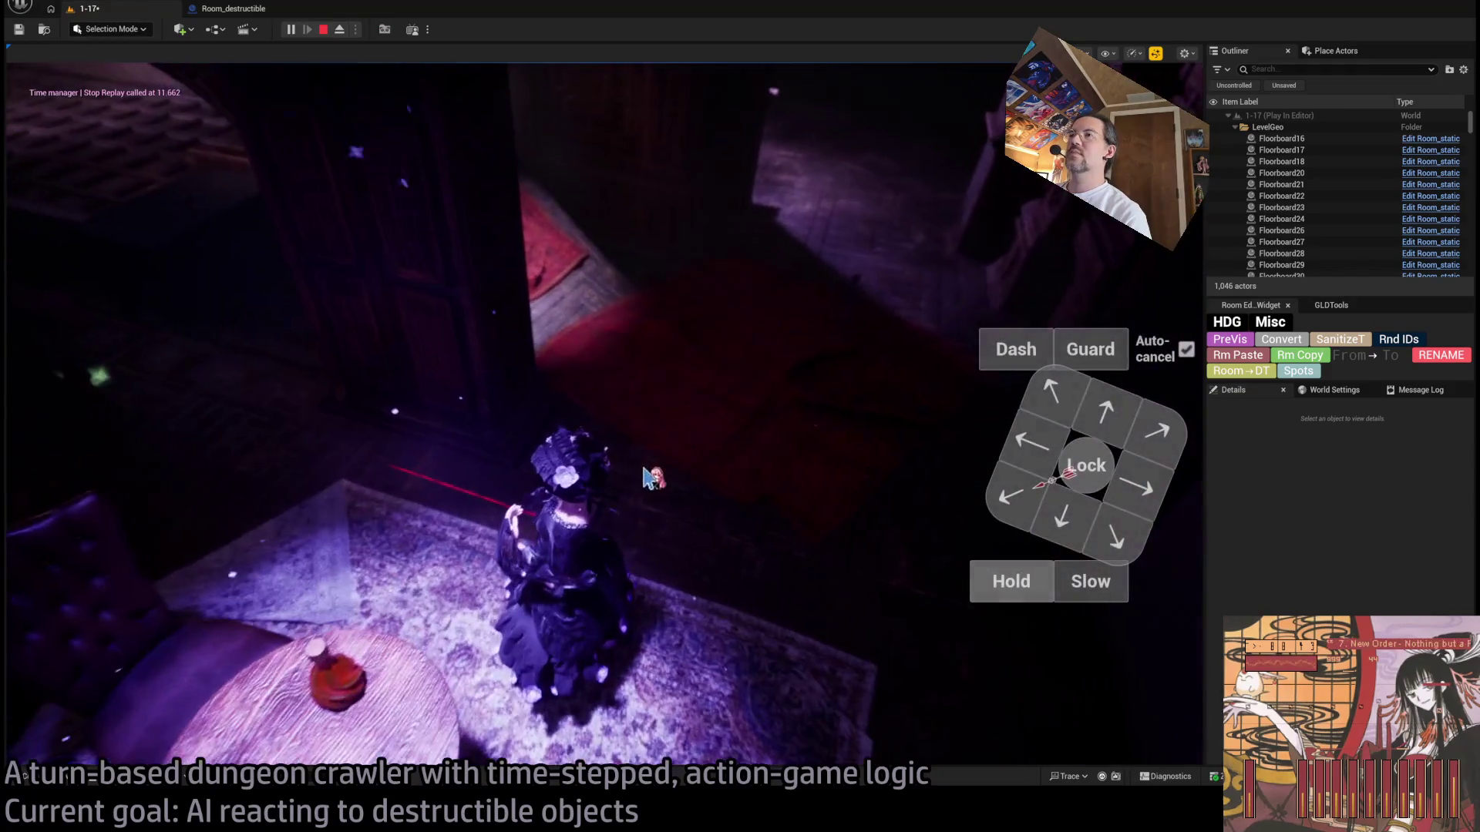
Step: Swing the camera around the room, check it in wireframe then lit, and stop the test
left_click(645, 477)
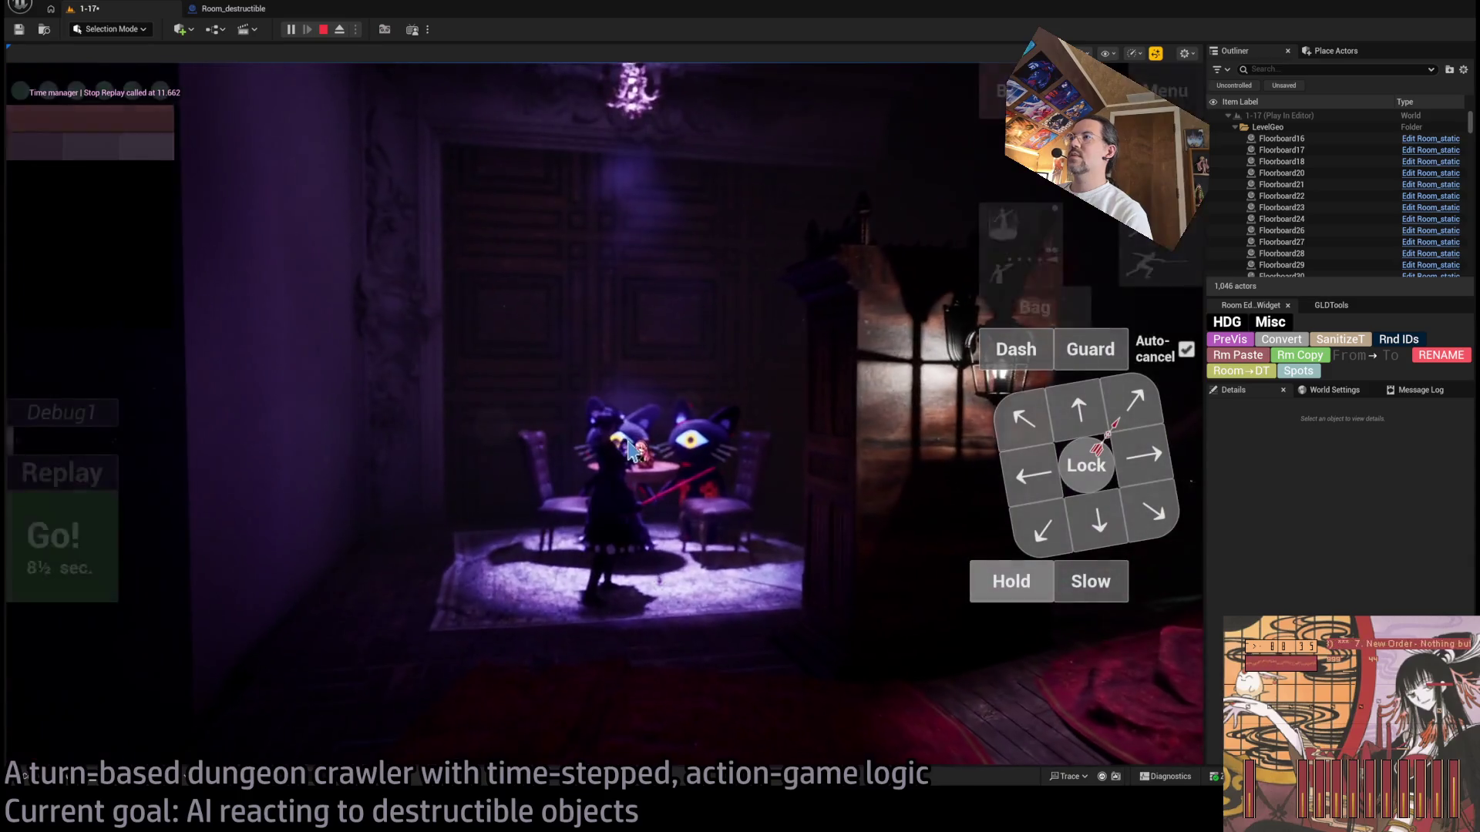
left_click(623, 430)
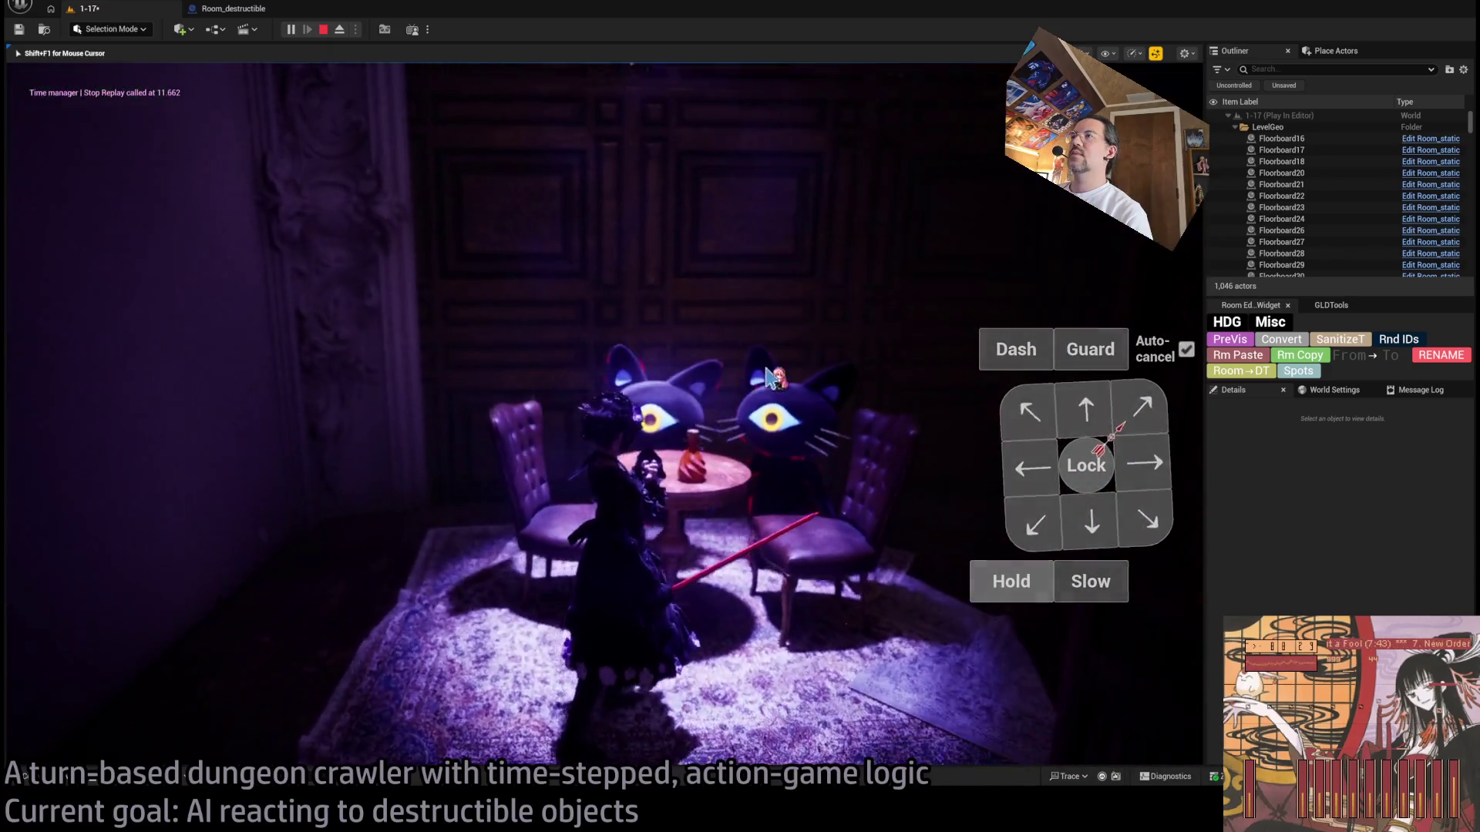
key("F1")
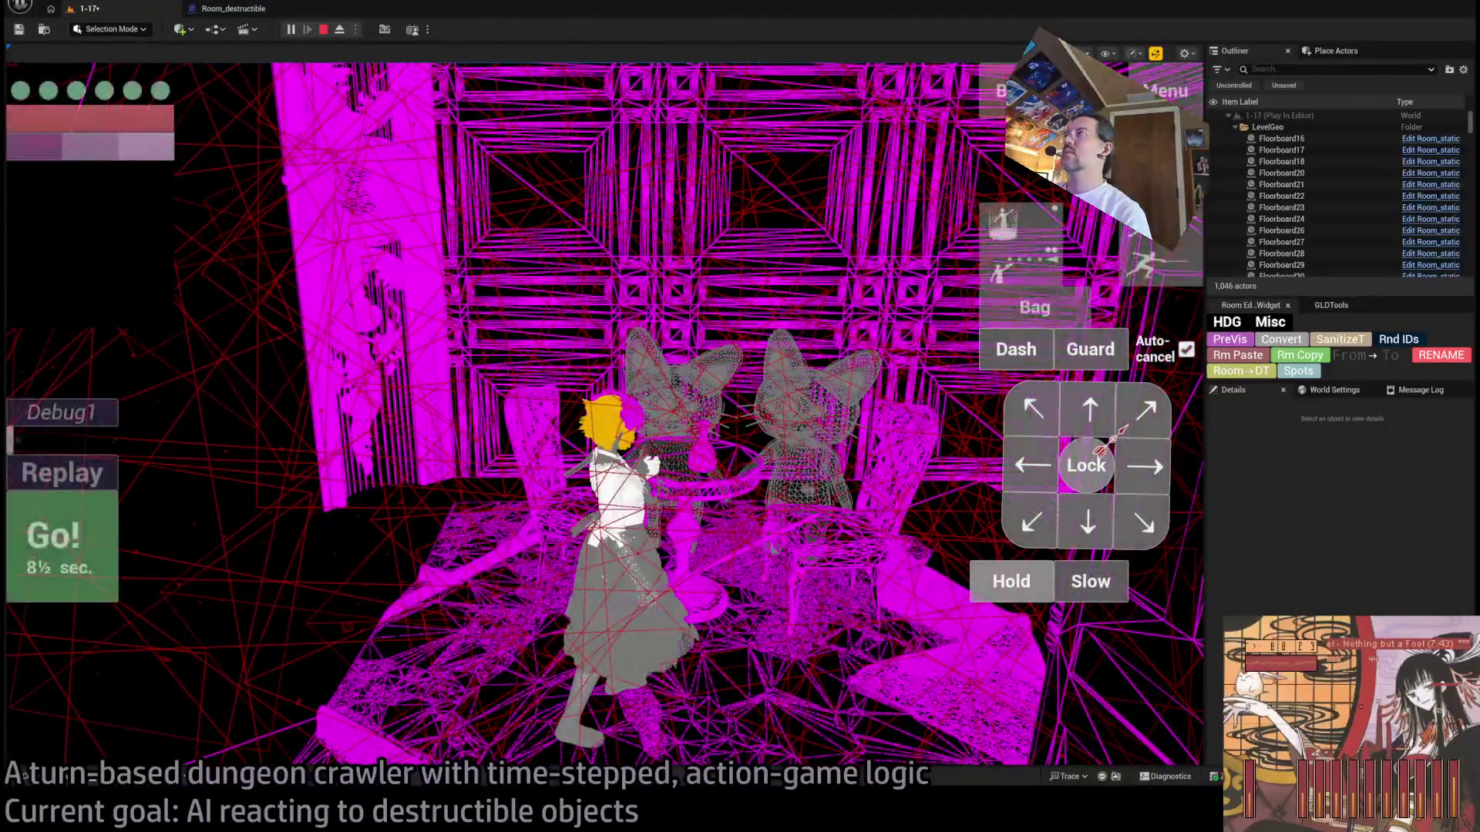
key("F3")
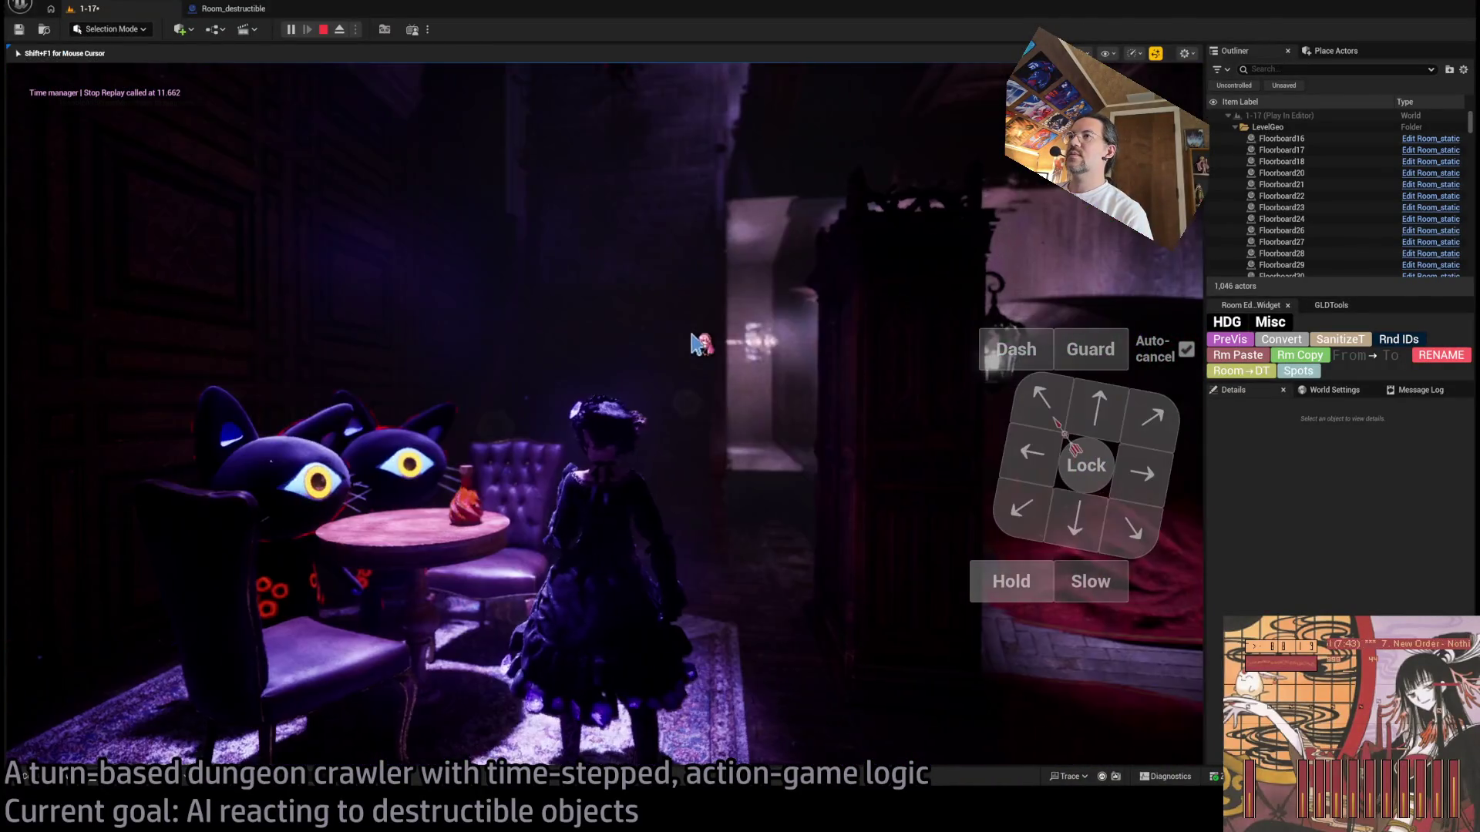
left_click(324, 30)
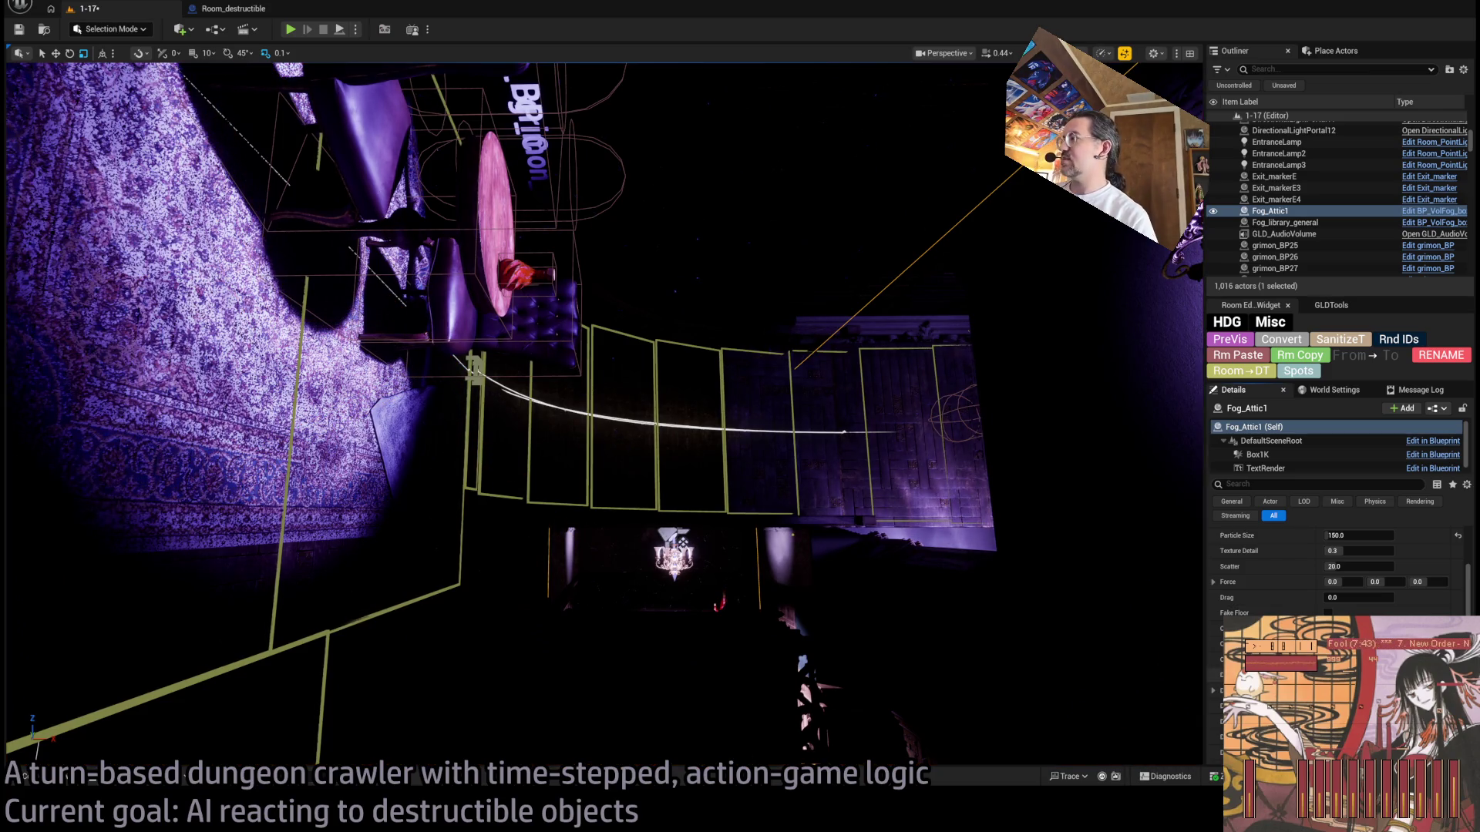
Step: Start another play test and run a turn of several holds plus a move
key("alt+p")
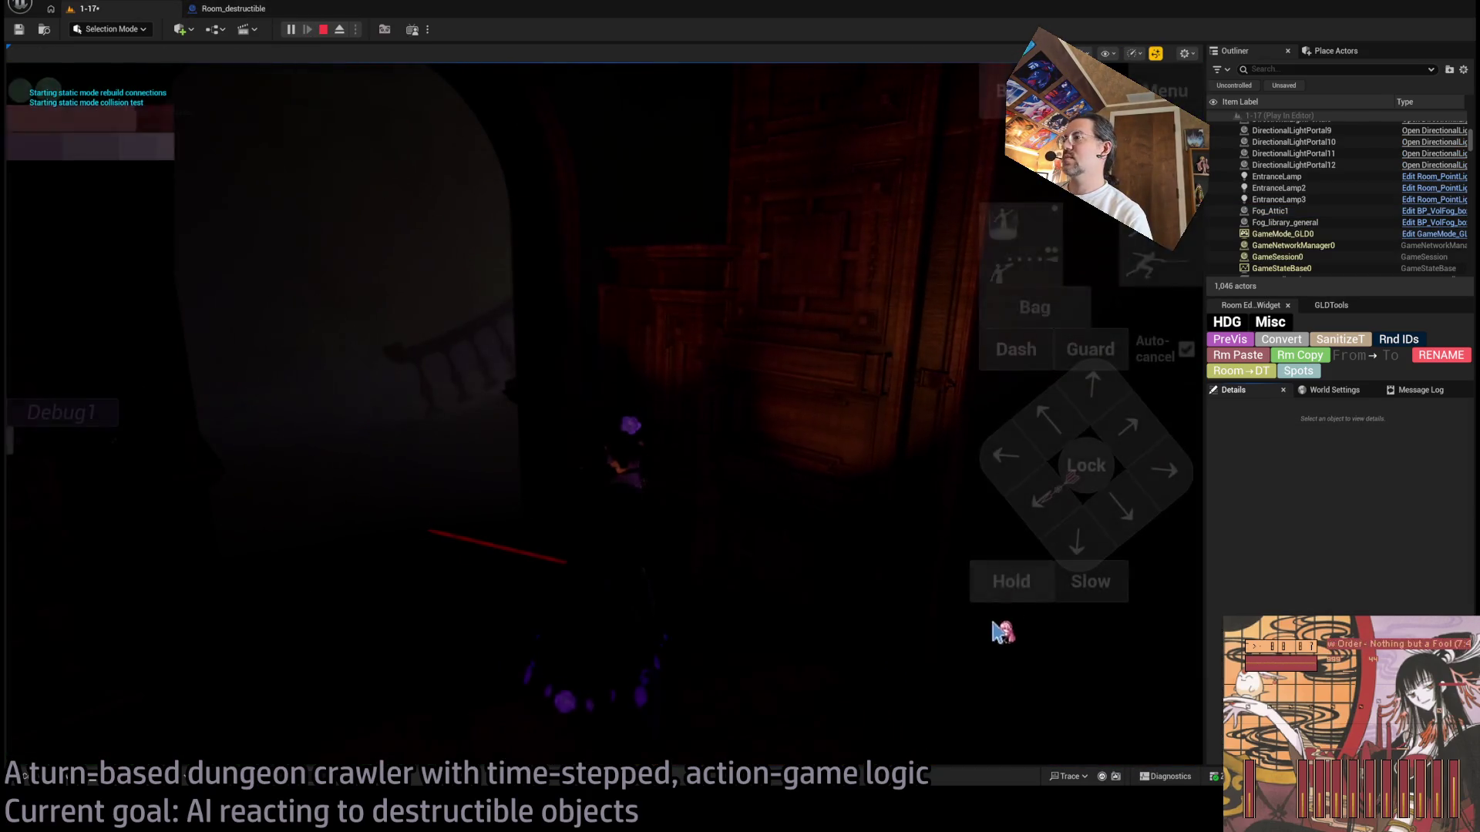
left_click(1012, 582)
left_click(1013, 583)
left_click(1013, 583)
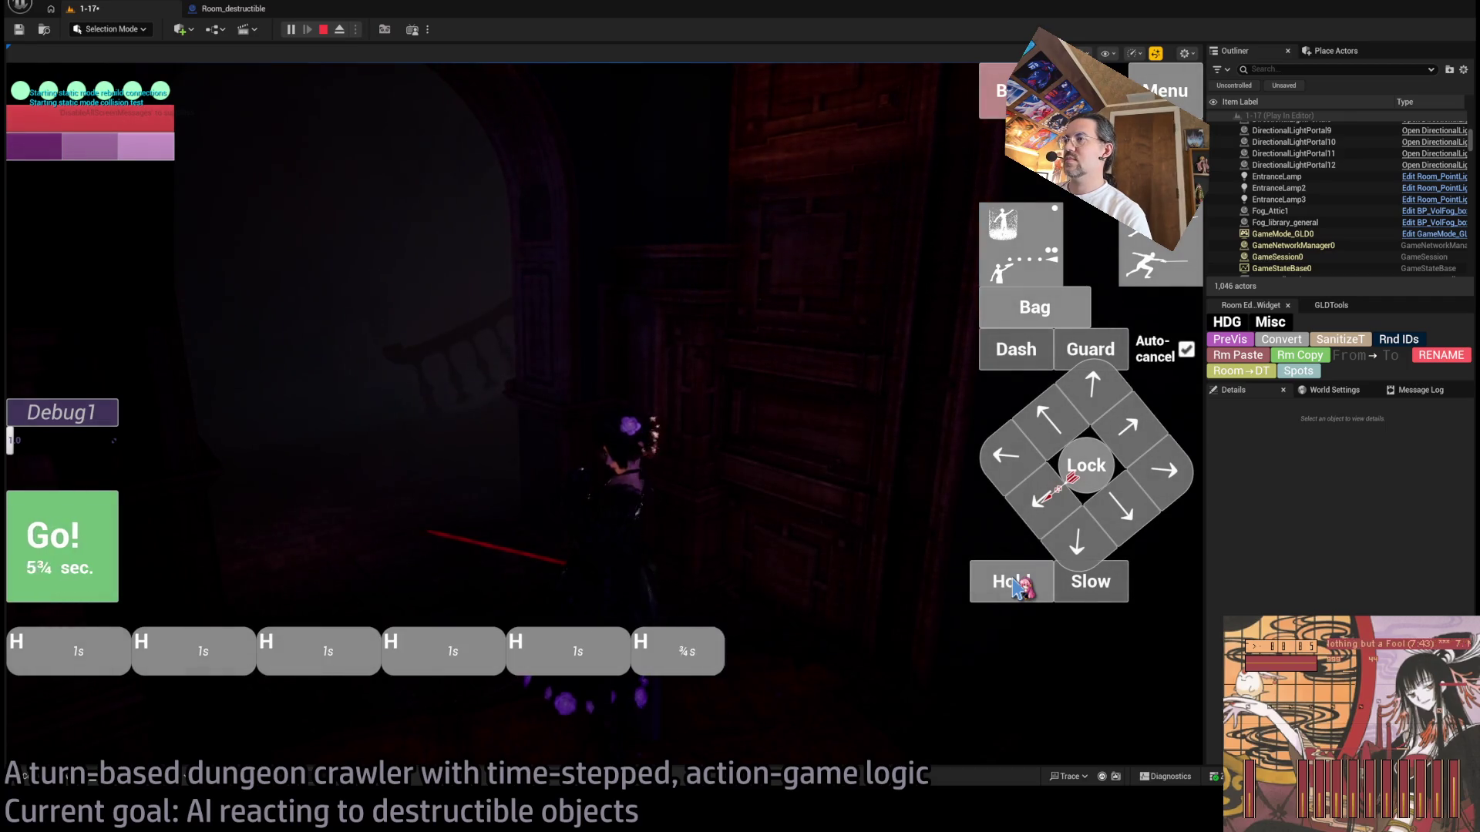
left_click(1012, 582)
left_click(1127, 518)
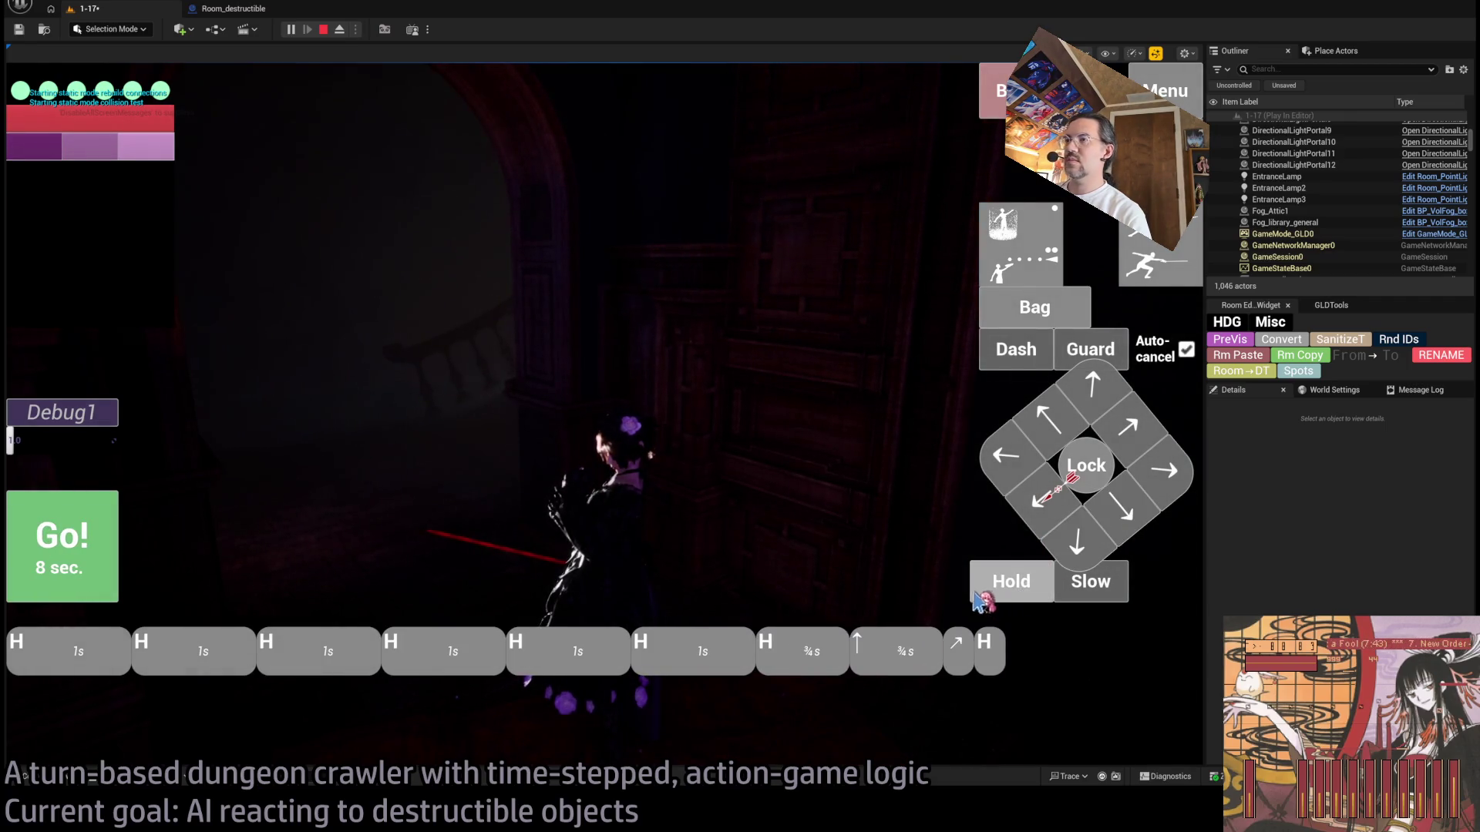
left_click(62, 548)
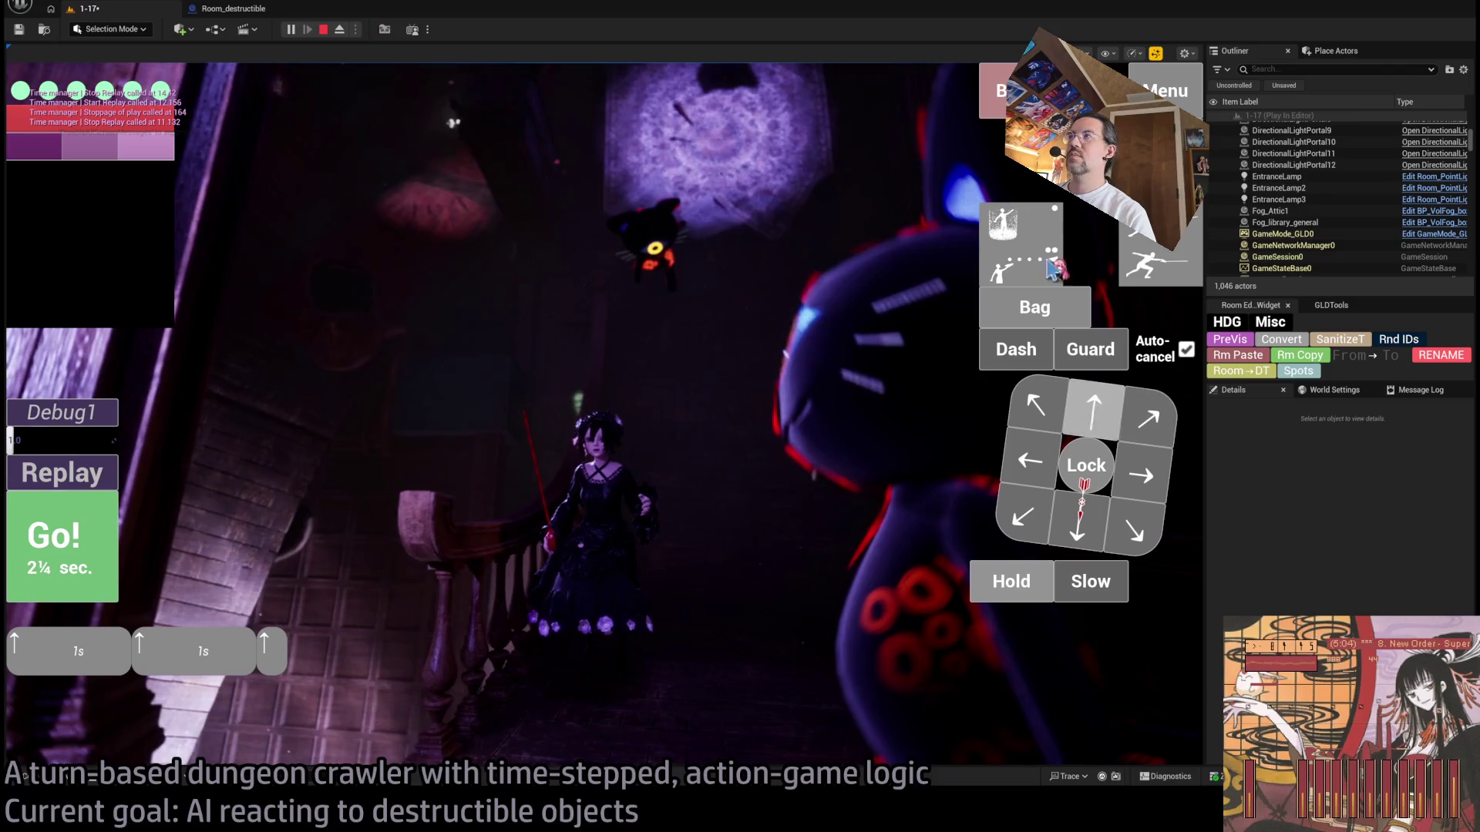
Step: Run turns with diagonal half-second and forward three-quarter-second moves, then a one-second action, and stop
left_click(1130, 421)
left_click(1091, 420)
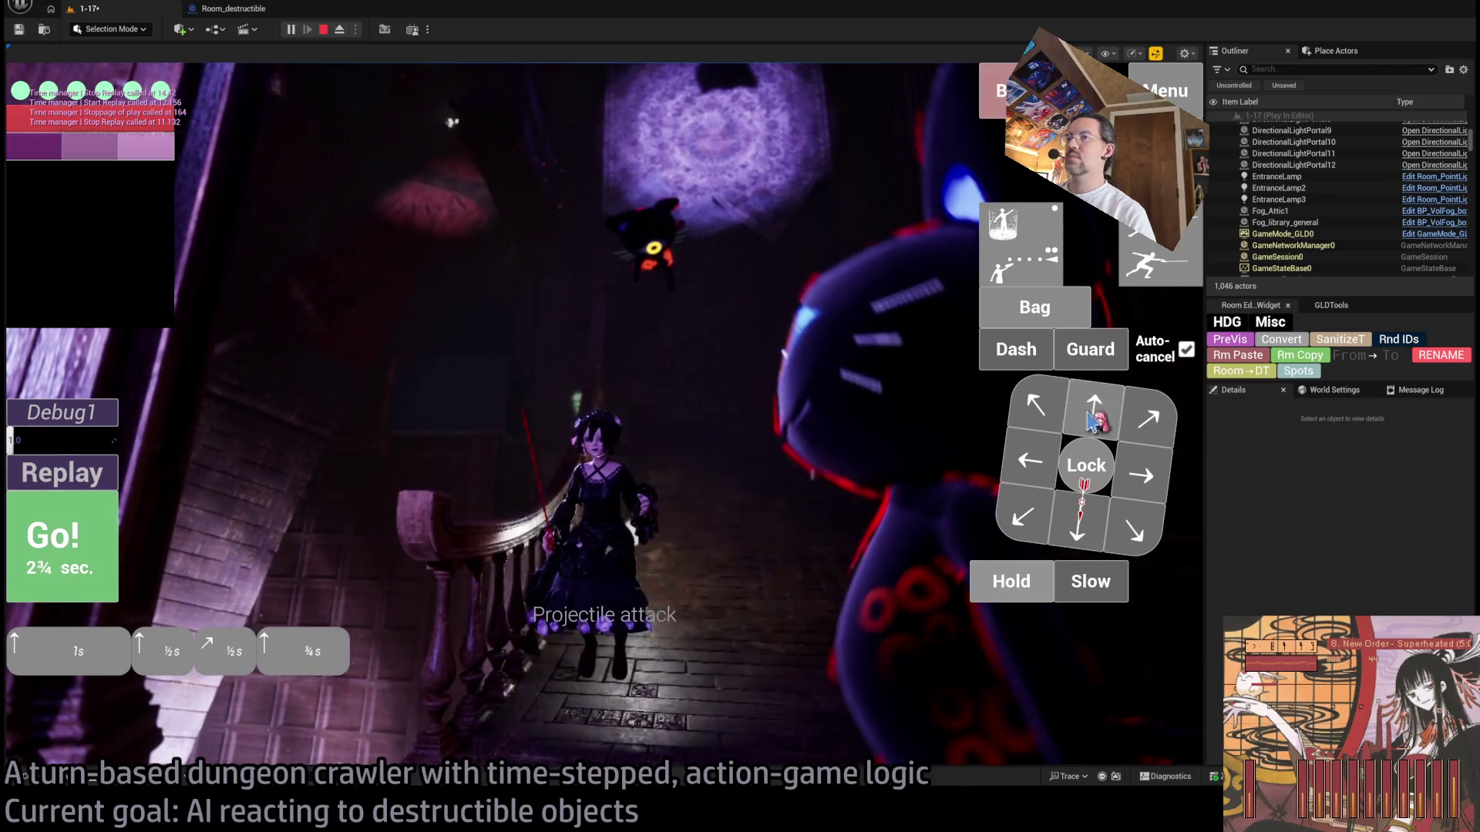
left_click(94, 516)
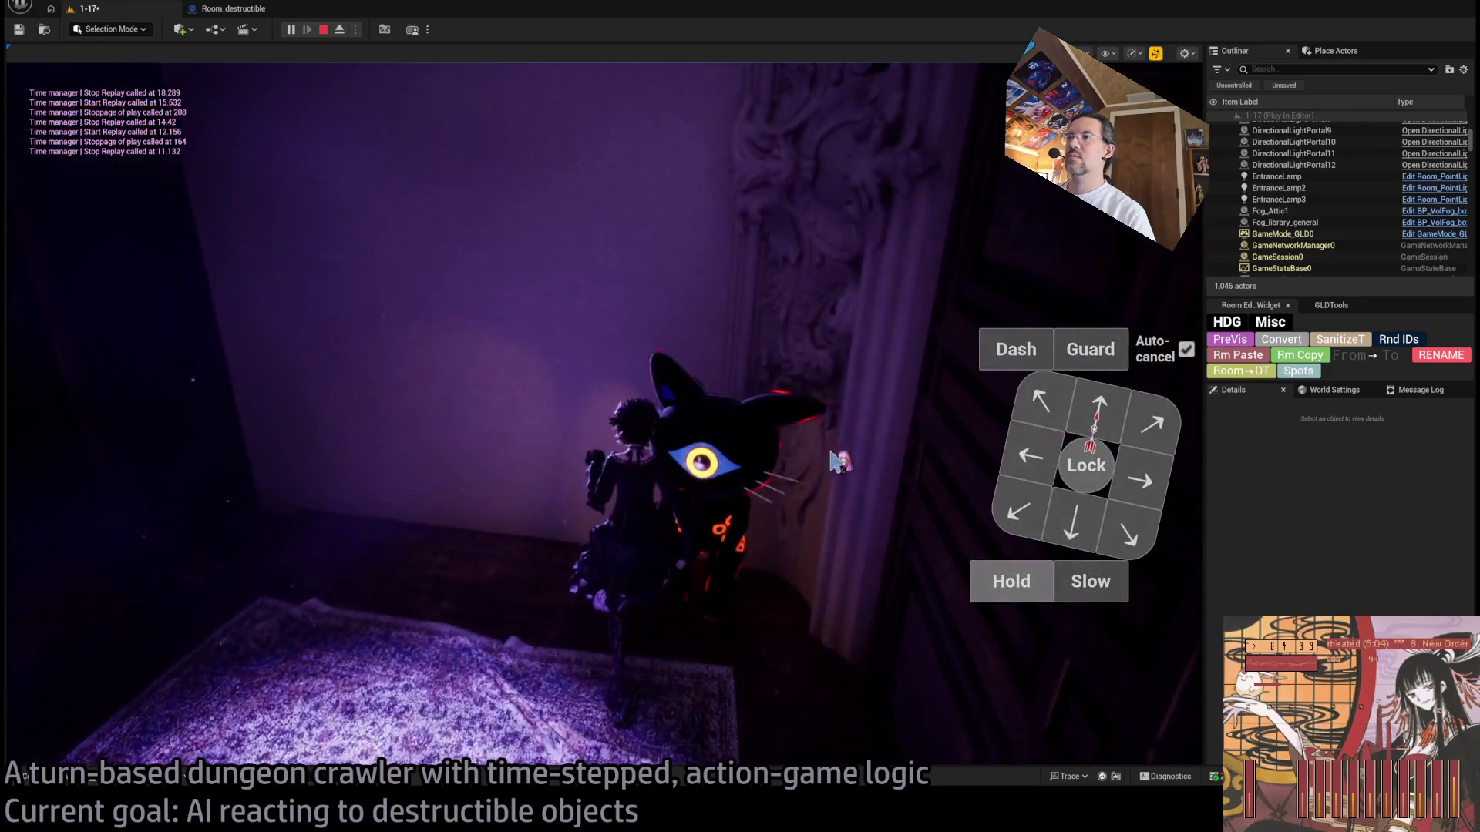
left_click(1033, 506)
left_click(65, 556)
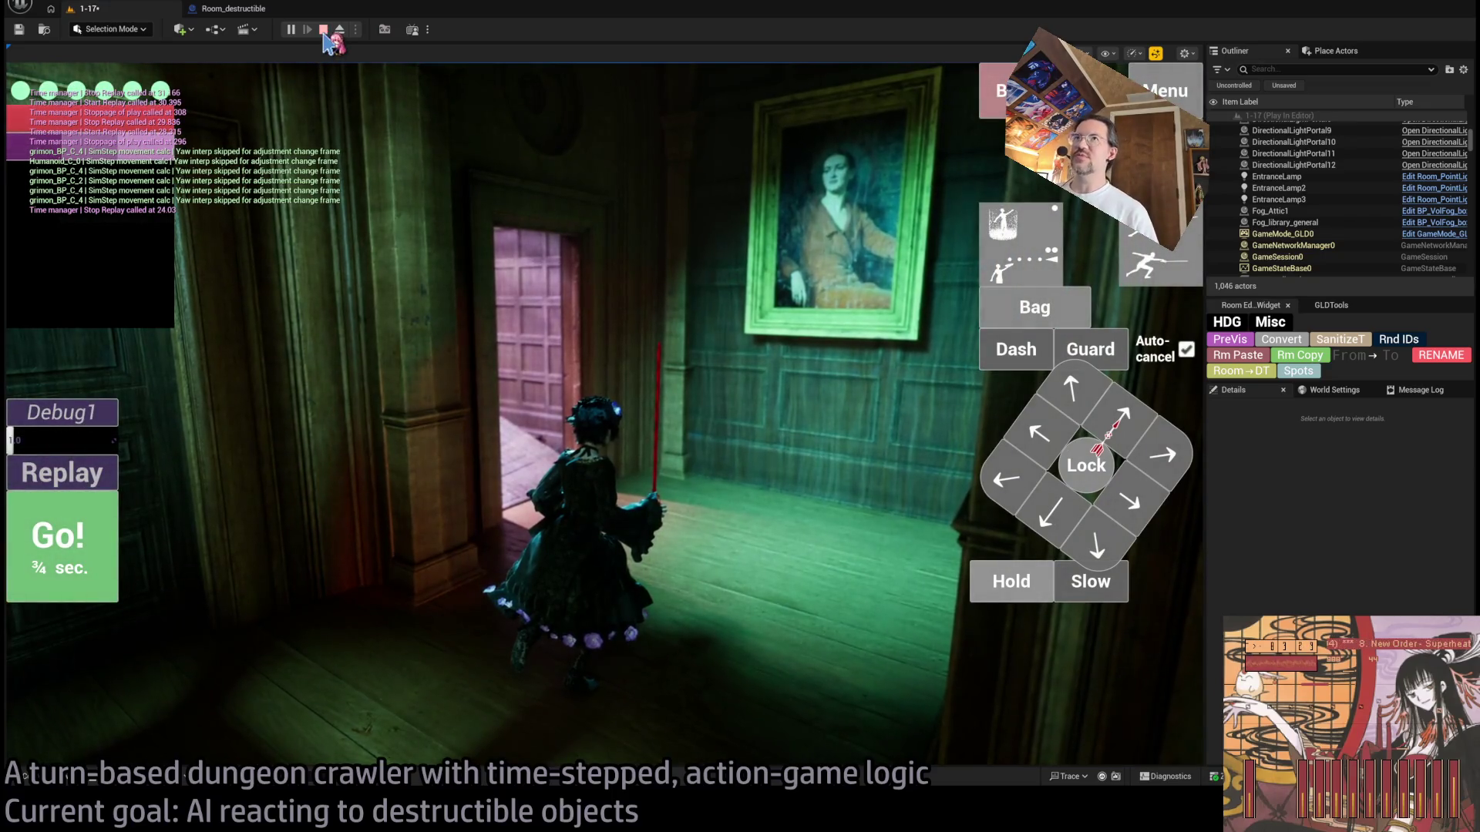
left_click(324, 31)
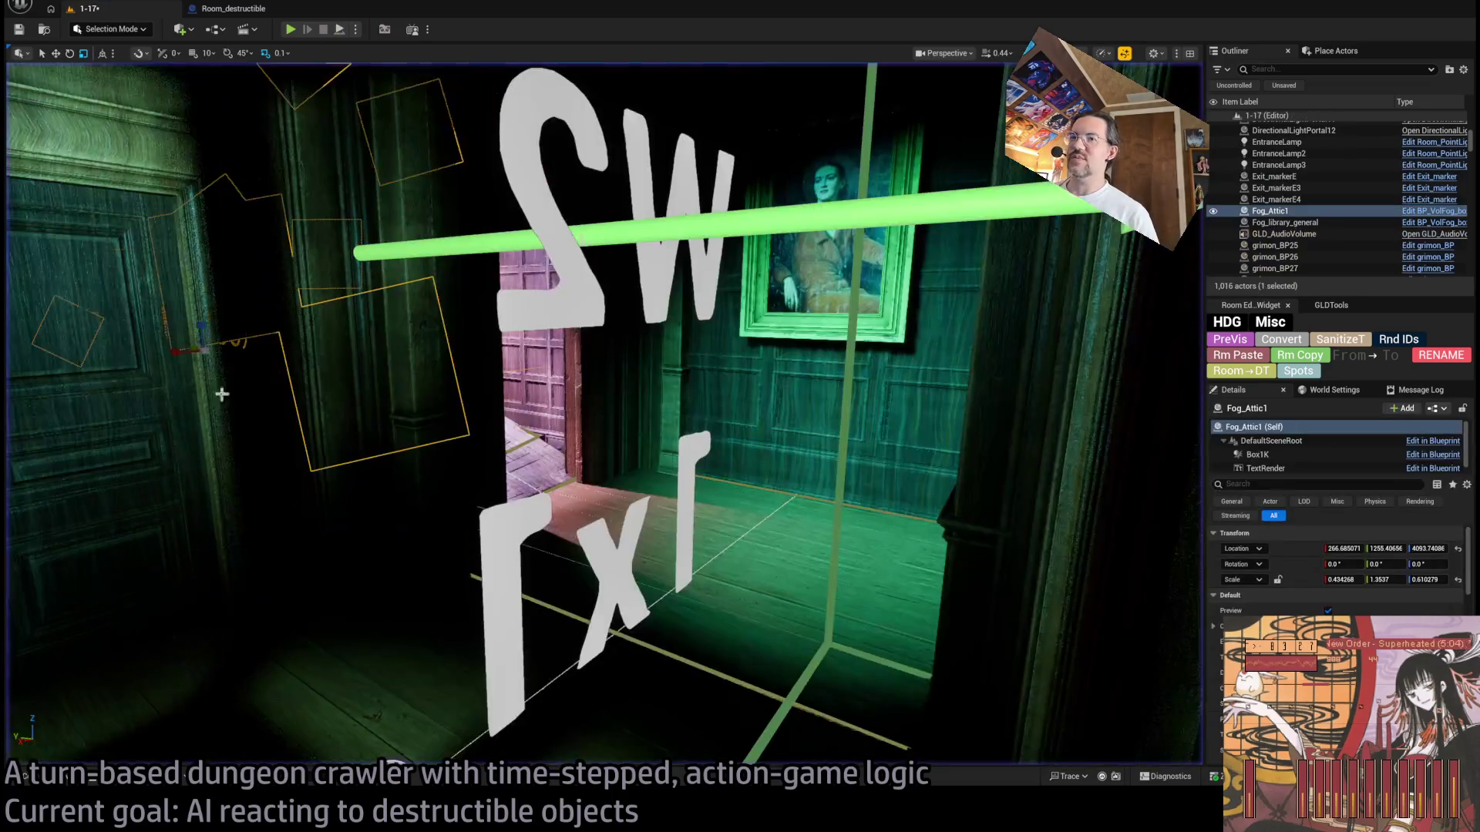
Step: Browse the Destructible, Tilesets, GUI and Humanoids folders in the Content Browser
left_click(58, 778)
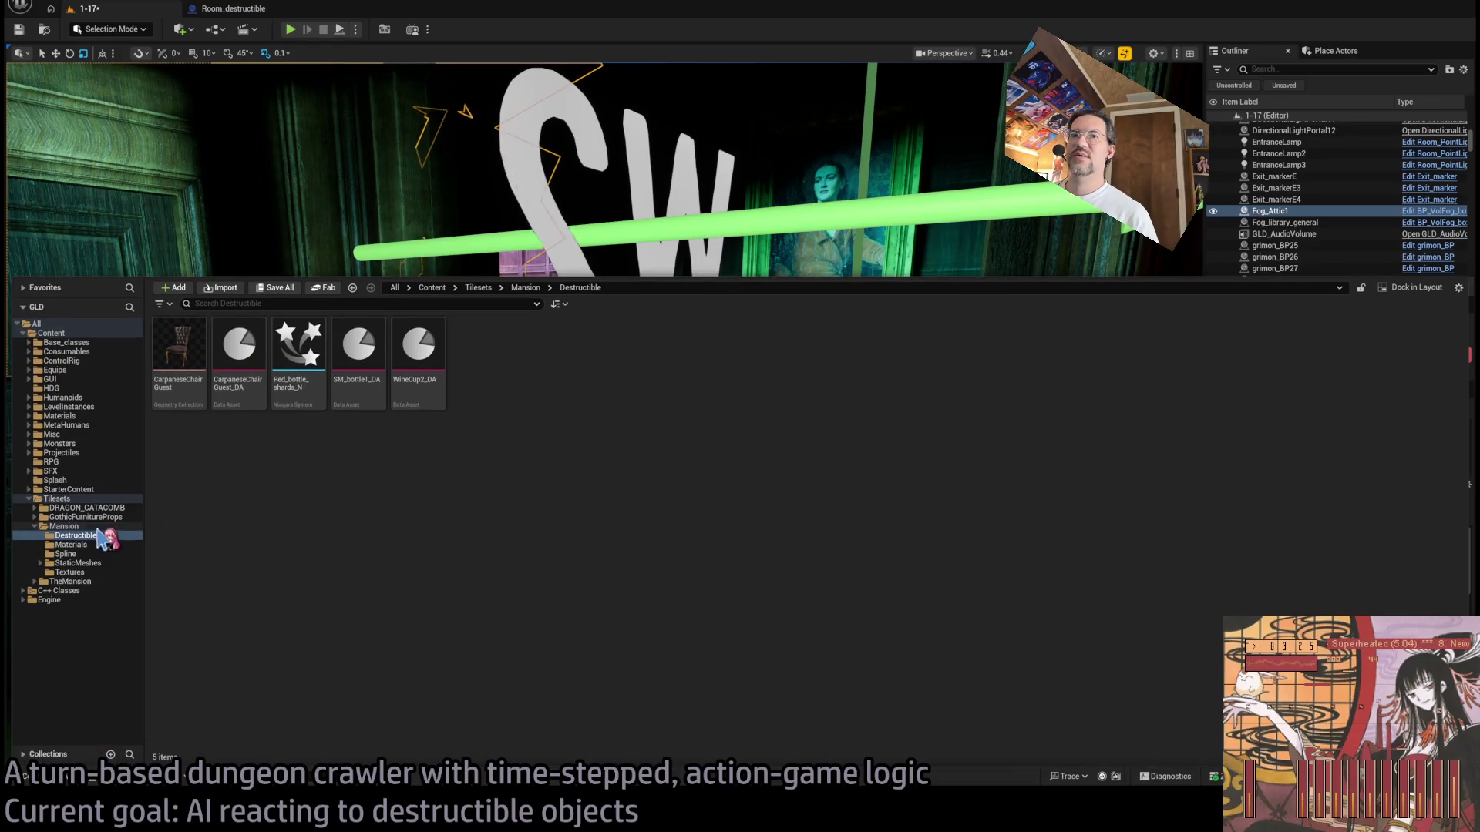
key("alt+Left")
key("alt+Right")
key("alt+Left")
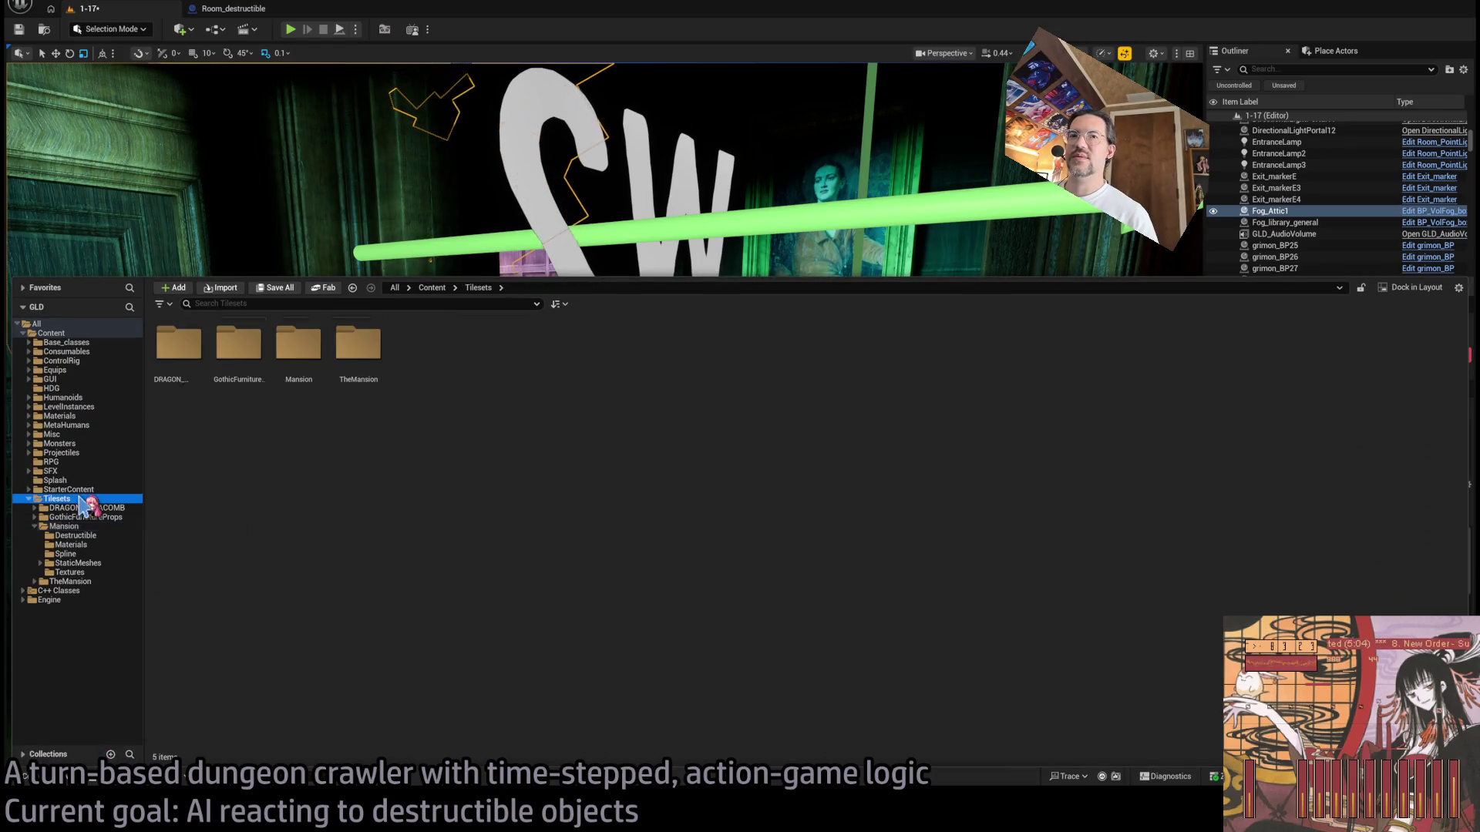
left_click(29, 499)
left_click(77, 379)
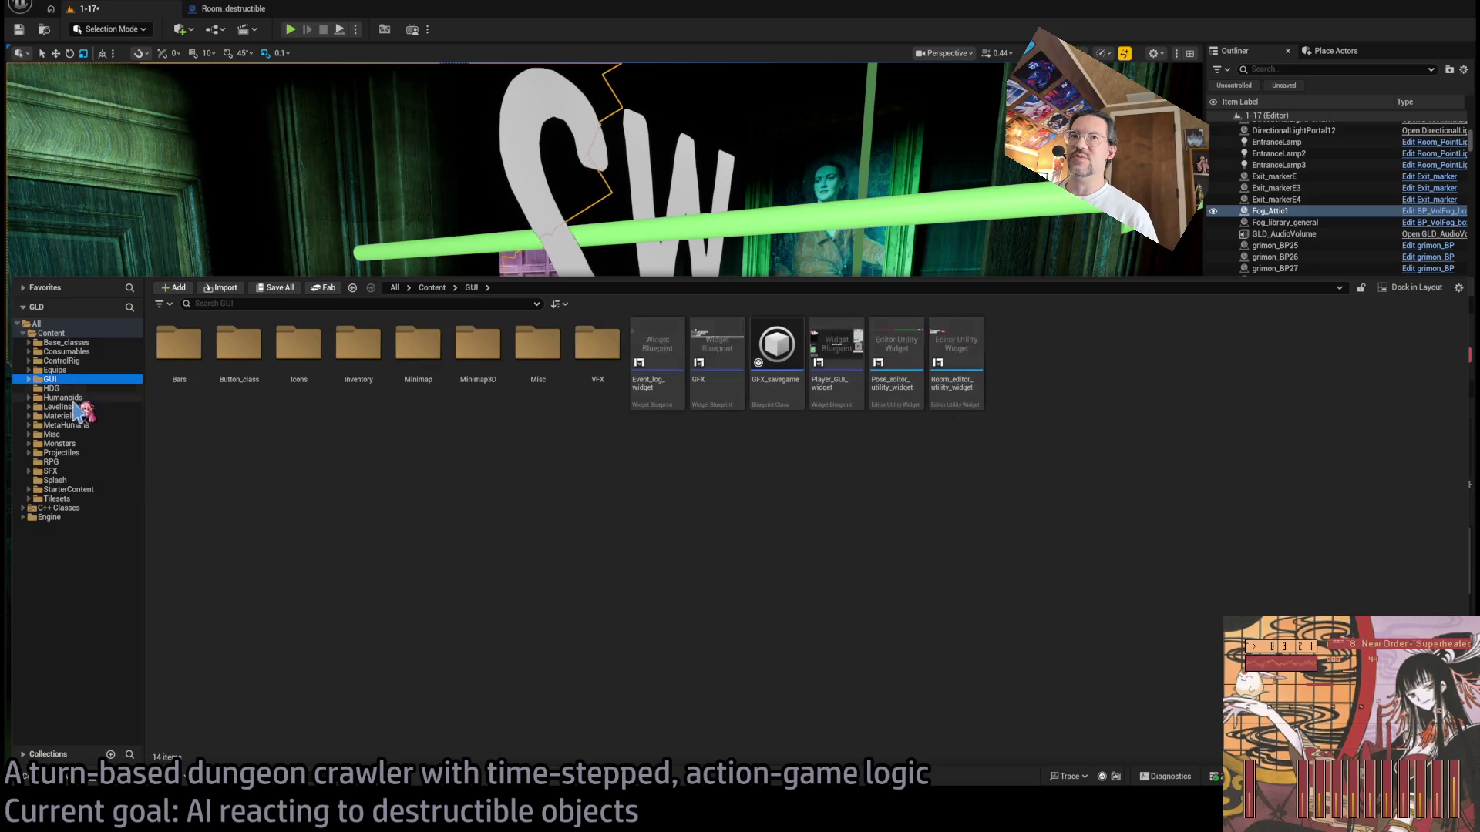
left_click(77, 404)
key("Up")
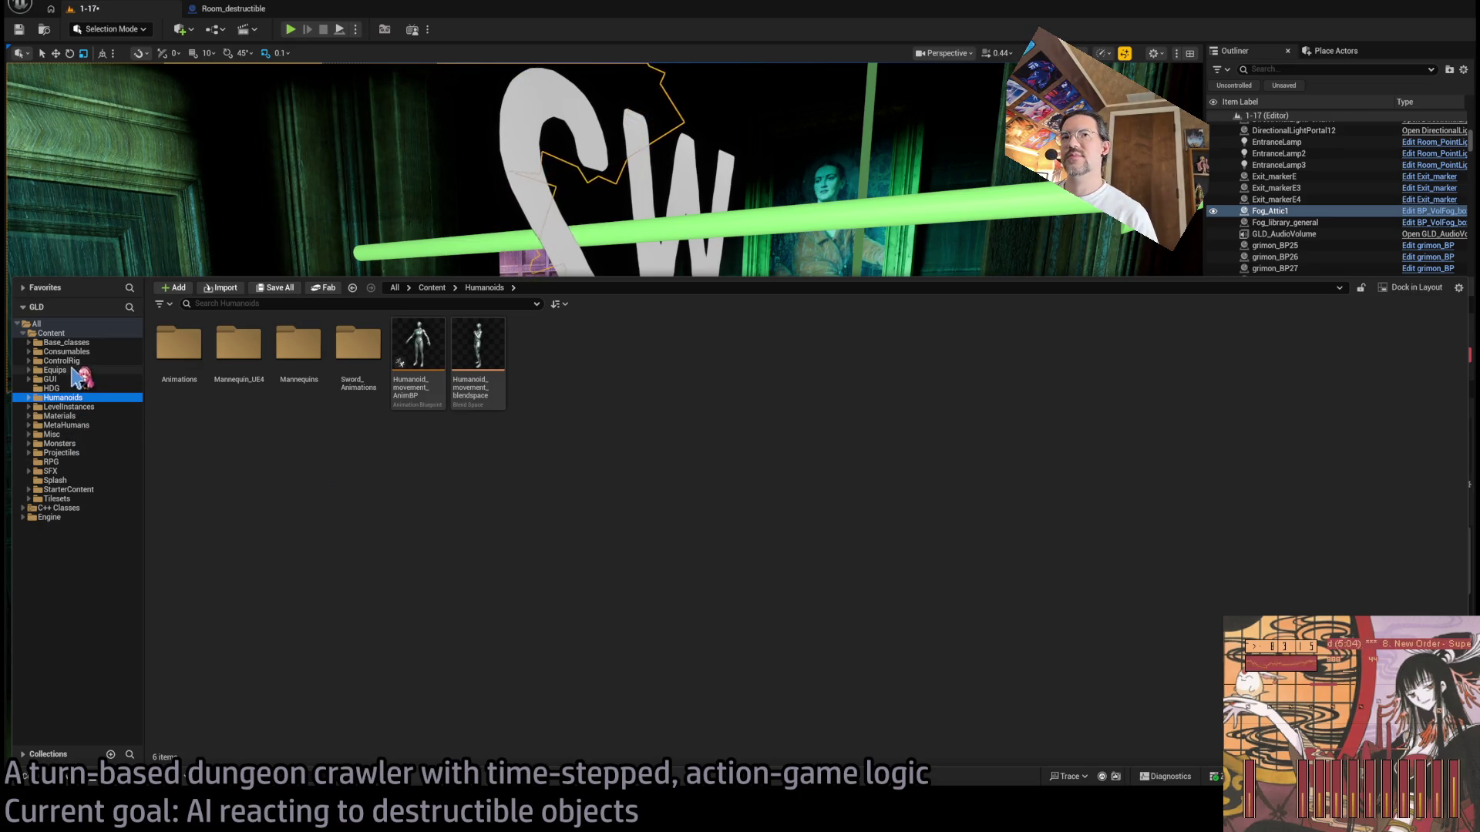
Step: Look through the Base_classes, Consumables, MetaHumans, Monsters, StarterContent and Projectiles folders
left_click(77, 343)
left_click(77, 351)
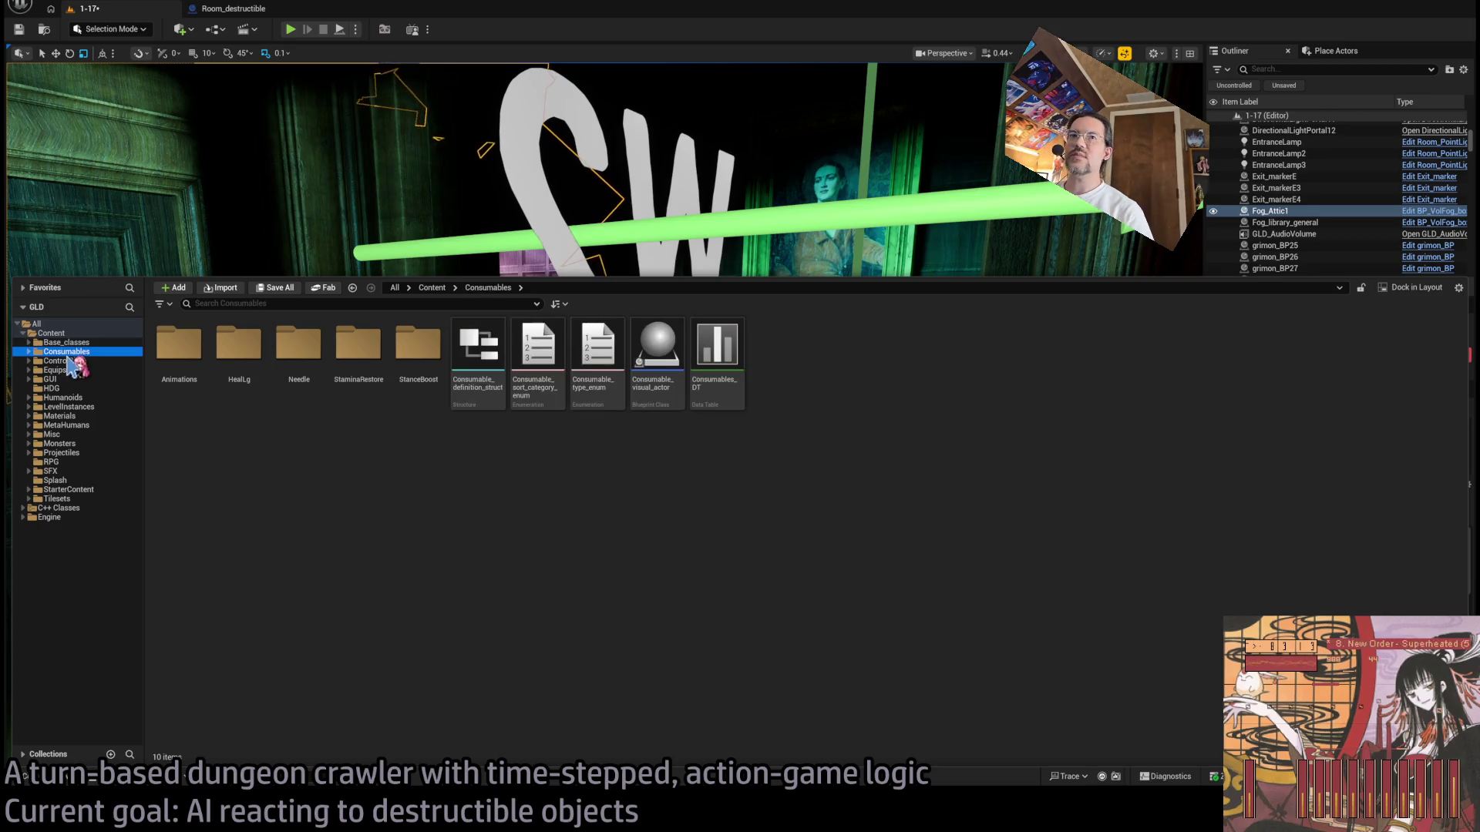
left_click(80, 425)
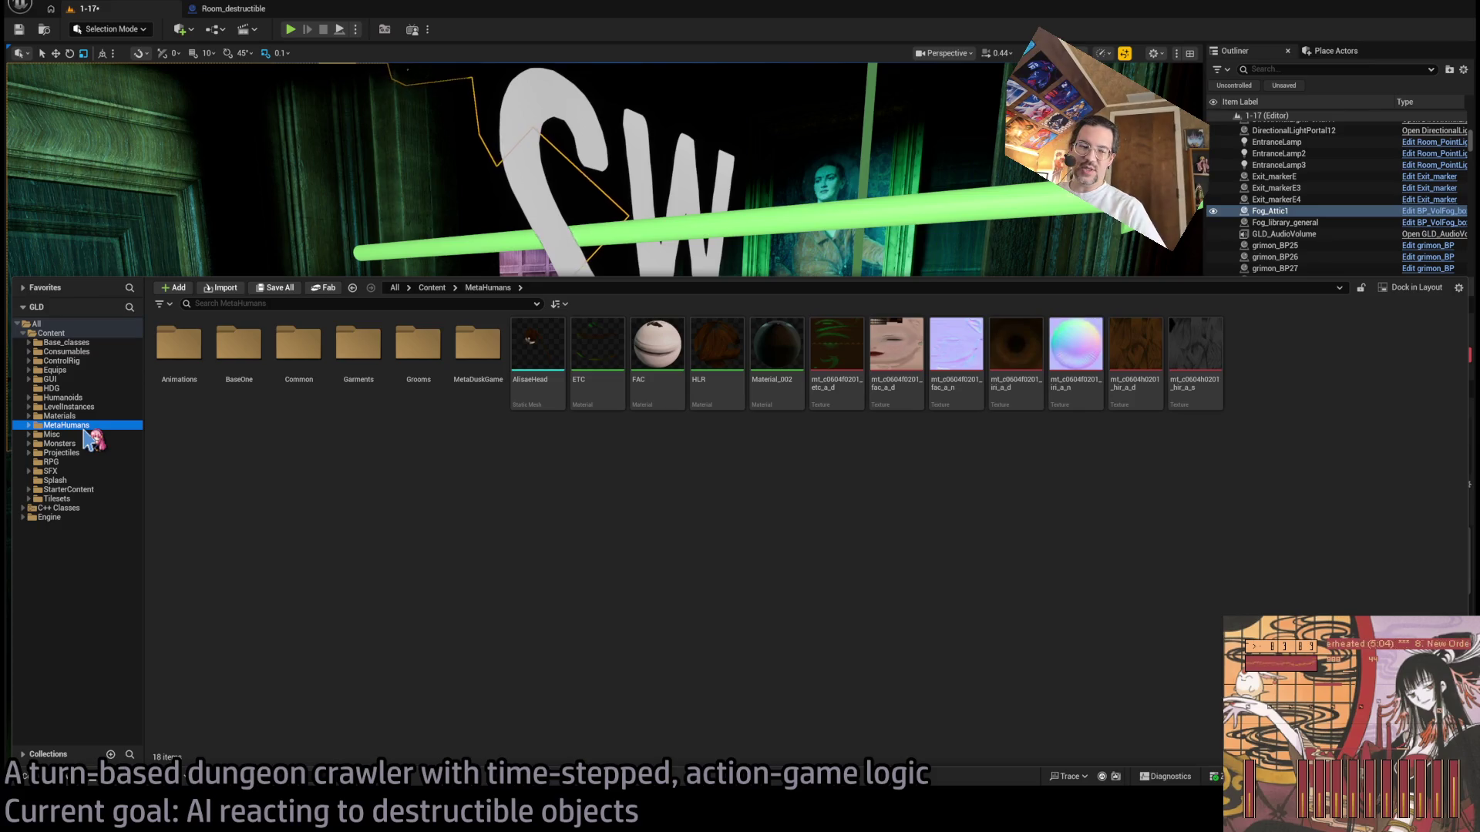
left_click(81, 444)
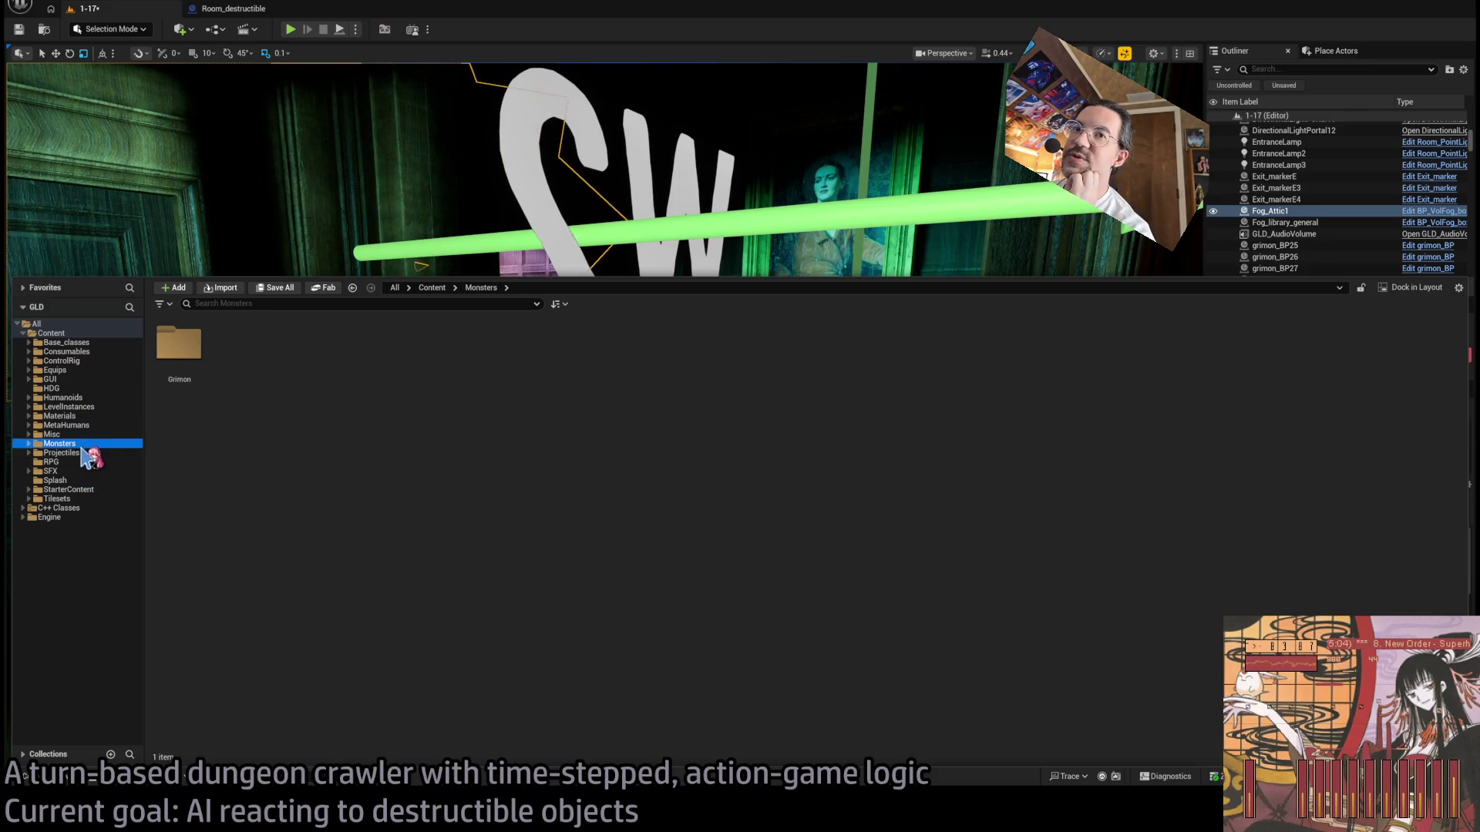
left_click(80, 452)
left_click(80, 444)
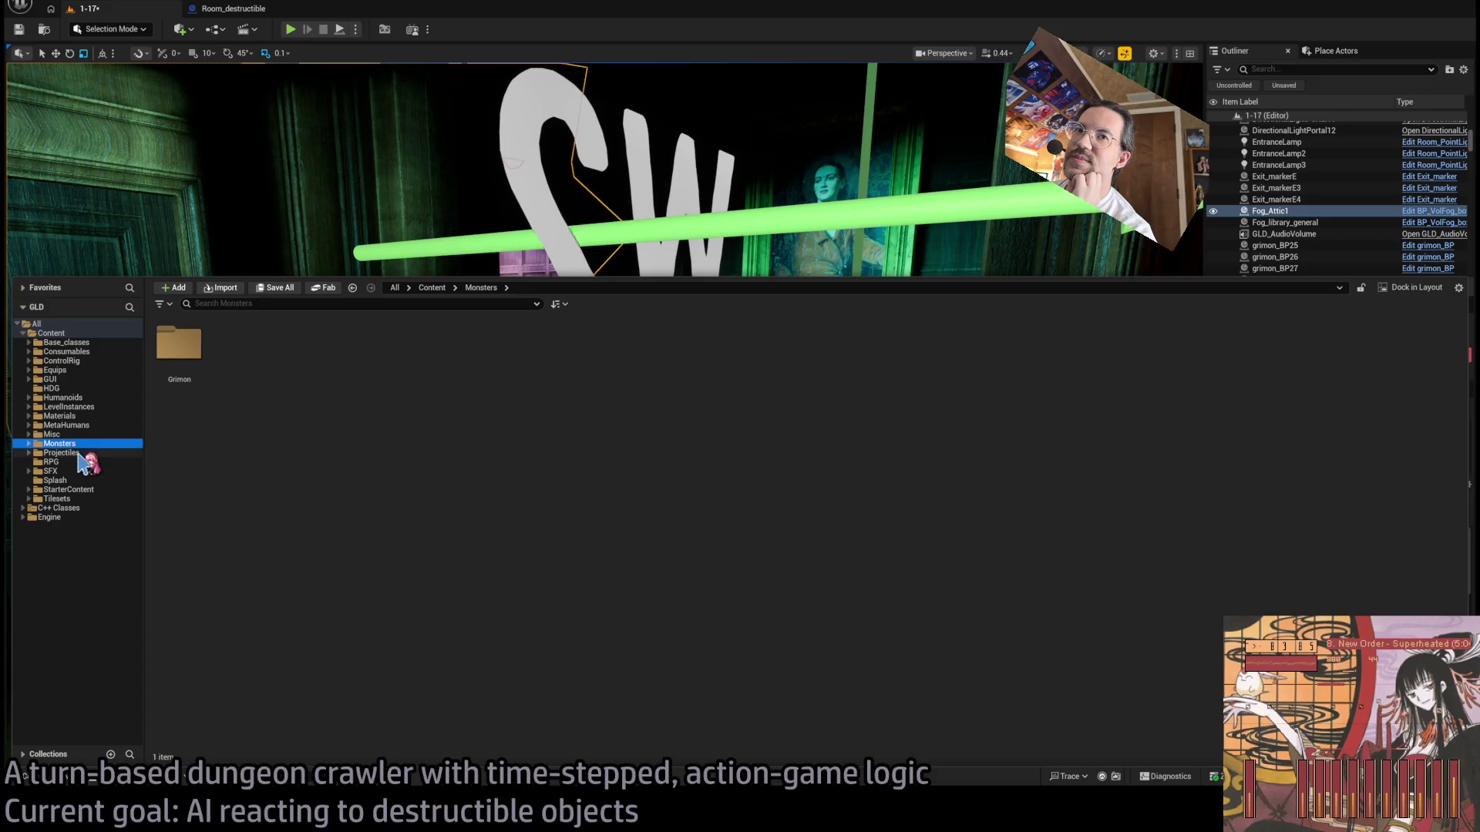
left_click(85, 490)
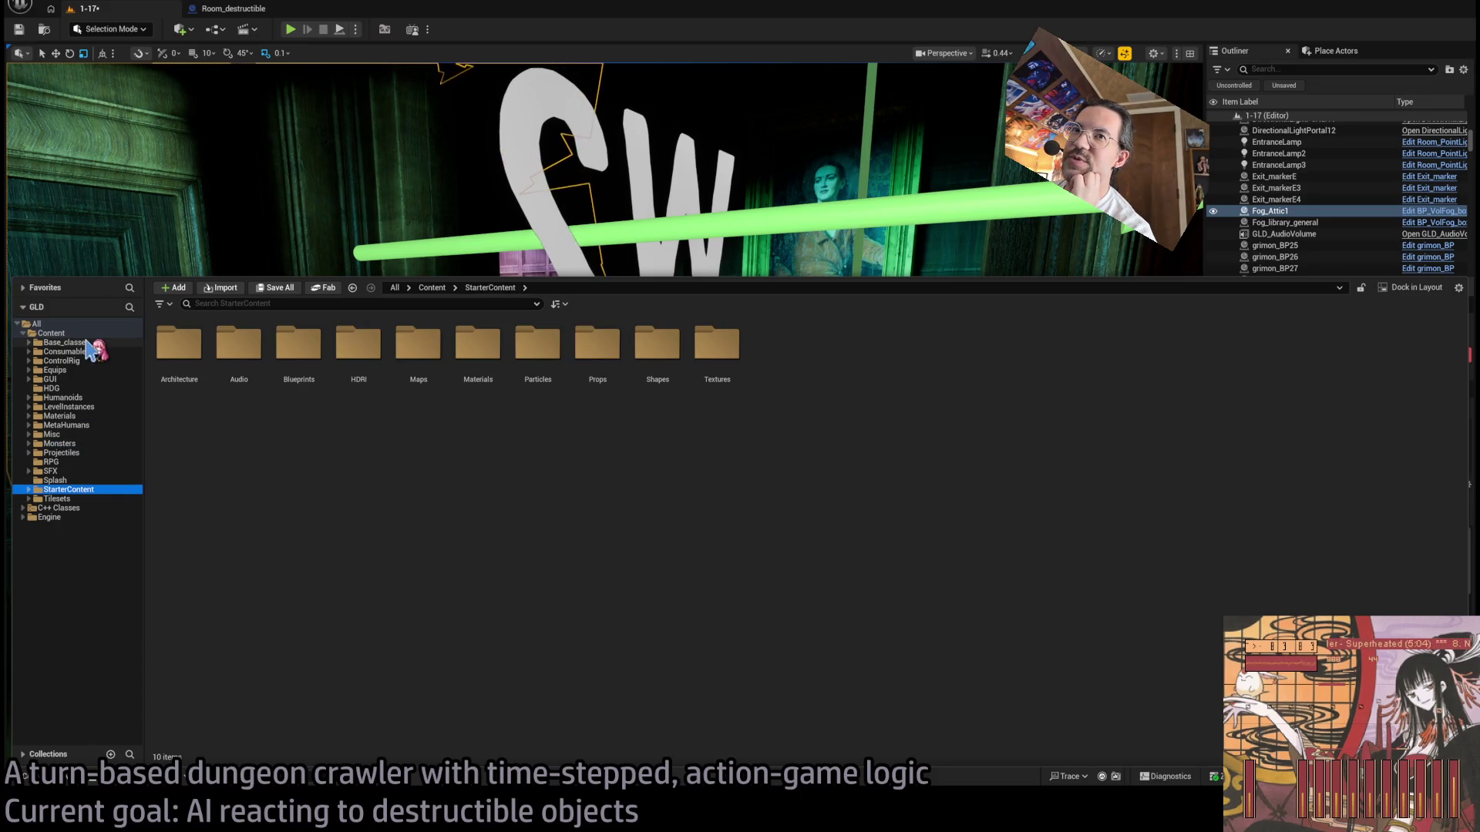
left_click(81, 471)
left_click(81, 444)
left_click(81, 452)
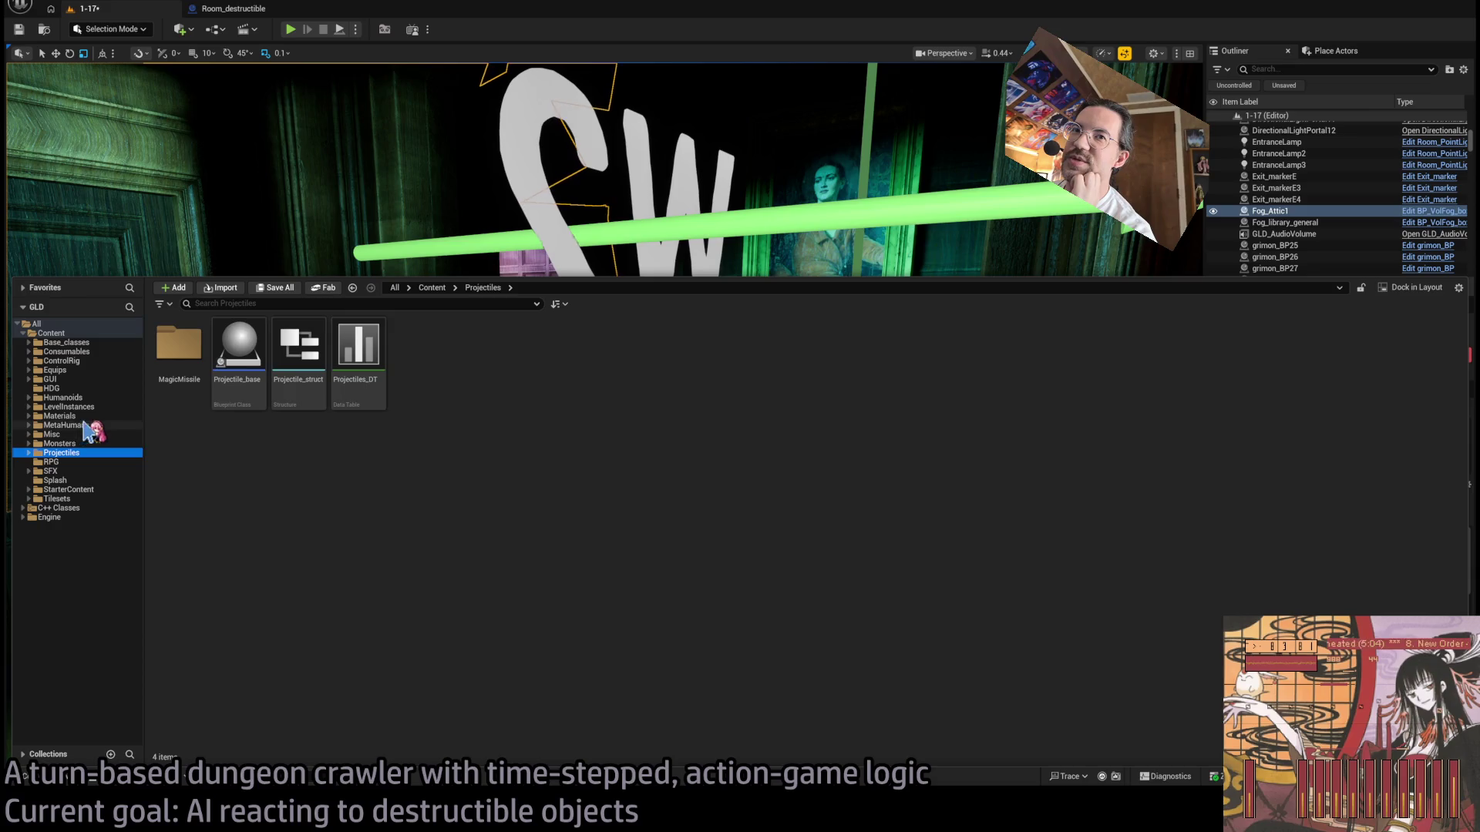
Step: Open the Materials folder and select particle materials, ending on M_particle_triangle_rounded_cutout
left_click(85, 417)
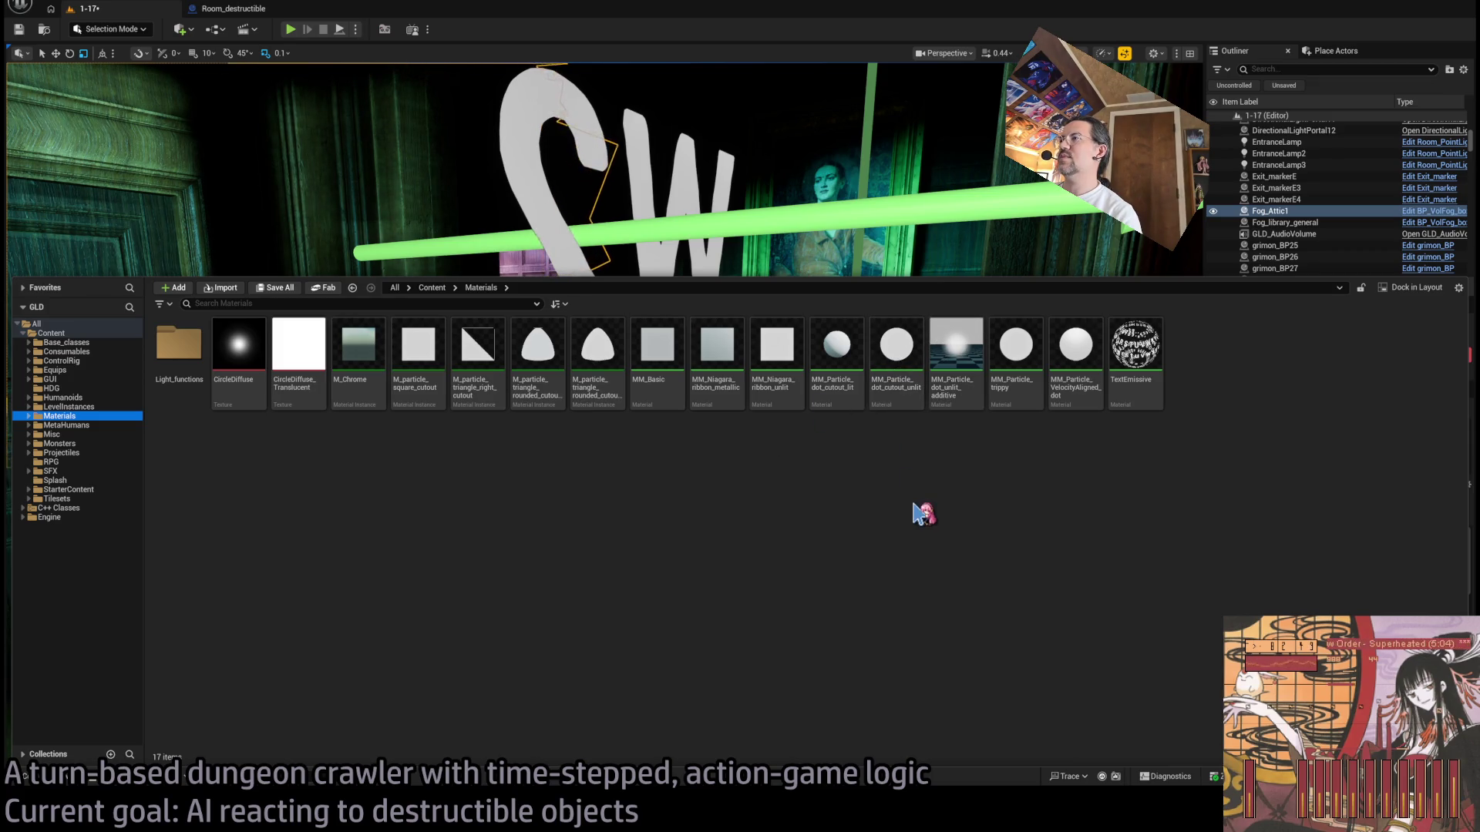
left_click(896, 350)
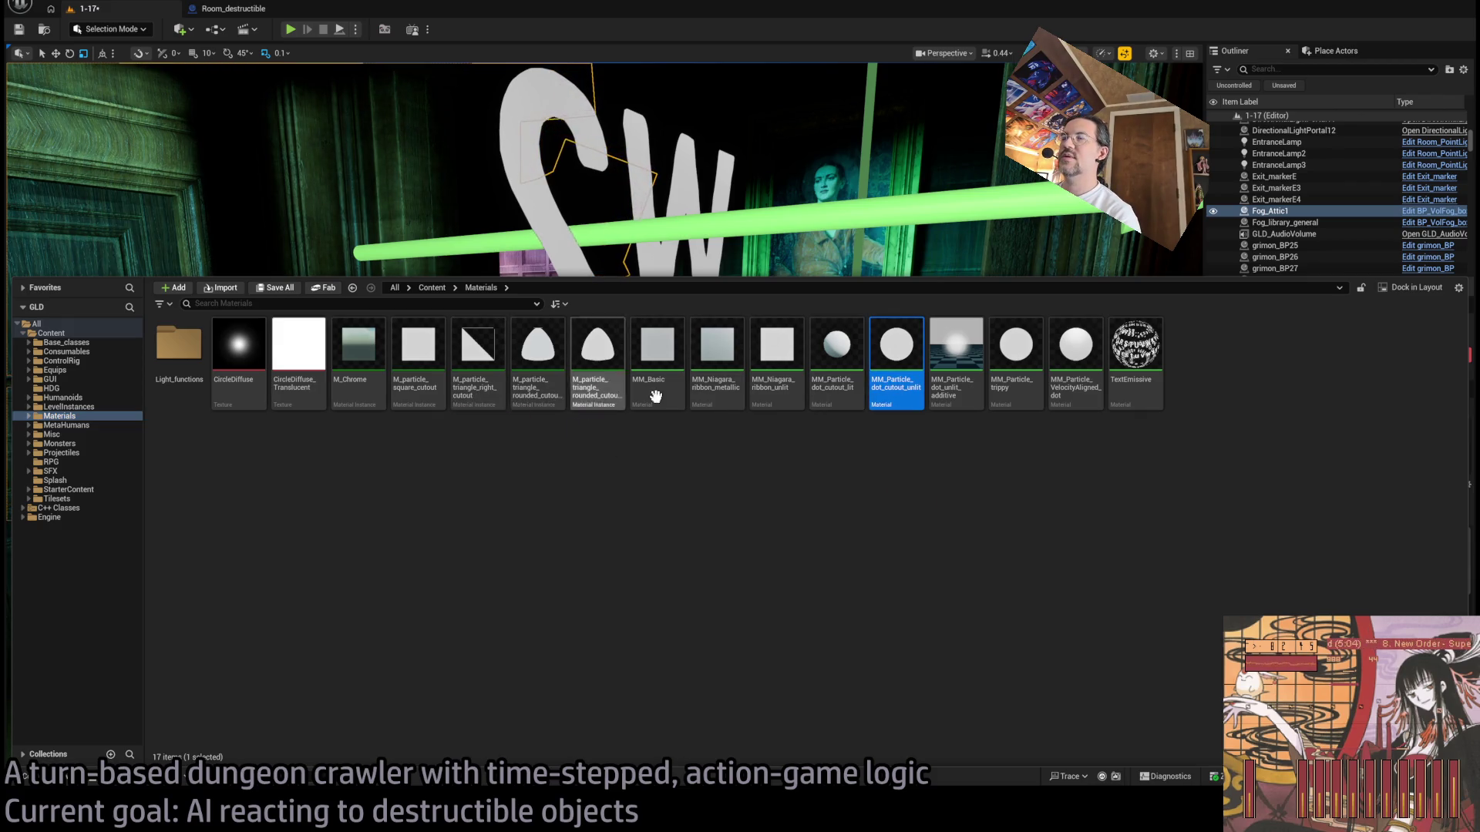
left_click(488, 398)
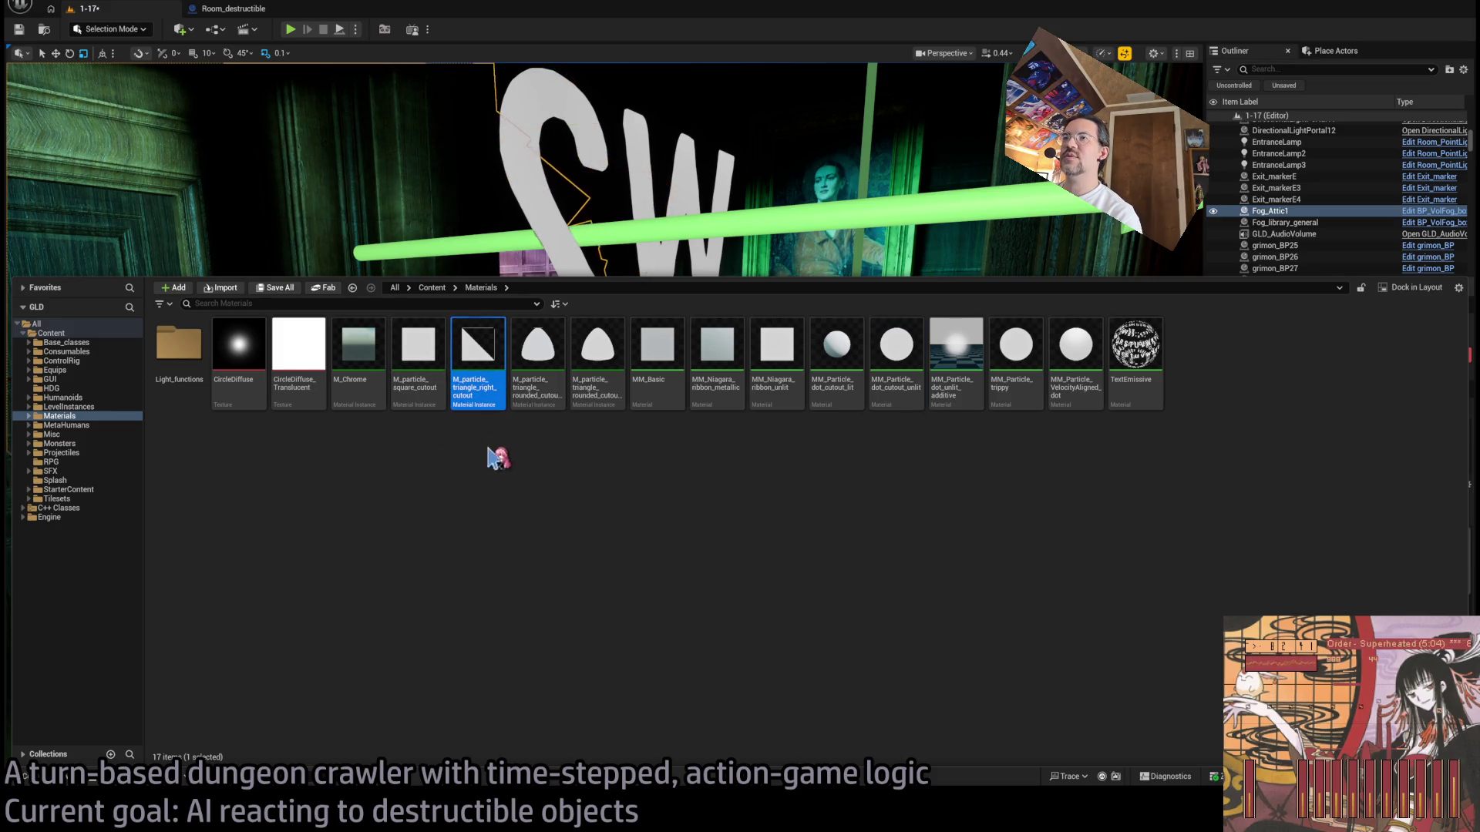
left_click(537, 385)
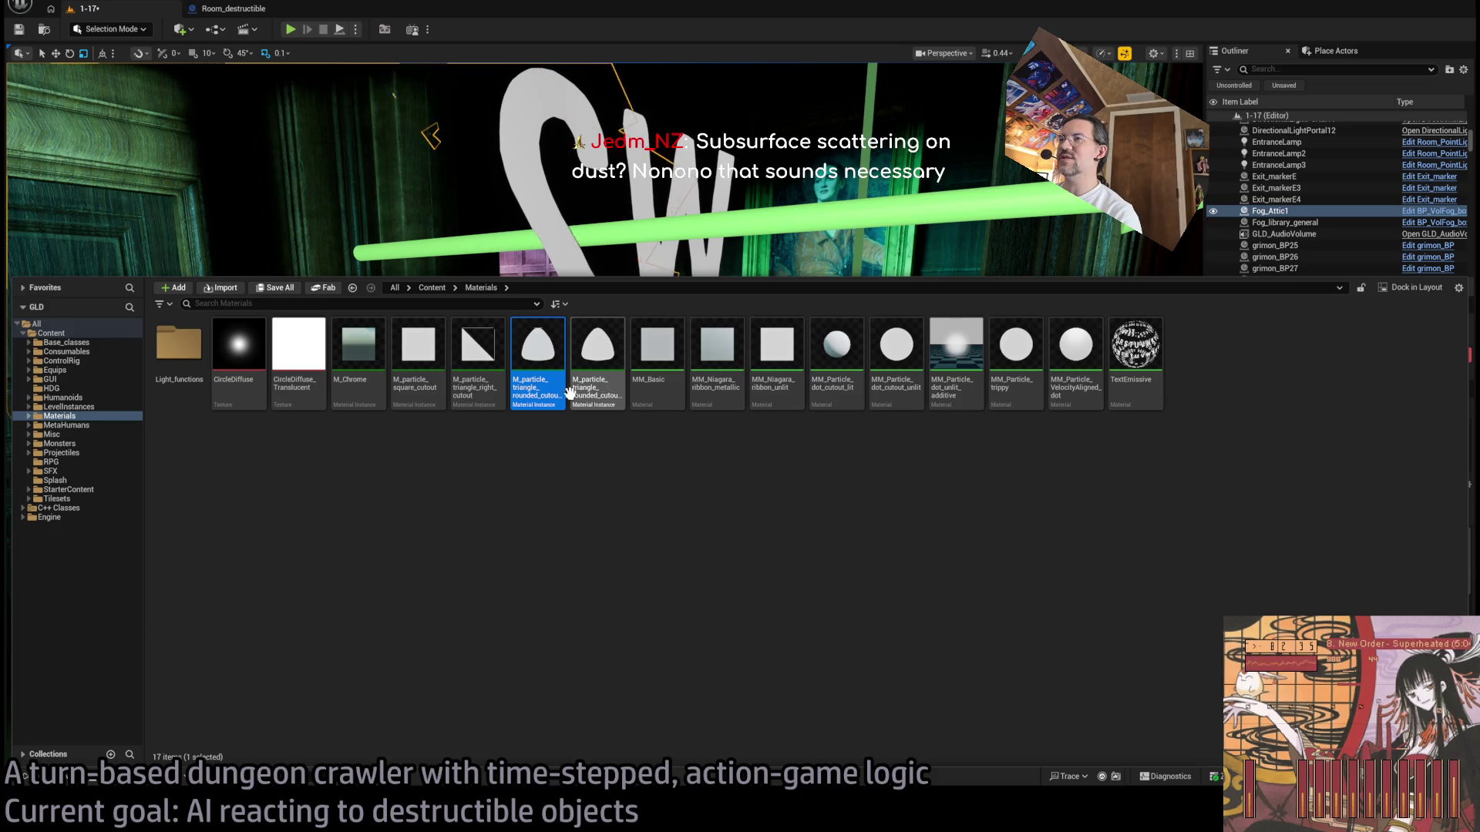
Step: Open M_particle_triangle_rounded_cutout and its parent MM_Particle_dot_cutout_lit graph, panning past the Rangefinder comment
double_click(541, 392)
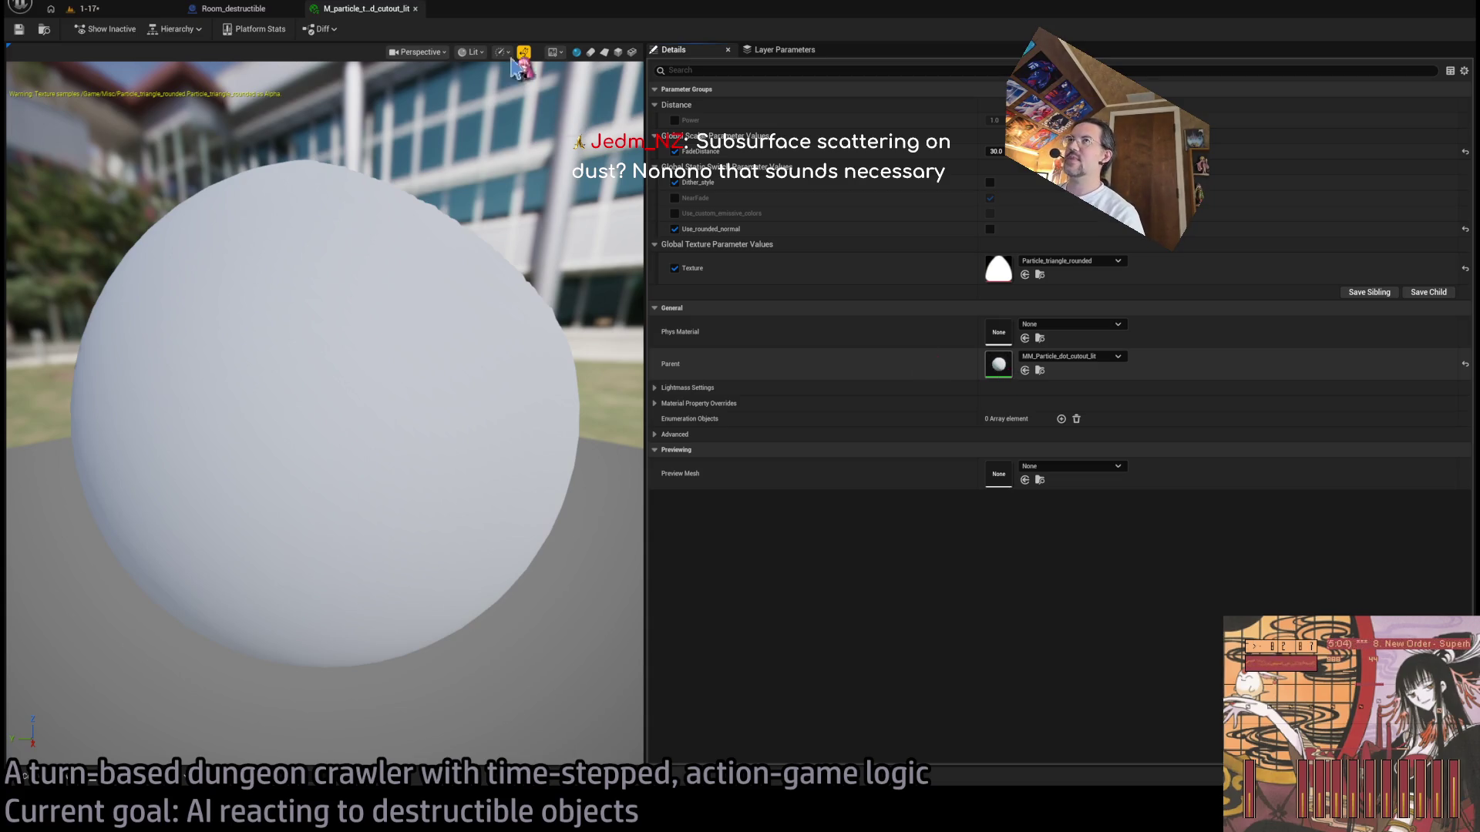
scroll(661, 286, "down", 5)
scroll(780, 266, "up", 4)
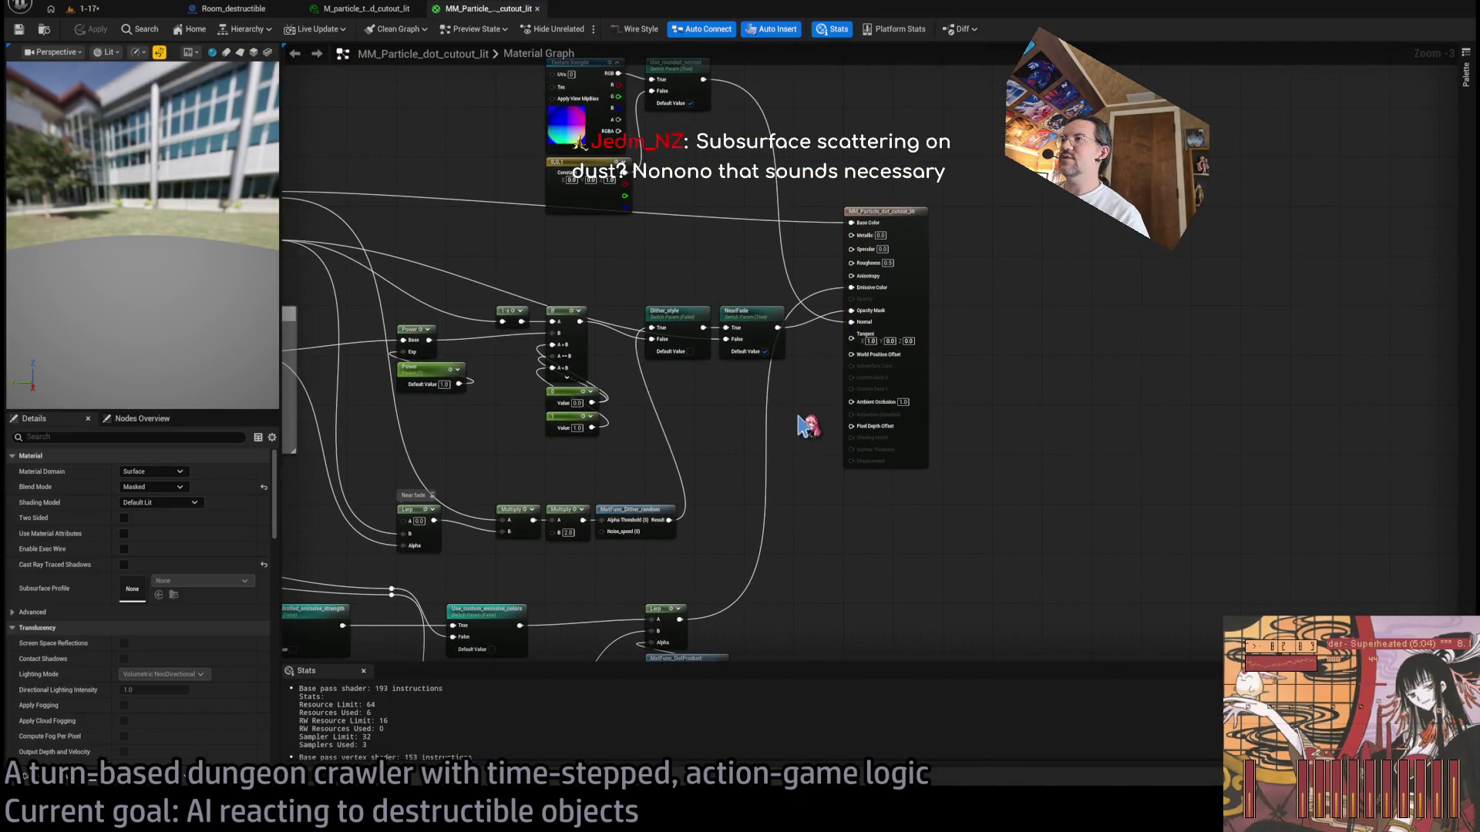
left_click_drag(809, 423, 980, 403)
scroll(886, 396, "down", 4)
scroll(939, 383, "up", 4)
left_click_drag(942, 329, 778, 359)
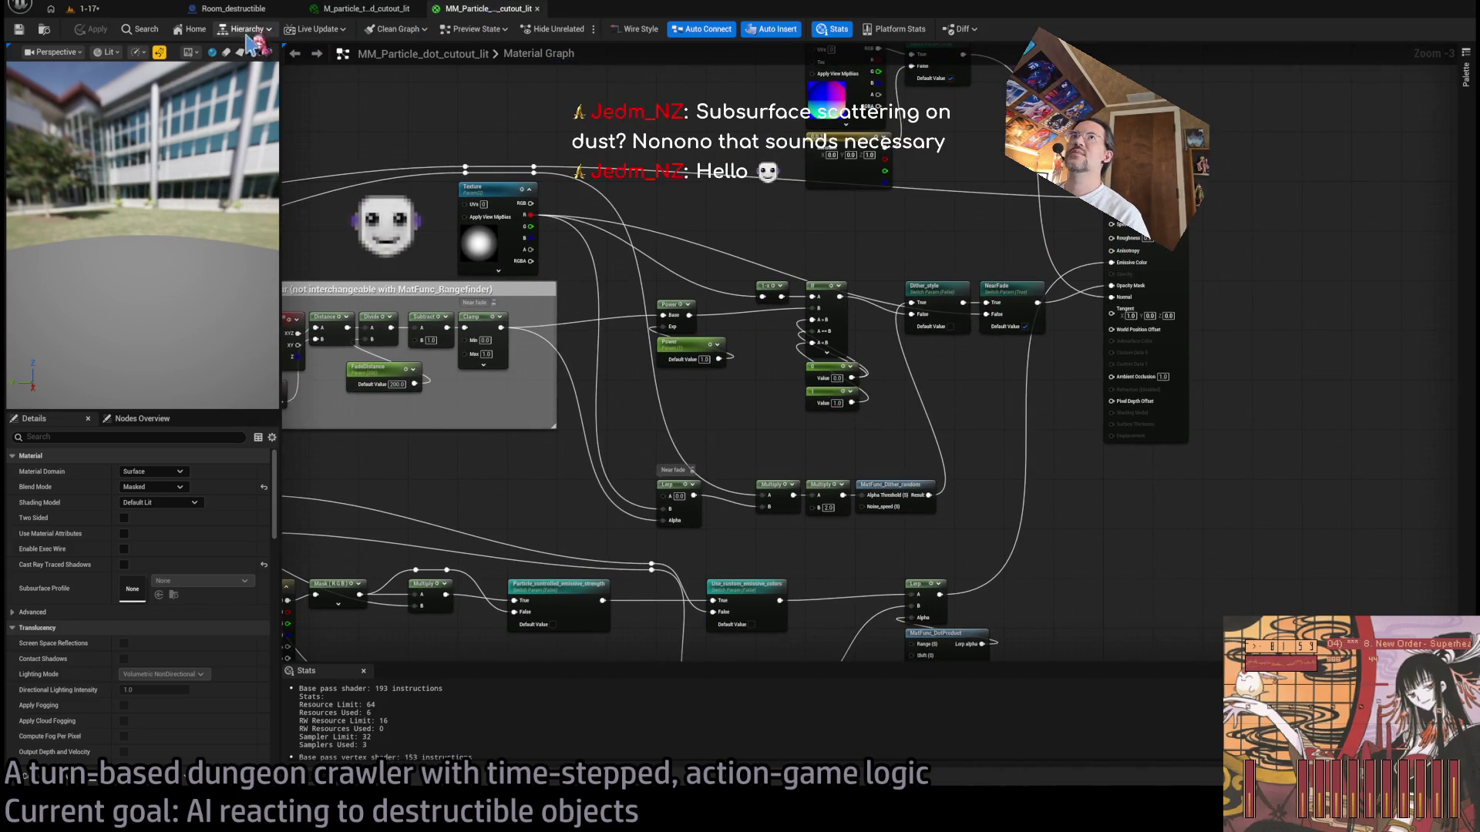
left_click(92, 762)
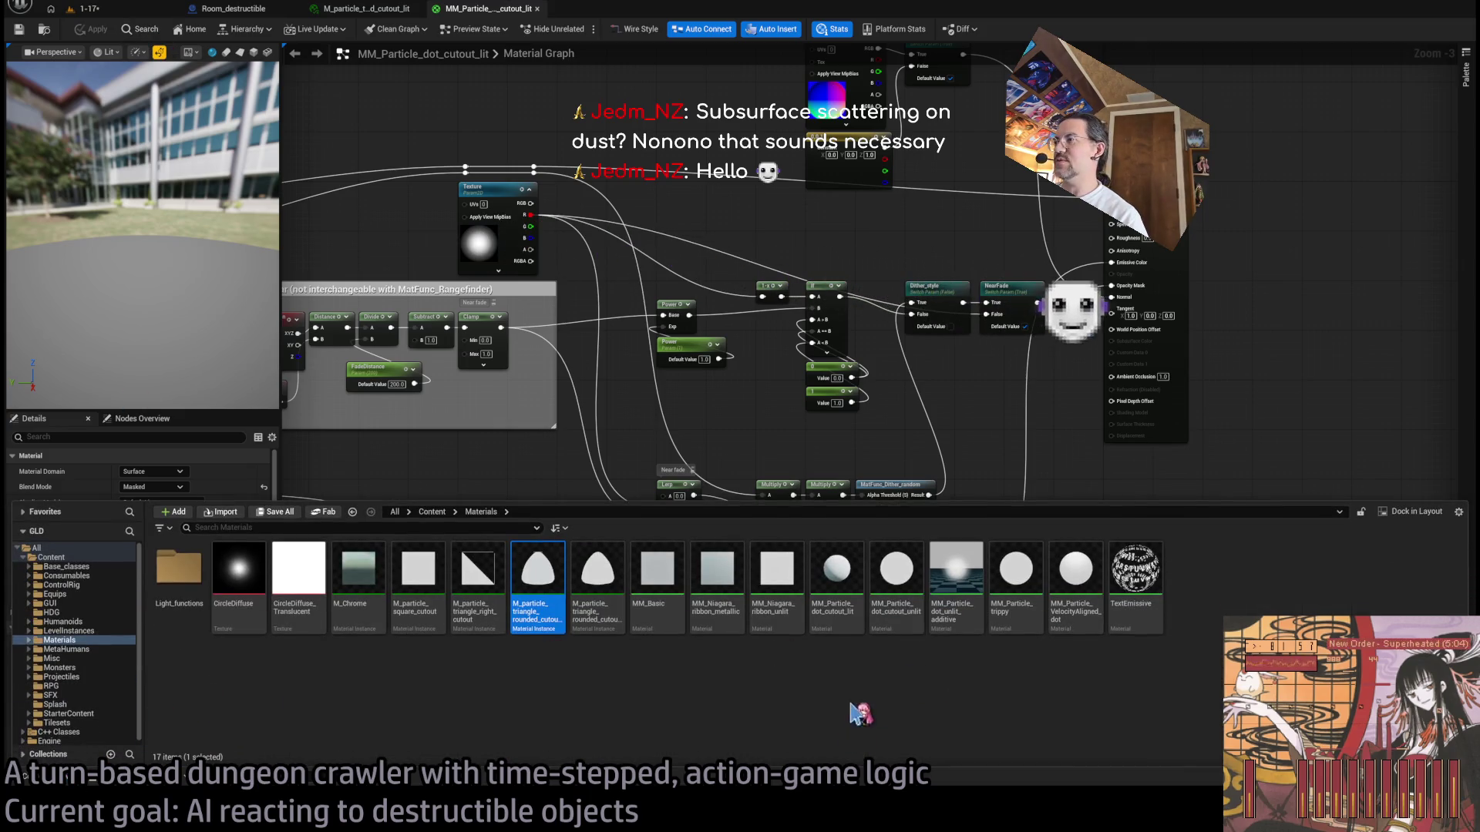
Step: Duplicate MM_Particle_dot_cutout_lit and rename the copy MM_Particle_dot_cutout_SSS
left_click(44, 28)
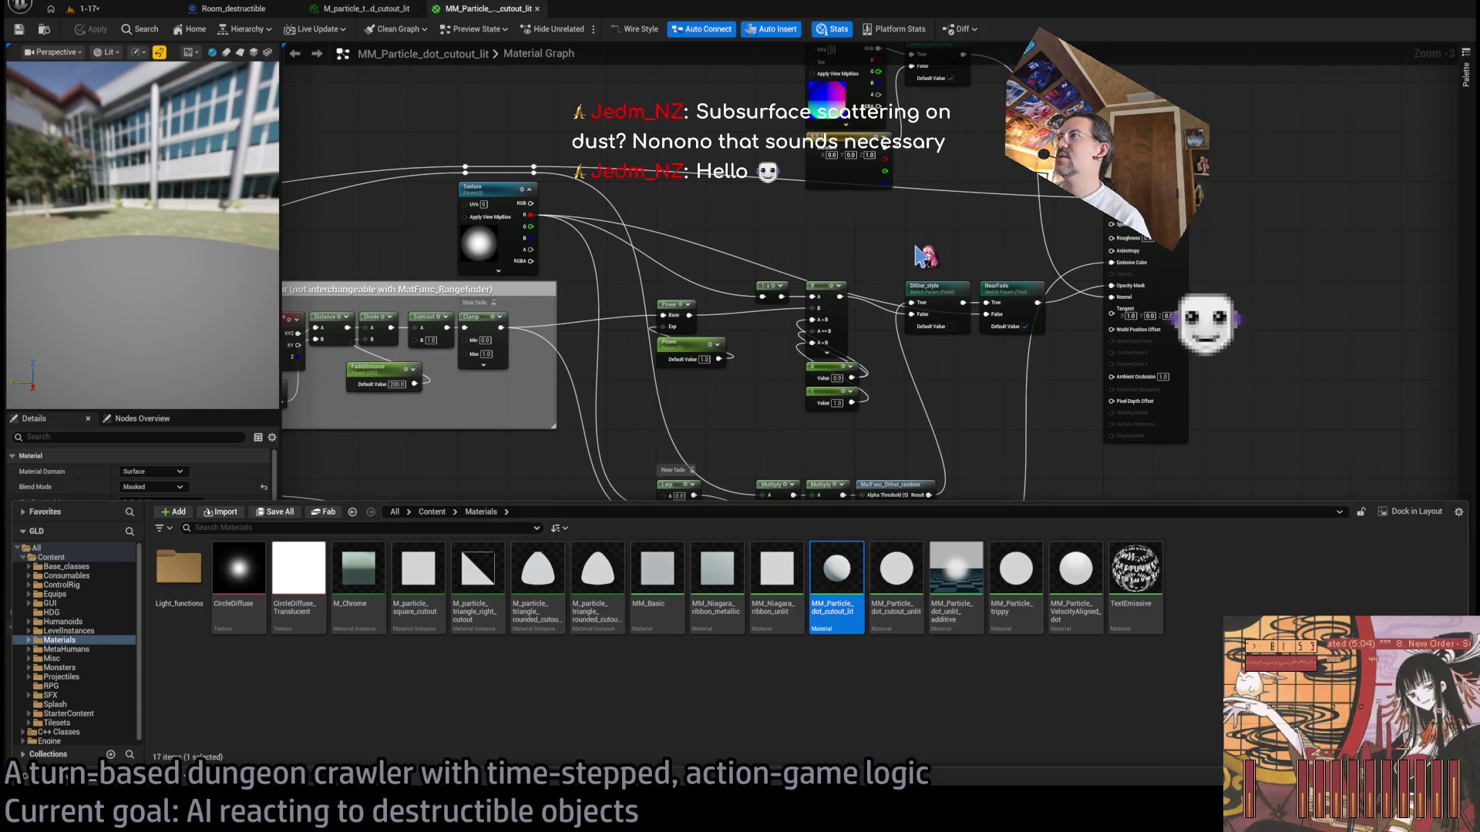
key("ctrl+d")
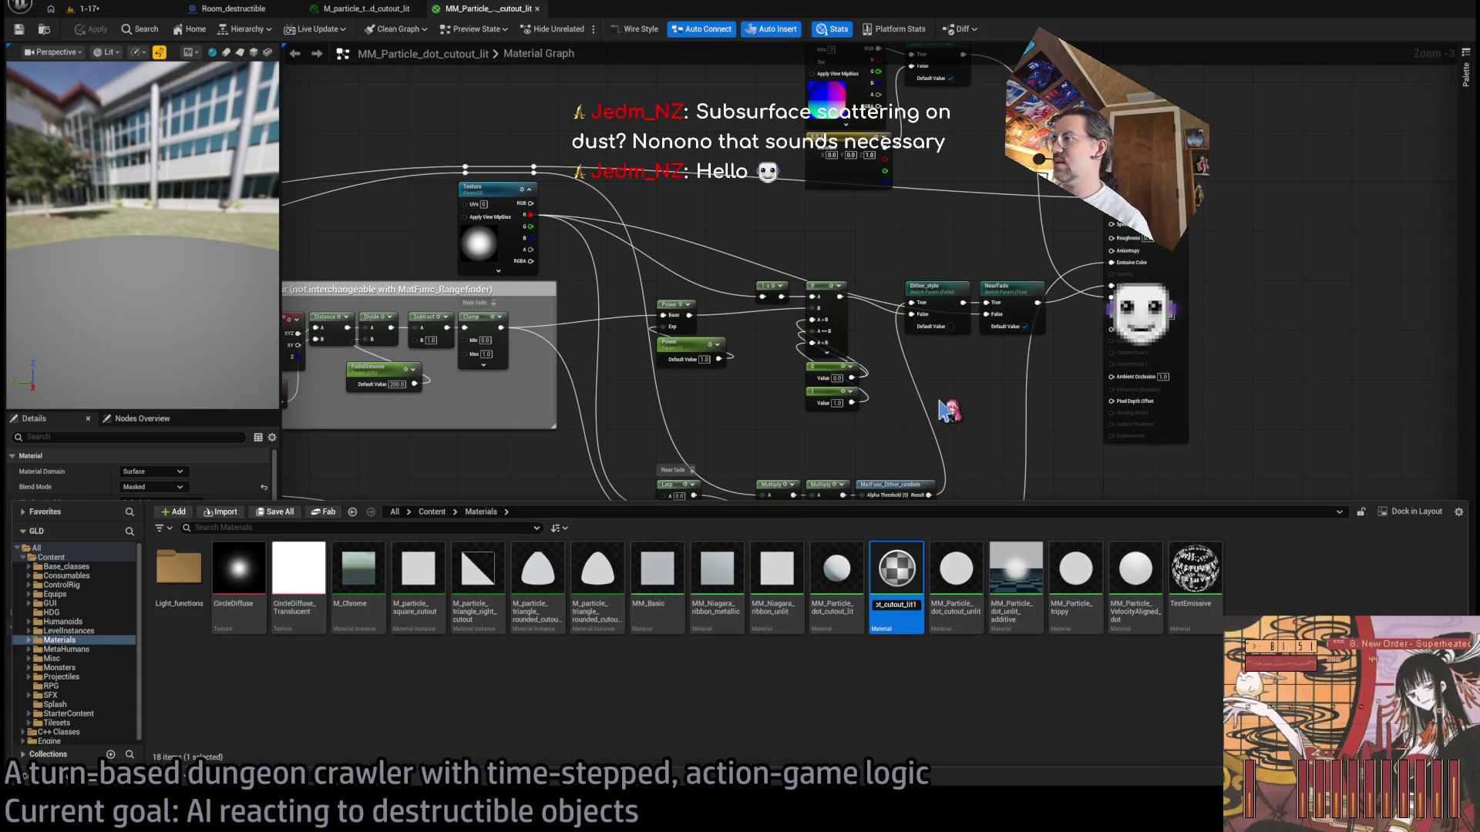
key("BackSpace")
key("BackSpace")
key("BackSpace")
type("SSS")
key("Return")
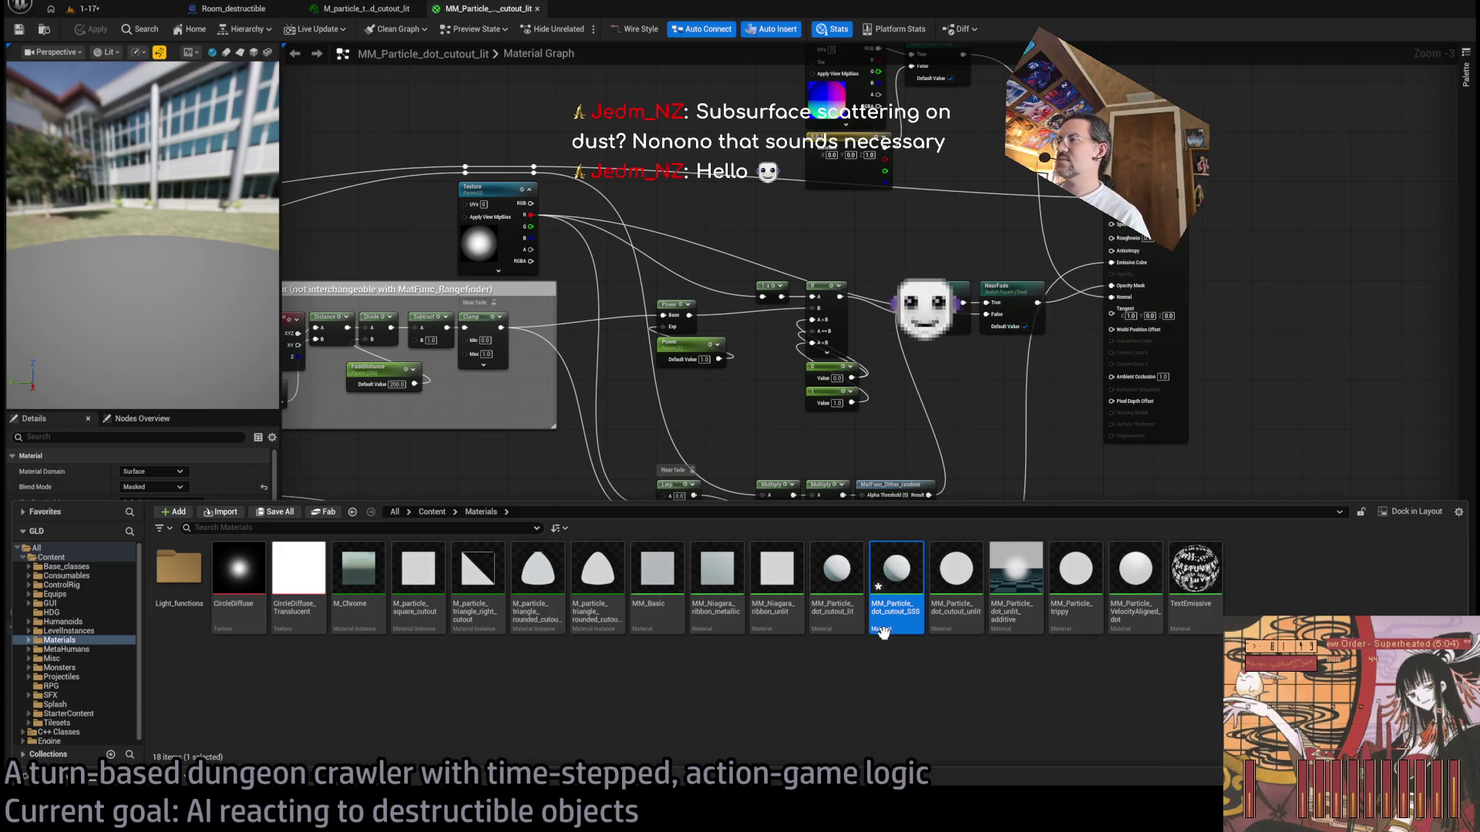
Step: Open MM_Particle_dot_cutout_SSS with its Shading Model set to Subsurface
double_click(877, 616)
scroll(548, 296, "down", 6)
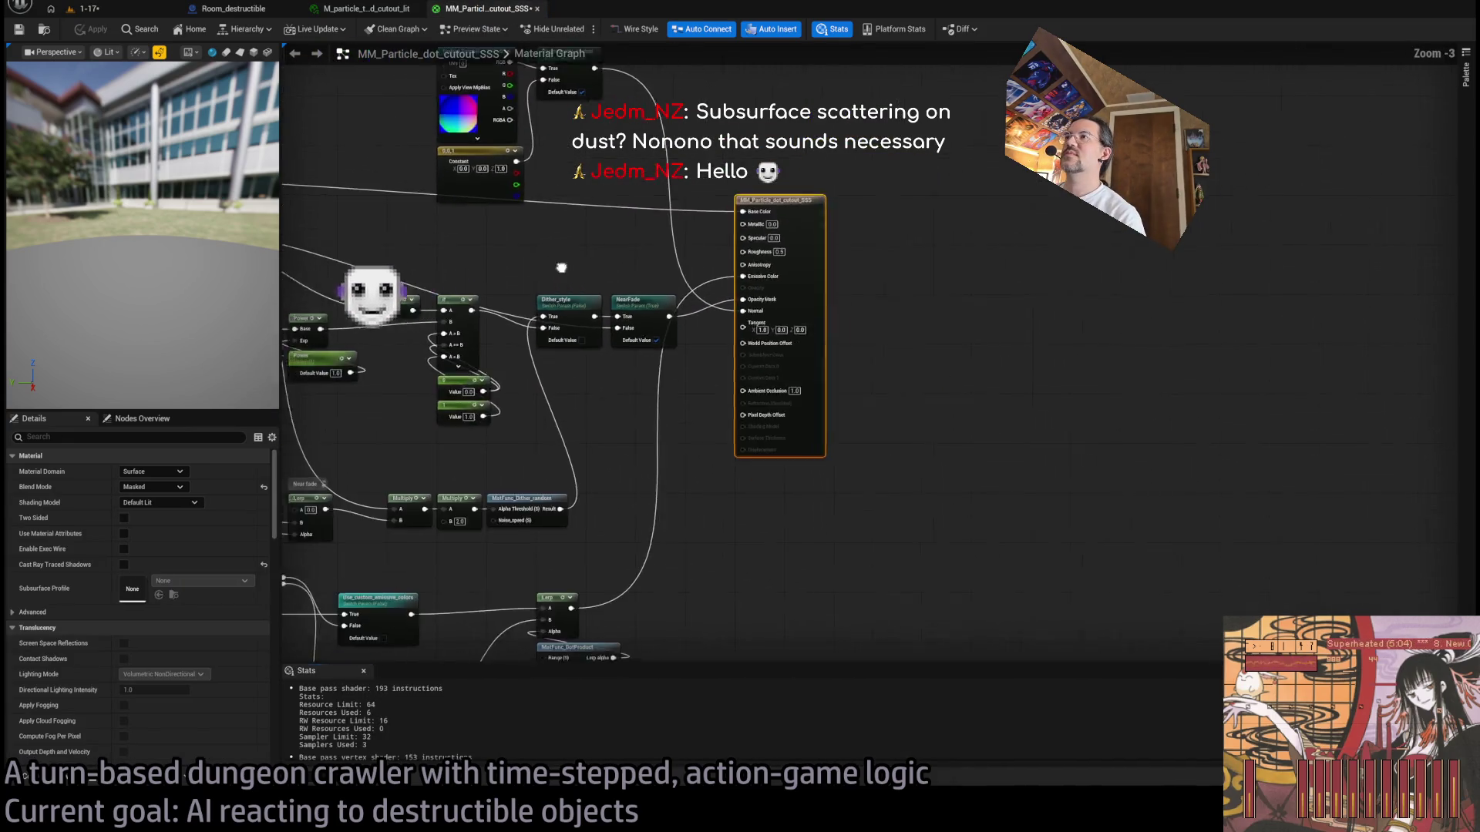
scroll(870, 321, "up", 3)
scroll(870, 321, "up", 2)
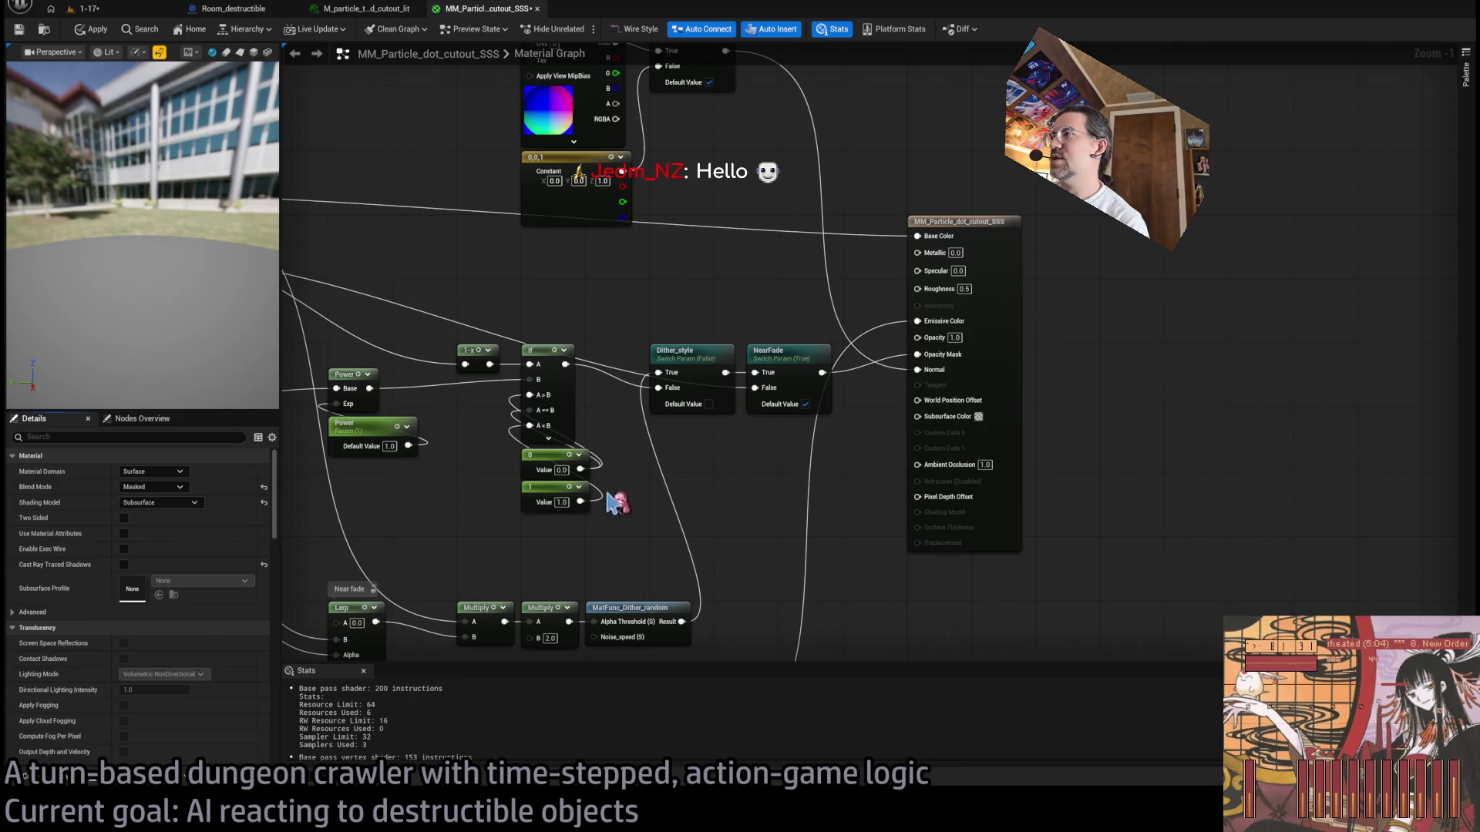
Step: Orbit the preview and pan the graph to inspect the SSS material's shading and Texture node
left_click_drag(169, 268, 246, 235)
left_click_drag(551, 340, 767, 370)
scroll(974, 373, "down", 3)
scroll(991, 357, "up", 3)
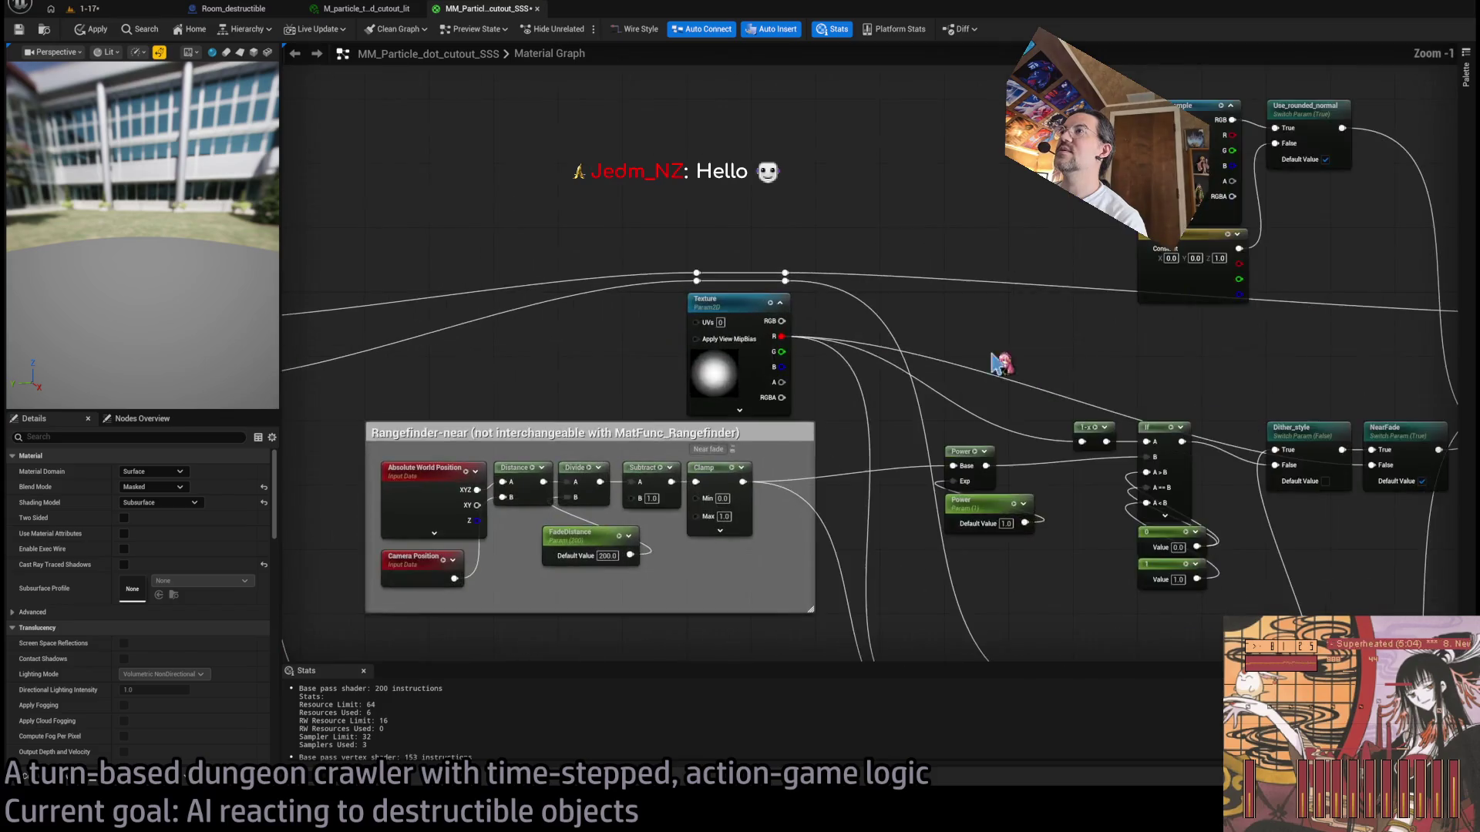
left_click_drag(901, 324, 1260, 318)
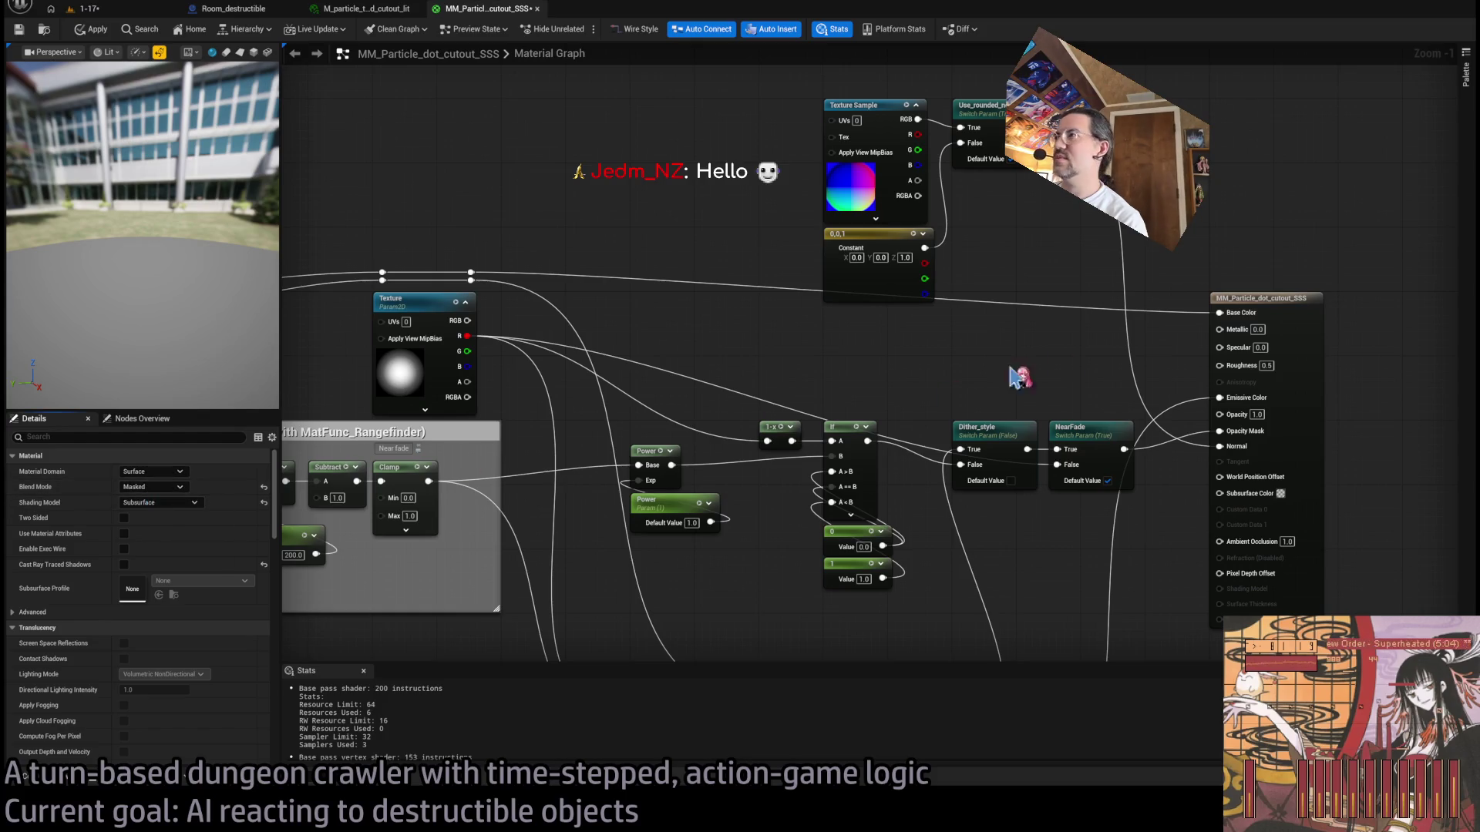
left_click_drag(994, 370, 1061, 405)
left_click_drag(254, 192, 243, 139)
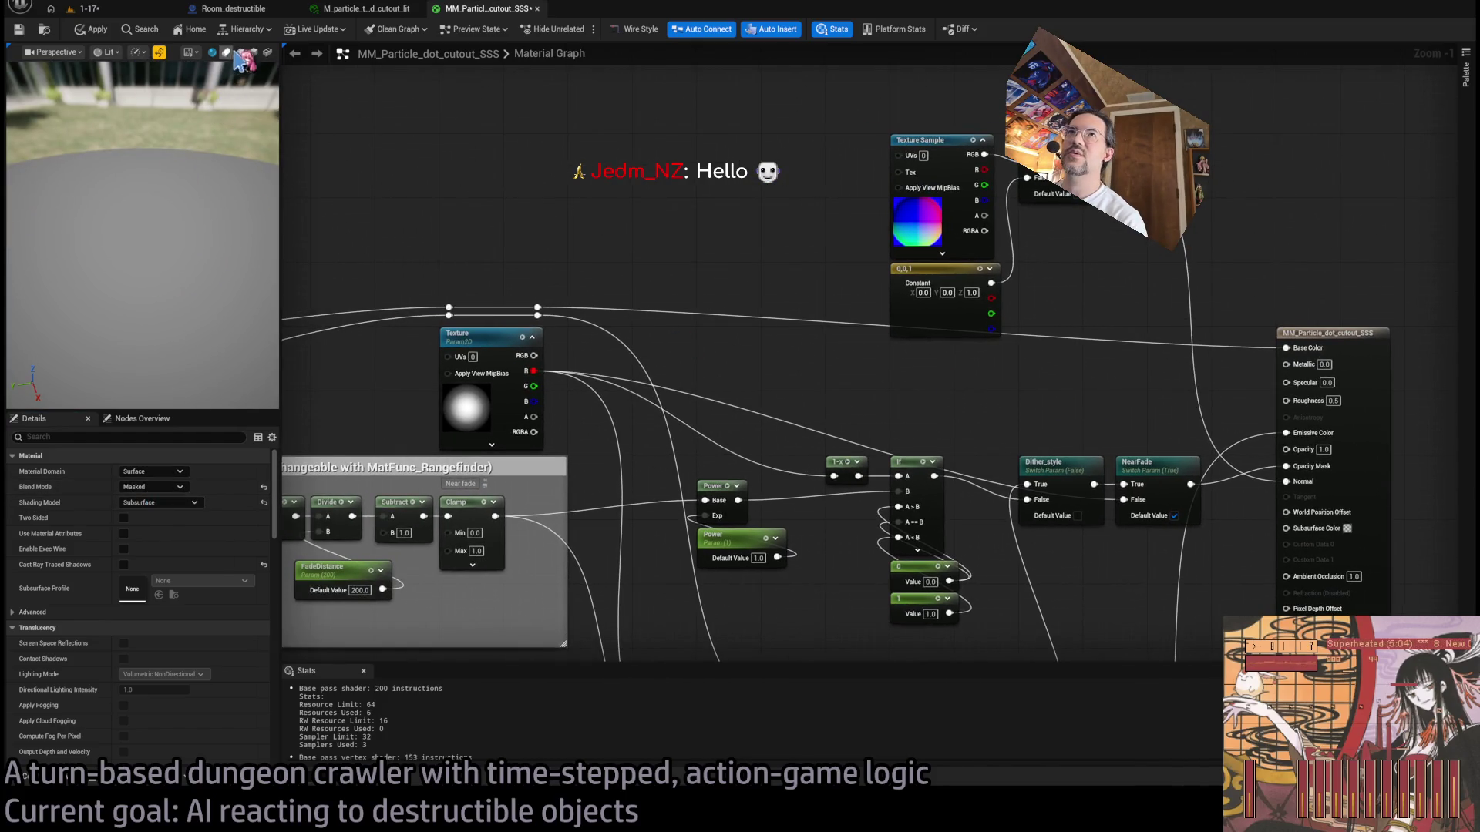
left_click_drag(137, 307, 135, 306)
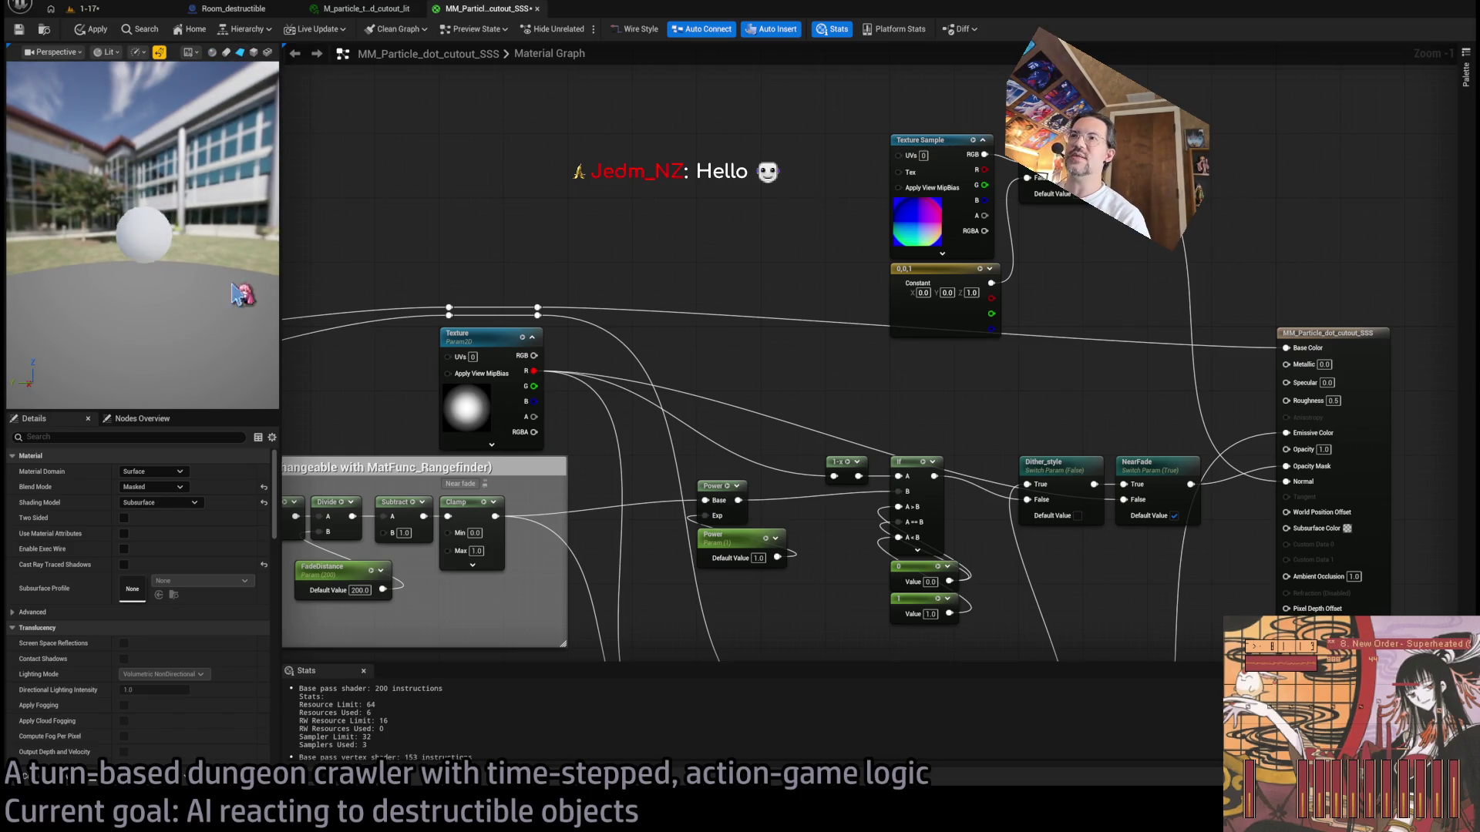
mouse_move(193, 232)
left_mouse_down()
mouse_move(162, 177)
mouse_move(123, 193)
mouse_move(262, 77)
left_mouse_up()
mouse_move(154, 193)
left_mouse_down()
mouse_move(246, 193)
mouse_move(246, 162)
left_mouse_up()
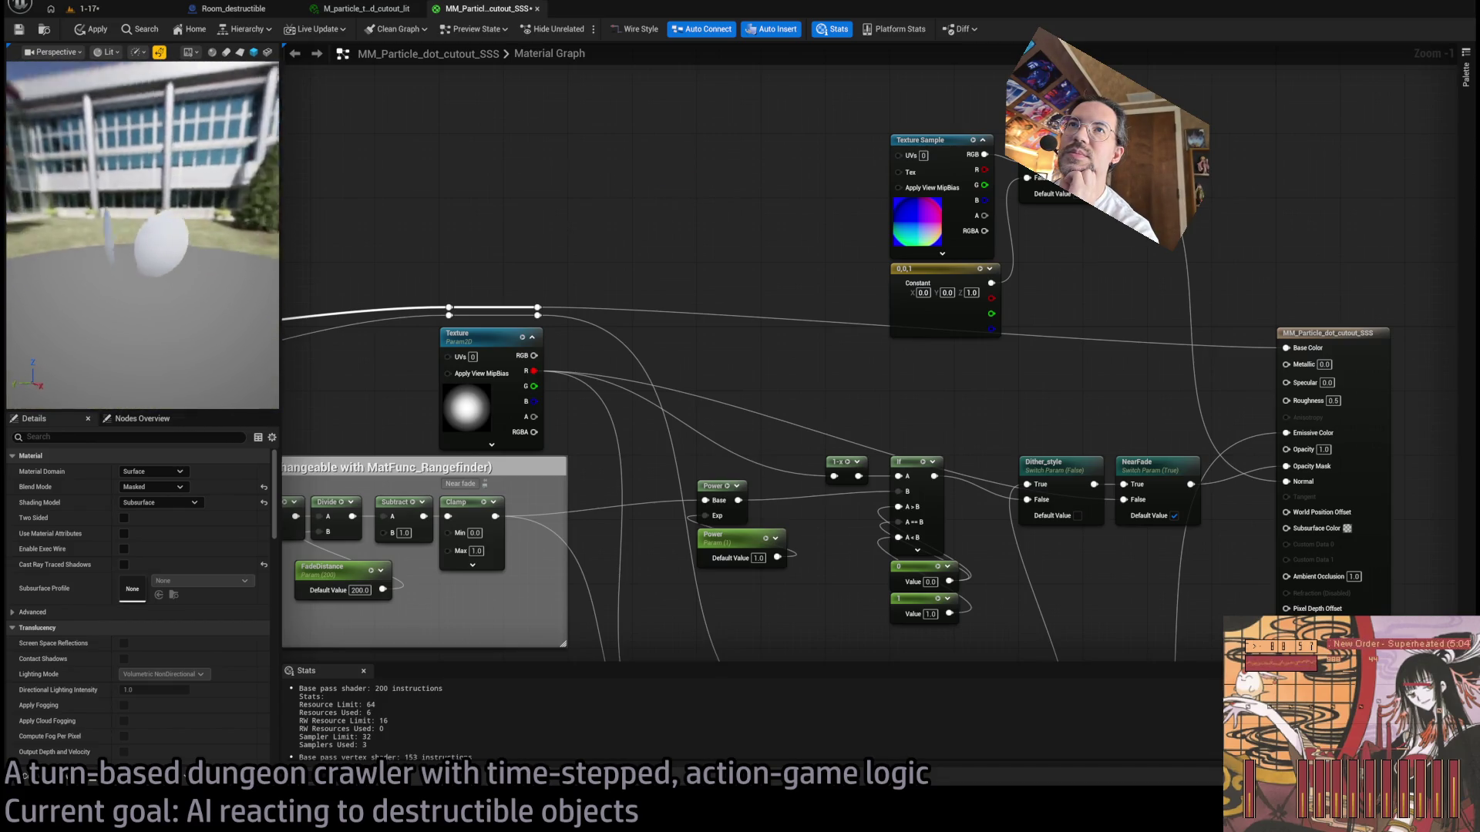
Step: Try a blue Subsurface Color on the SSS material, then revert it to white
left_click_drag(1347, 614, 807, 377)
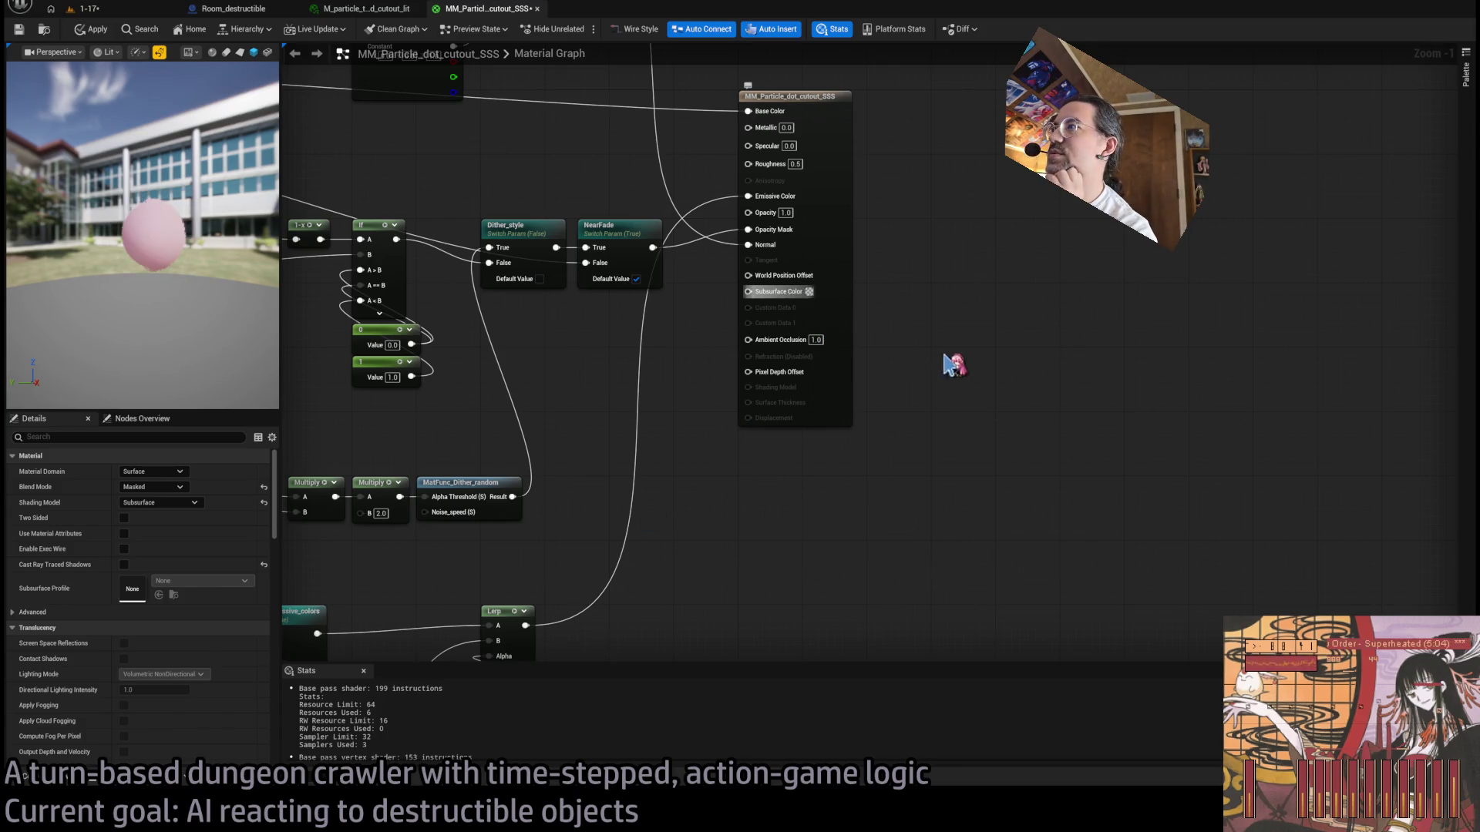
mouse_move(145, 304)
left_mouse_down()
mouse_move(200, 281)
mouse_move(201, 324)
left_mouse_up()
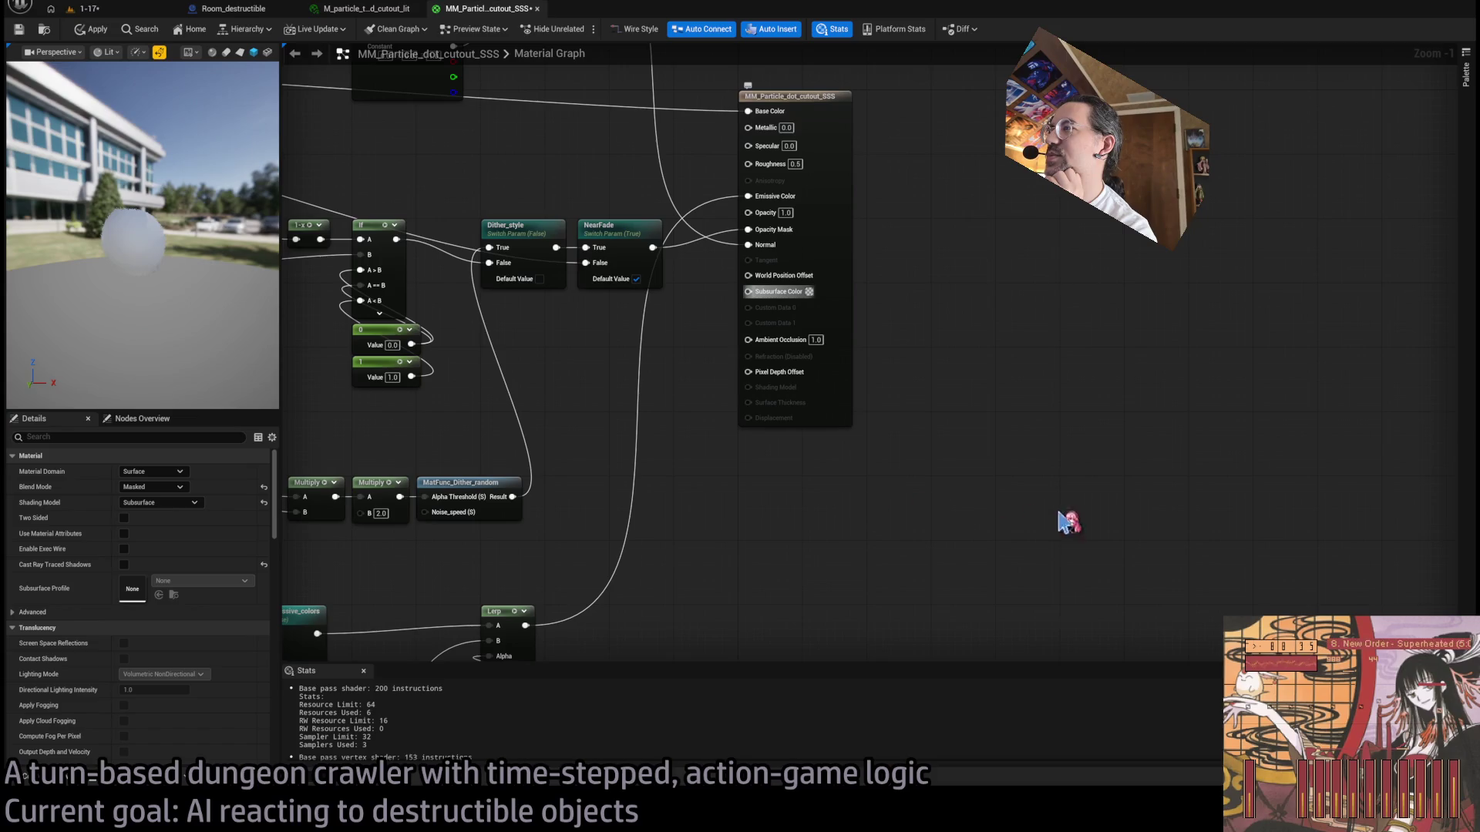
mouse_move(188, 297)
left_mouse_down()
mouse_move(162, 297)
mouse_move(162, 266)
mouse_move(162, 309)
mouse_move(190, 290)
left_mouse_up()
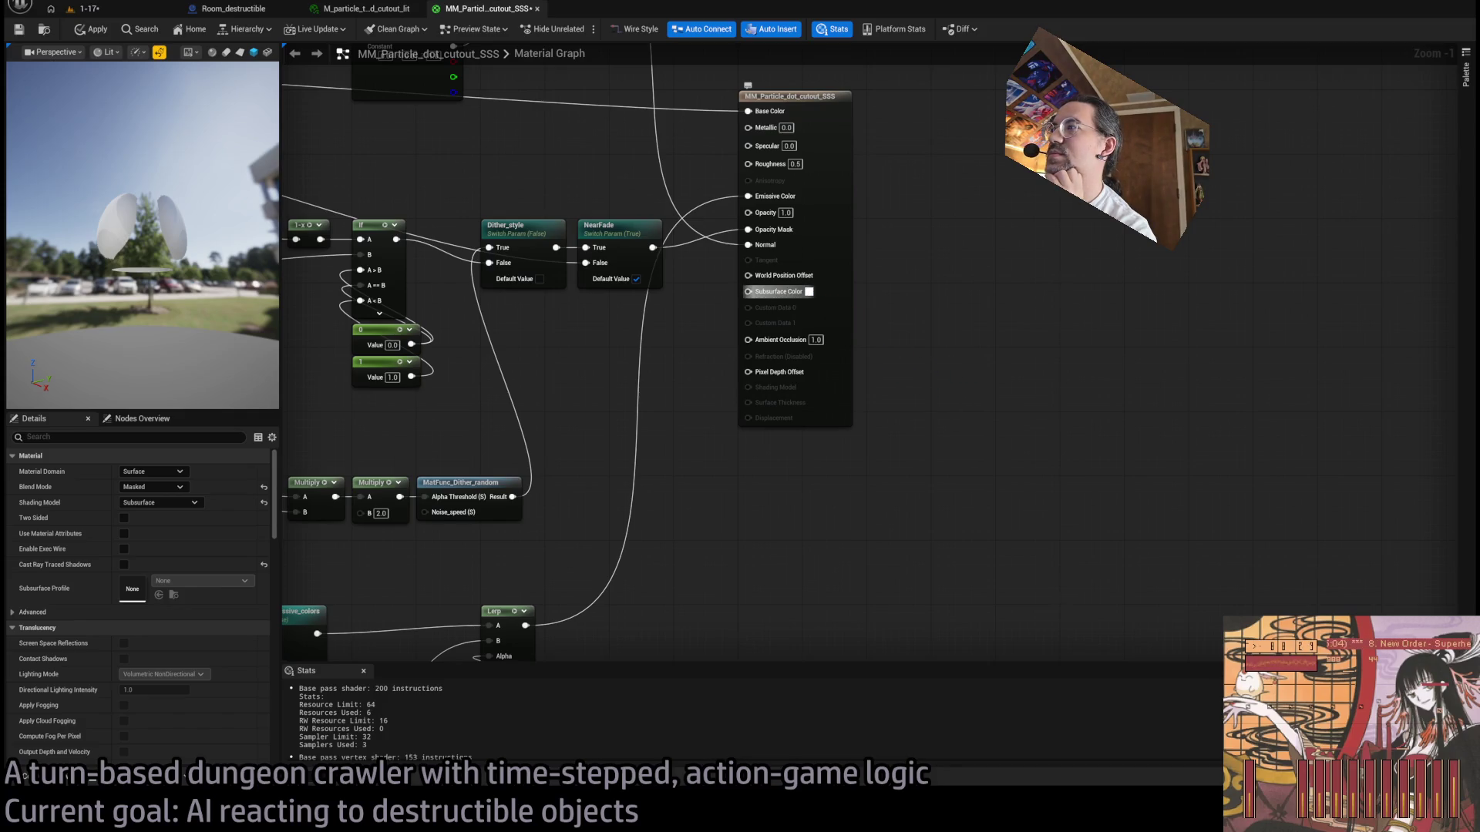
mouse_move(192, 308)
left_mouse_down()
mouse_move(192, 277)
mouse_move(169, 309)
mouse_move(254, 285)
left_mouse_up()
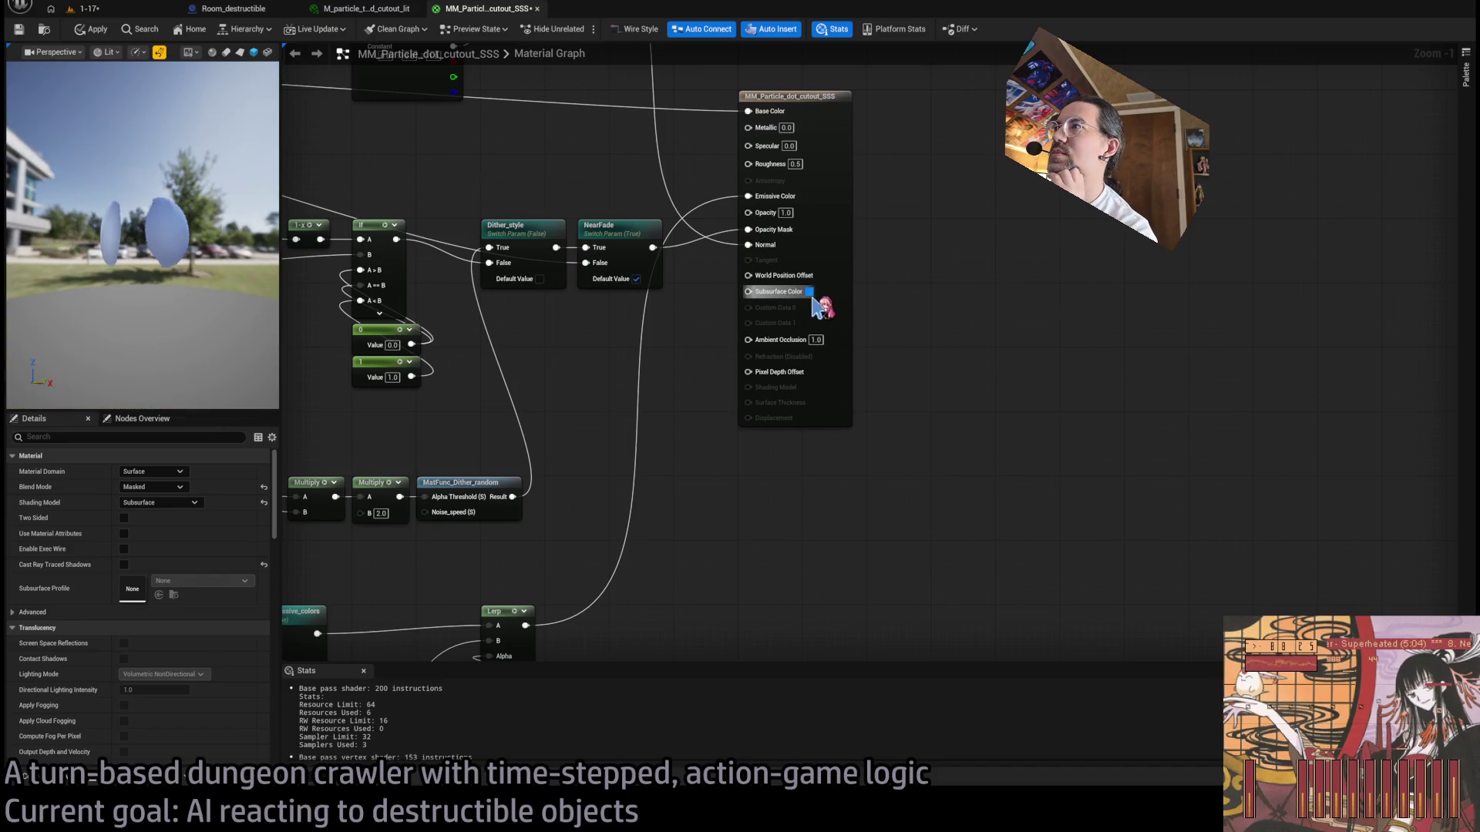
key("ctrl+z")
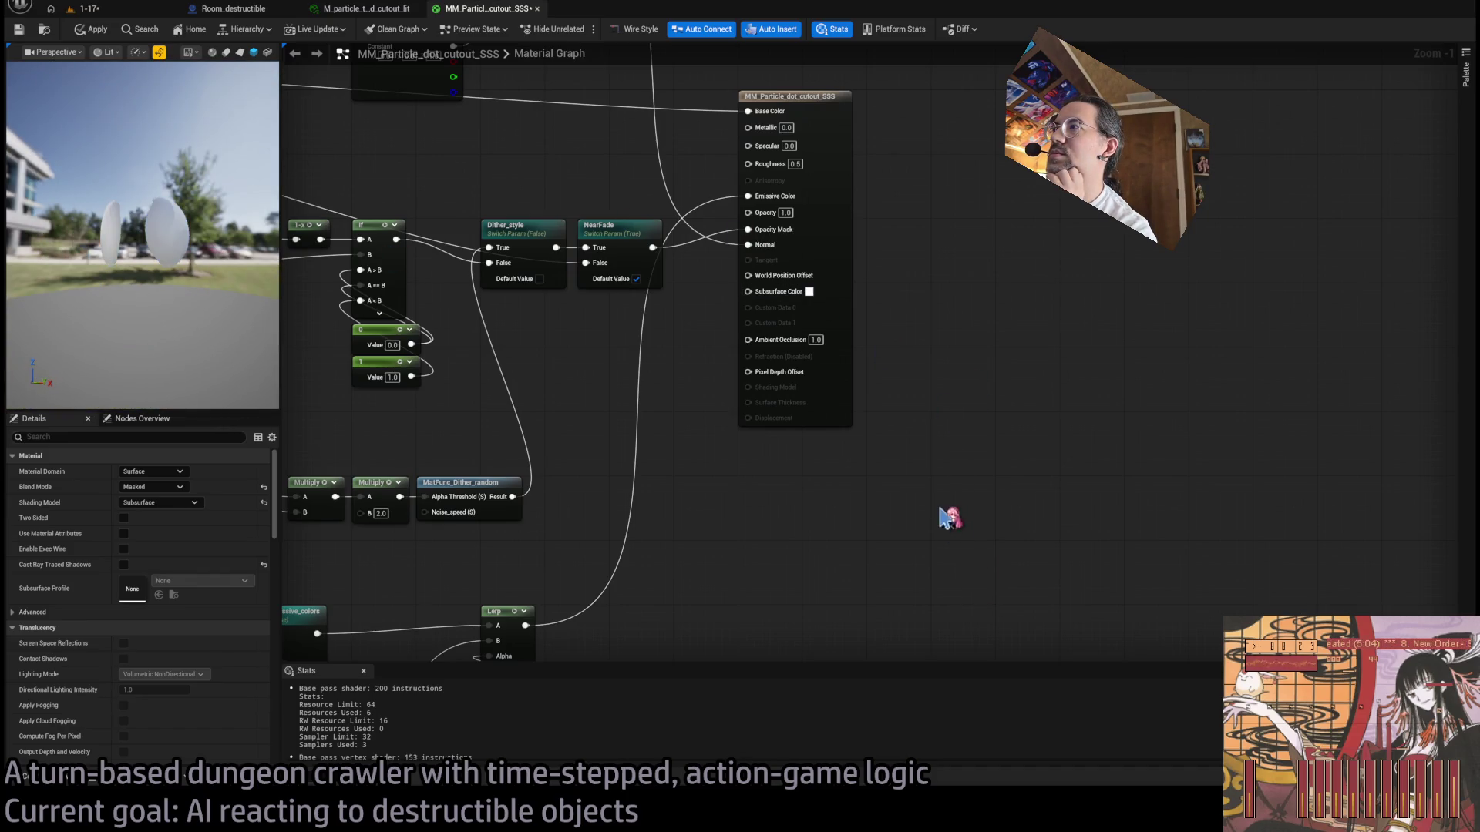
key("alt+Tab")
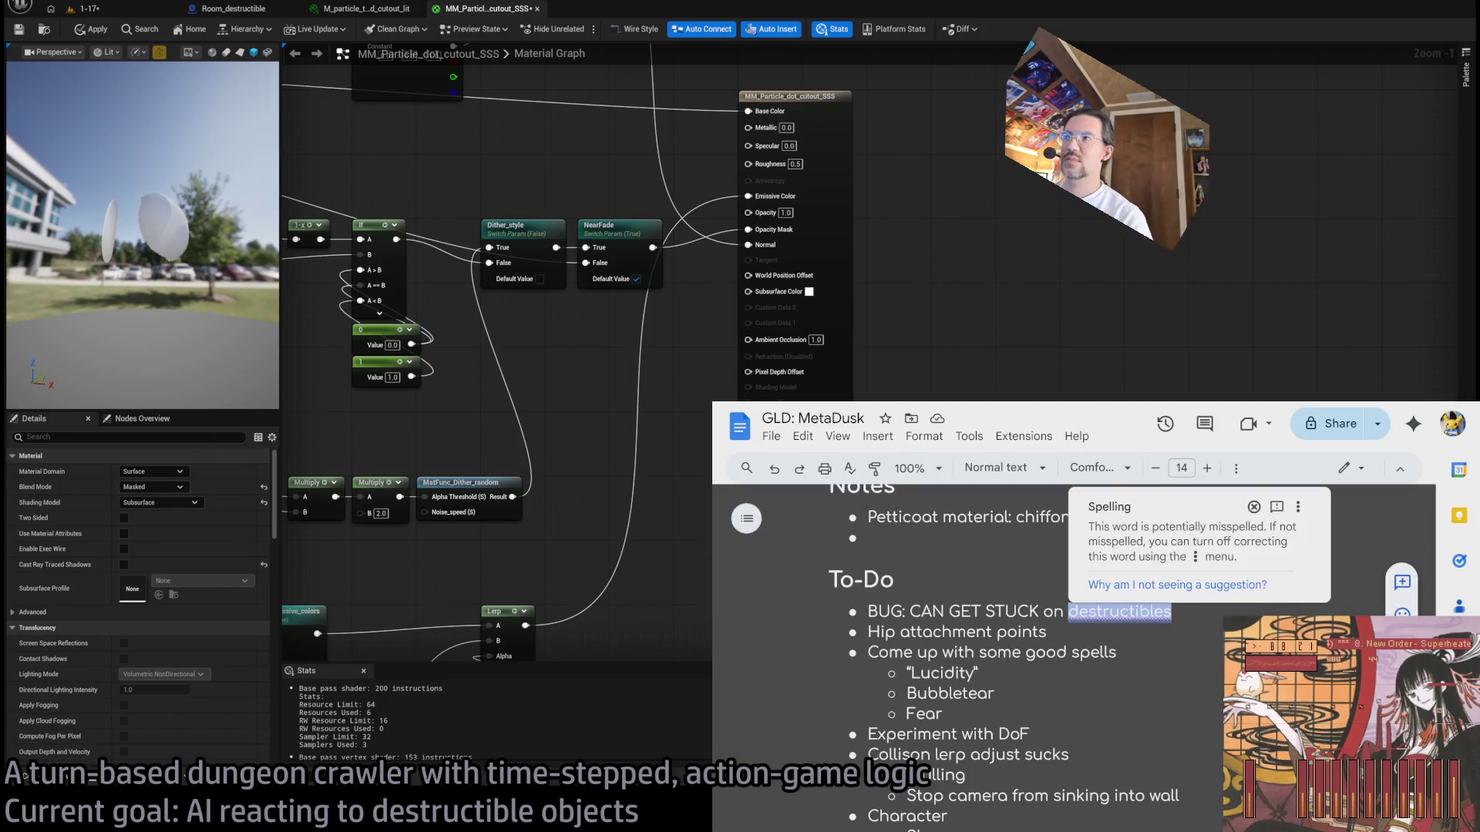
Step: Search Google Images for 'dust up close' and scroll through the results
key("ctrl+t")
type("dust up close")
key("Return")
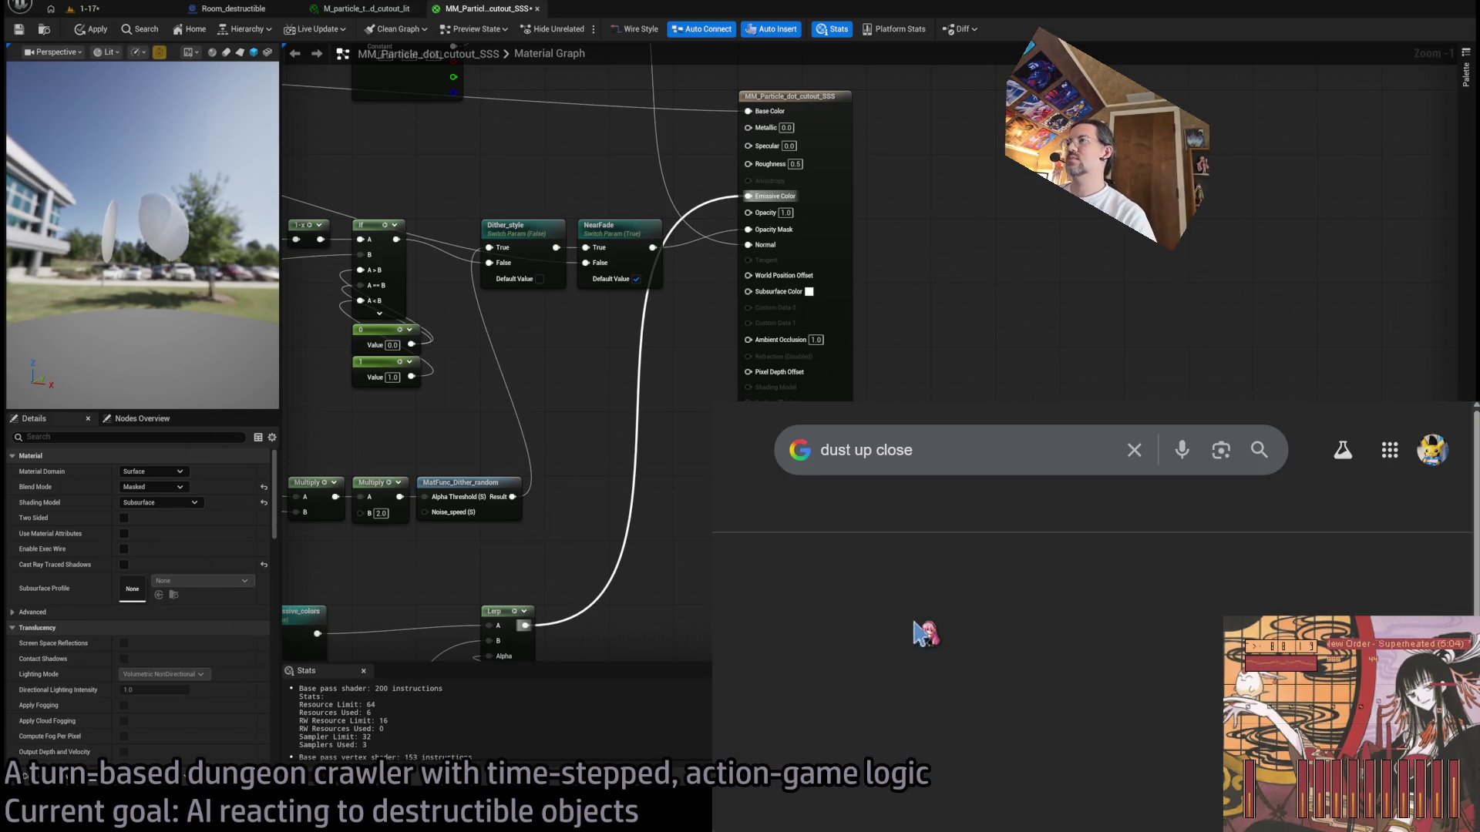
left_click(929, 532)
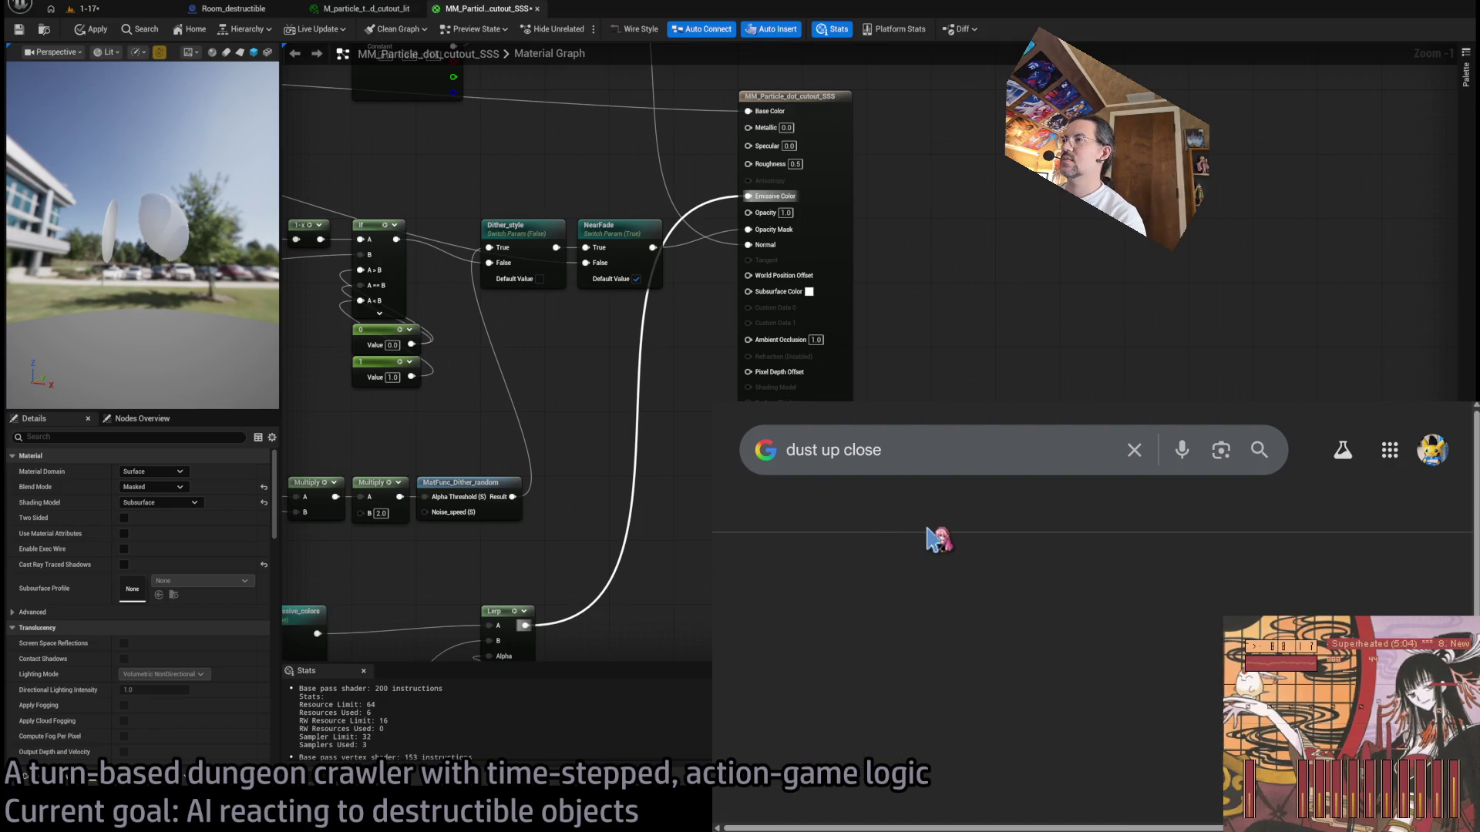
scroll(1141, 663, "down", 2)
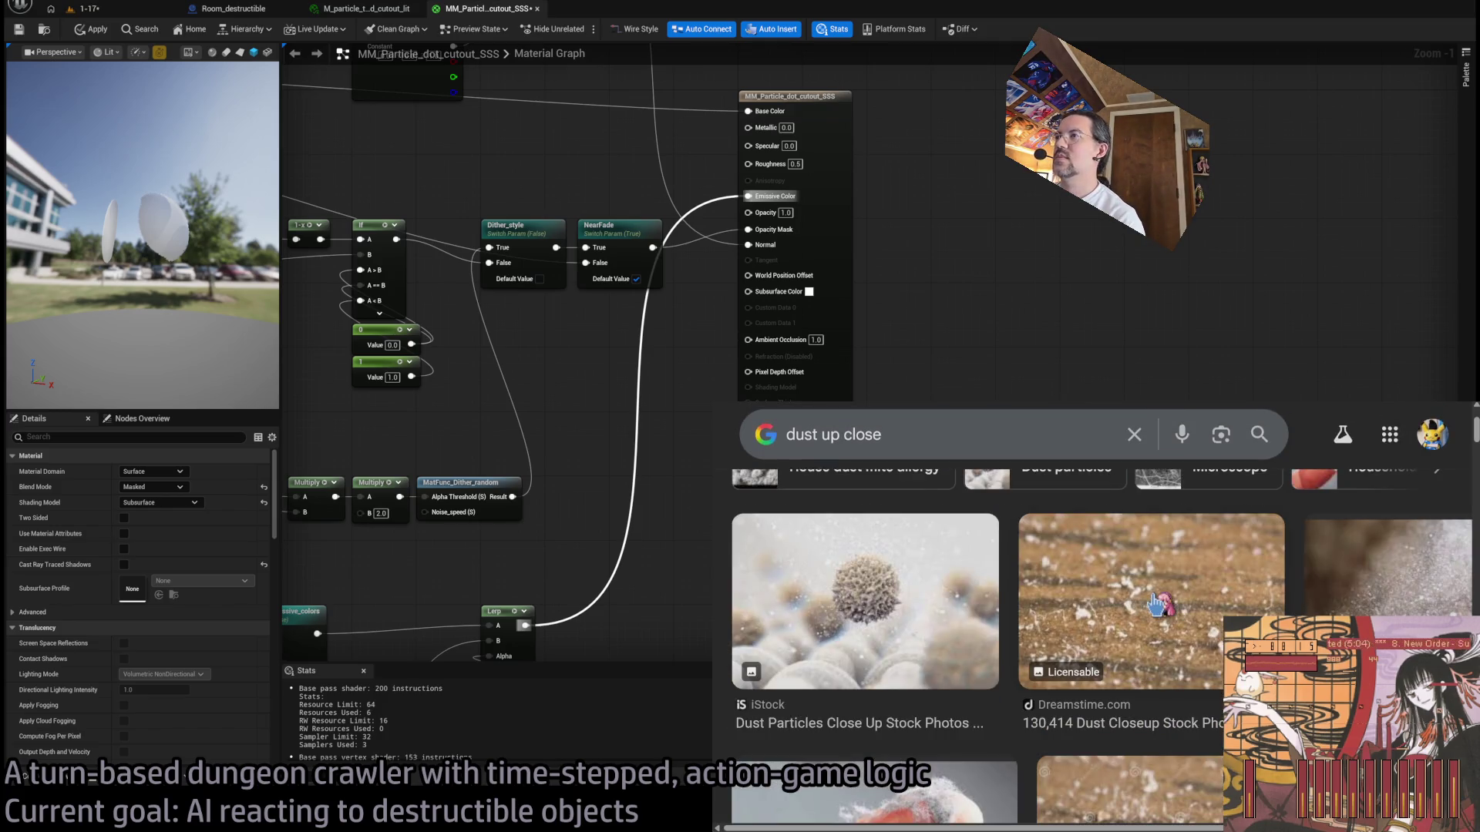
scroll(1168, 601, "down", 3)
scroll(1204, 701, "down", 3)
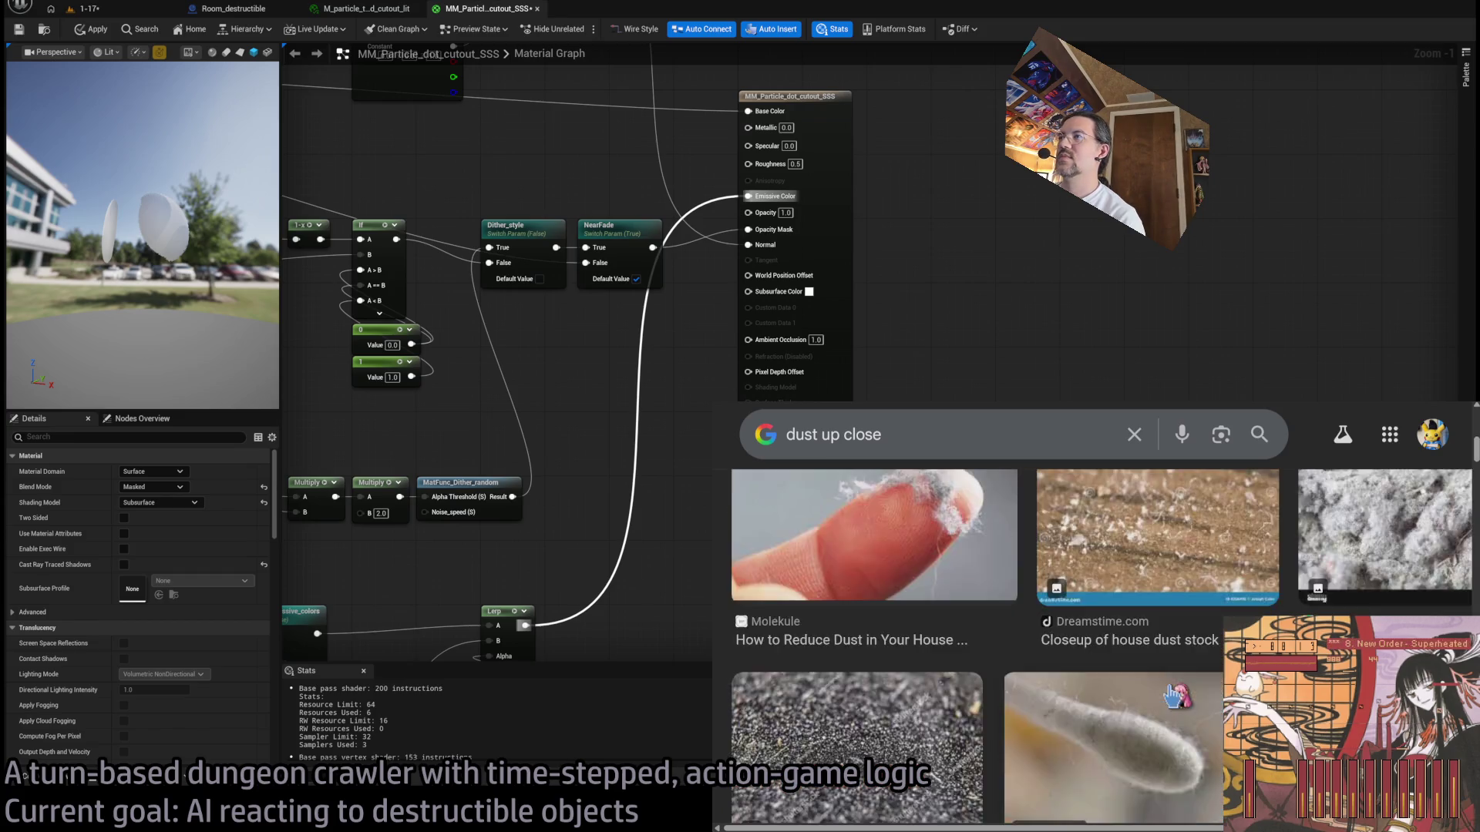
scroll(921, 649, "down", 5)
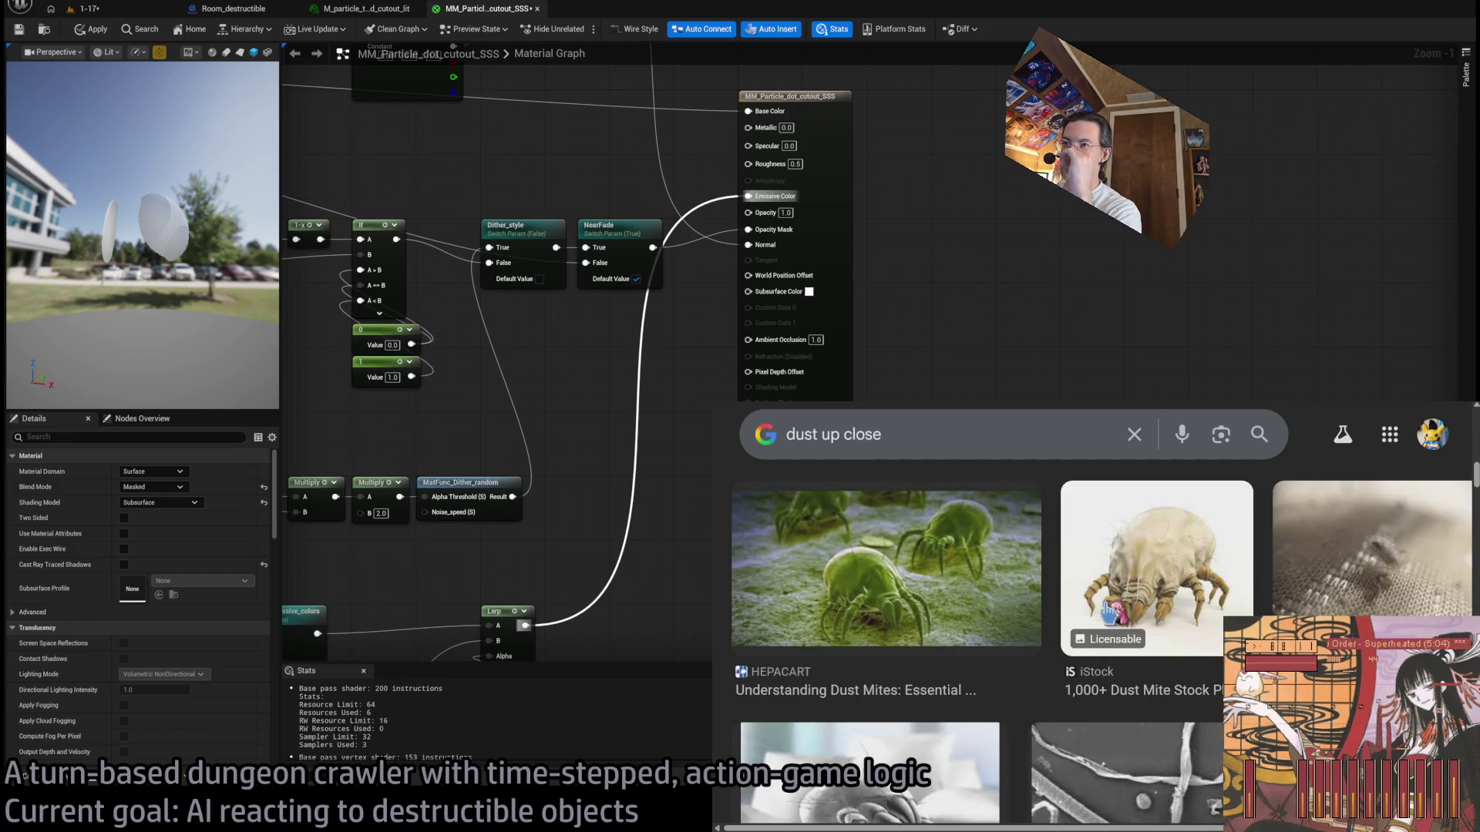
scroll(1110, 640, "down", 5)
scroll(1102, 647, "down", 5)
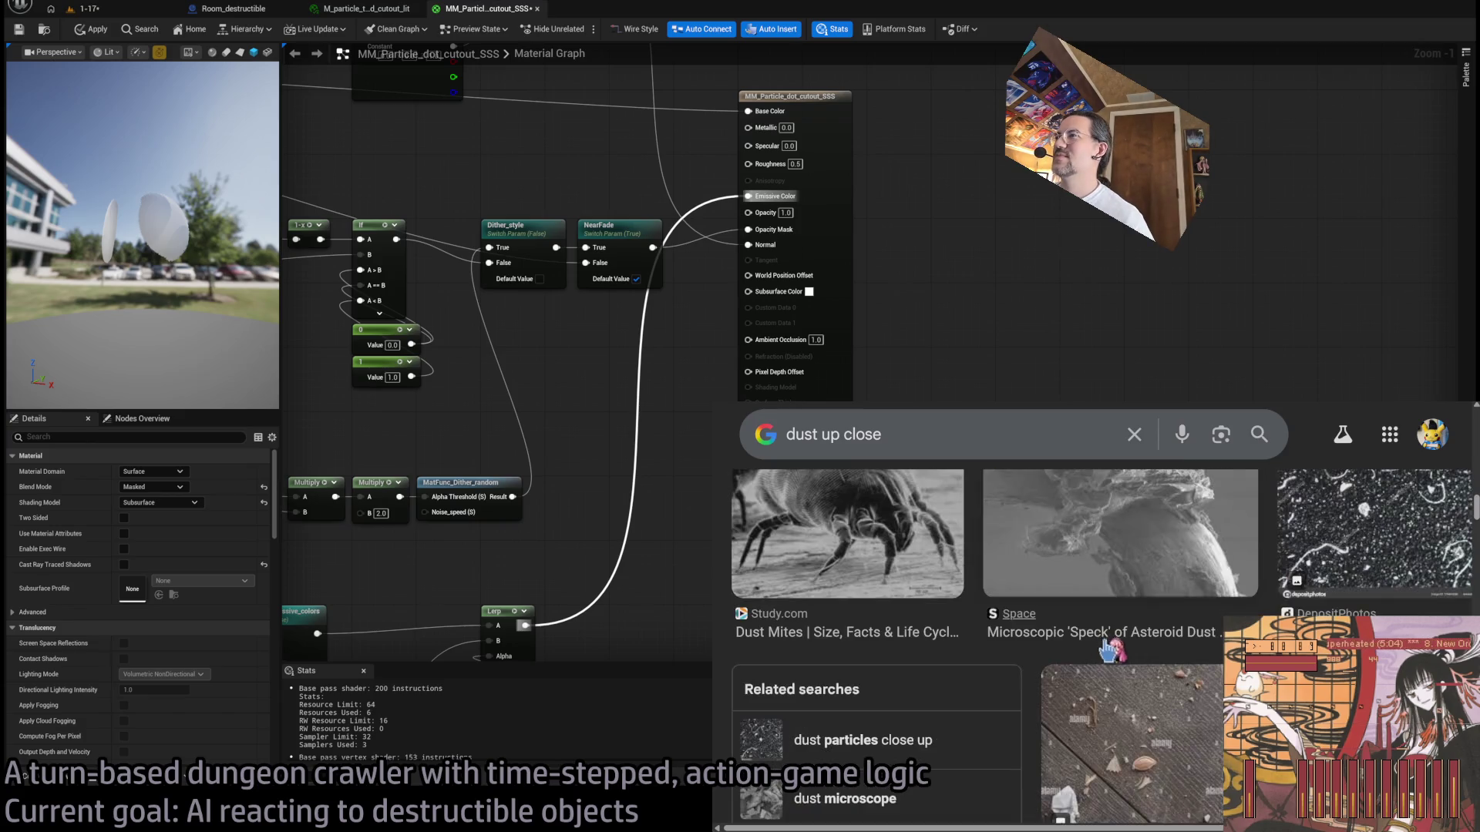
scroll(1364, 562, "up", 5)
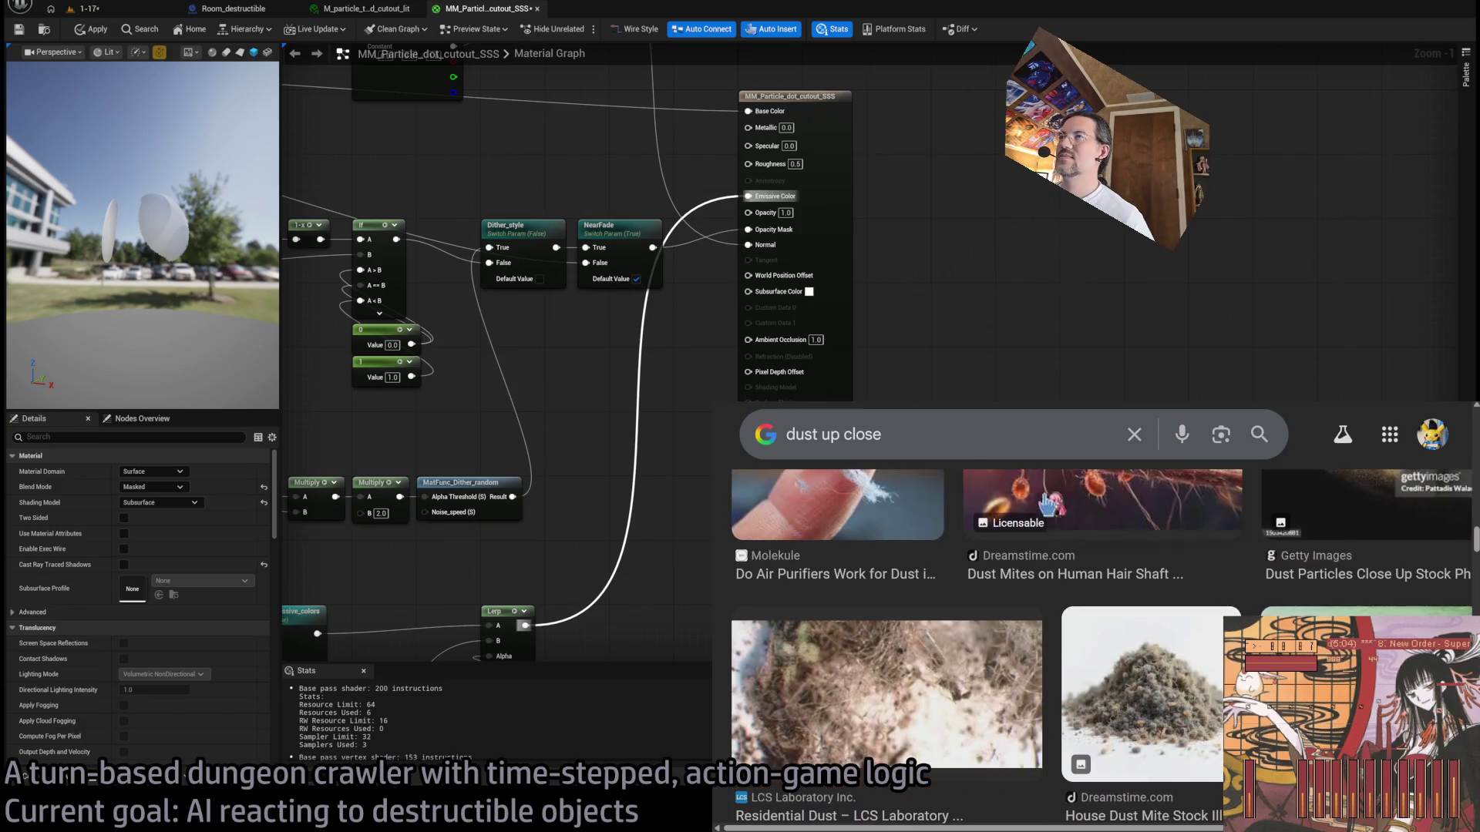
Step: Change the search to 'dust microscope', browse the images, then return to Unreal
left_click(872, 434)
left_click_drag(823, 434, 1067, 473)
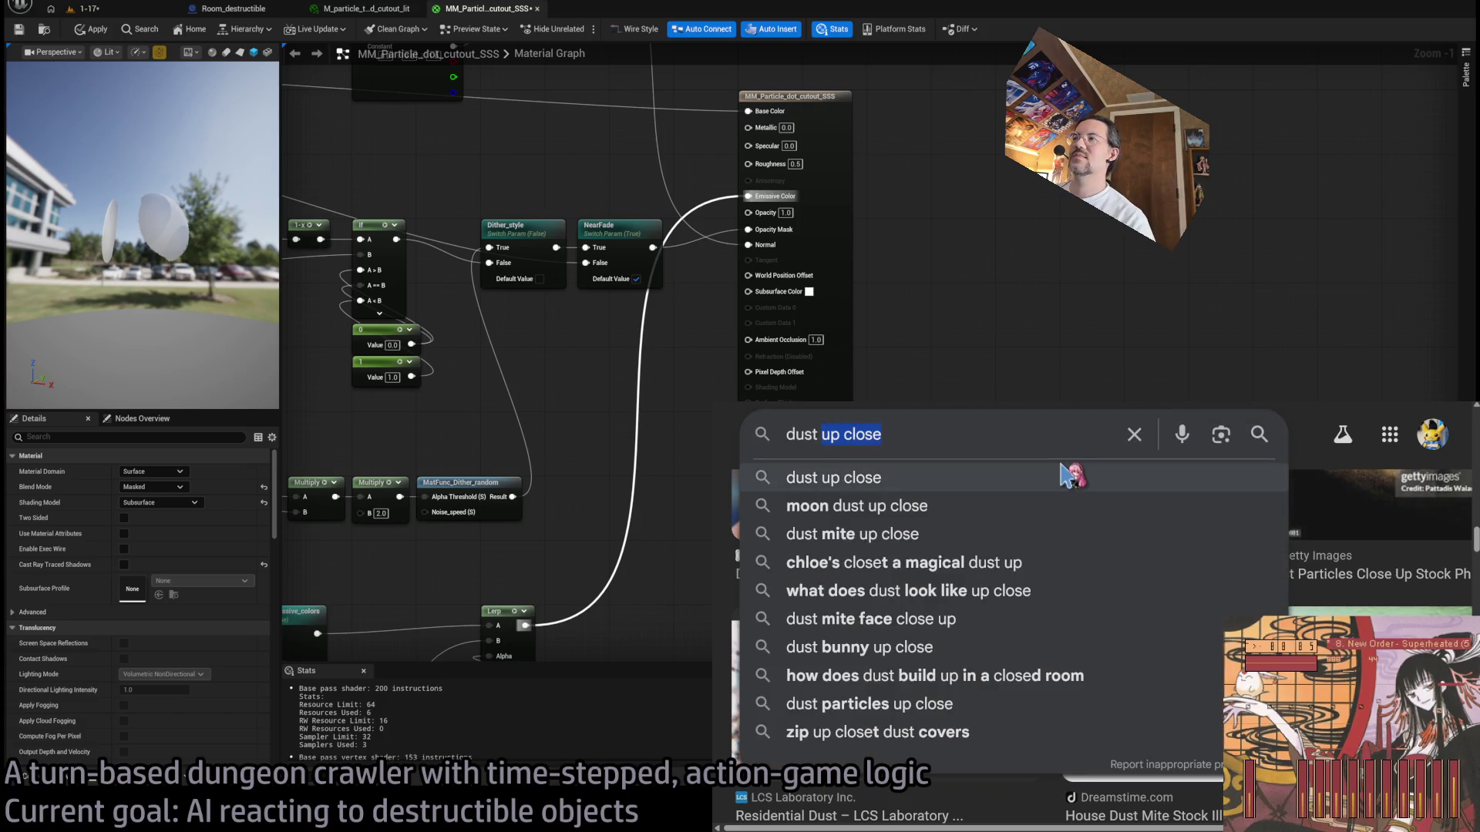
type("microscope")
key("Return")
scroll(912, 642, "down", 5)
scroll(913, 644, "down", 3)
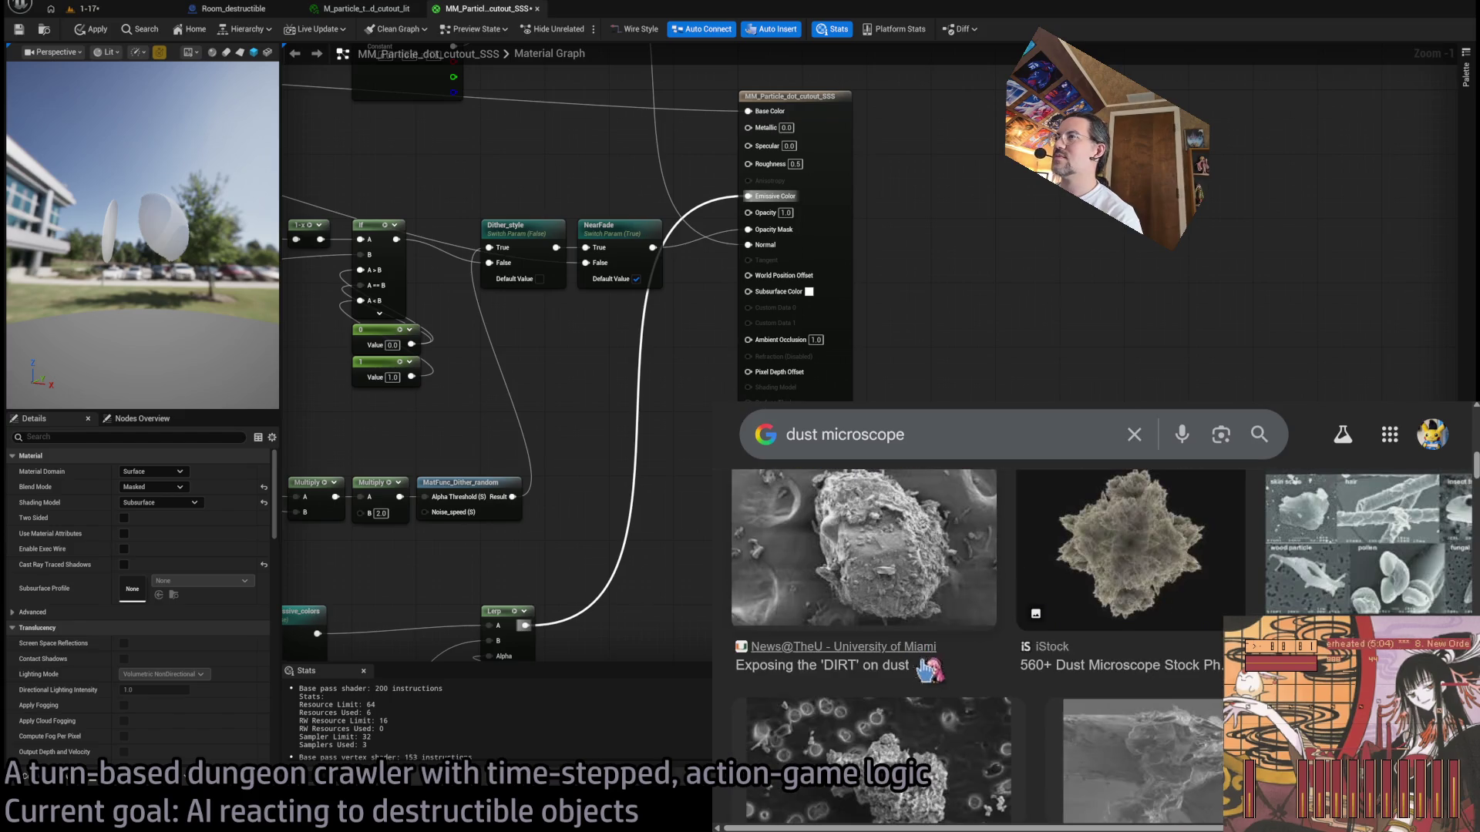
scroll(917, 663, "down", 5)
scroll(986, 680, "down", 5)
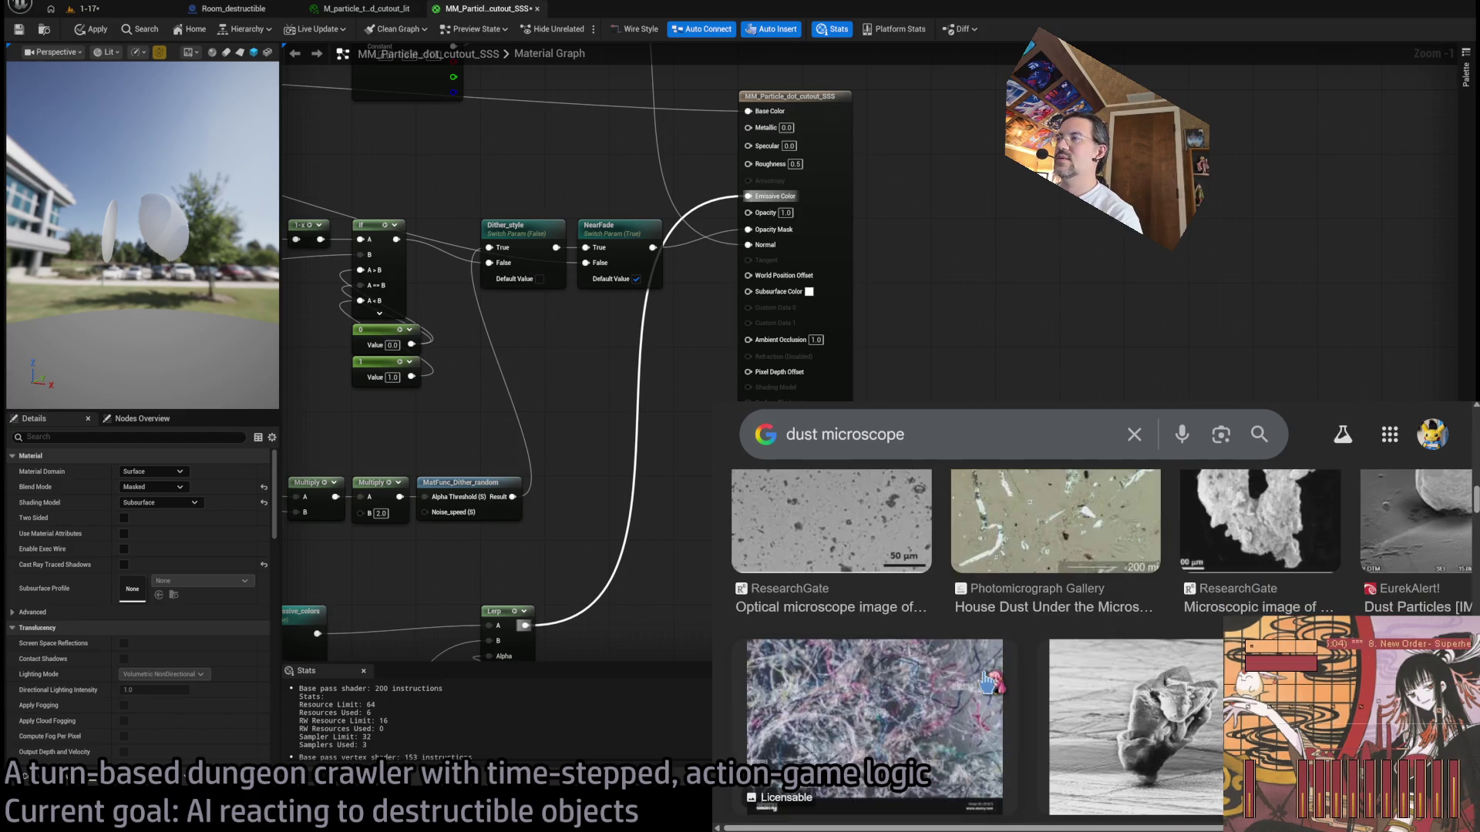
scroll(982, 672, "down", 10)
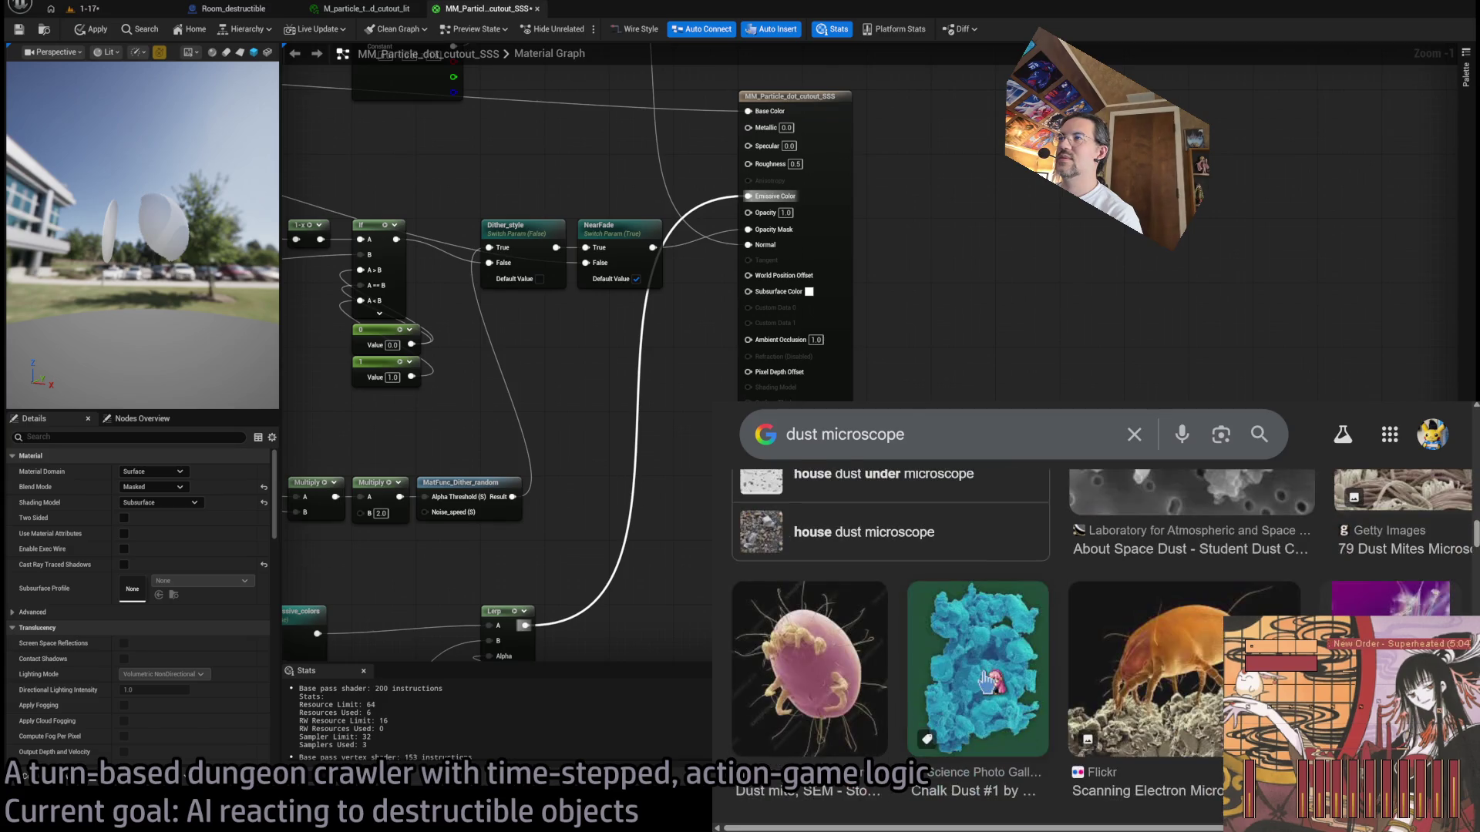
scroll(1064, 676, "down", 3)
scroll(1078, 663, "up", 5)
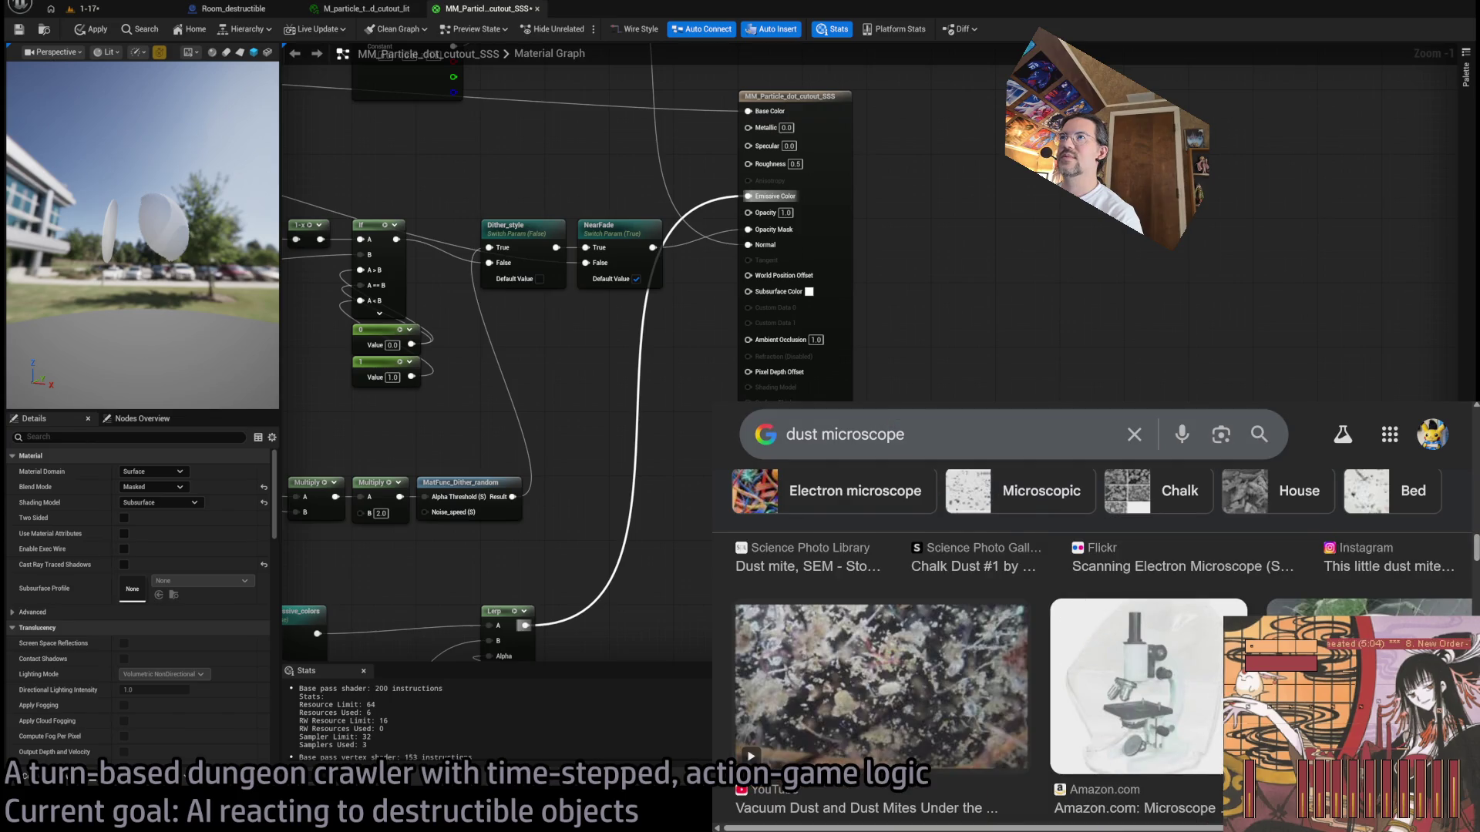
key("ctrl+Tab")
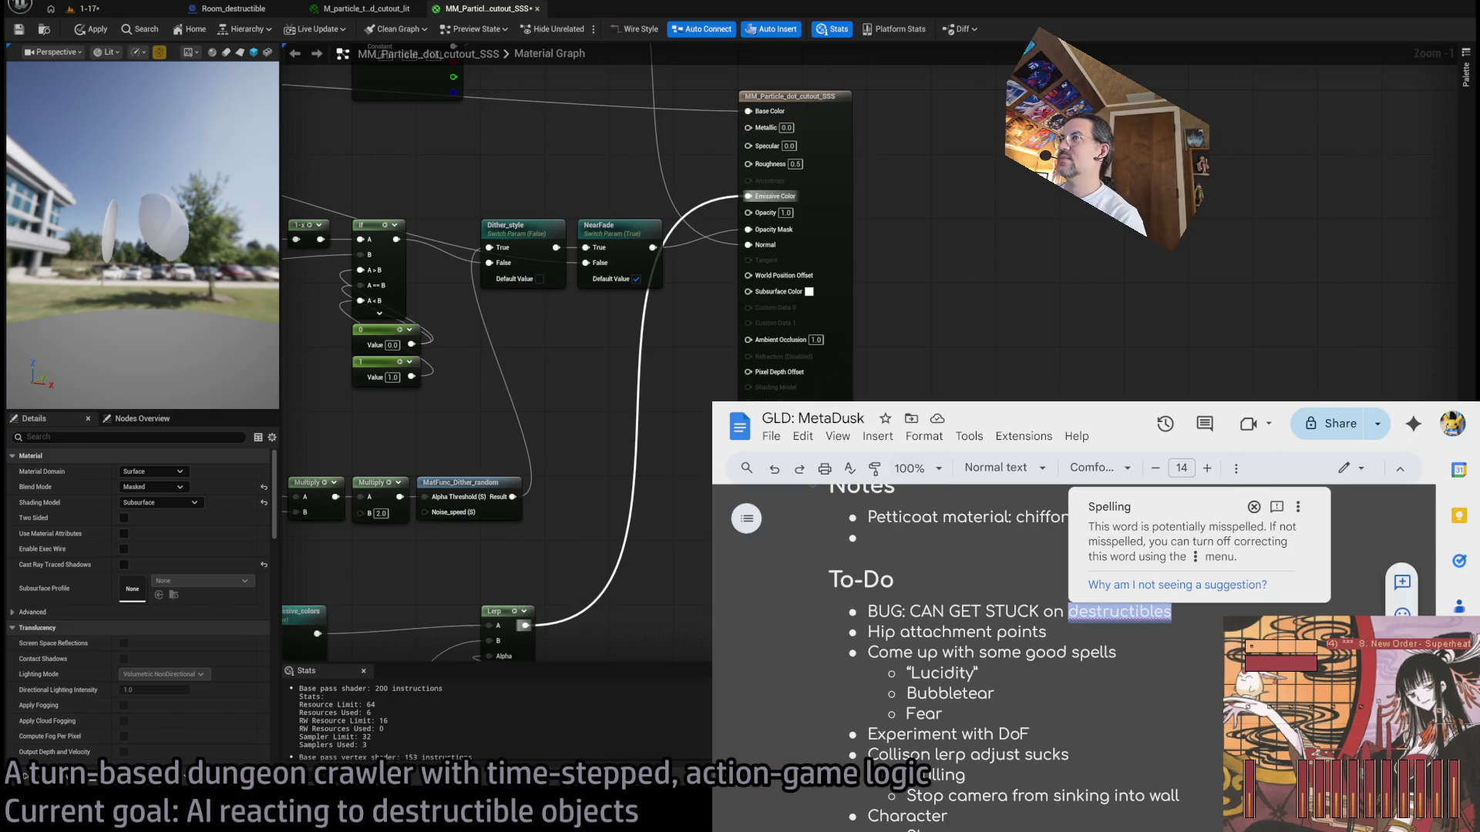
key("alt+Tab")
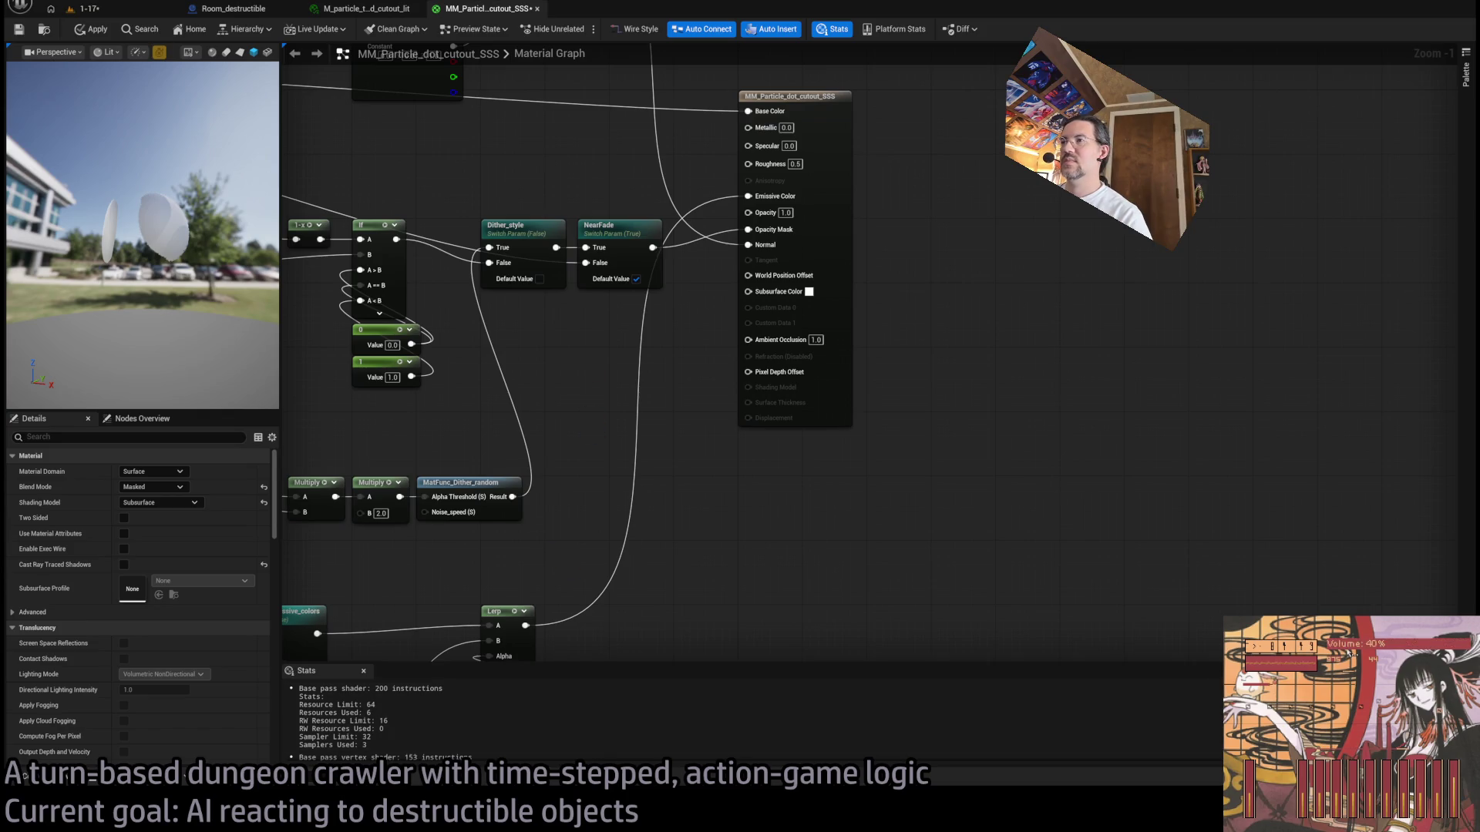
scroll(799, 489, "down", 3)
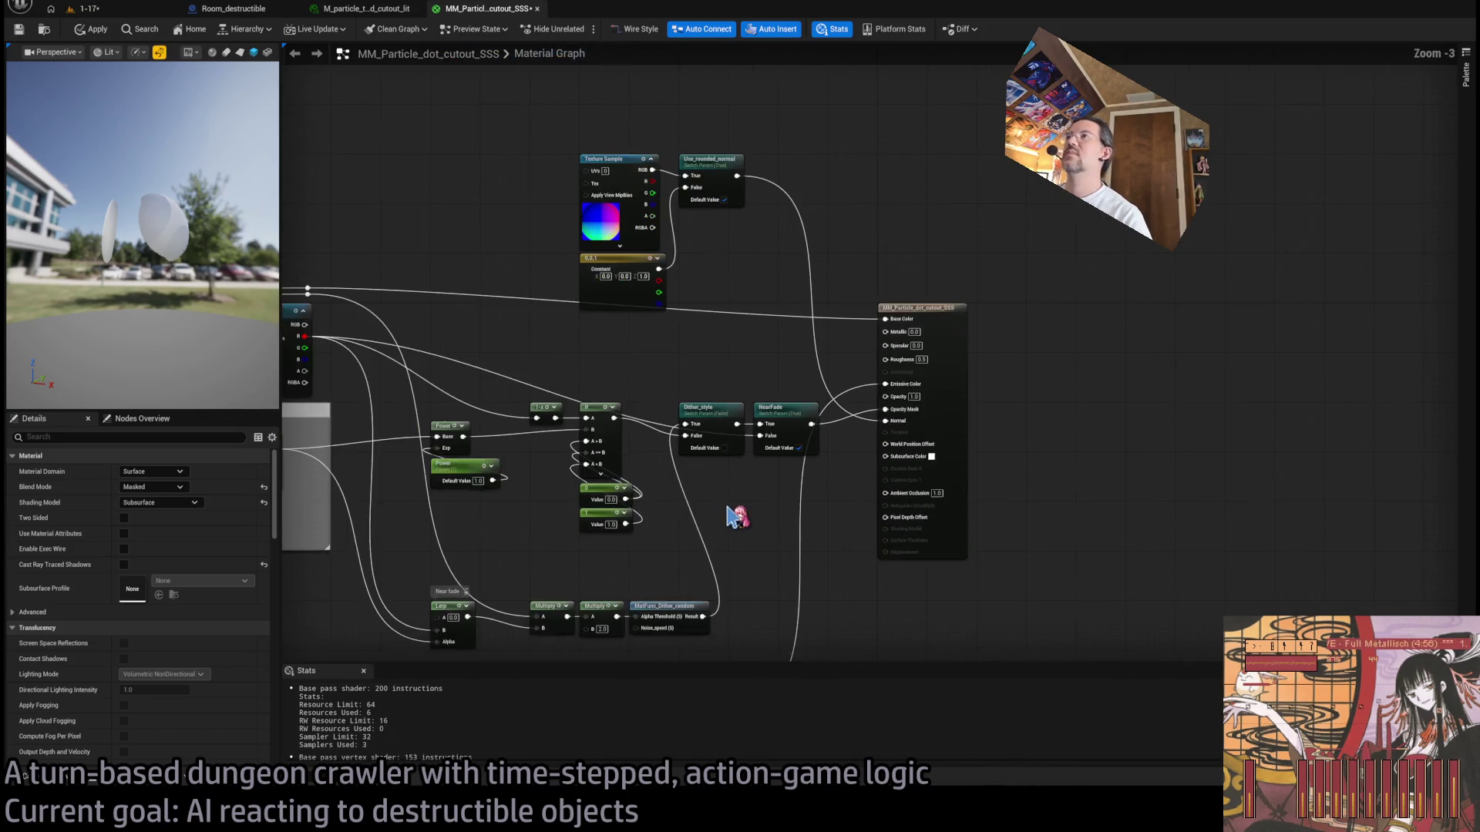
scroll(842, 424, "up", 4)
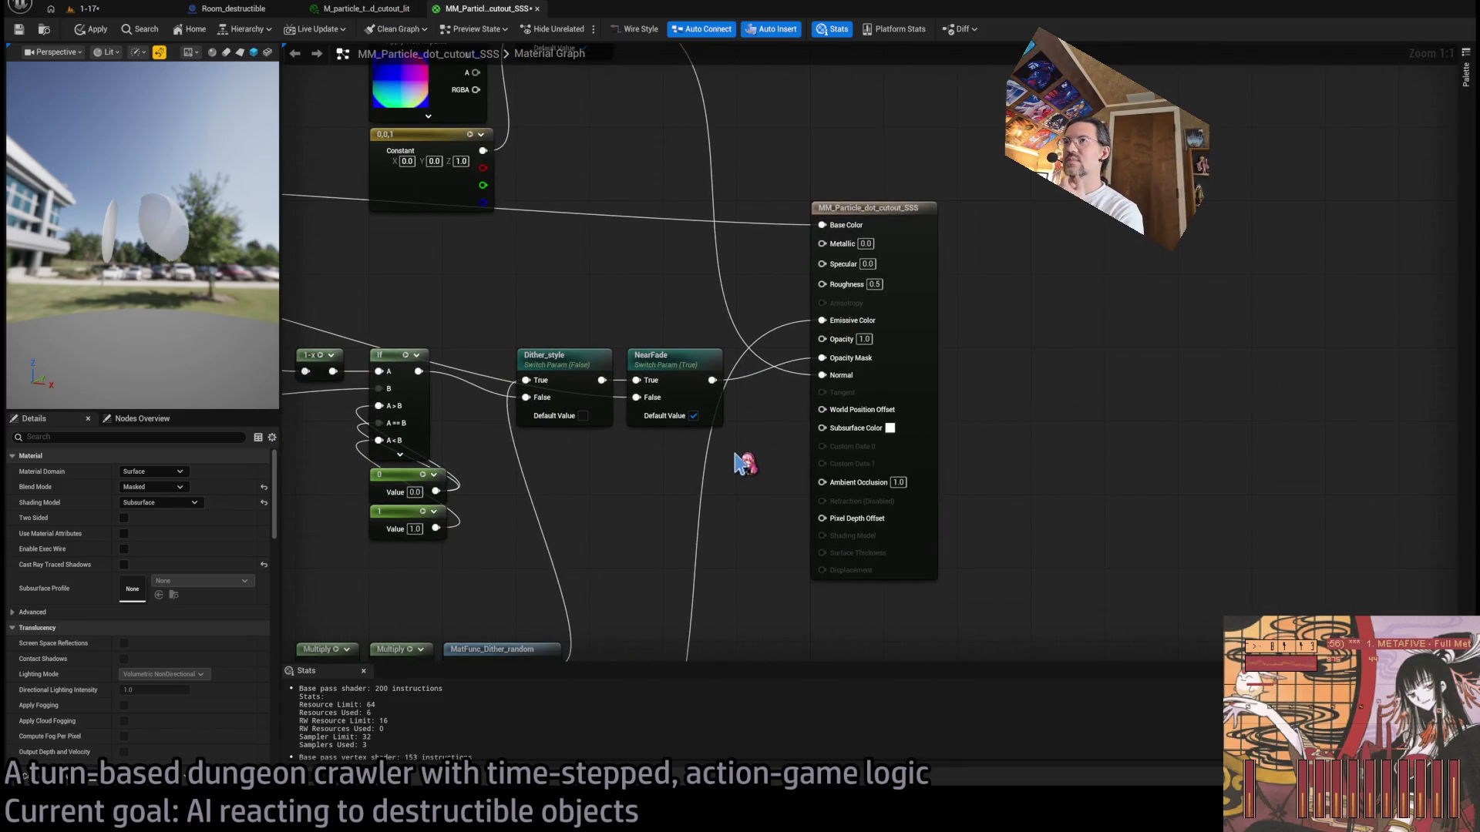
mouse_move(745, 448)
left_mouse_down()
mouse_move(871, 598)
mouse_move(768, 349)
left_mouse_up()
left_click(404, 10)
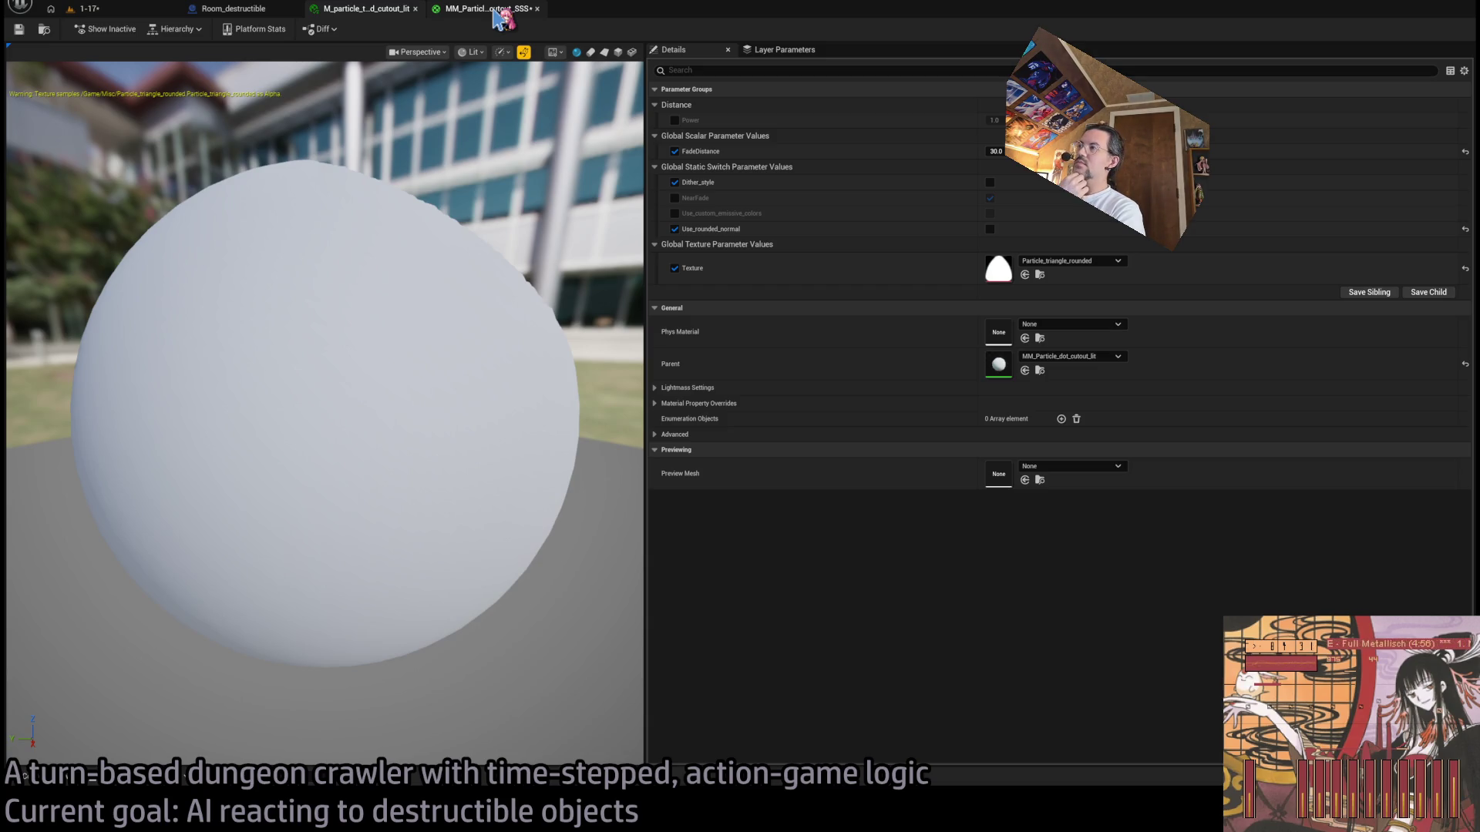
left_click(497, 15)
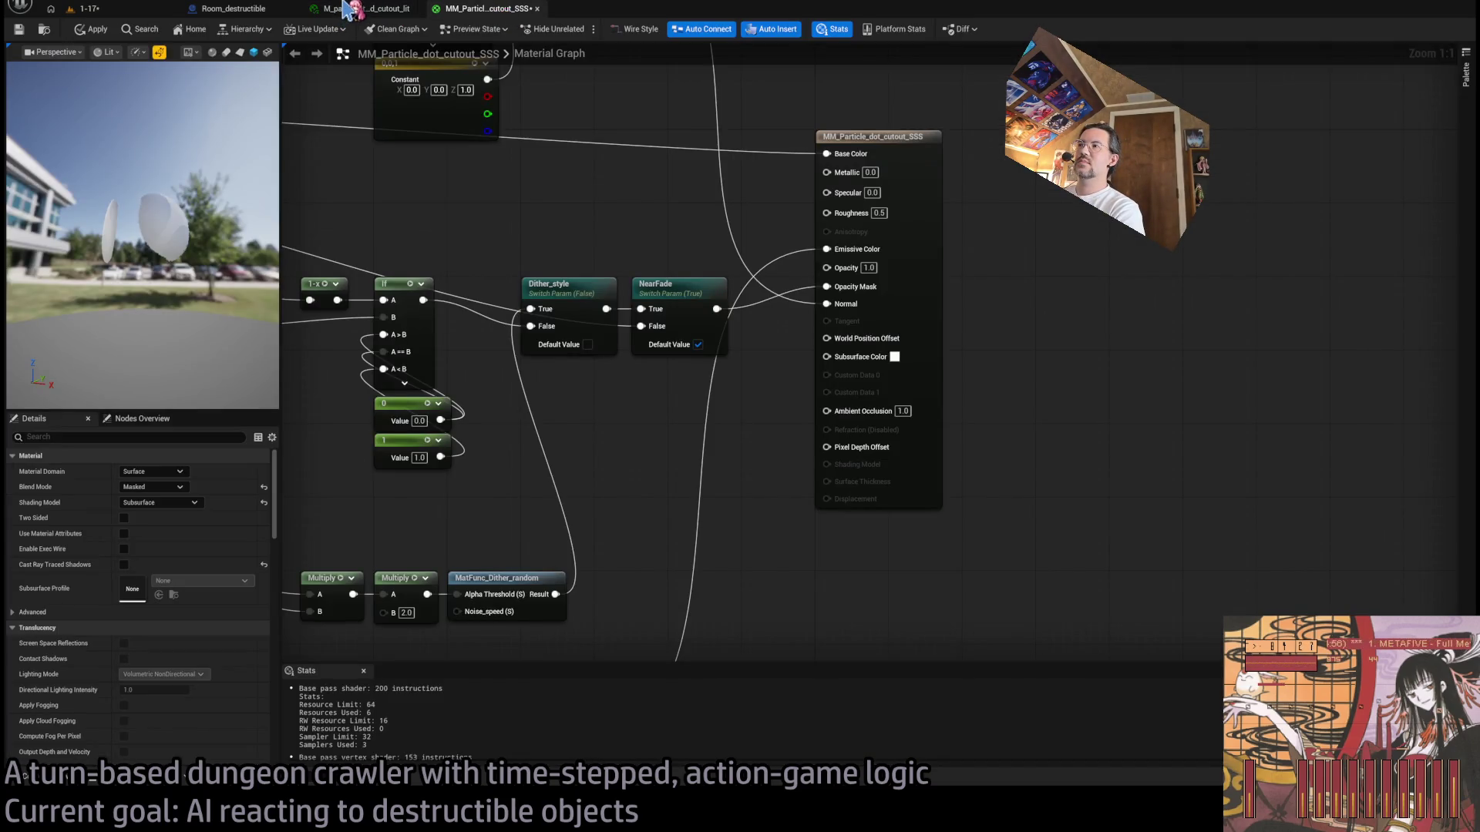
scroll(730, 506, "down", 1)
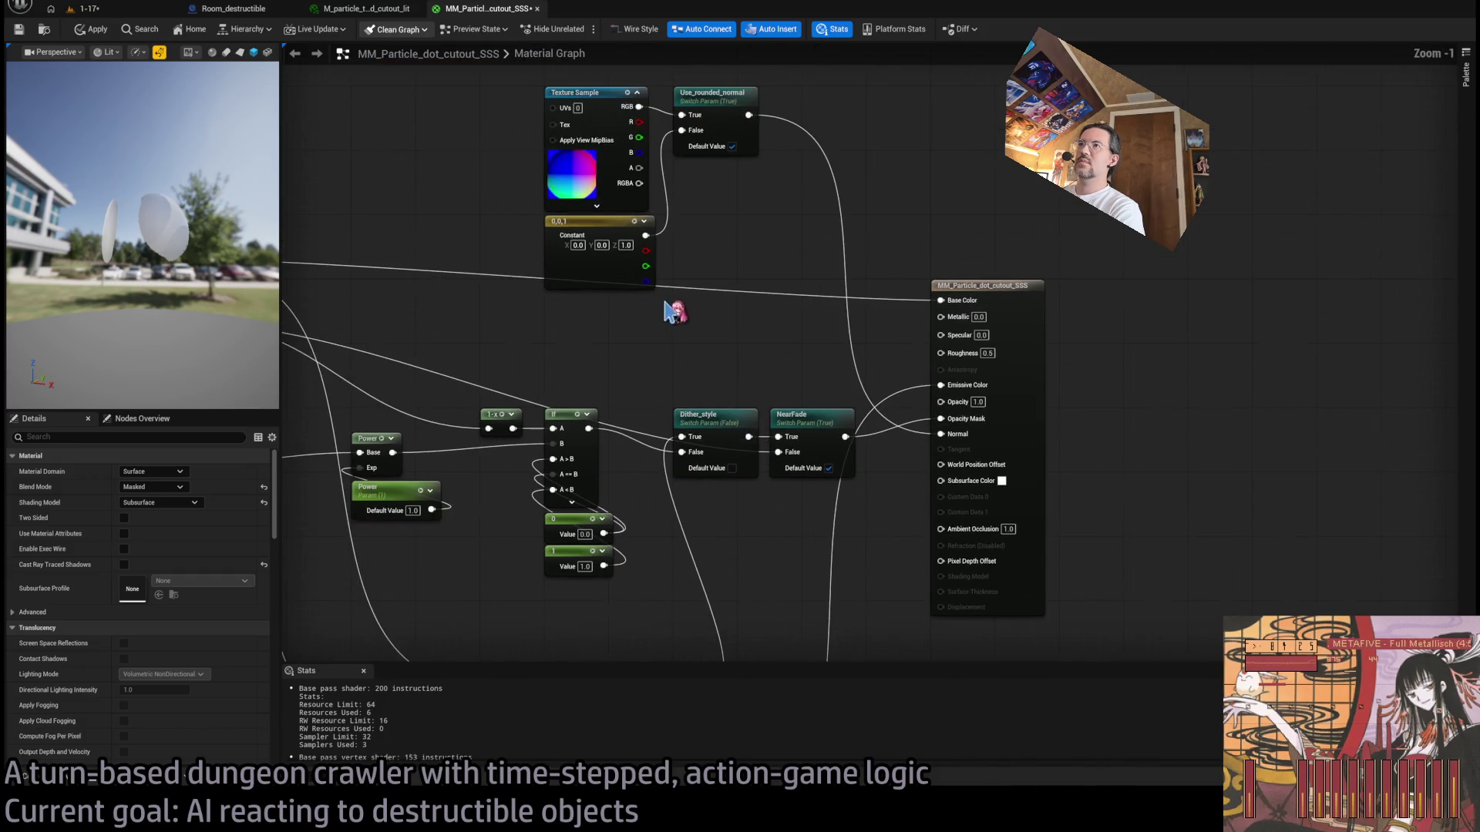
left_click_drag(892, 324, 840, 383)
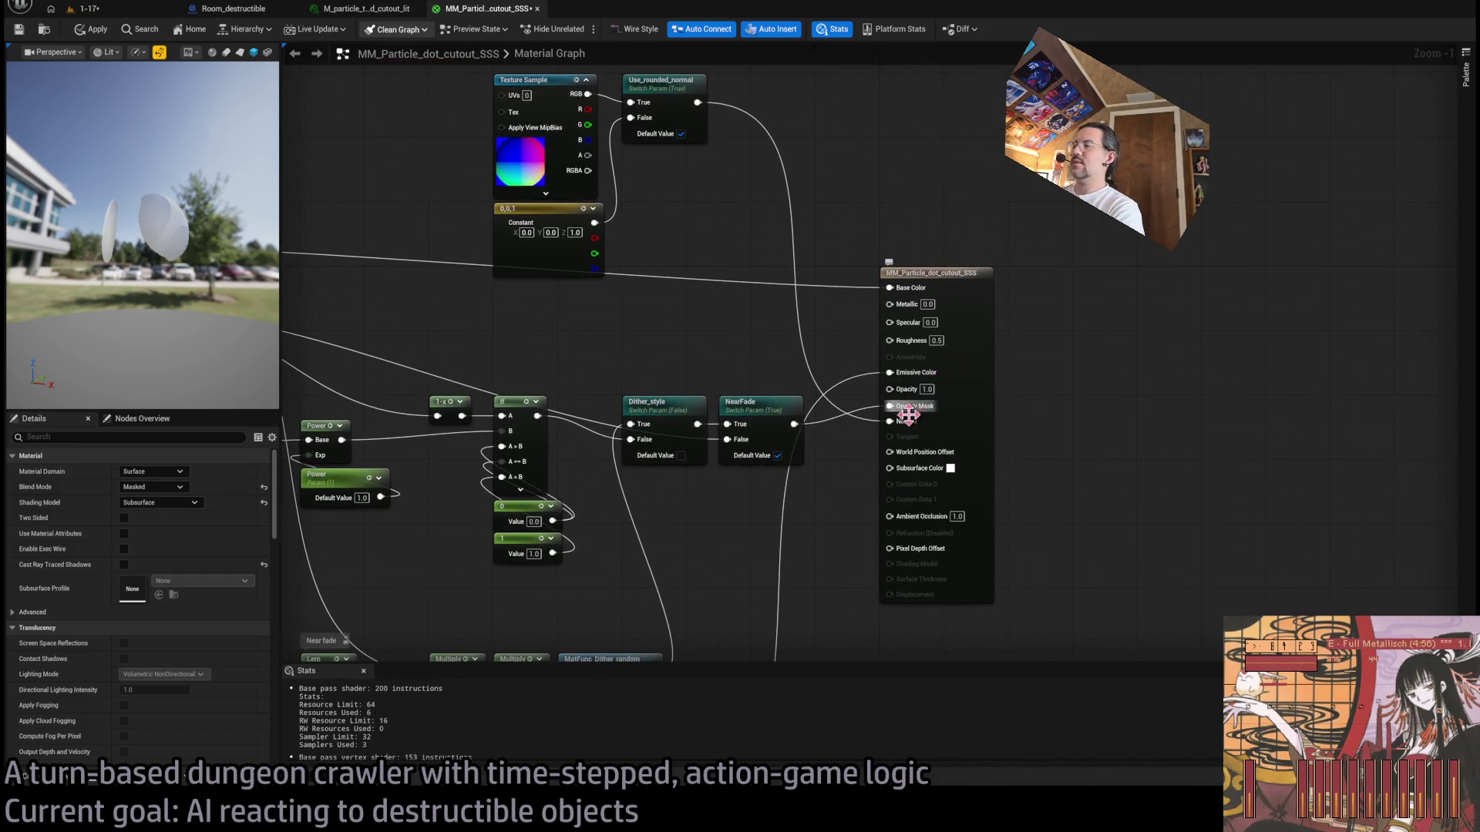
mouse_move(663, 343)
left_mouse_down()
mouse_move(753, 337)
mouse_move(1057, 387)
mouse_move(1094, 377)
mouse_move(1036, 353)
mouse_move(947, 356)
mouse_move(837, 266)
left_mouse_up()
scroll(894, 446, "down", 6)
scroll(928, 373, "up", 4)
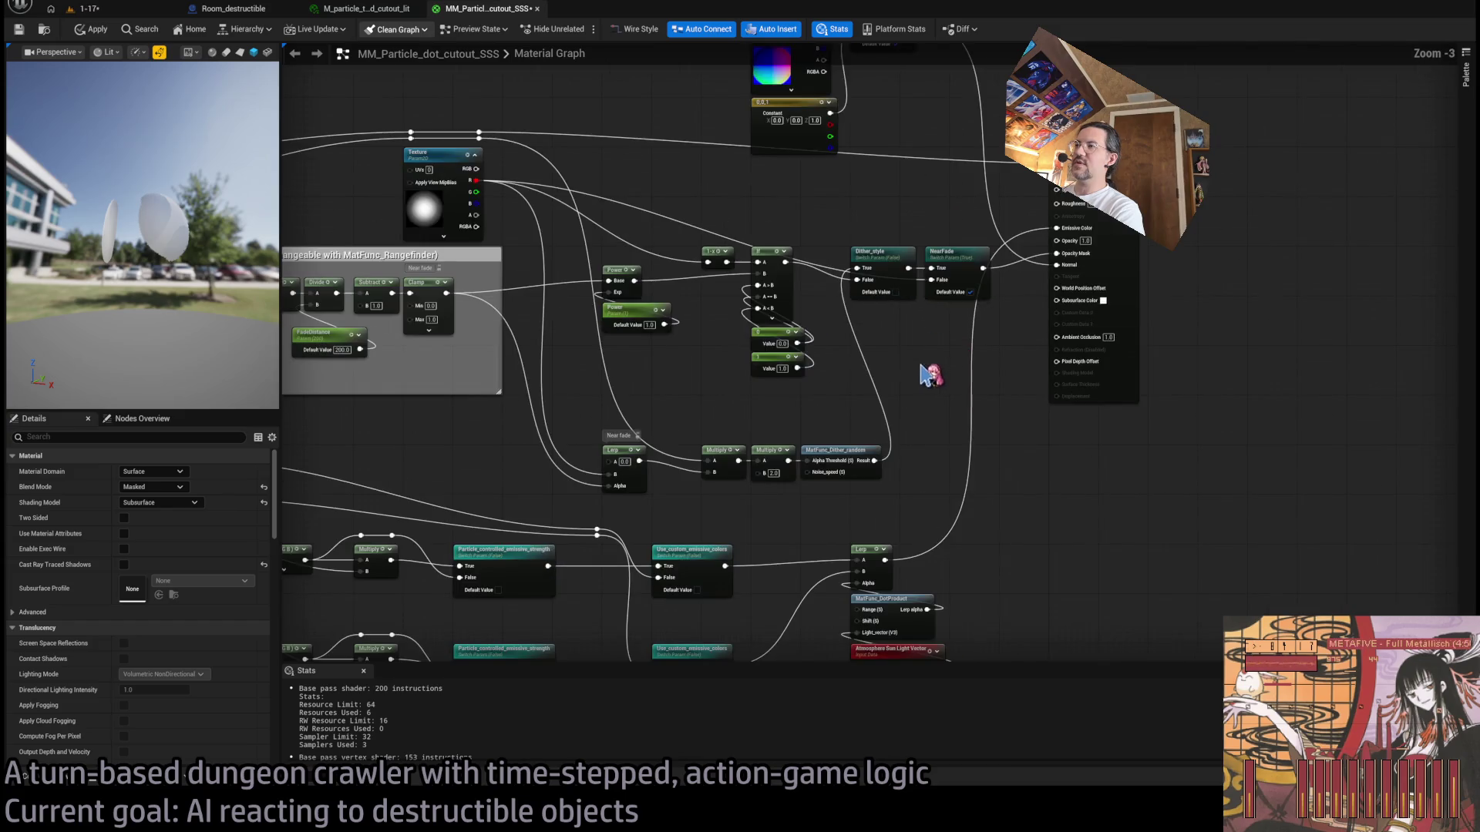
left_click_drag(951, 372, 1002, 293)
scroll(786, 423, "down", 3)
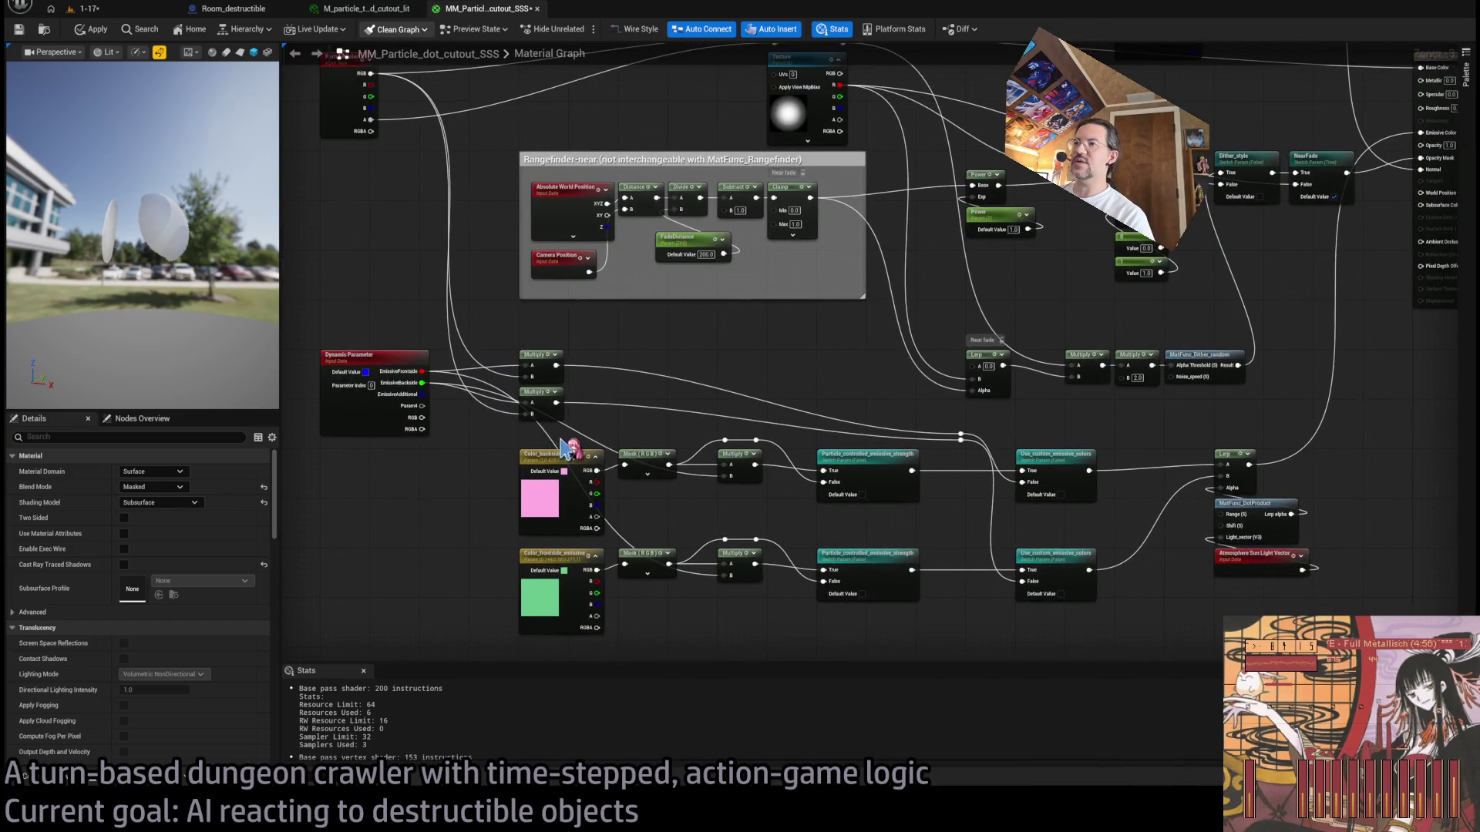
Step: Move the pink vector parameter beside the output node and rename it Subsurface_color
left_click(539, 470)
scroll(524, 460, "up", 3)
left_click_drag(524, 460, 729, 330)
scroll(730, 330, "up", 3)
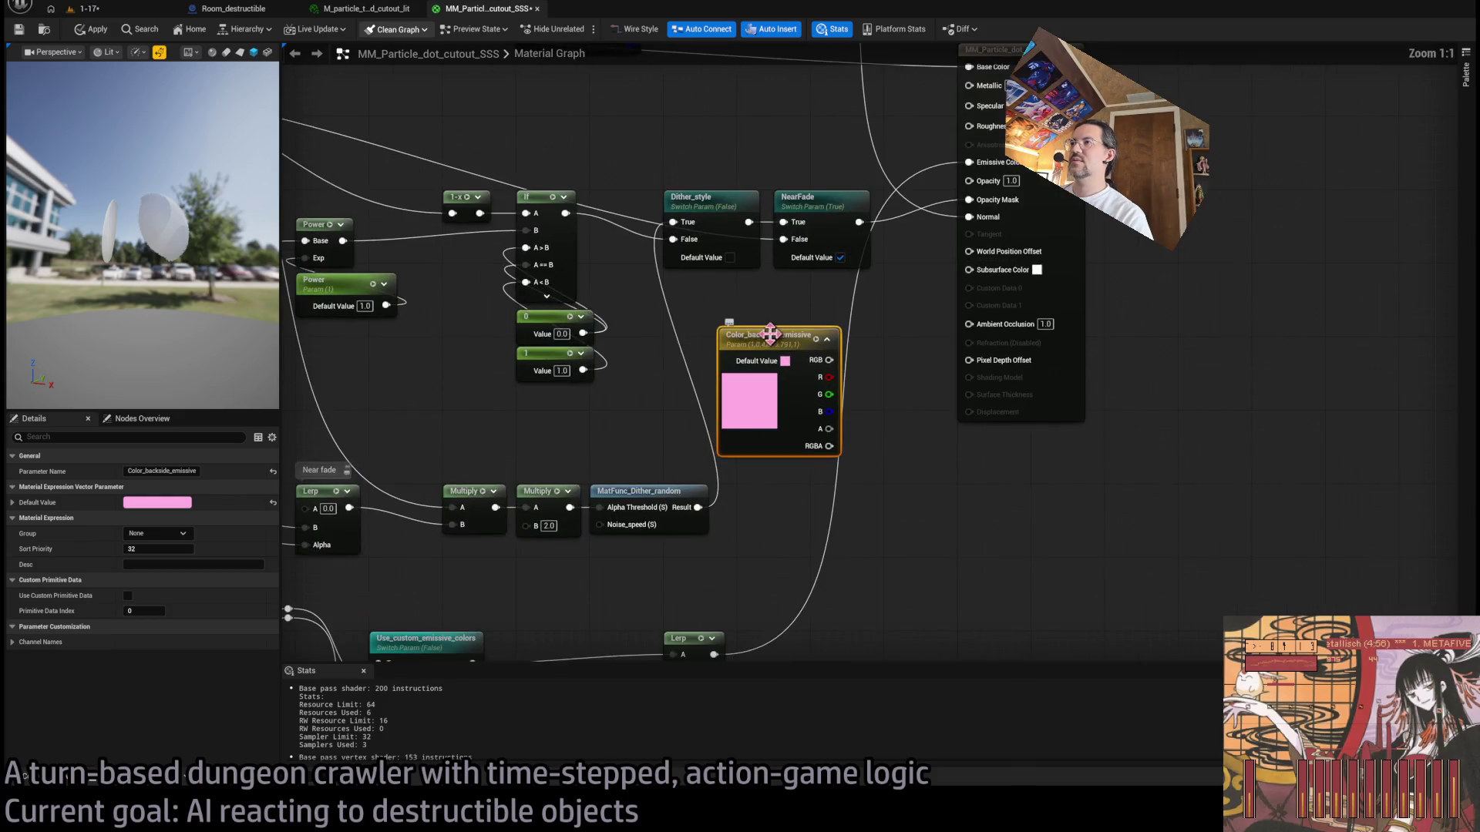
key("F2")
type("S")
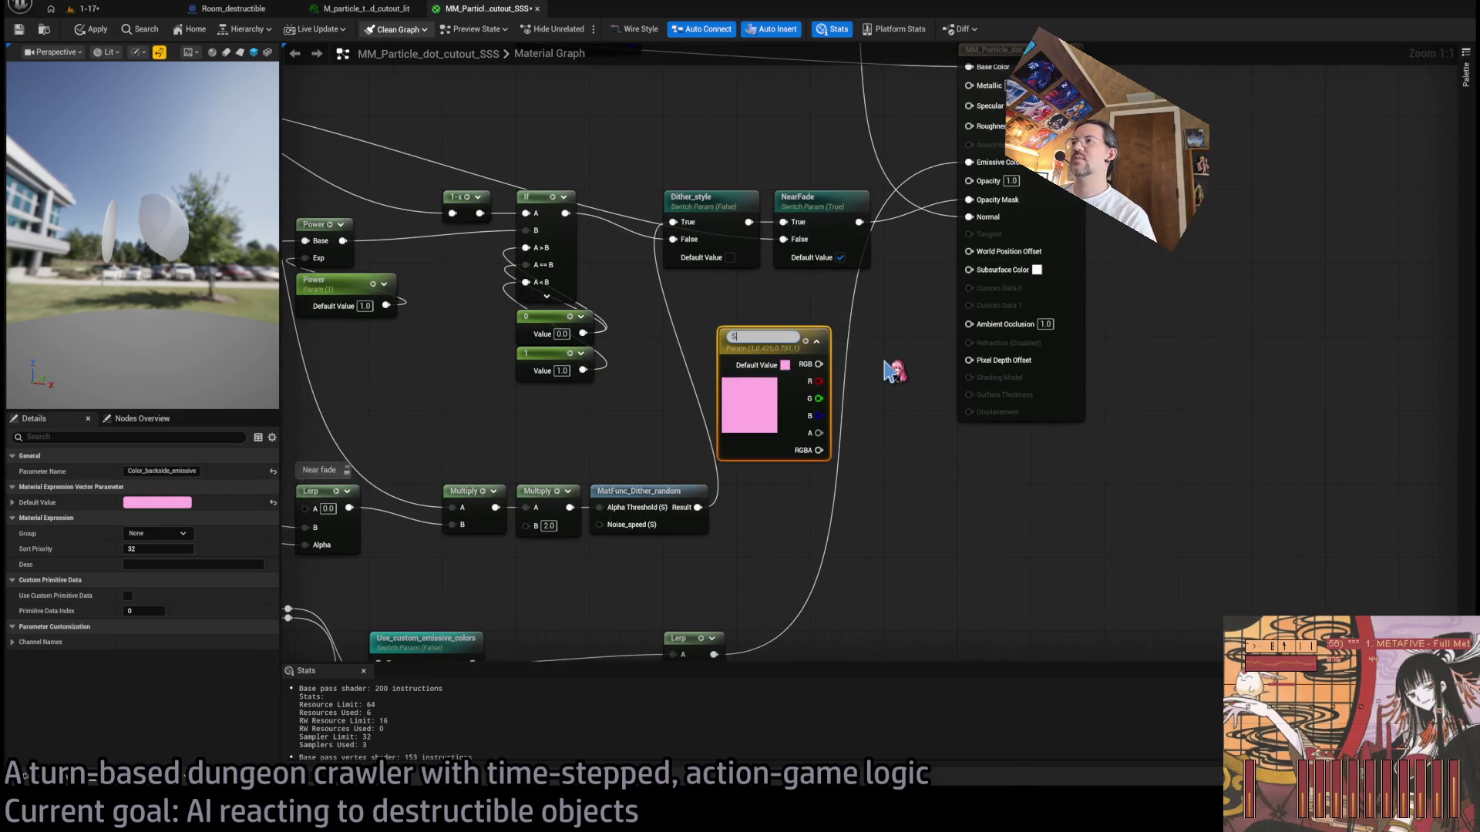
type("lor")
key("Return")
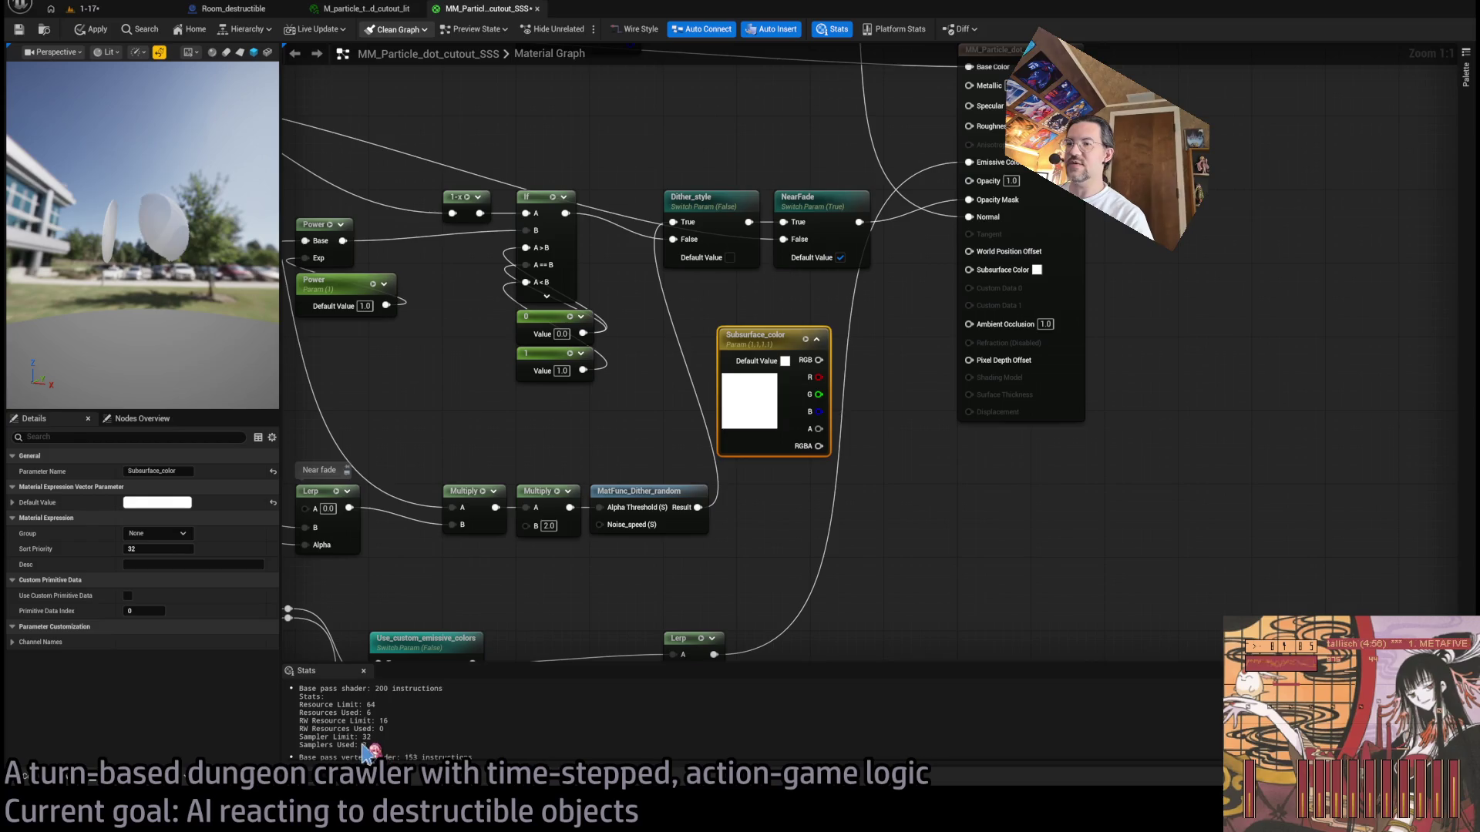
Step: Wire Subsurface_color's RGB into Subsurface Color, then return to the 1-17 level's Materials folder
left_click_drag(826, 365, 969, 270)
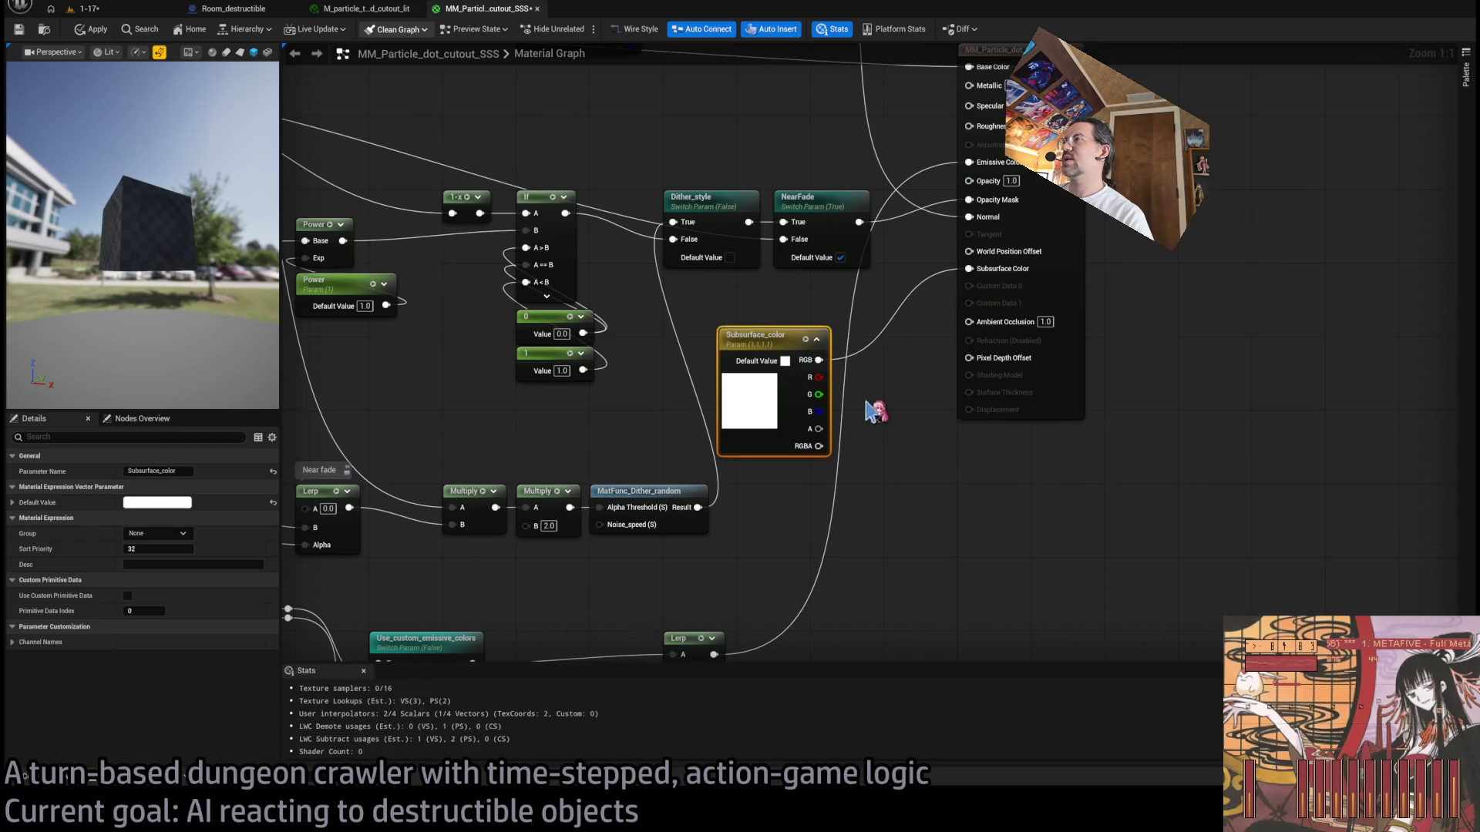
left_click_drag(761, 349, 724, 312)
left_click(948, 486)
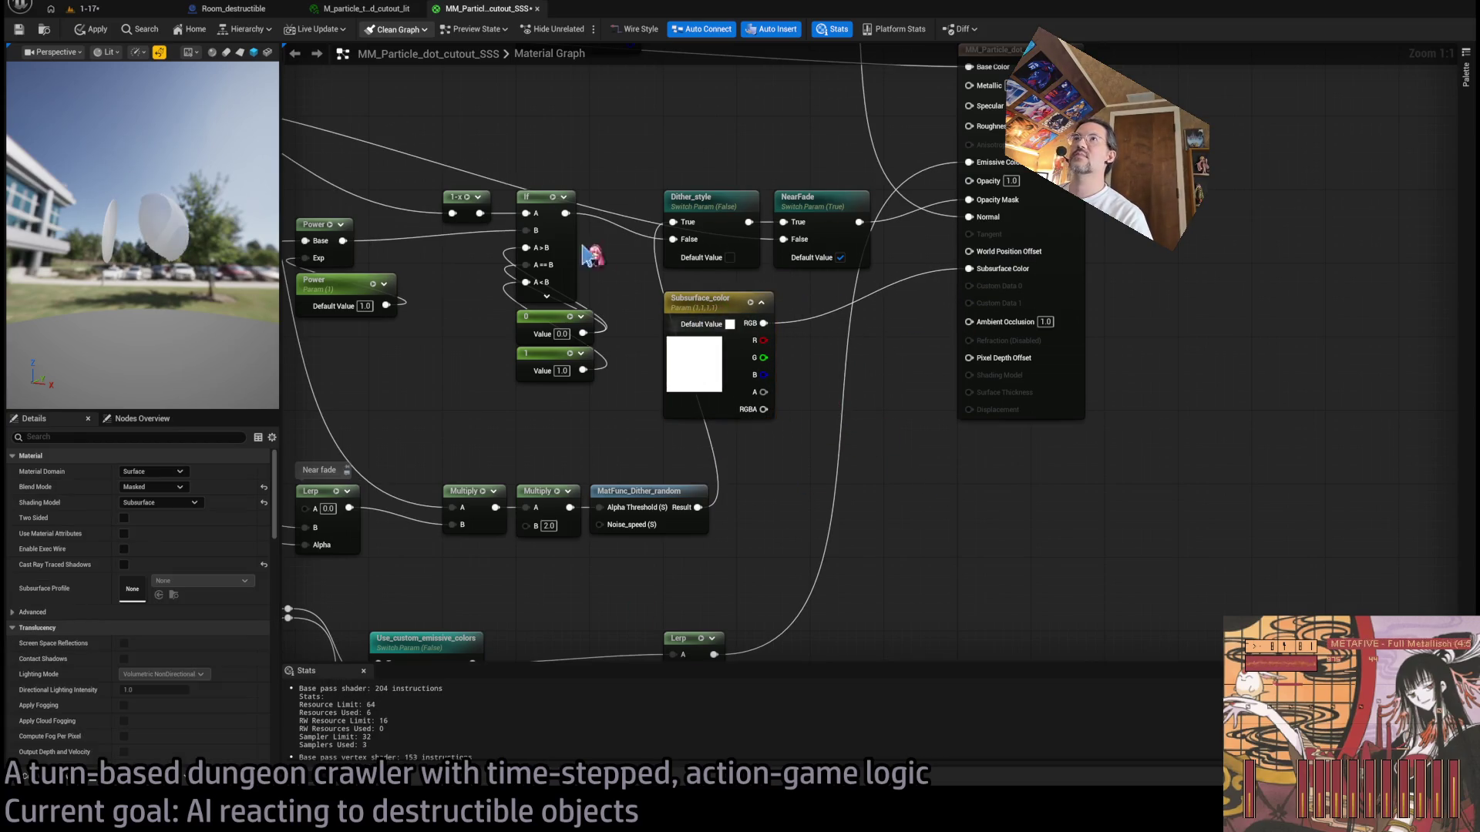
left_click(97, 14)
key("ctrl+space")
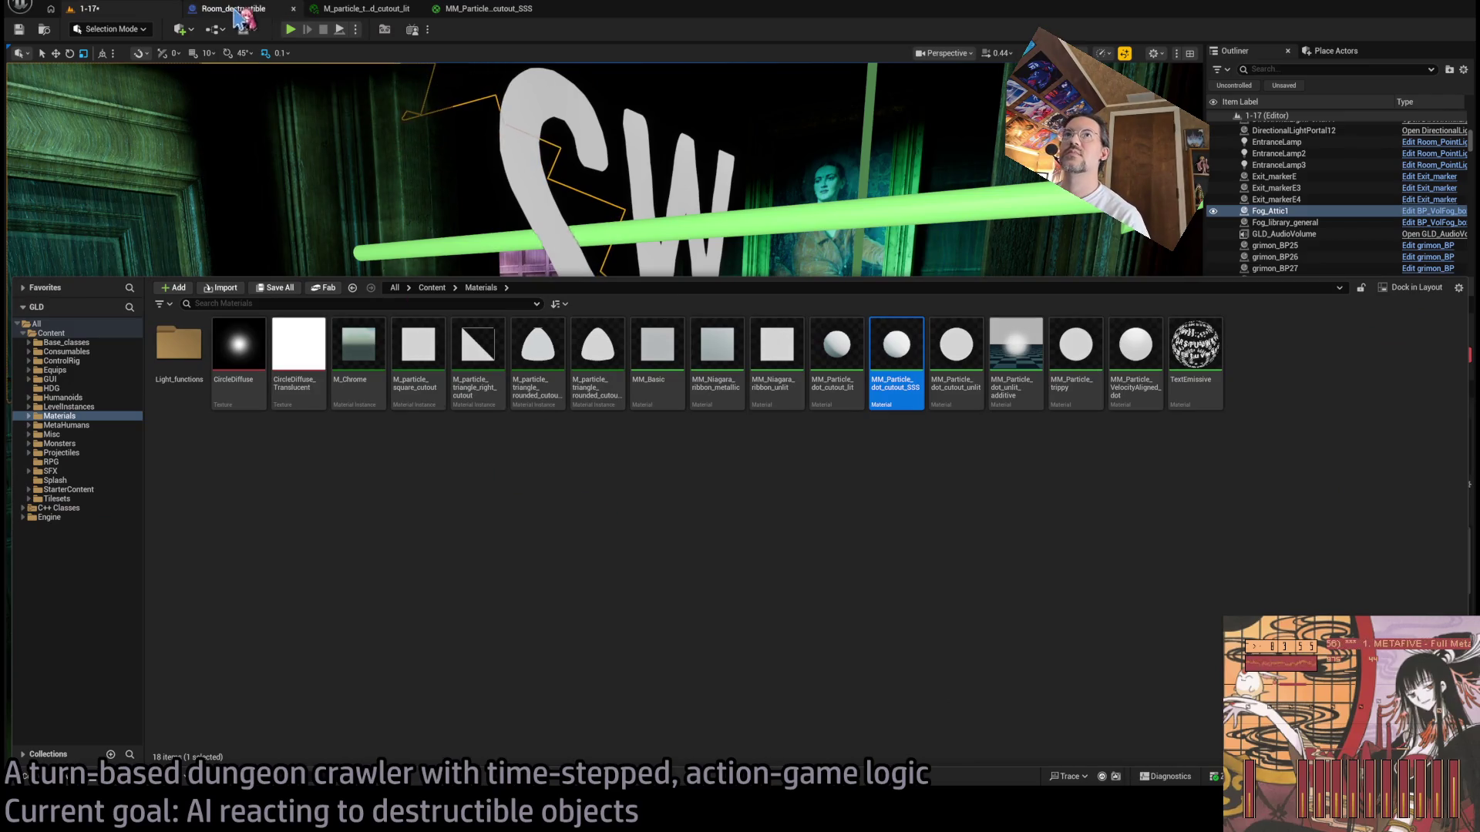
Step: Search all project Content for 'dust' and open the FogBox_Dust Niagara system
key("ctrl+space")
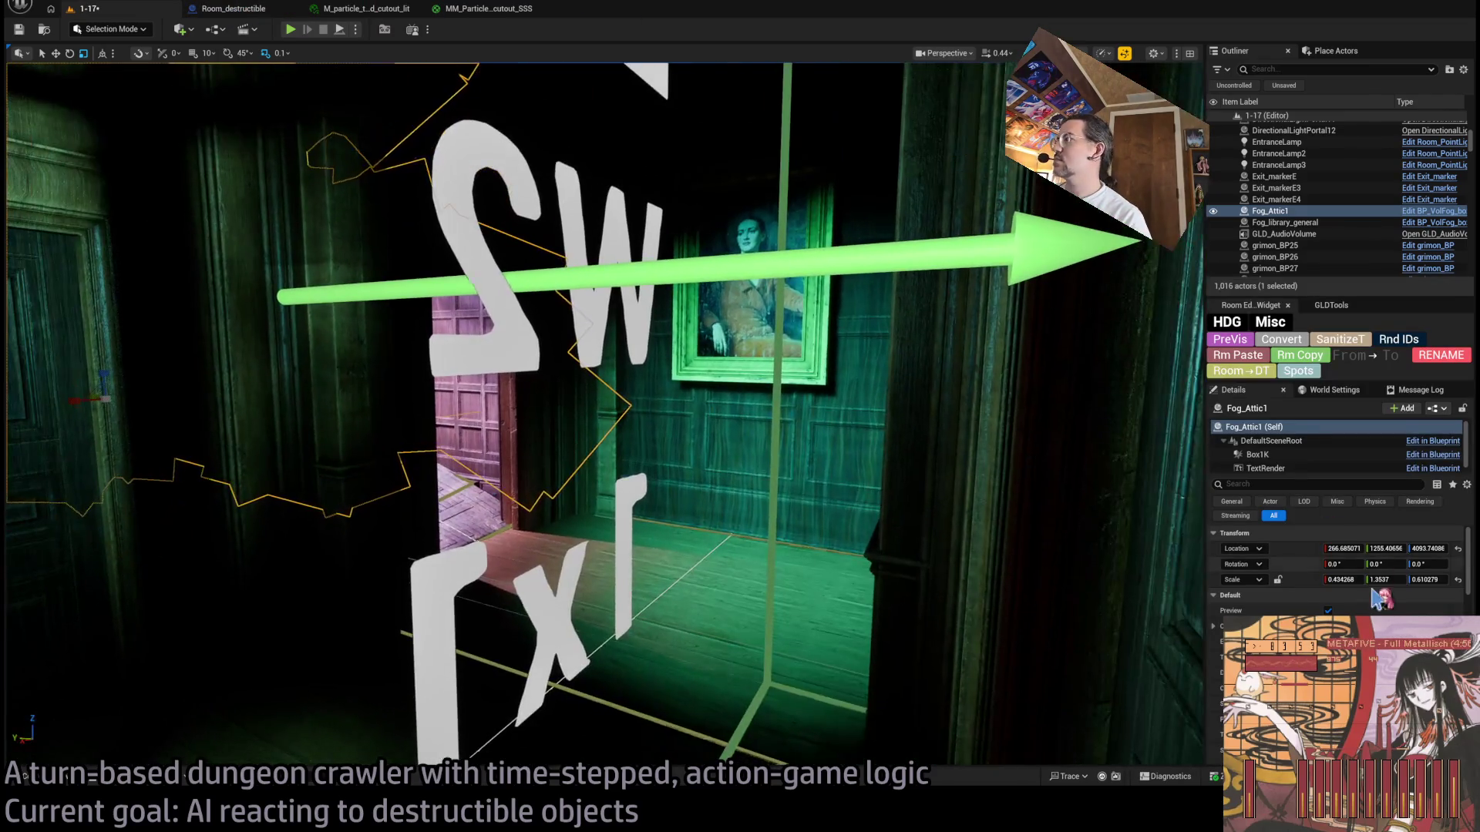
key("ctrl+space")
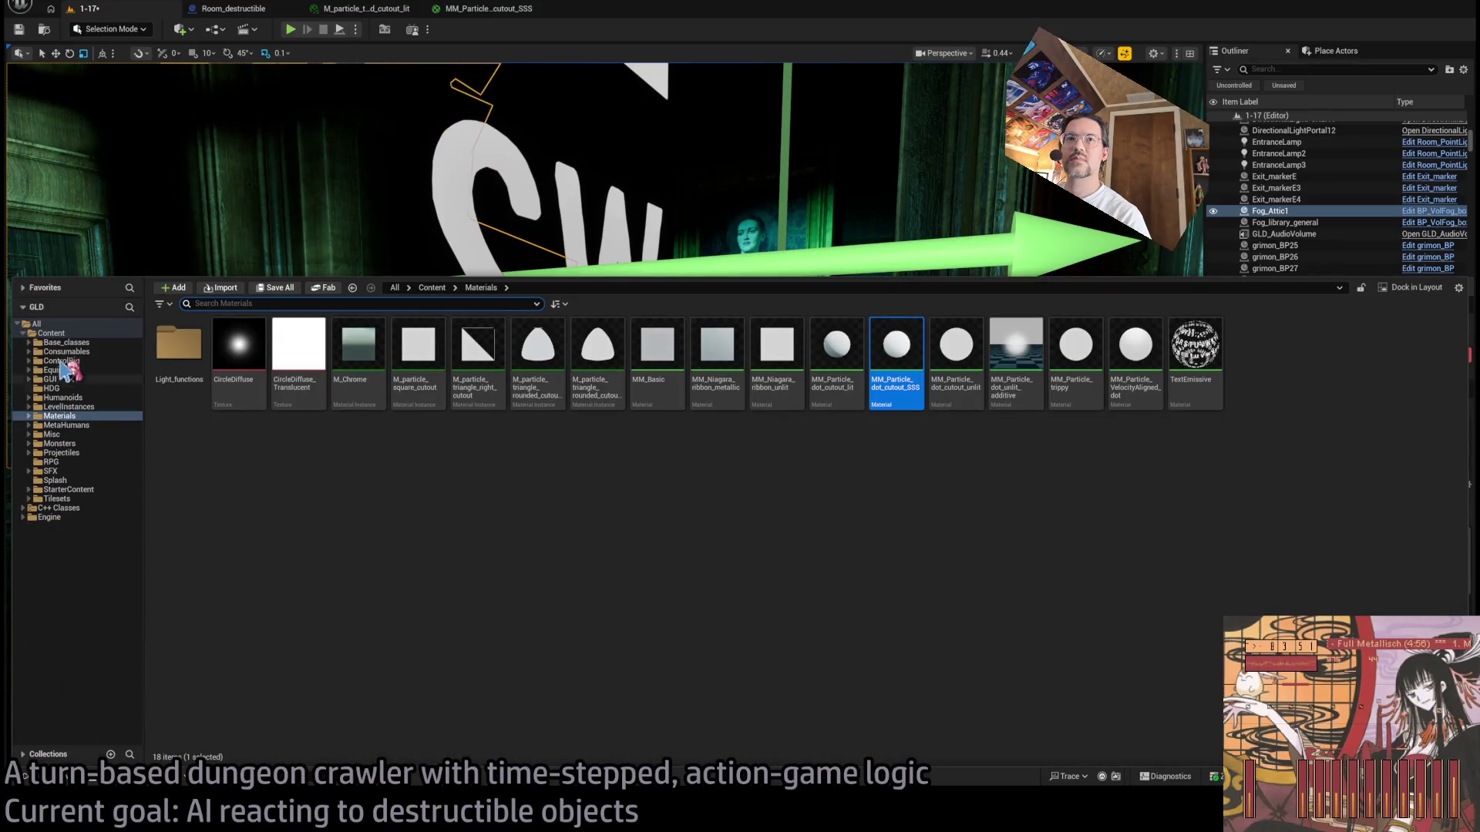
left_click(51, 333)
left_click(242, 303)
type("ust")
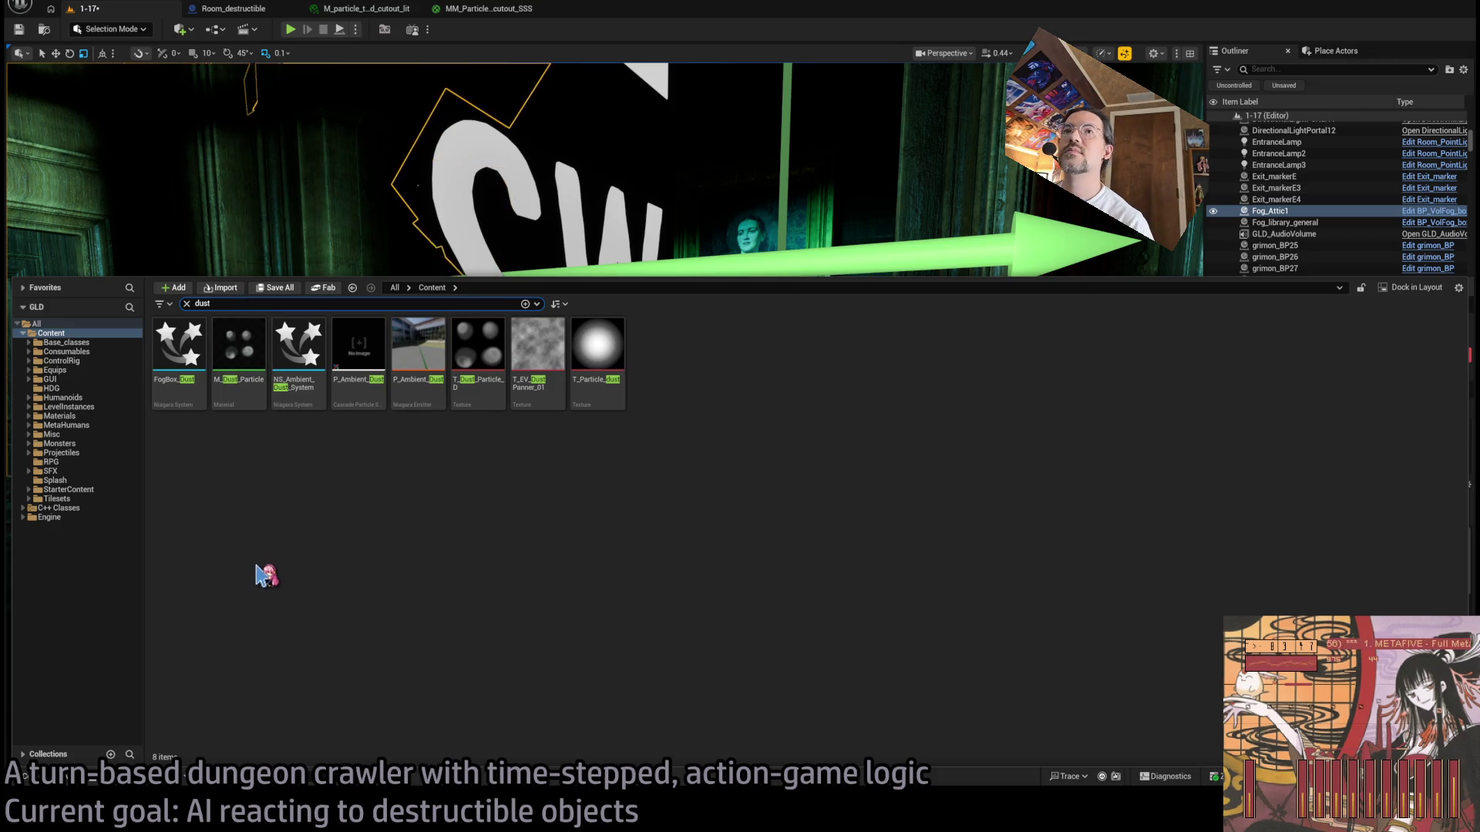
left_click(173, 355)
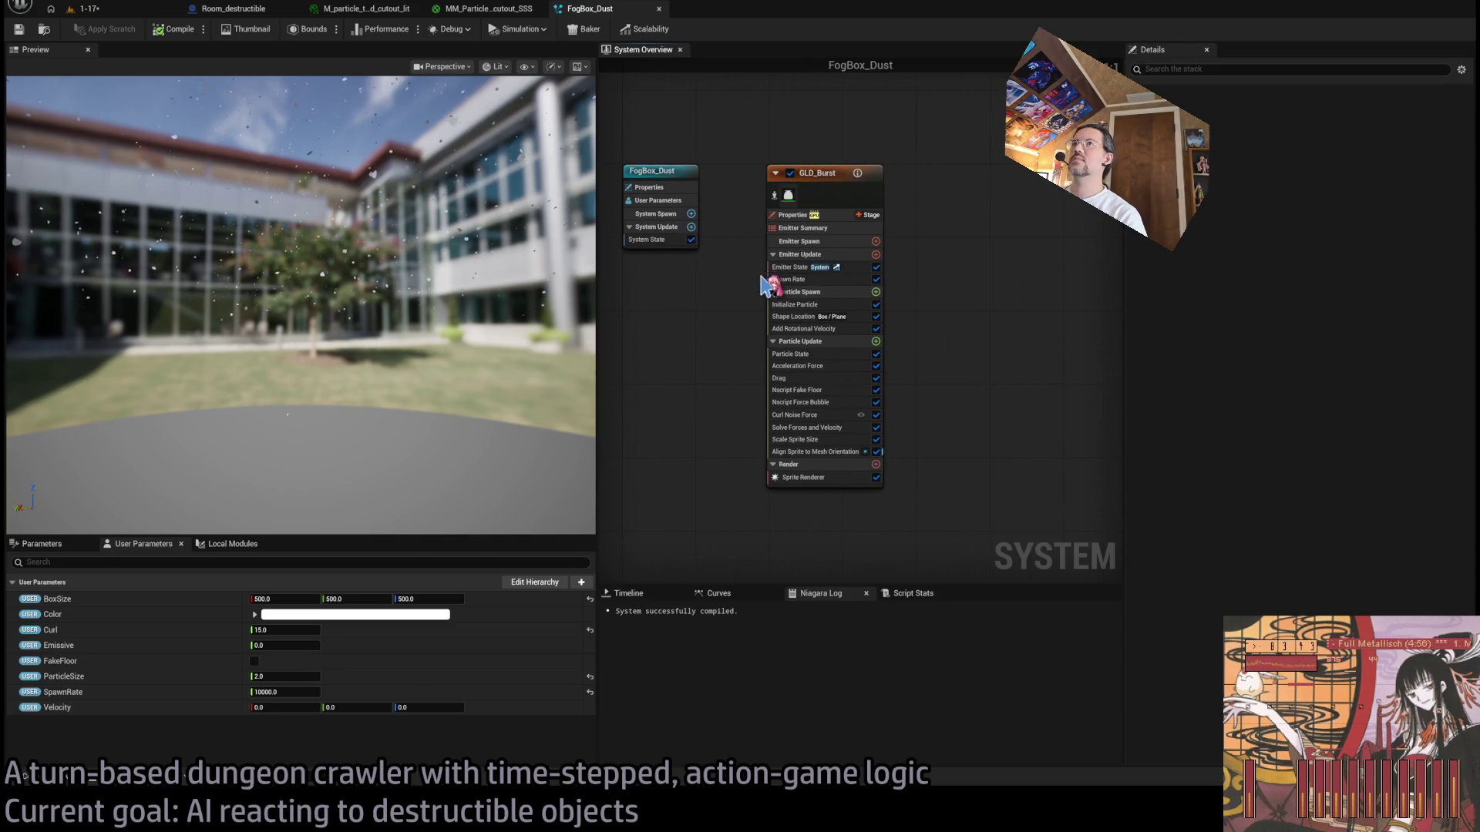
Step: Open the GLD_Burst Sprite Renderer's material, M_particle_triangle_rounded_cutout_lit
left_click_drag(439, 271, 439, 271)
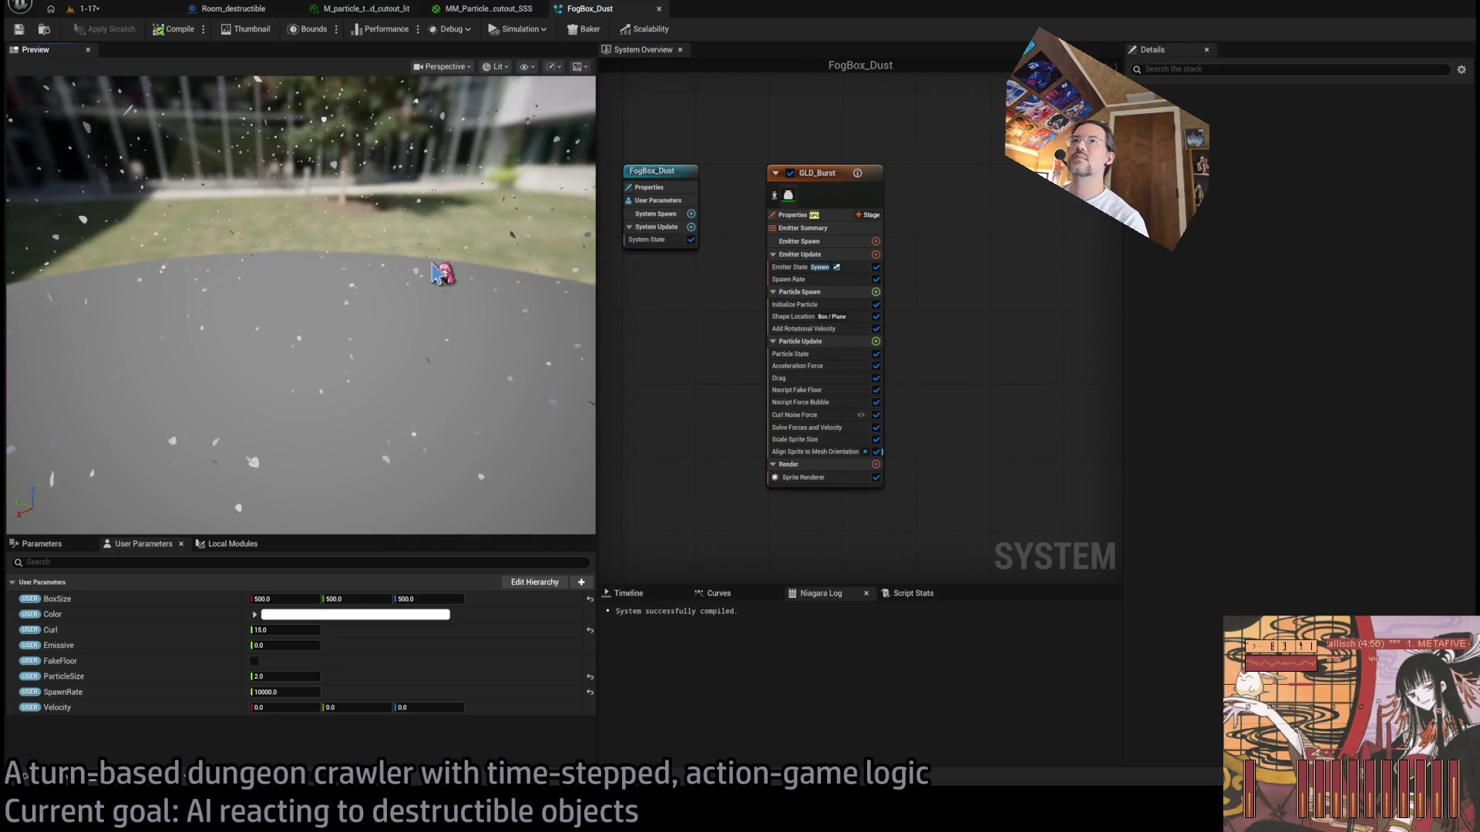
left_click(802, 477)
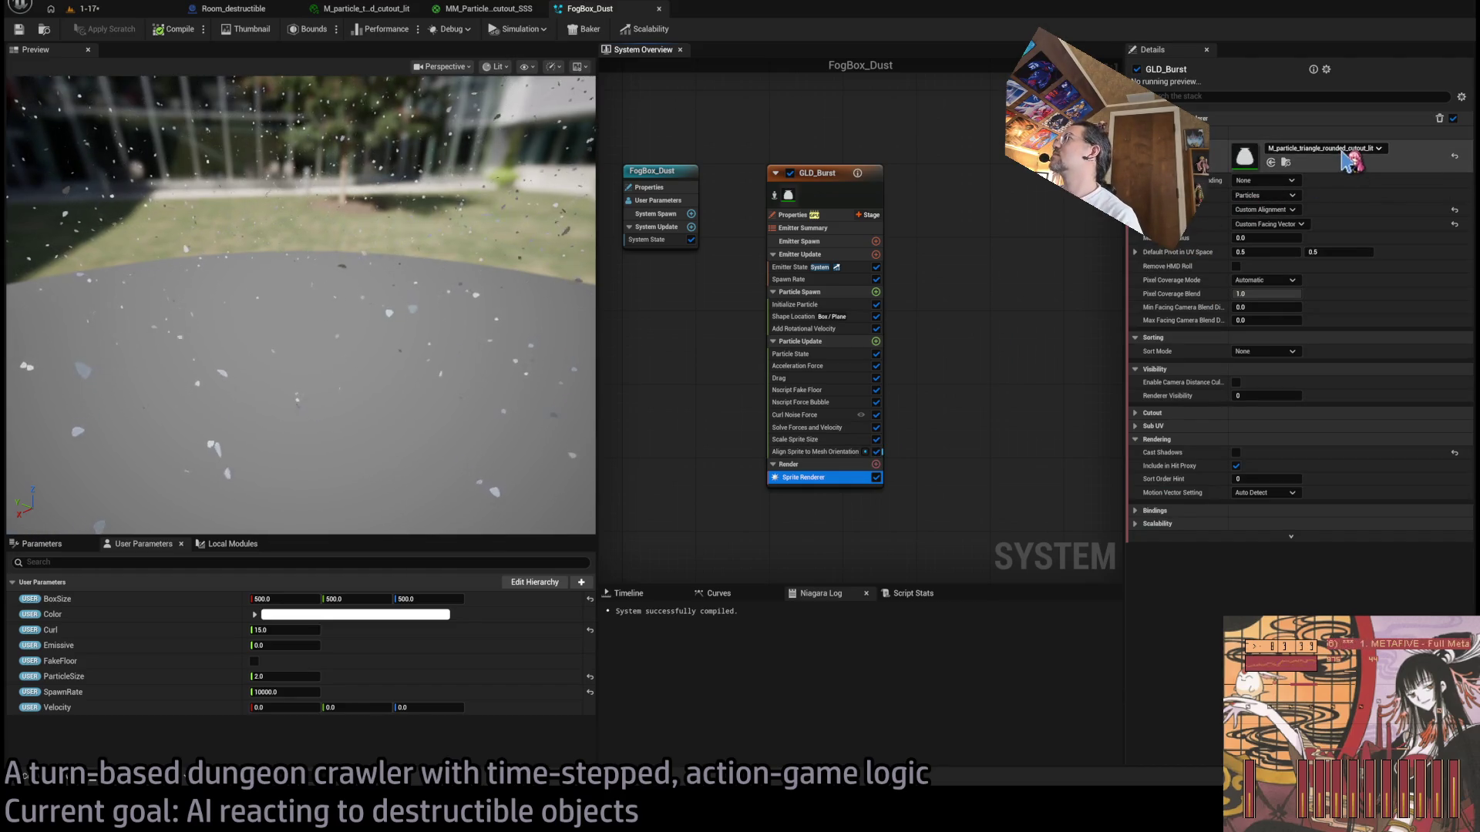
double_click(1244, 156)
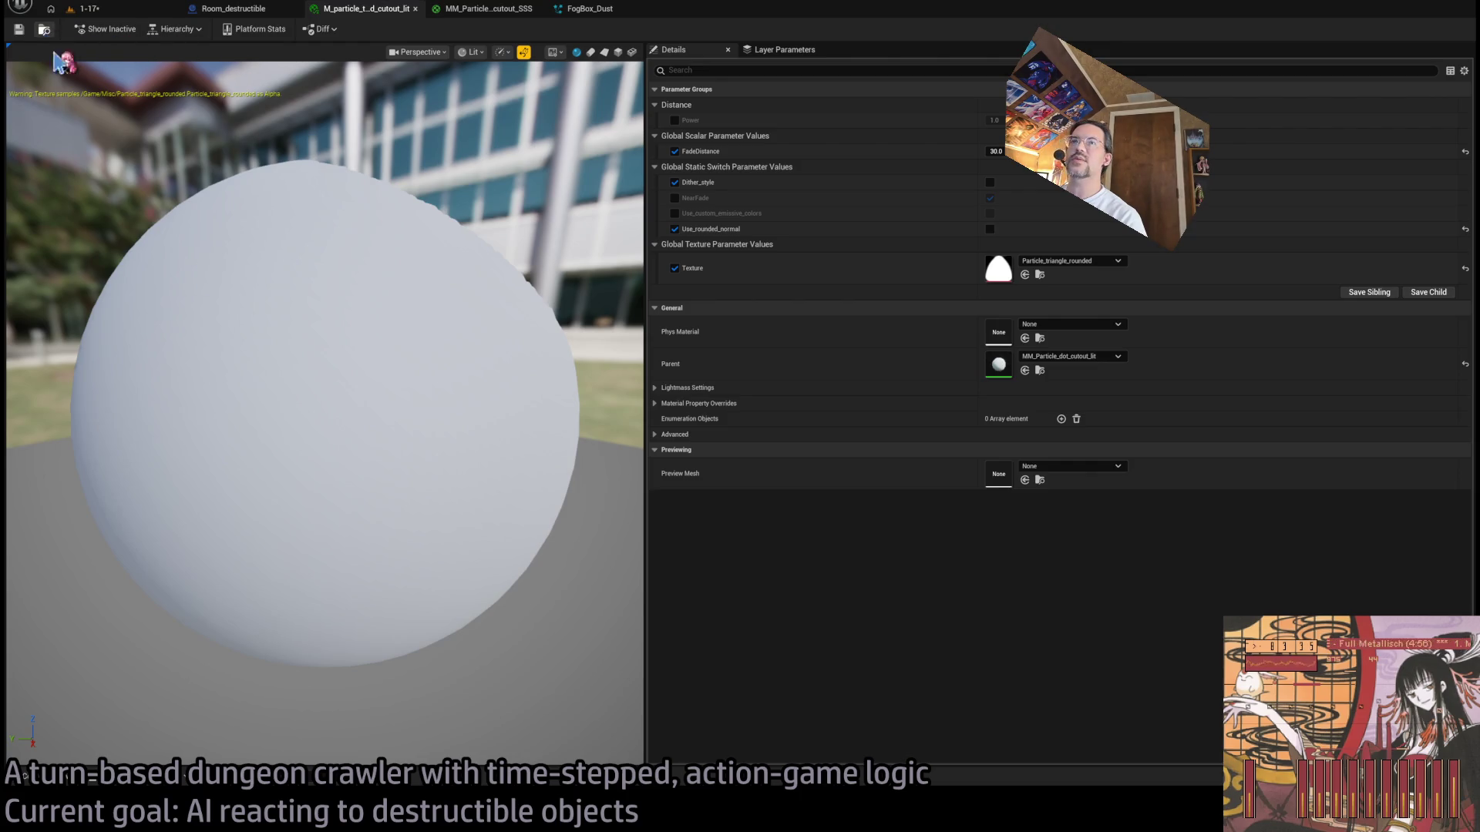
Step: Duplicate the rounded triangle cutout material as an _SSS copy and open it
key("ctrl+space")
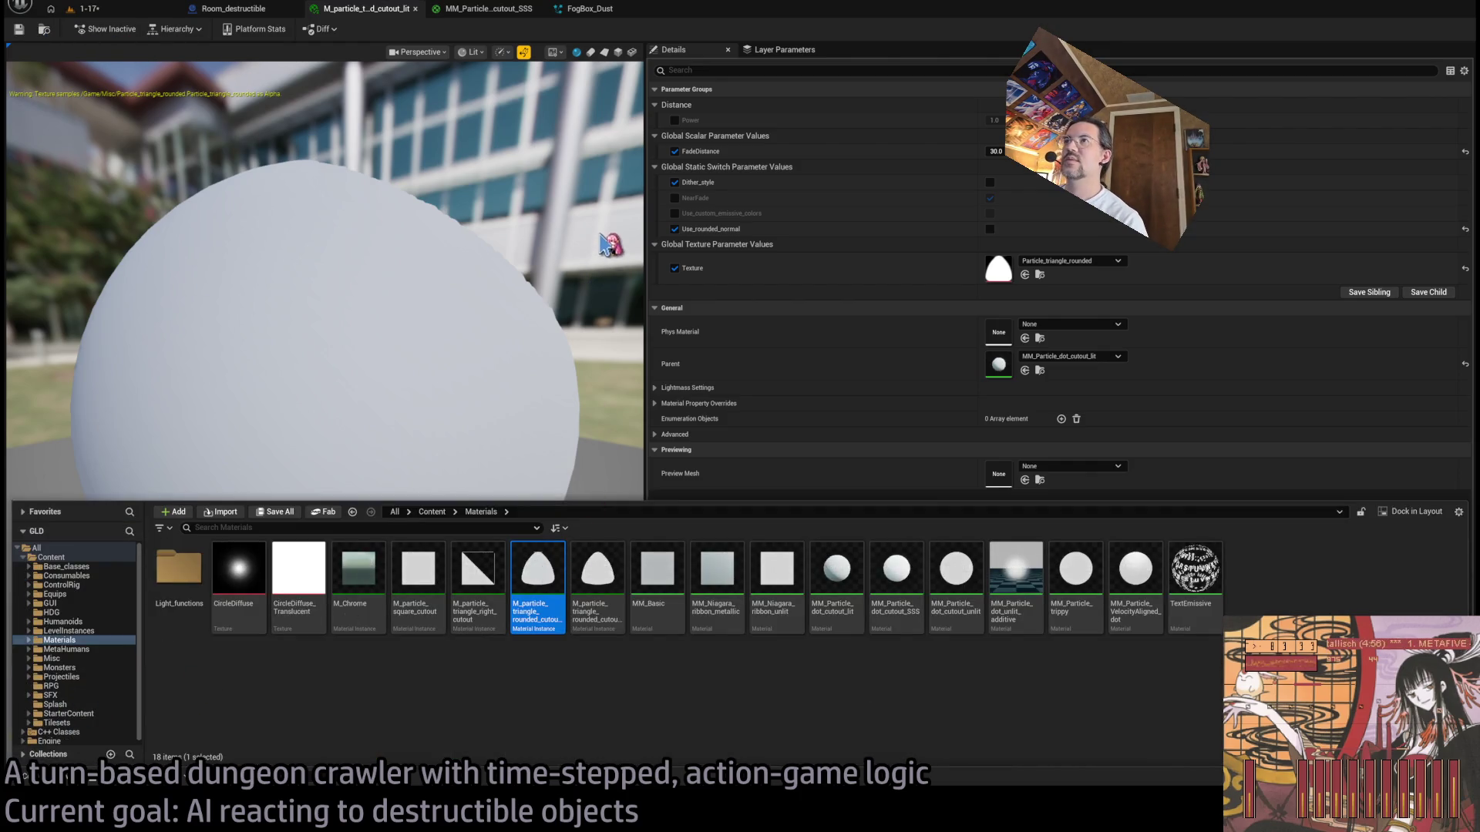
key("ctrl+d")
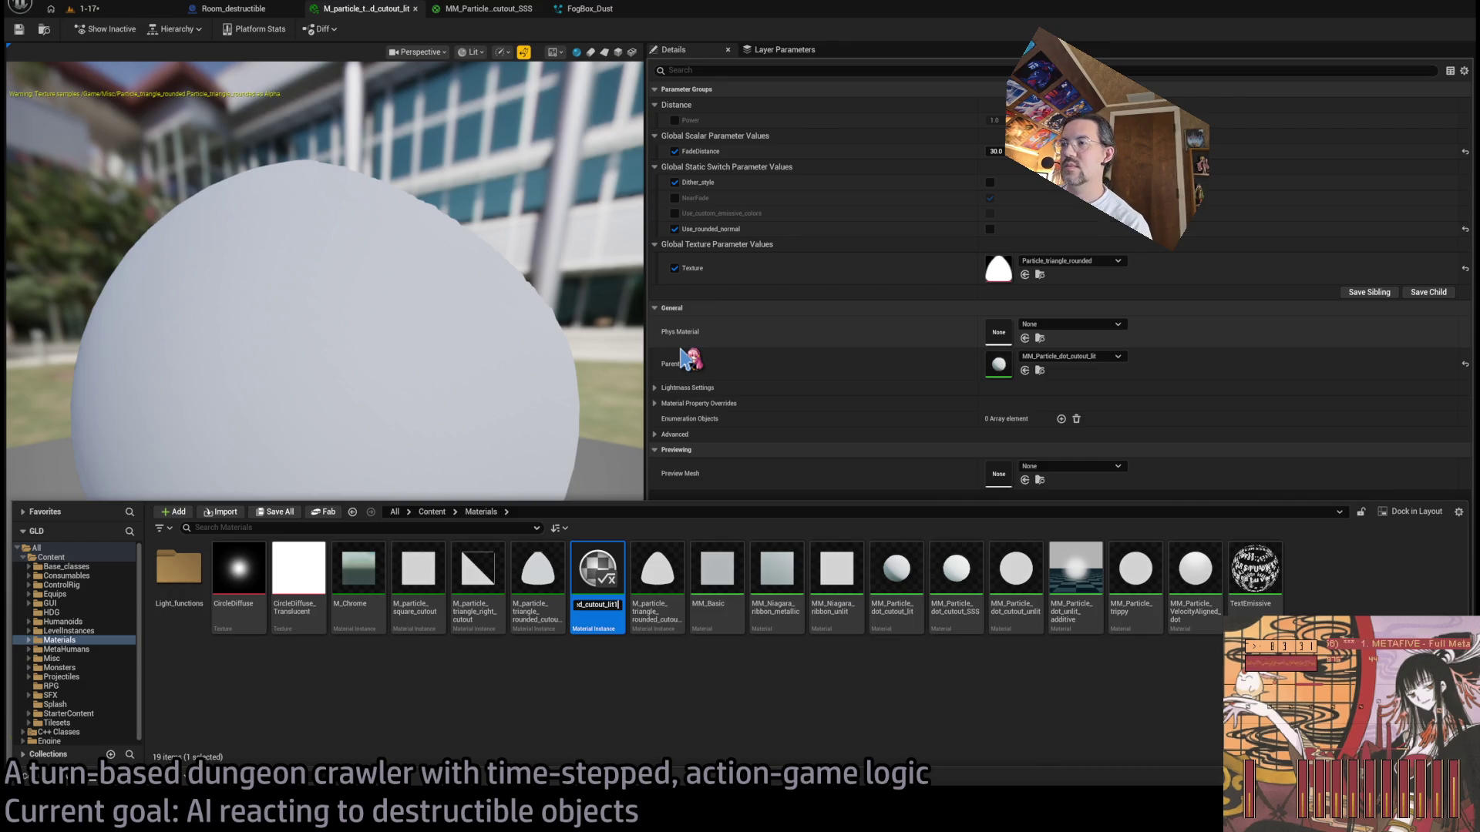
key("Return")
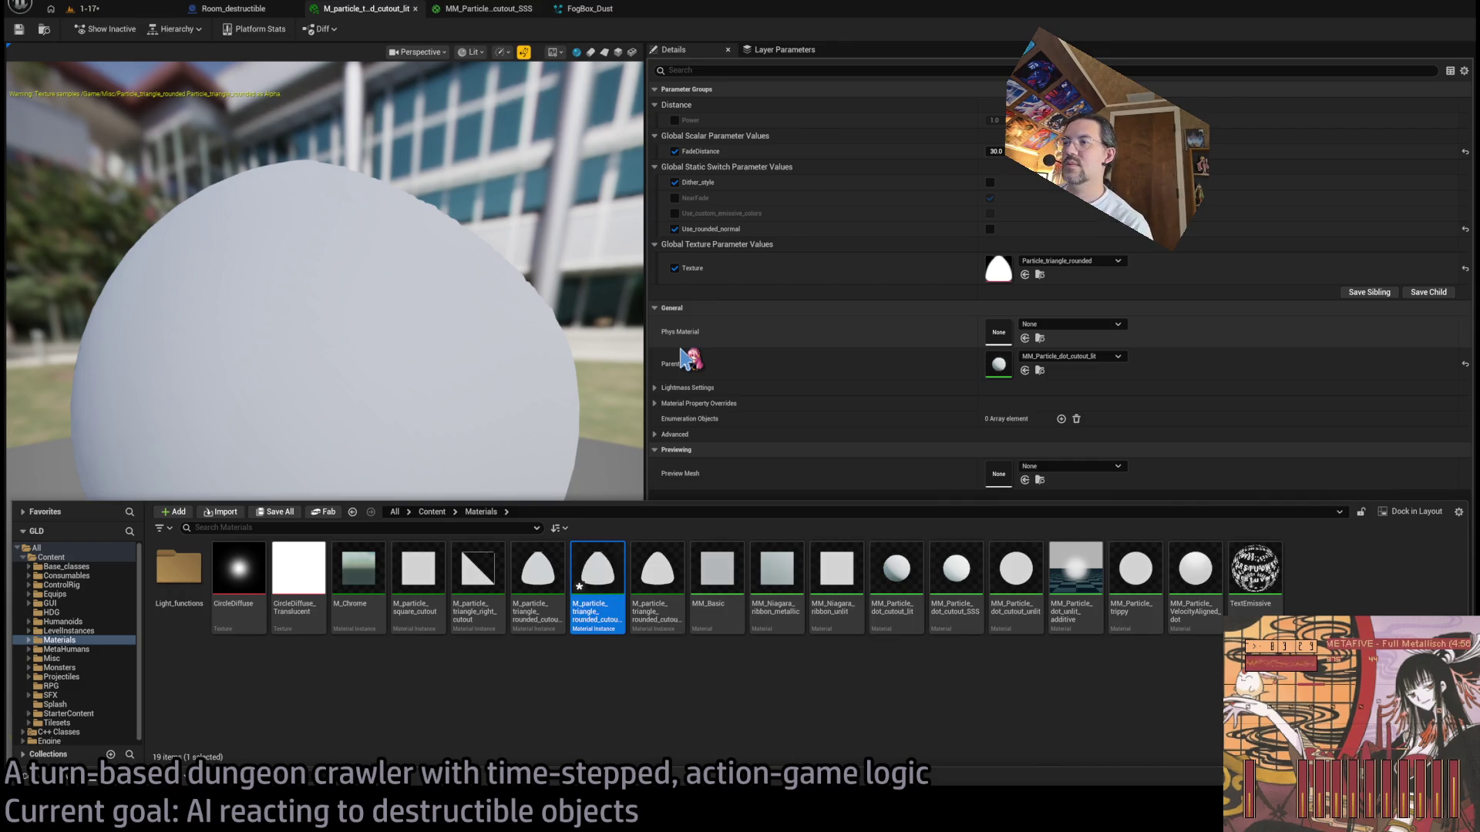
key("Return")
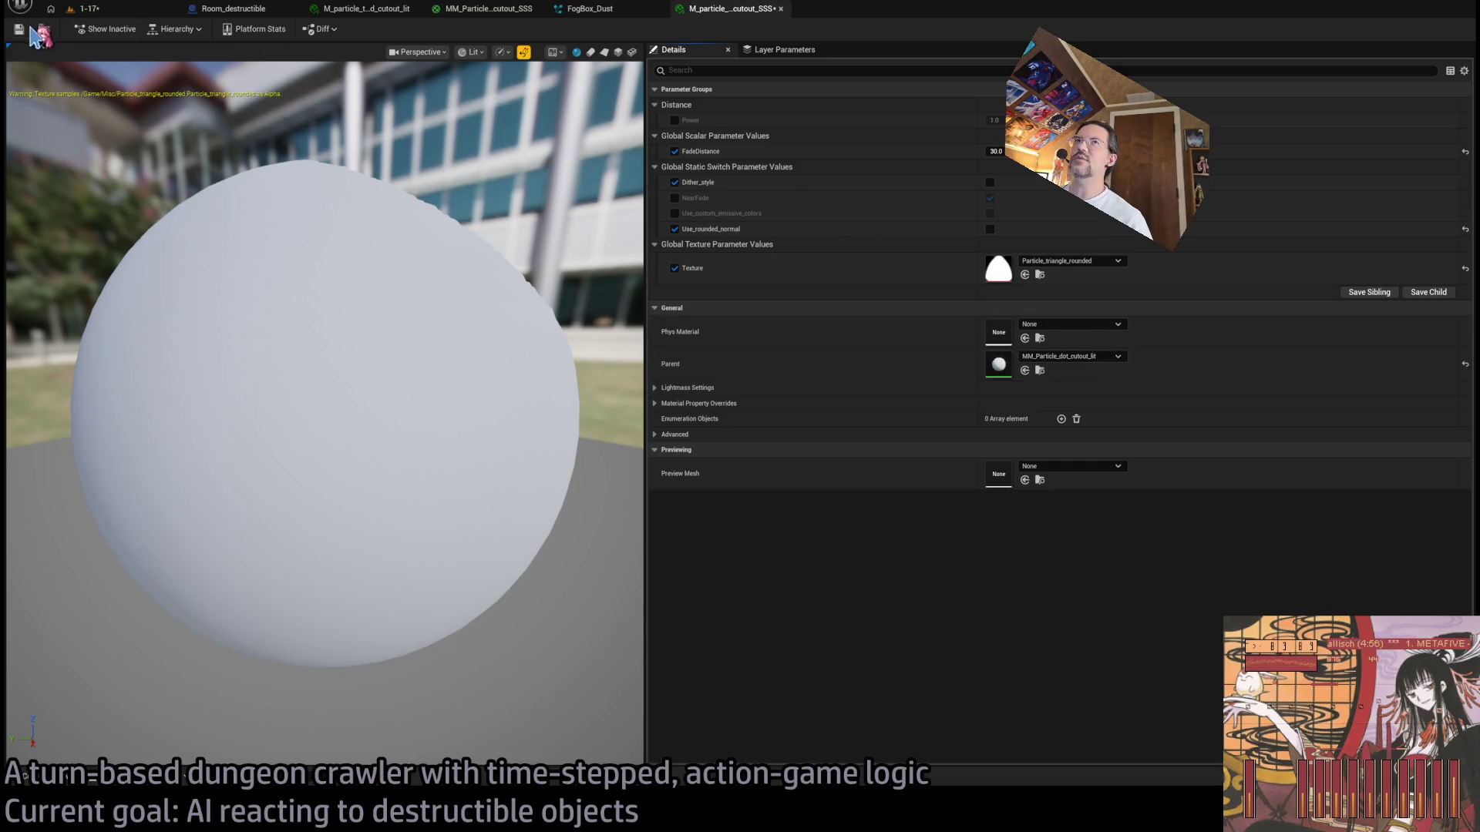
left_click(488, 8)
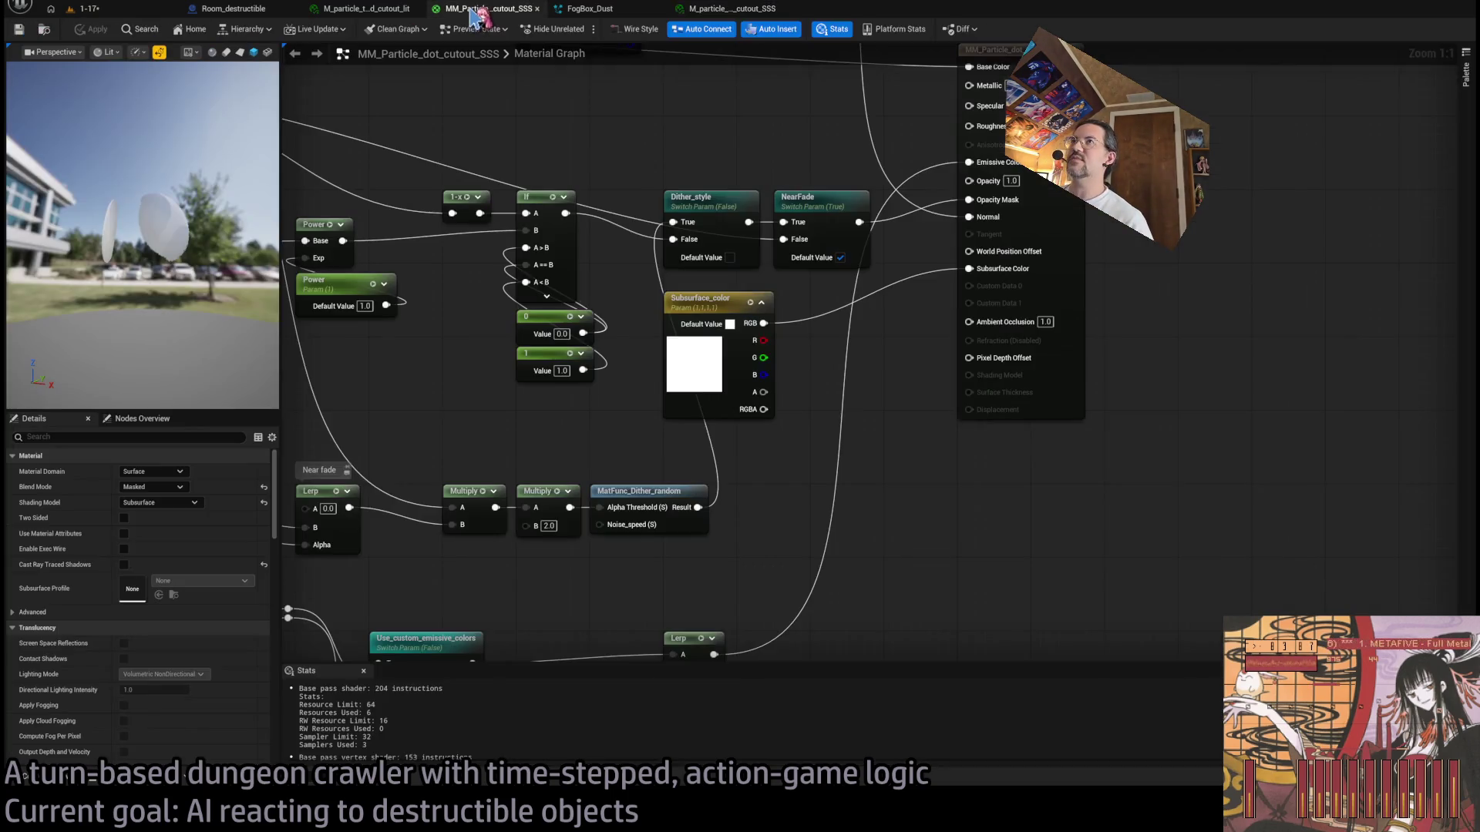
left_click(755, 10)
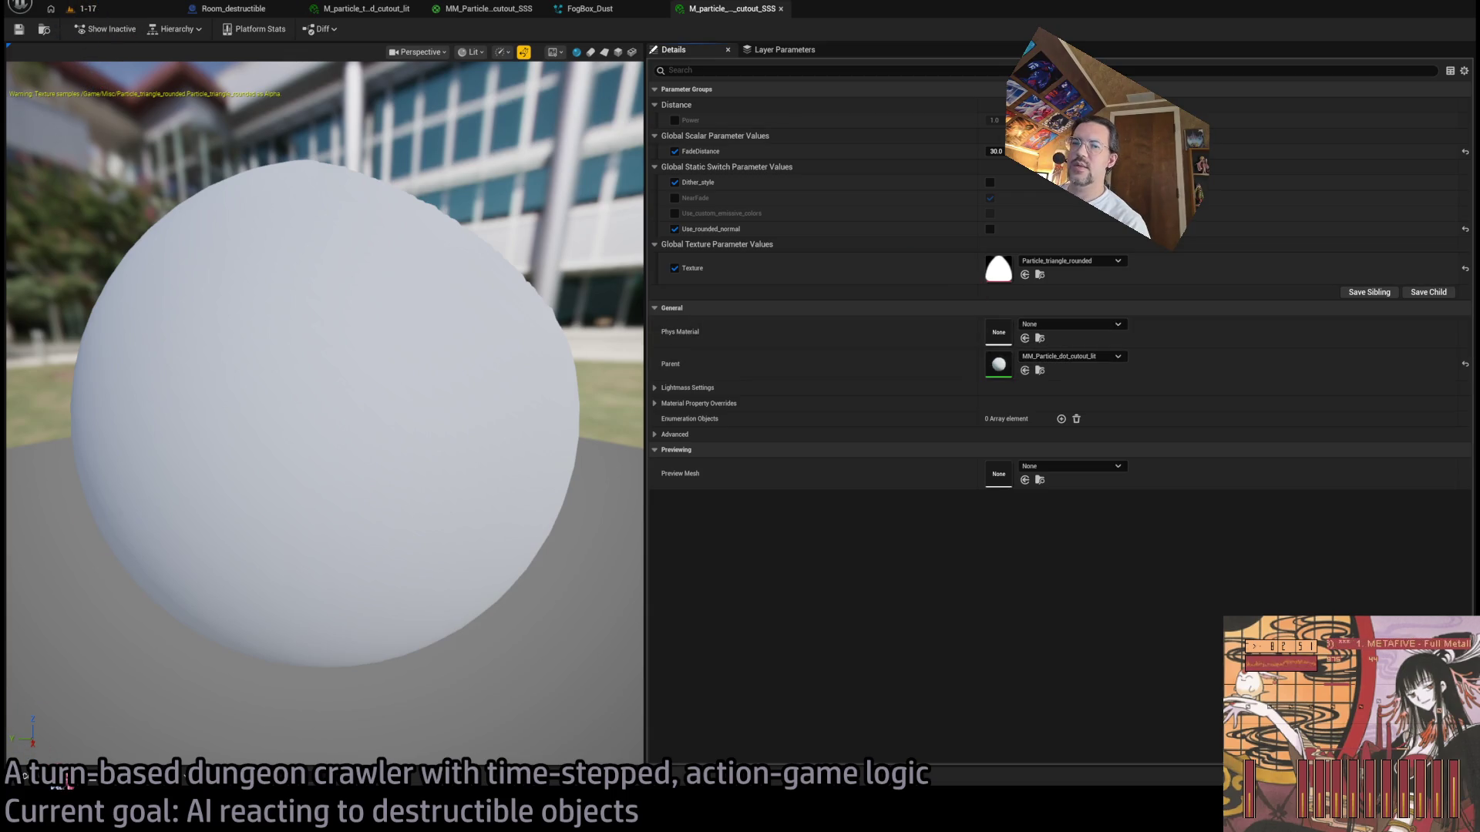
Step: Set the _SSS copy's Parent to MM_Particle_dot_cutout_SSS and check its preview
left_click(25, 775)
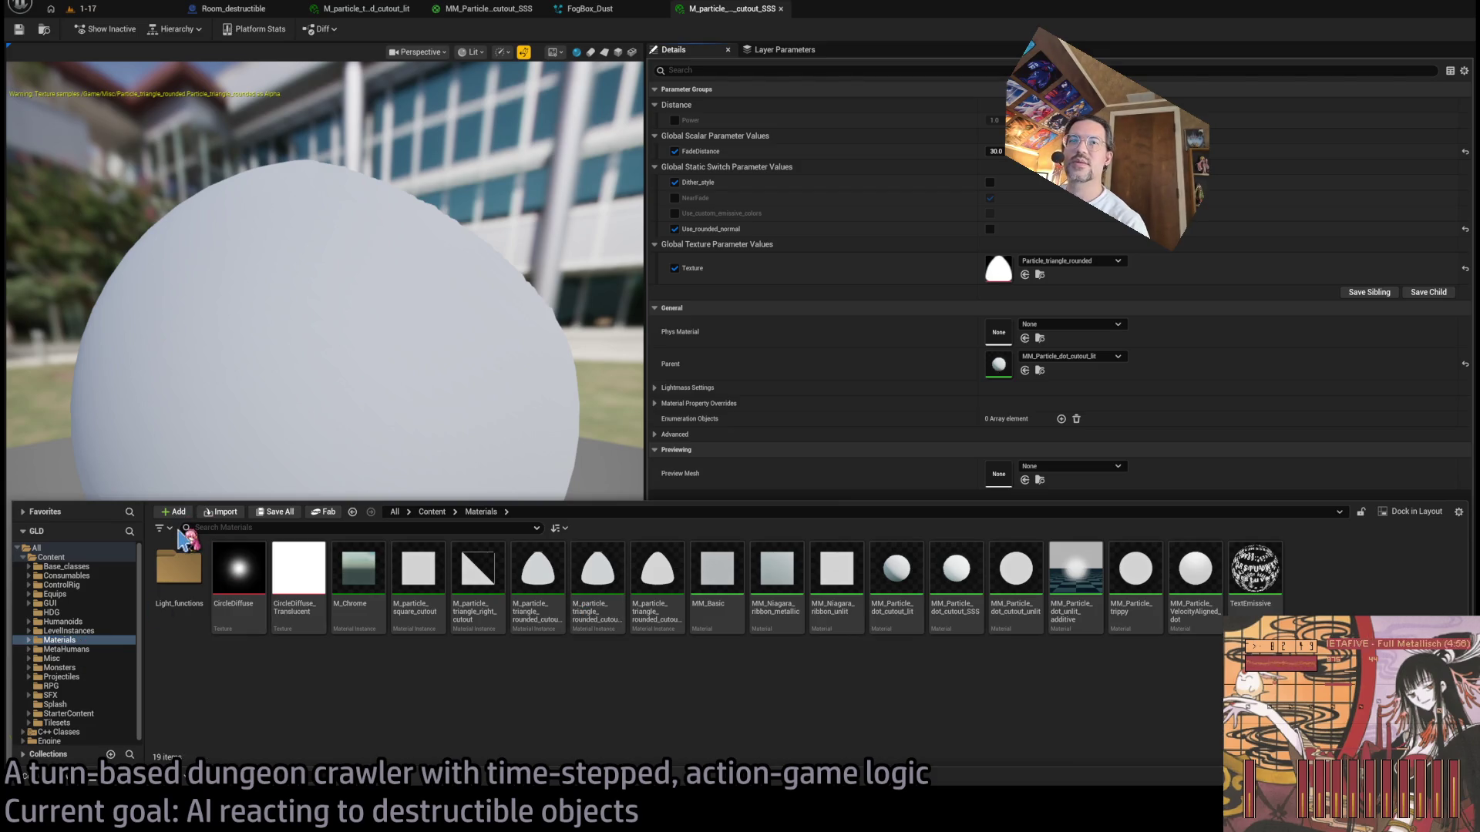
left_click(1101, 371)
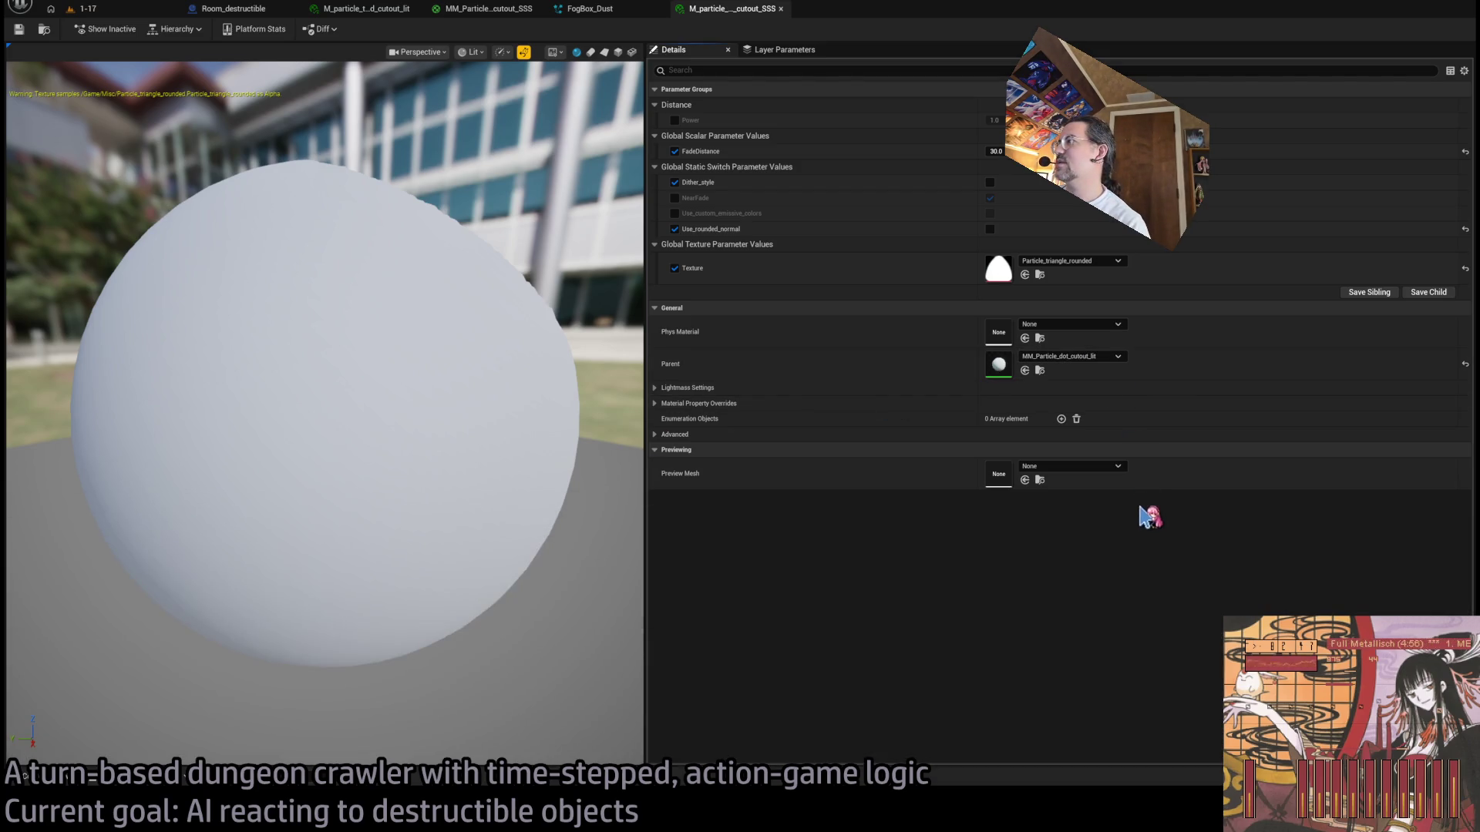
left_click_drag(1148, 517, 998, 363)
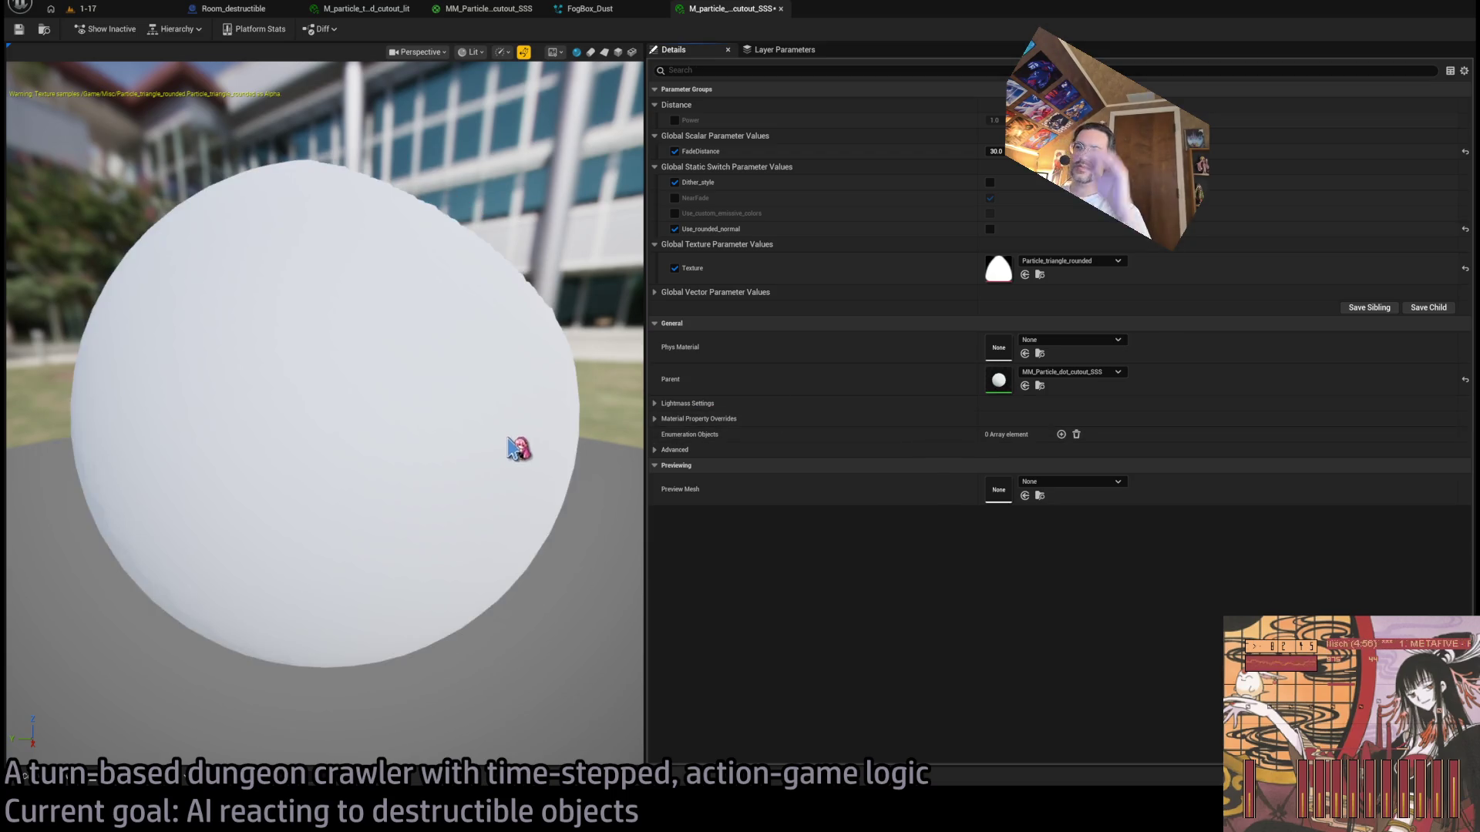
left_click_drag(521, 451, 453, 429)
scroll(424, 432, "down", 5)
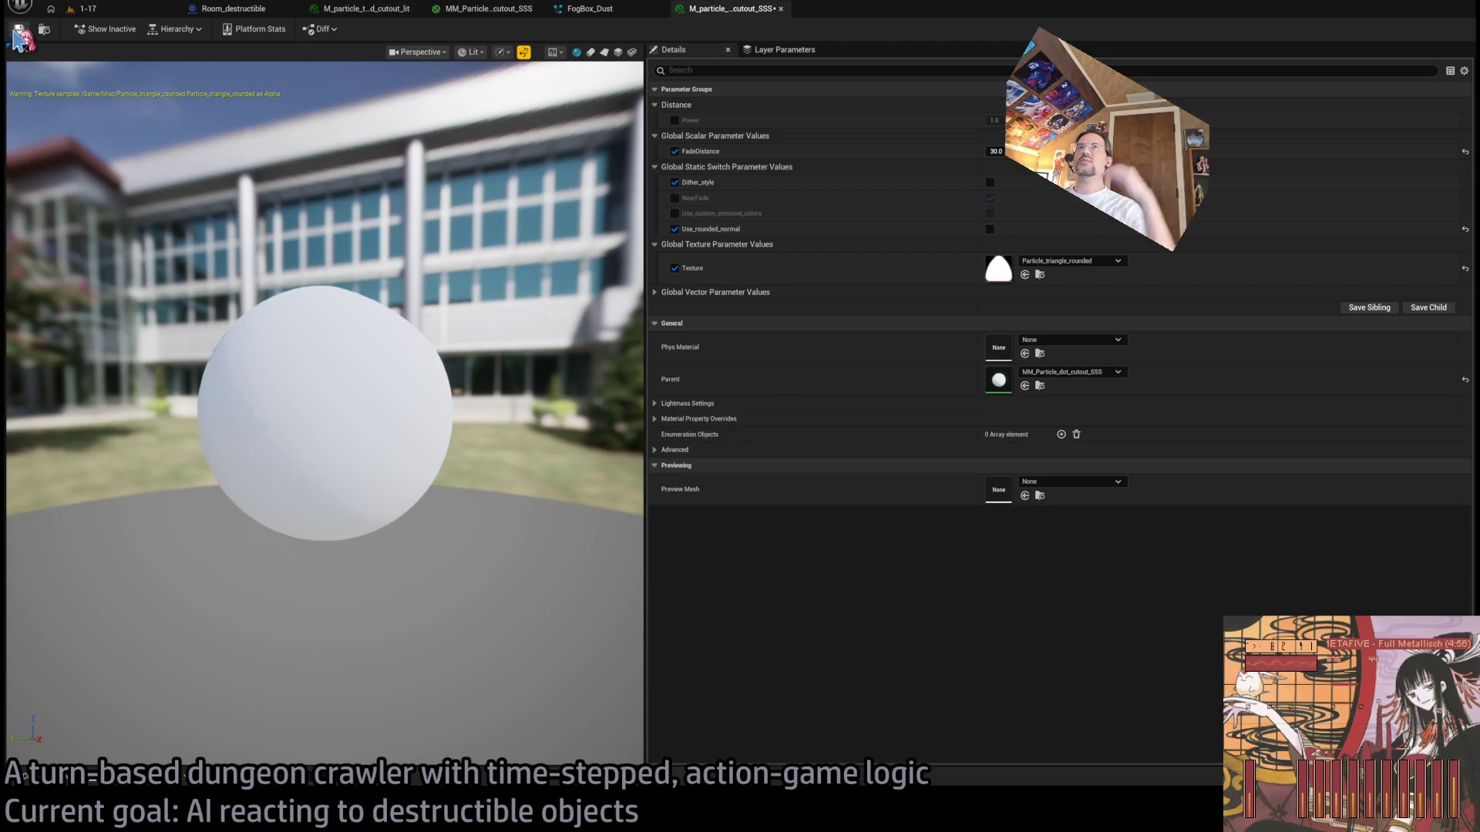
left_click(586, 9)
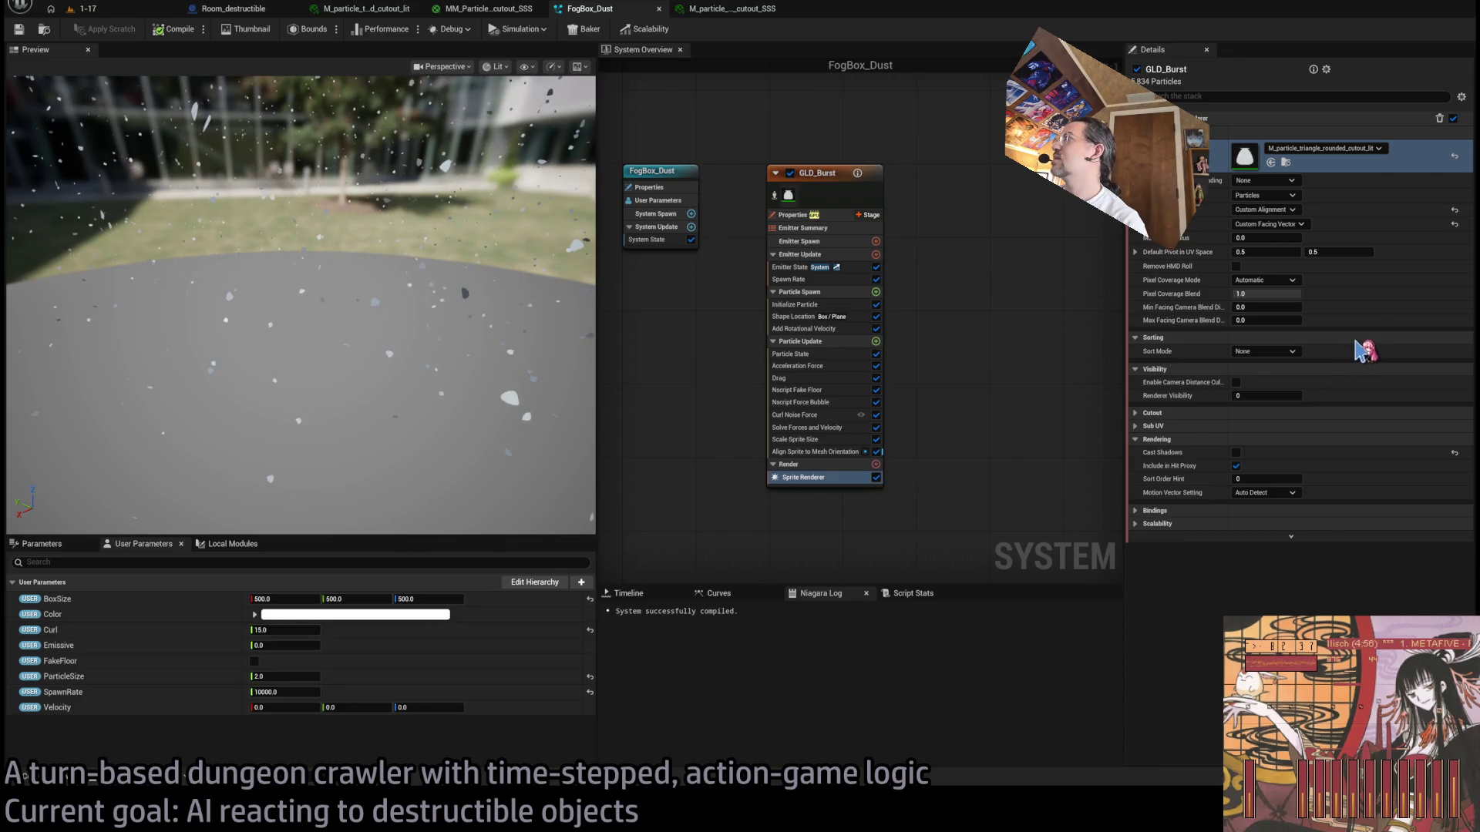
Step: Assign M_particle_triangle_rounded_cutout_SSS to the sprites, save FogBox_Dust, and view the SSS master graph
key("ctrl+z")
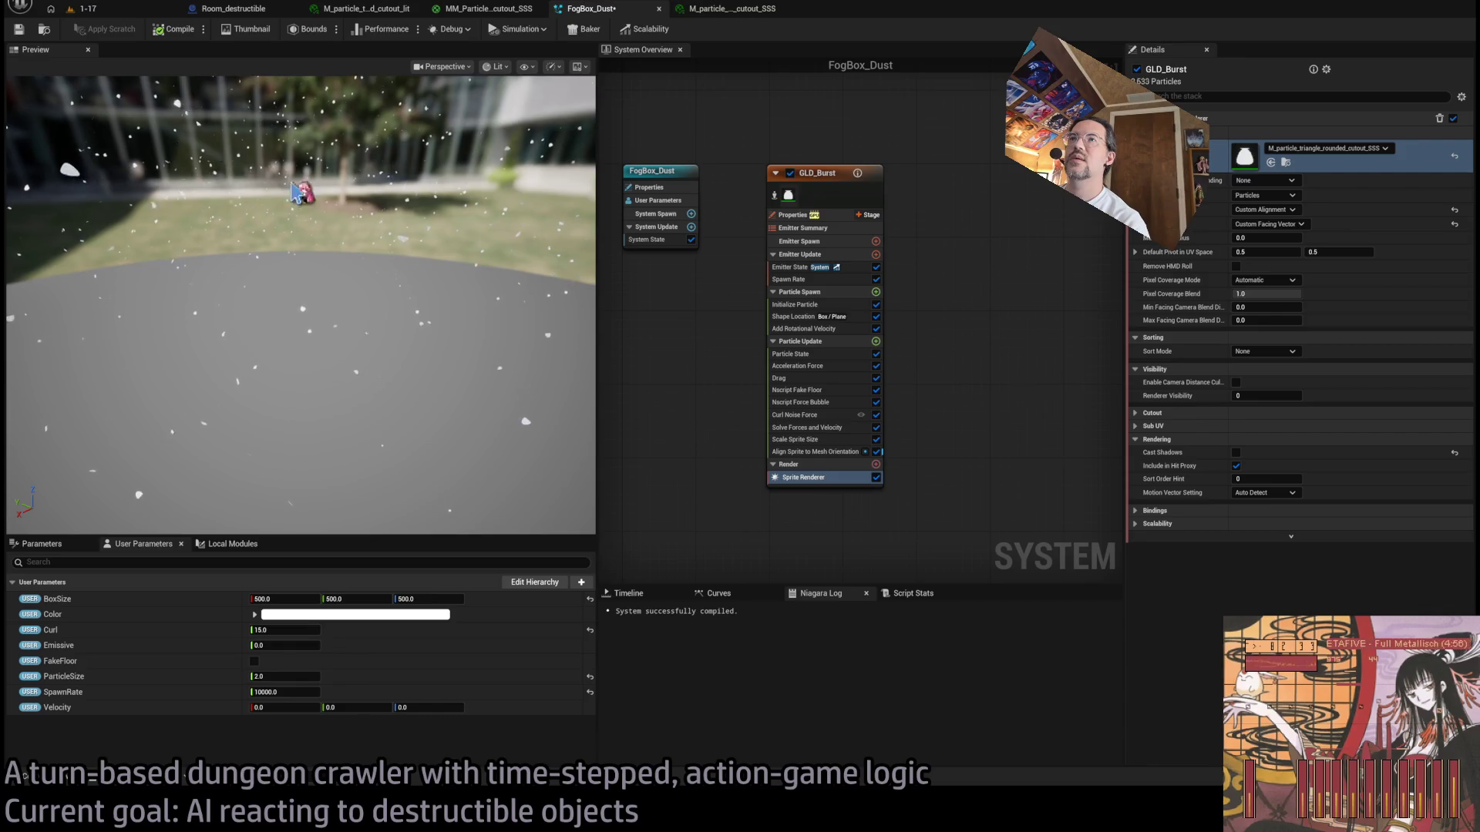
key("ctrl+s")
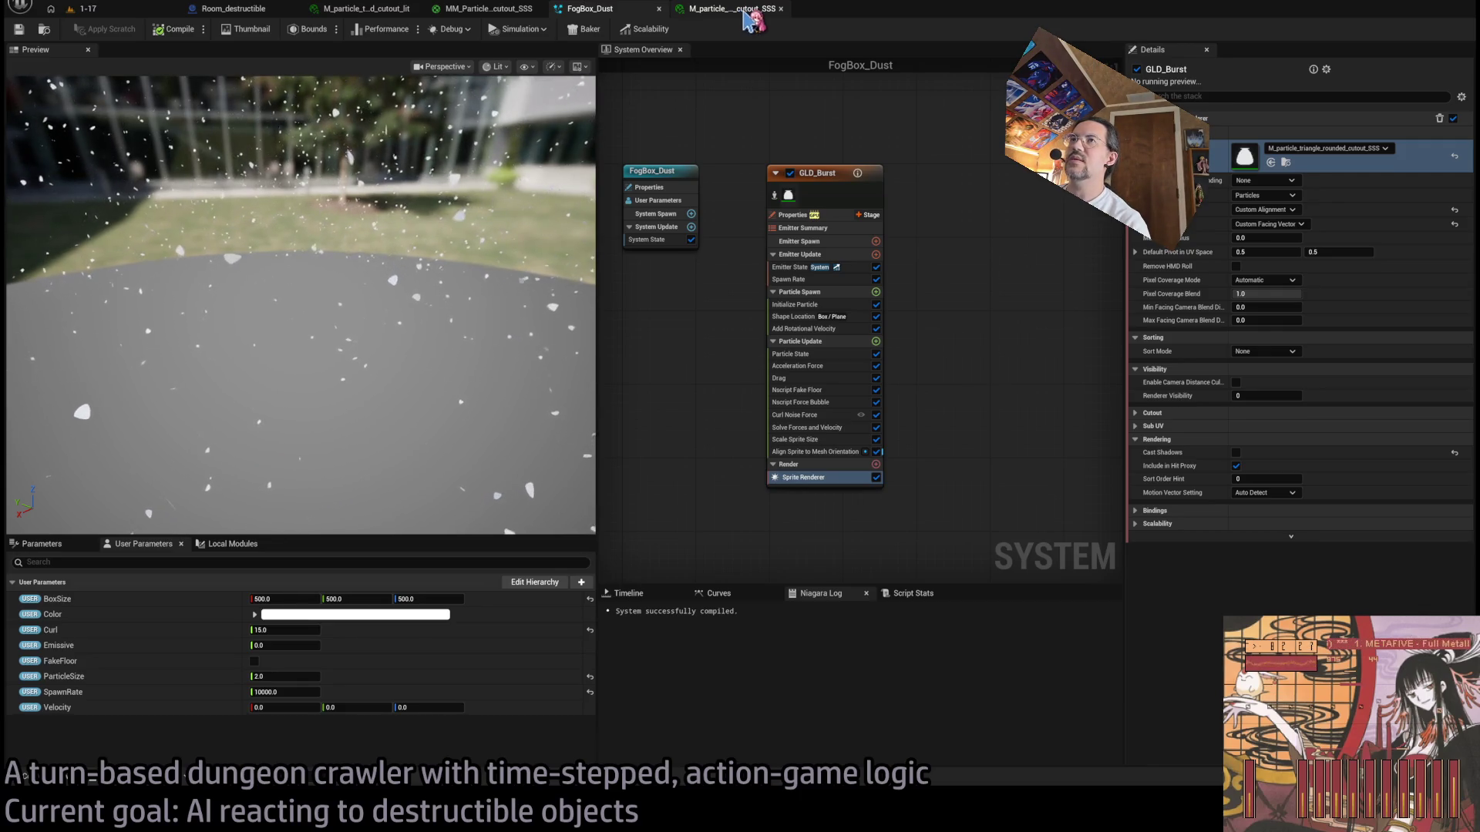
left_click(740, 12)
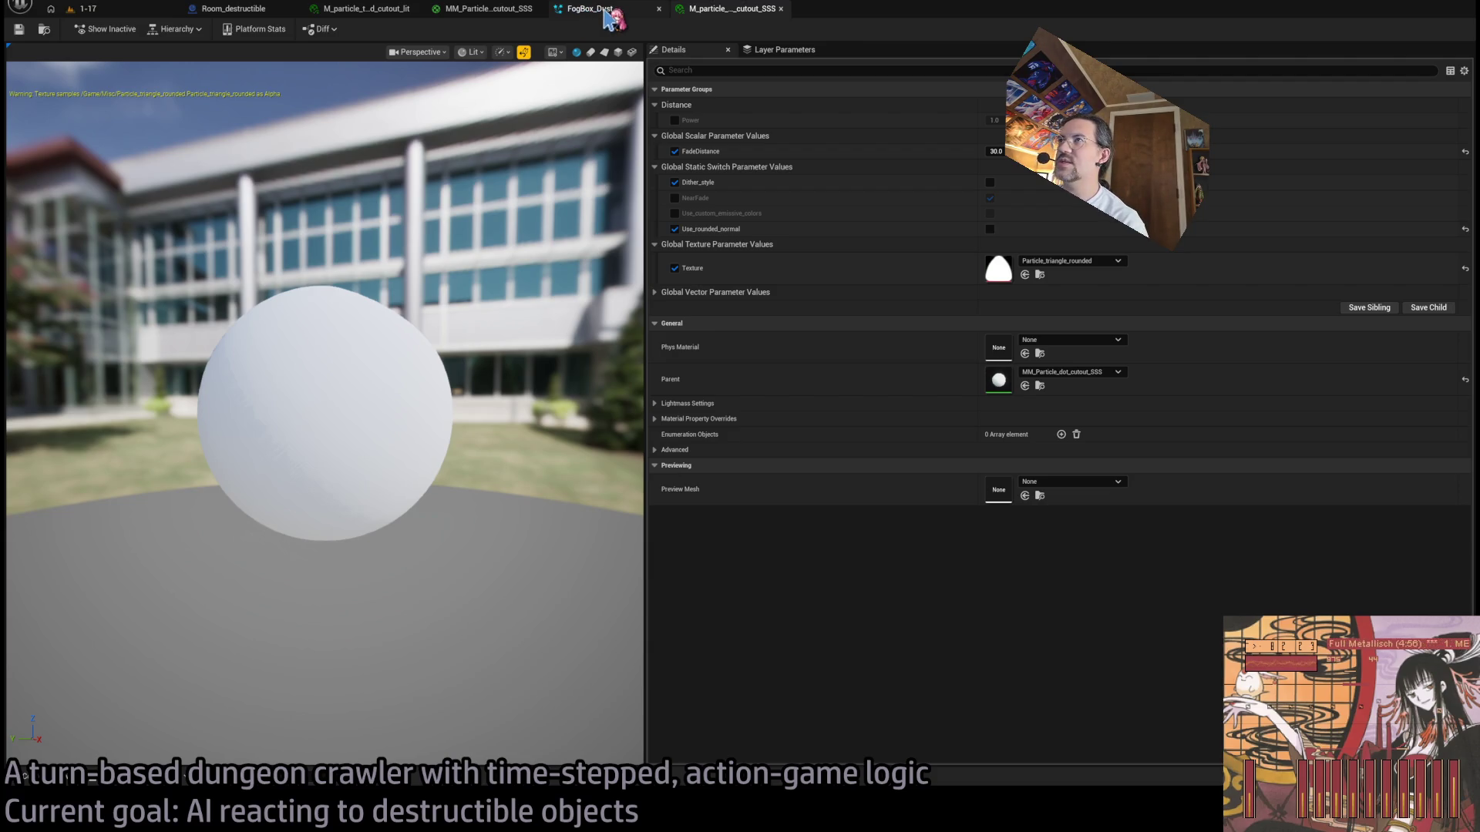
left_click(605, 12)
left_click(489, 9)
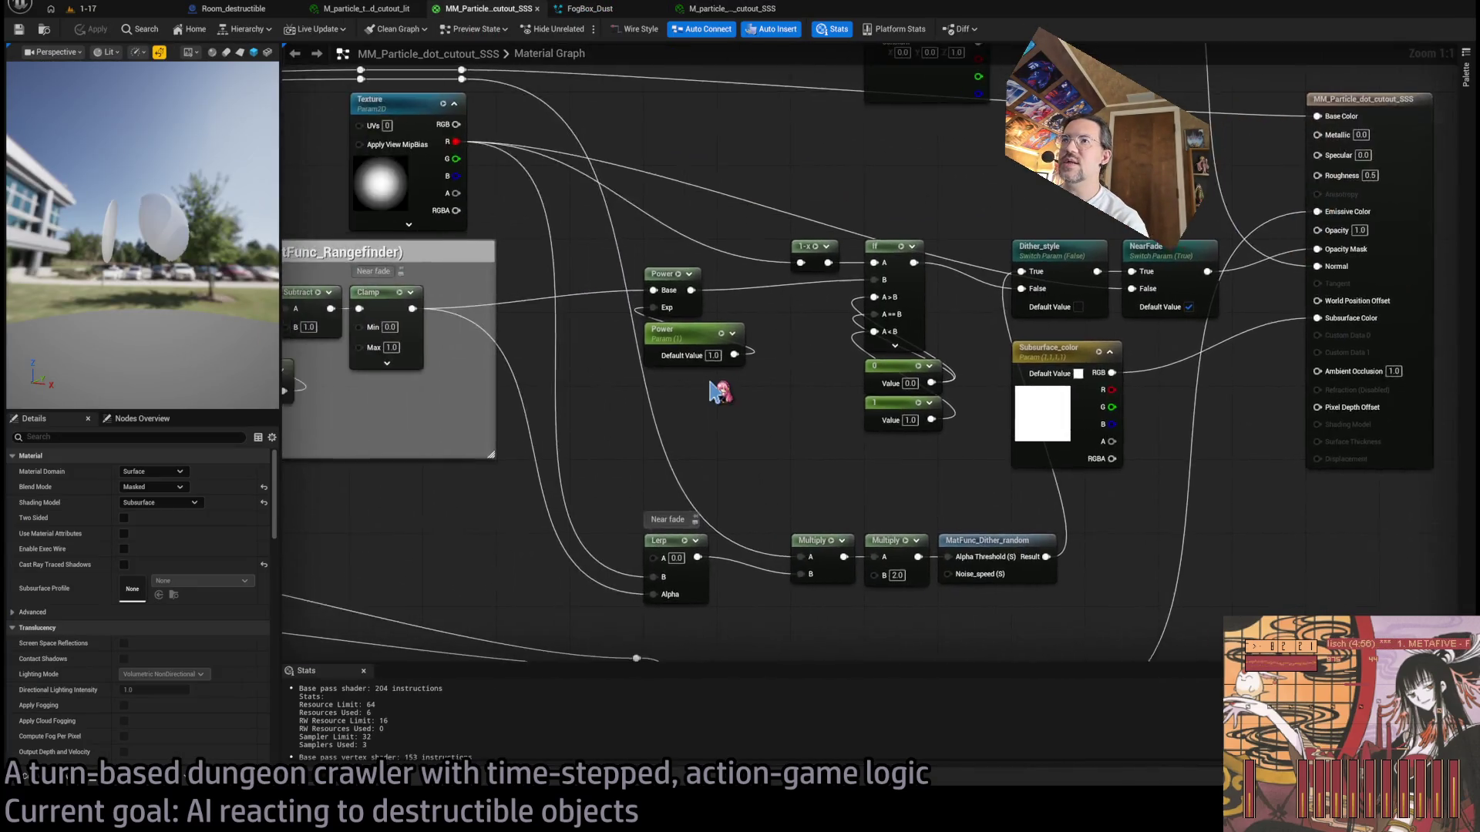
Step: Enable Two Sided on MM_Particle_dot_cutout_SSS and save the material
scroll(719, 393, "down", 5)
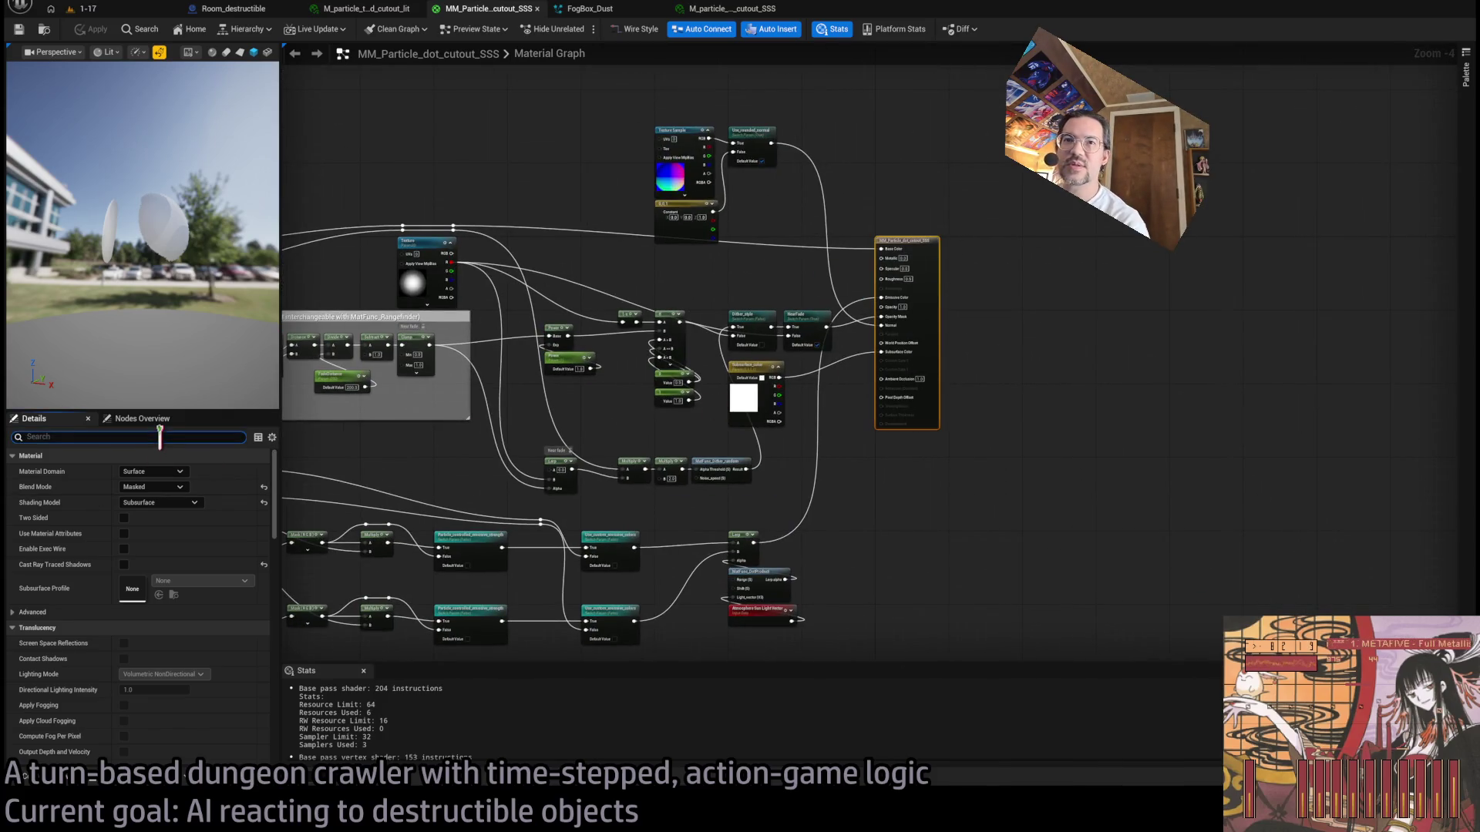
type("double")
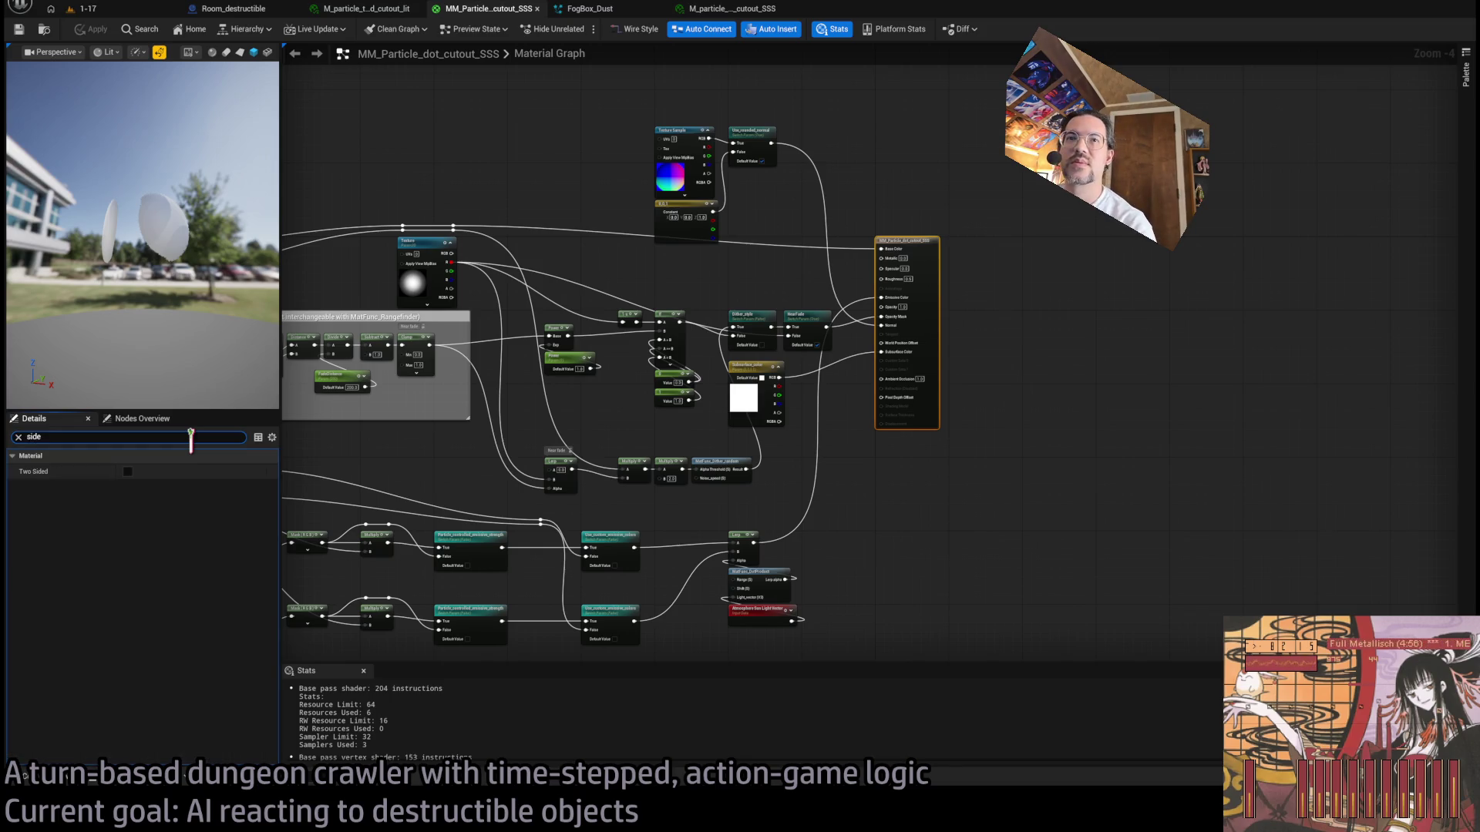
left_click(128, 472)
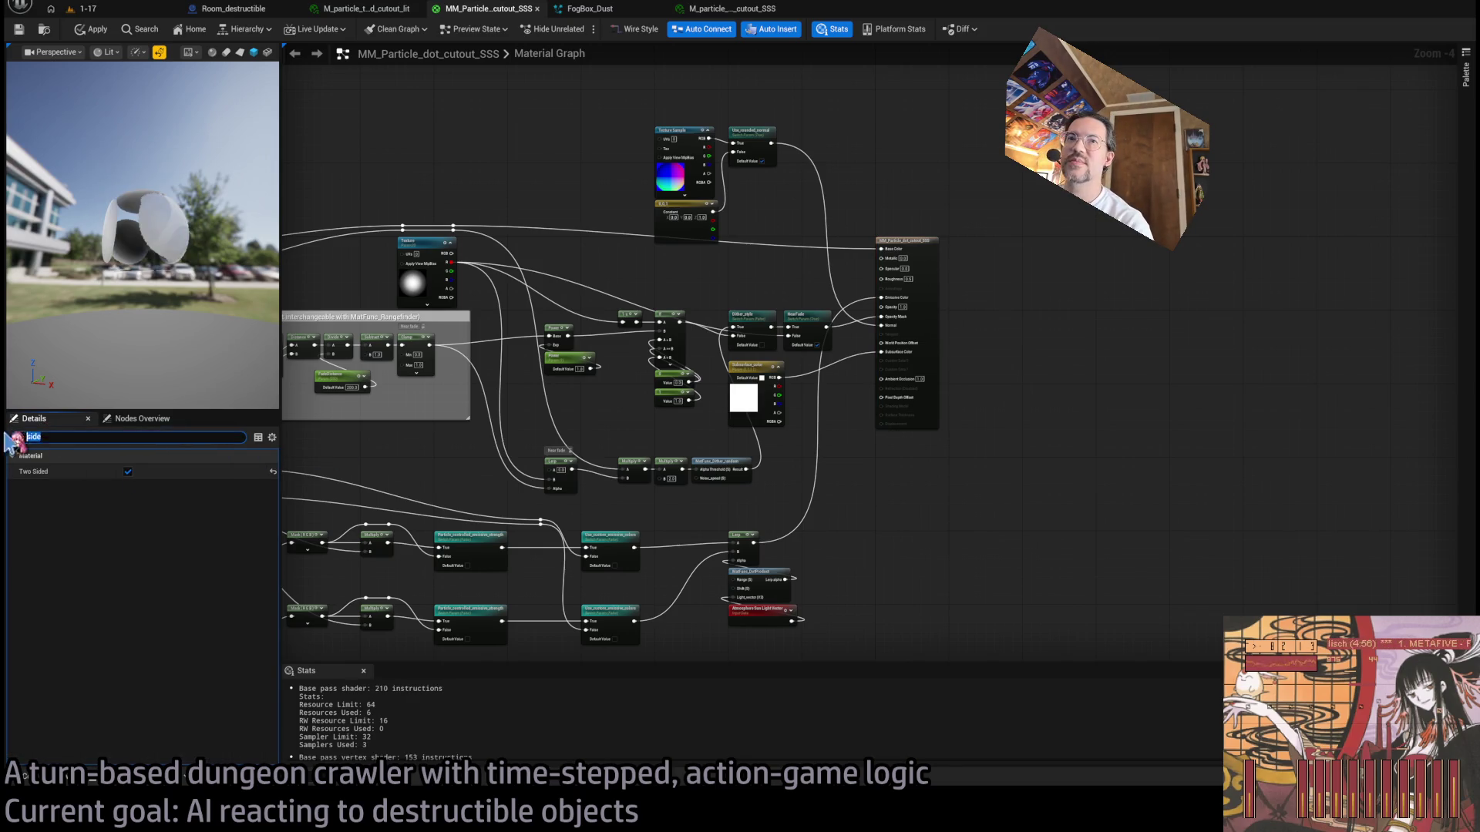
key("BackSpace")
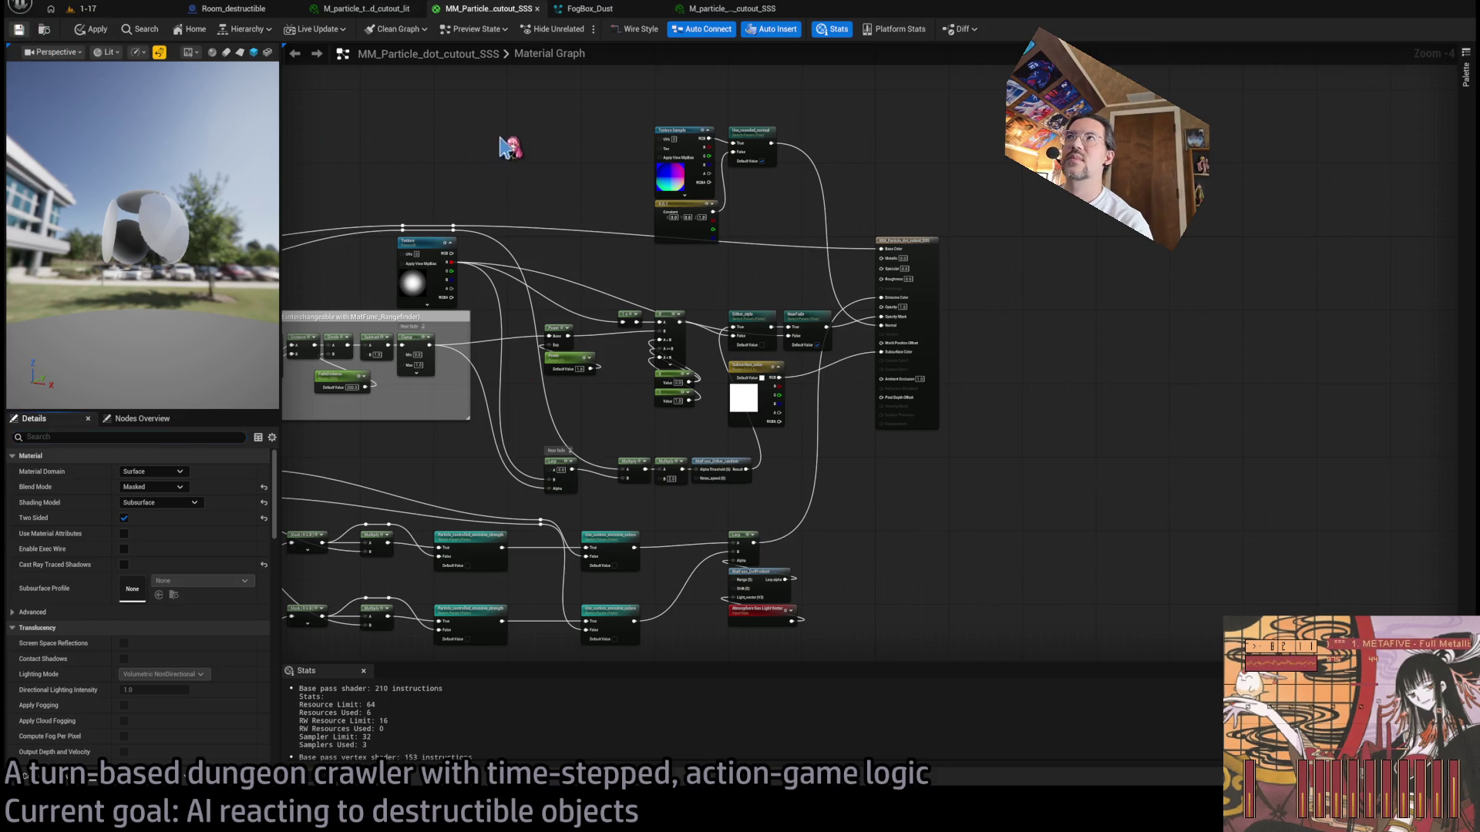
key("ctrl+s")
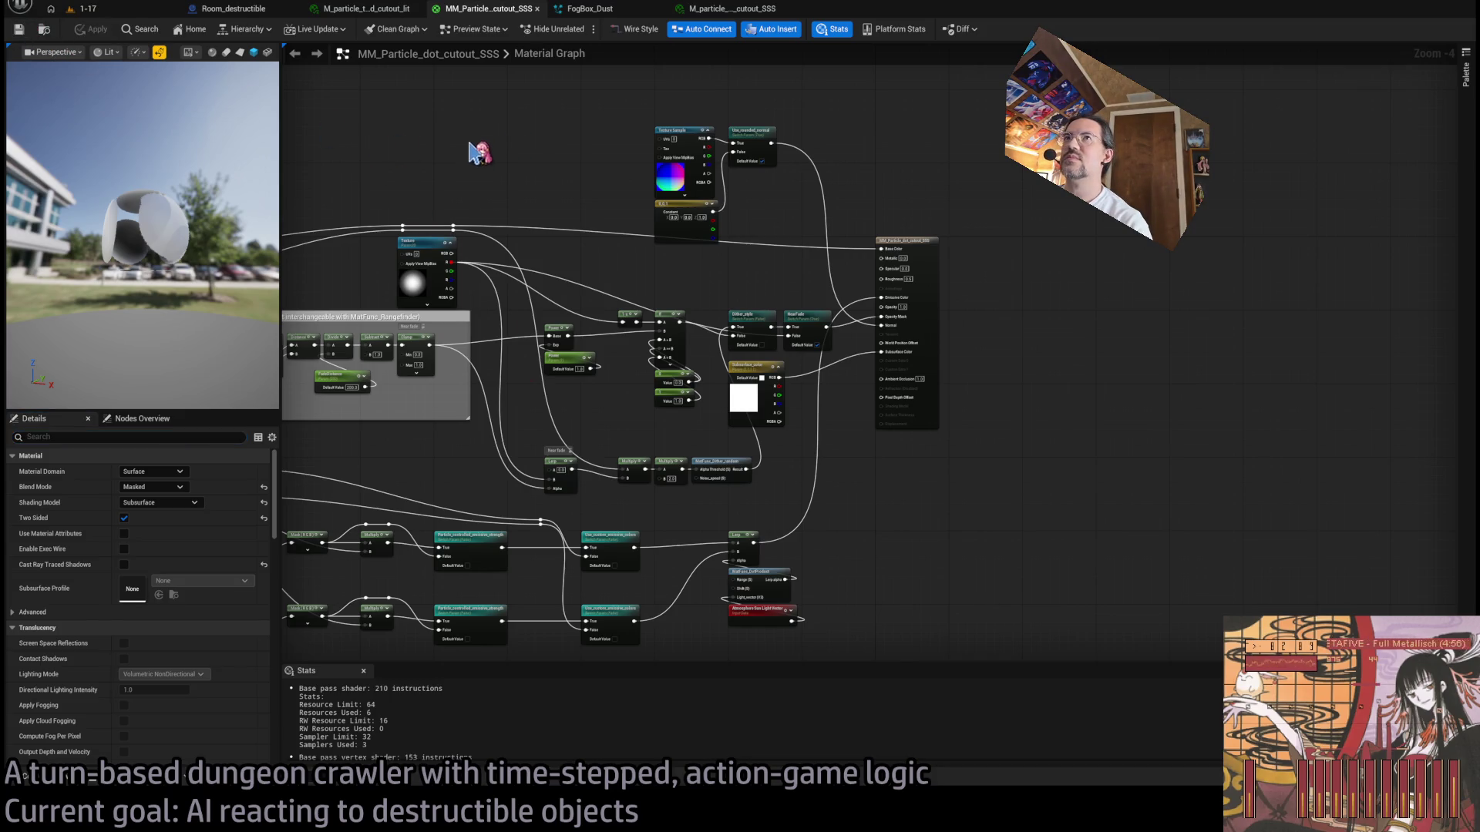
Step: Check the updated FogBox_Dust particles in the preview, then go back to level 1-17
left_click(720, 9)
left_click(590, 10)
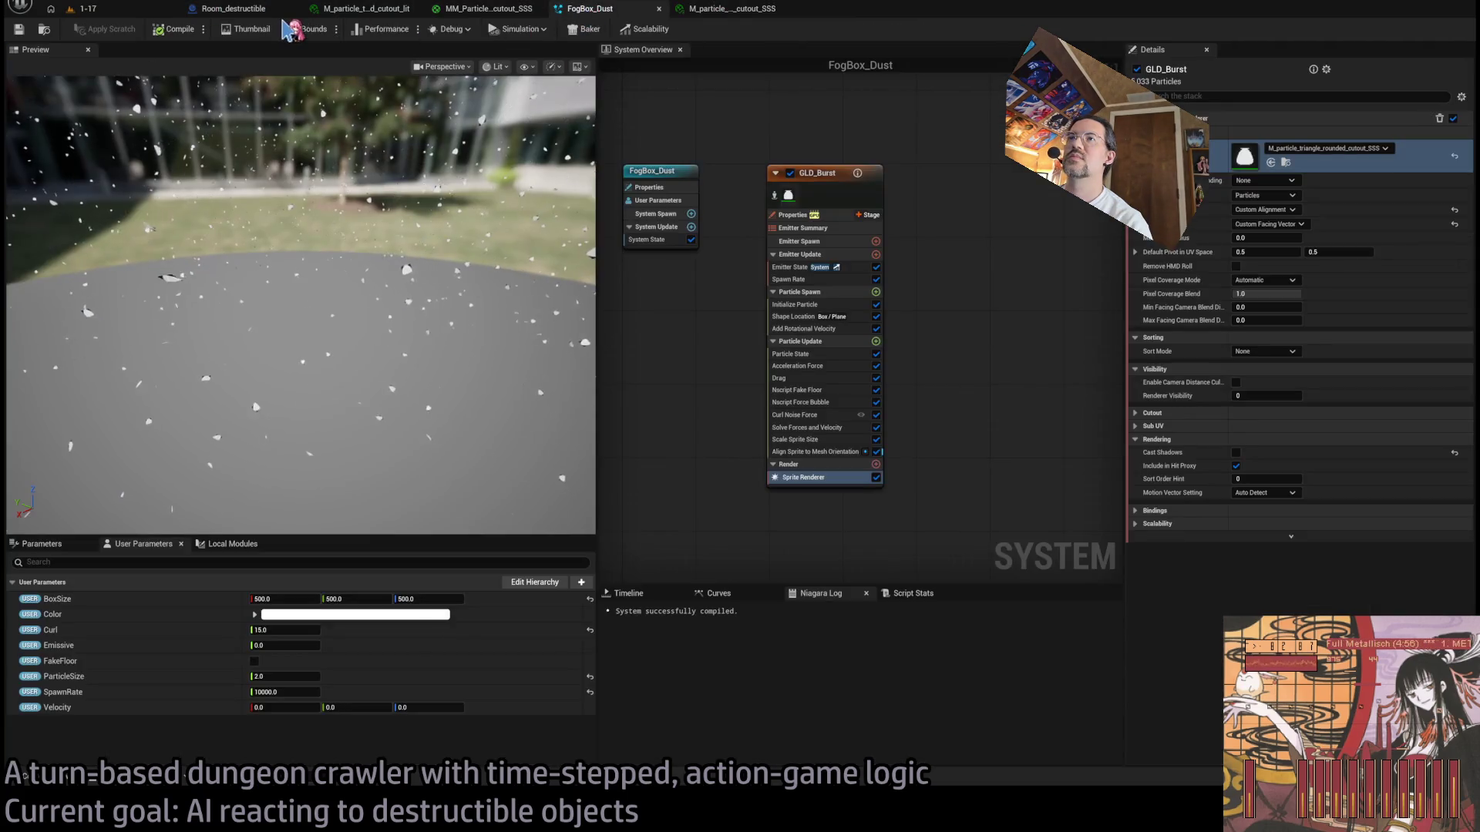
left_click_drag(363, 313, 386, 495)
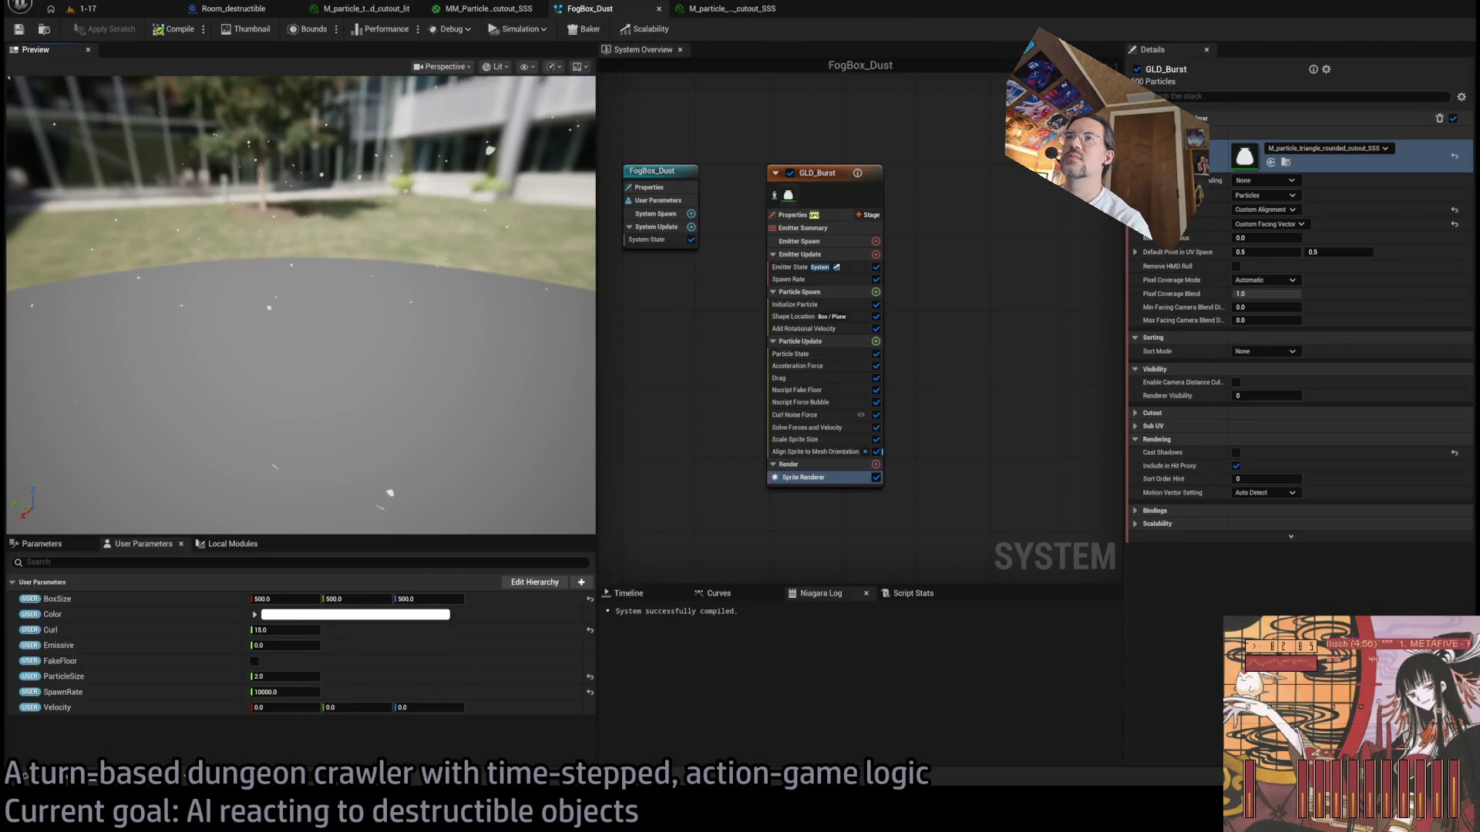
mouse_move(300, 308)
left_mouse_down()
mouse_move(254, 308)
mouse_move(308, 309)
mouse_move(293, 308)
mouse_move(285, 350)
mouse_move(270, 308)
left_mouse_up()
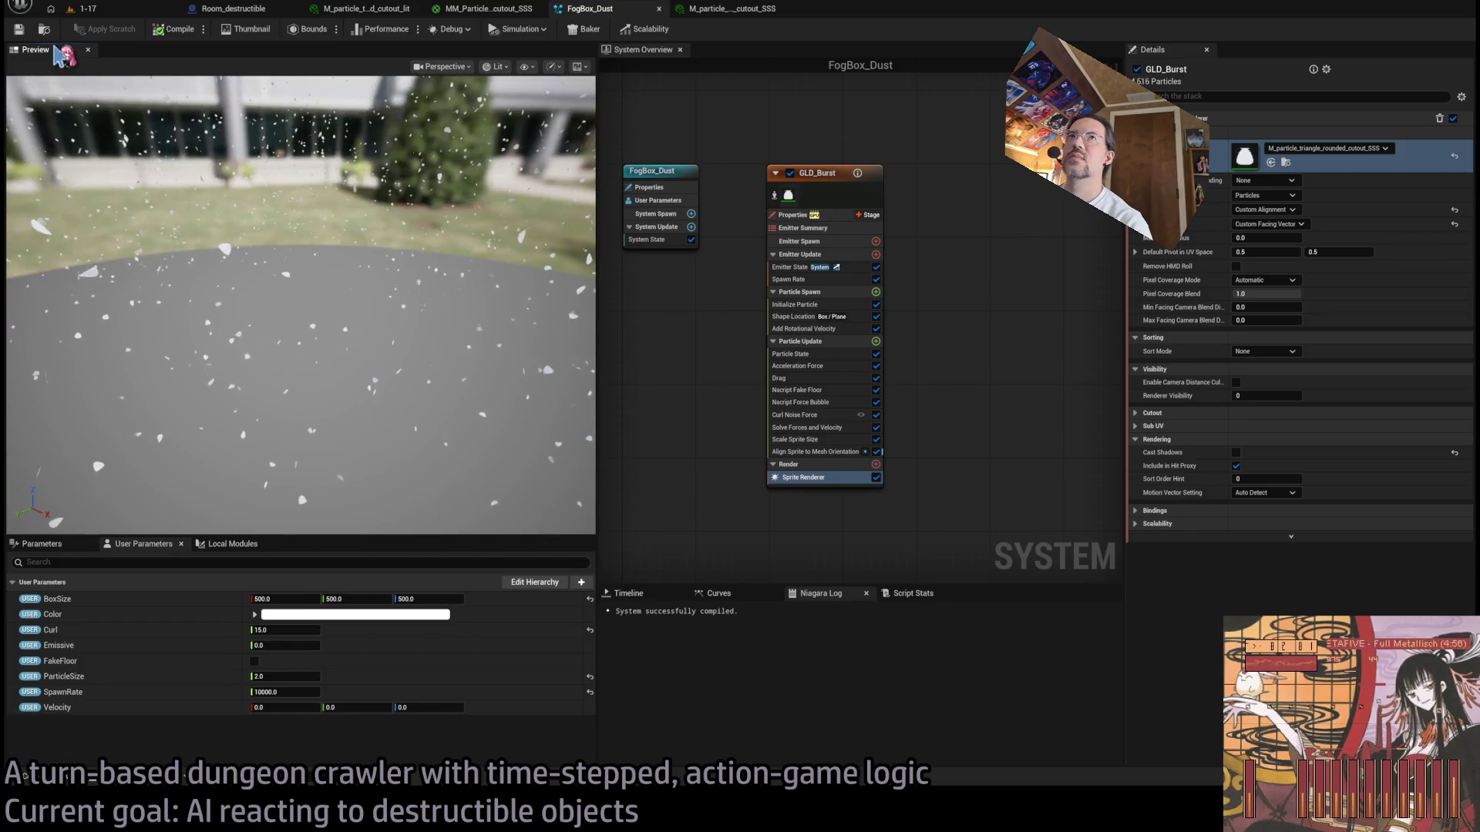
left_click(114, 12)
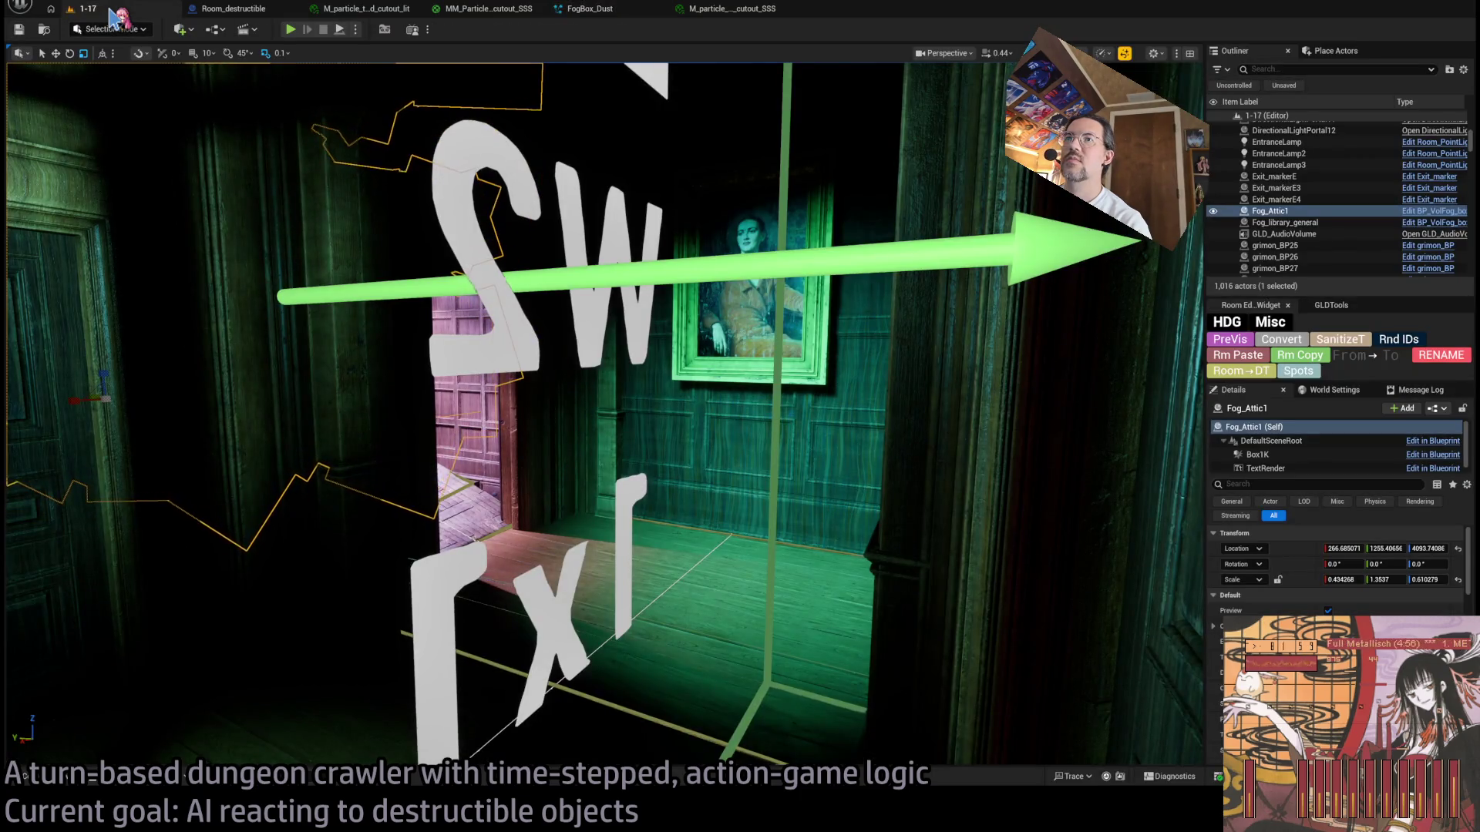
Step: Start Play In Editor on level 1-17 and run a first Hold turn
left_click(290, 30)
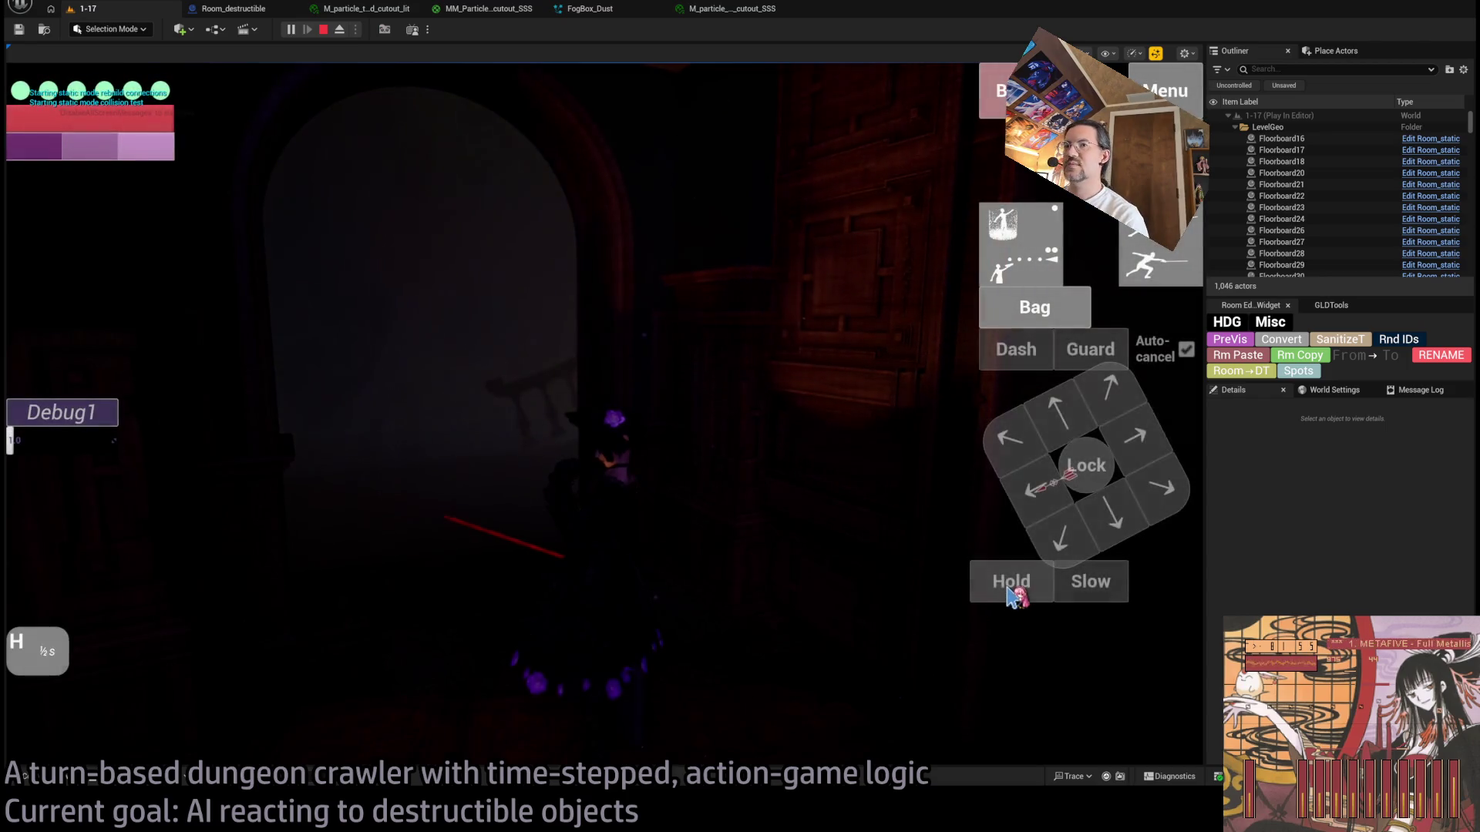
left_click(1010, 589)
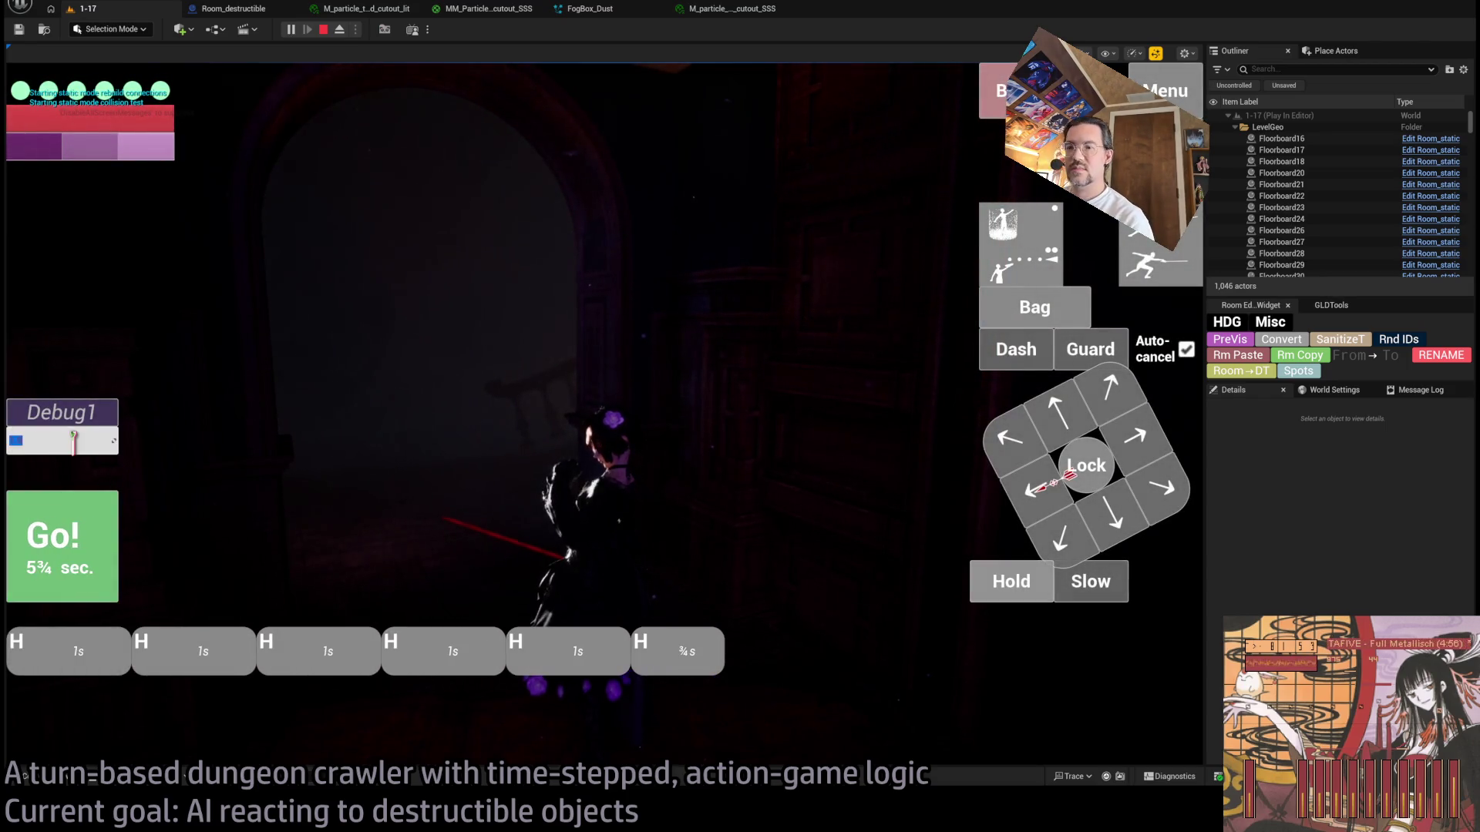
left_click(62, 543)
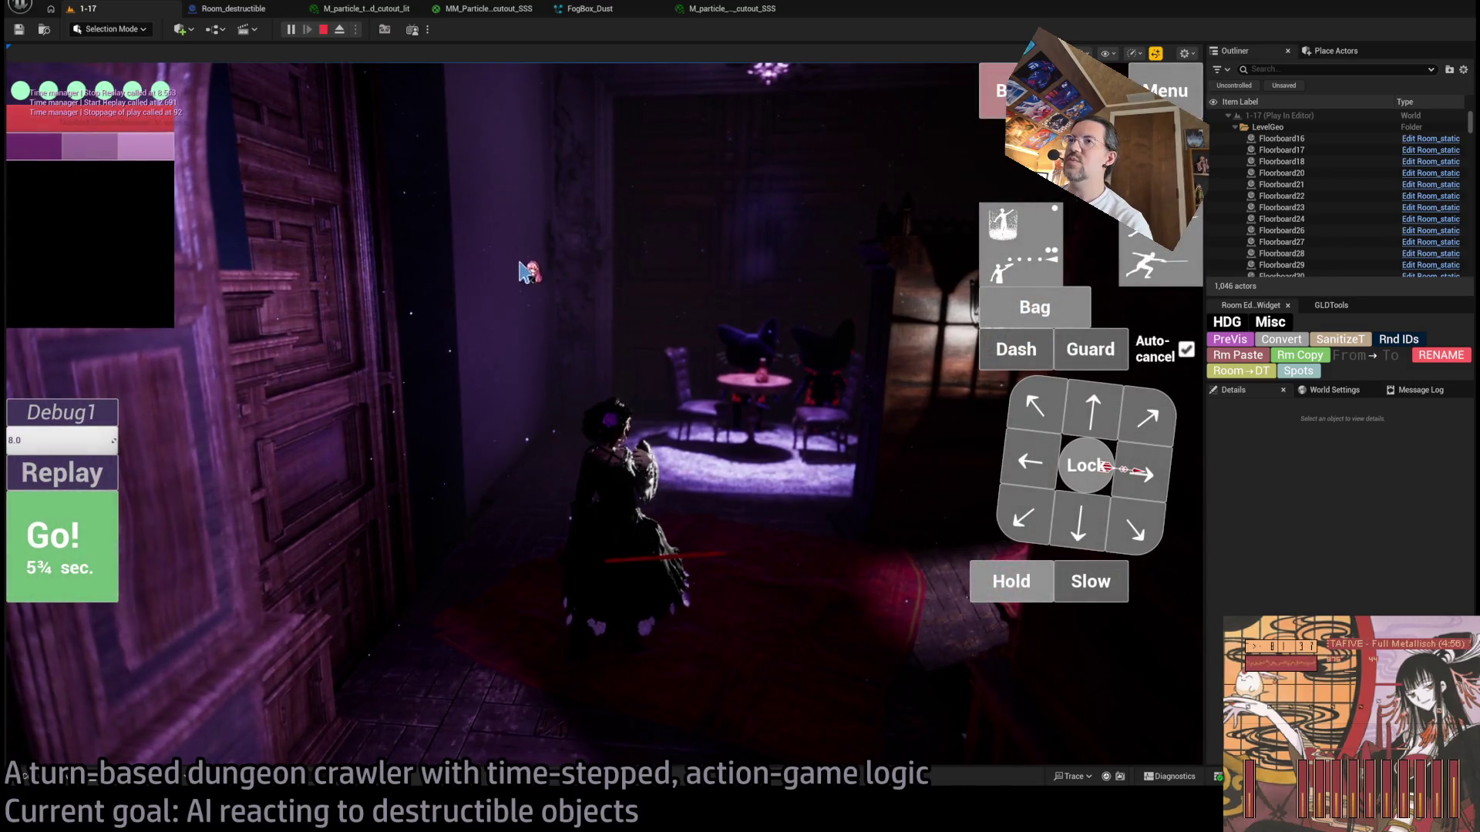
Step: Look around toward the wooden doors, then queue a diagonal step and another step and run them
left_click(553, 429)
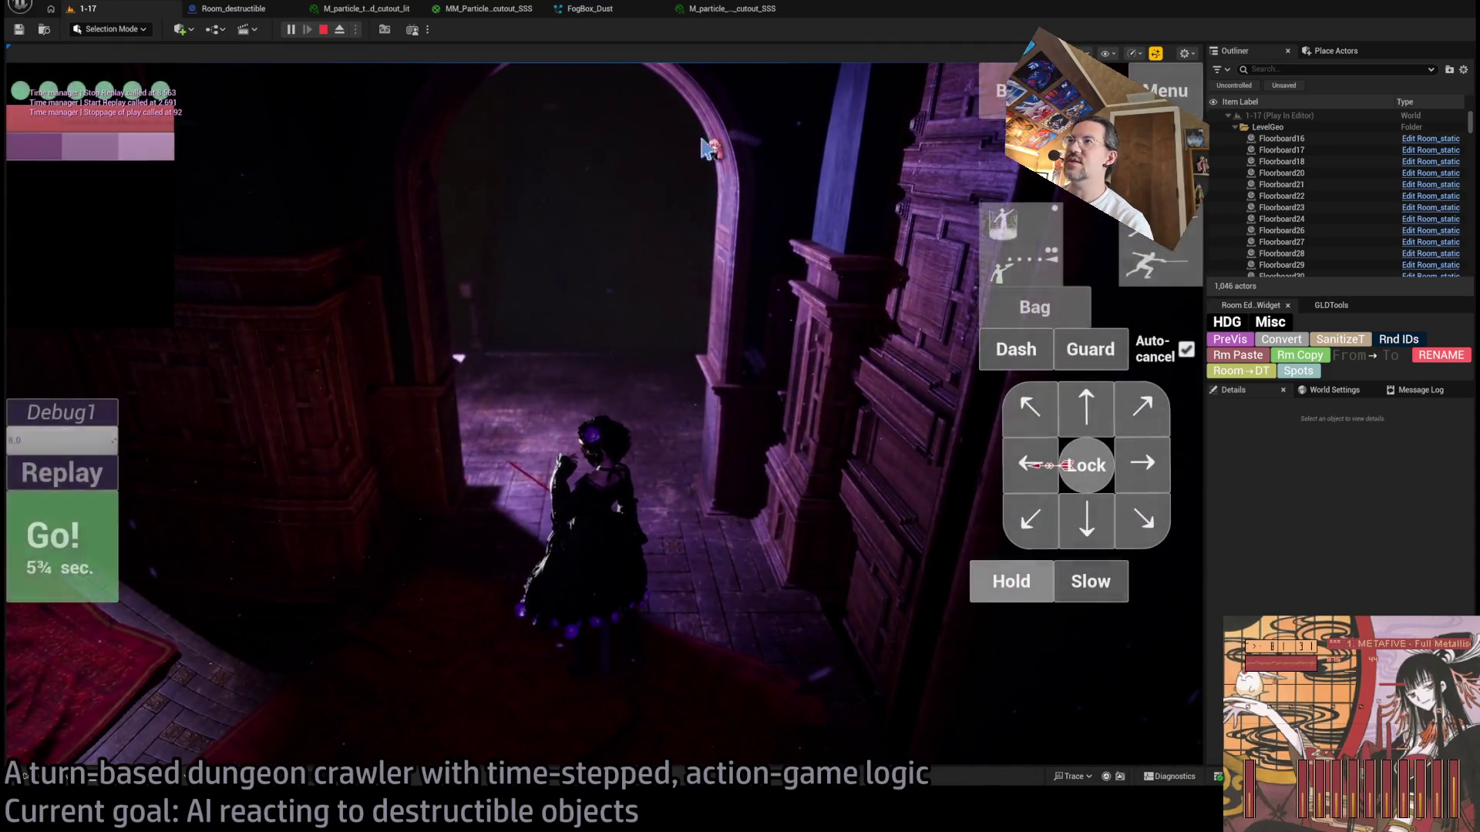
left_click(705, 149)
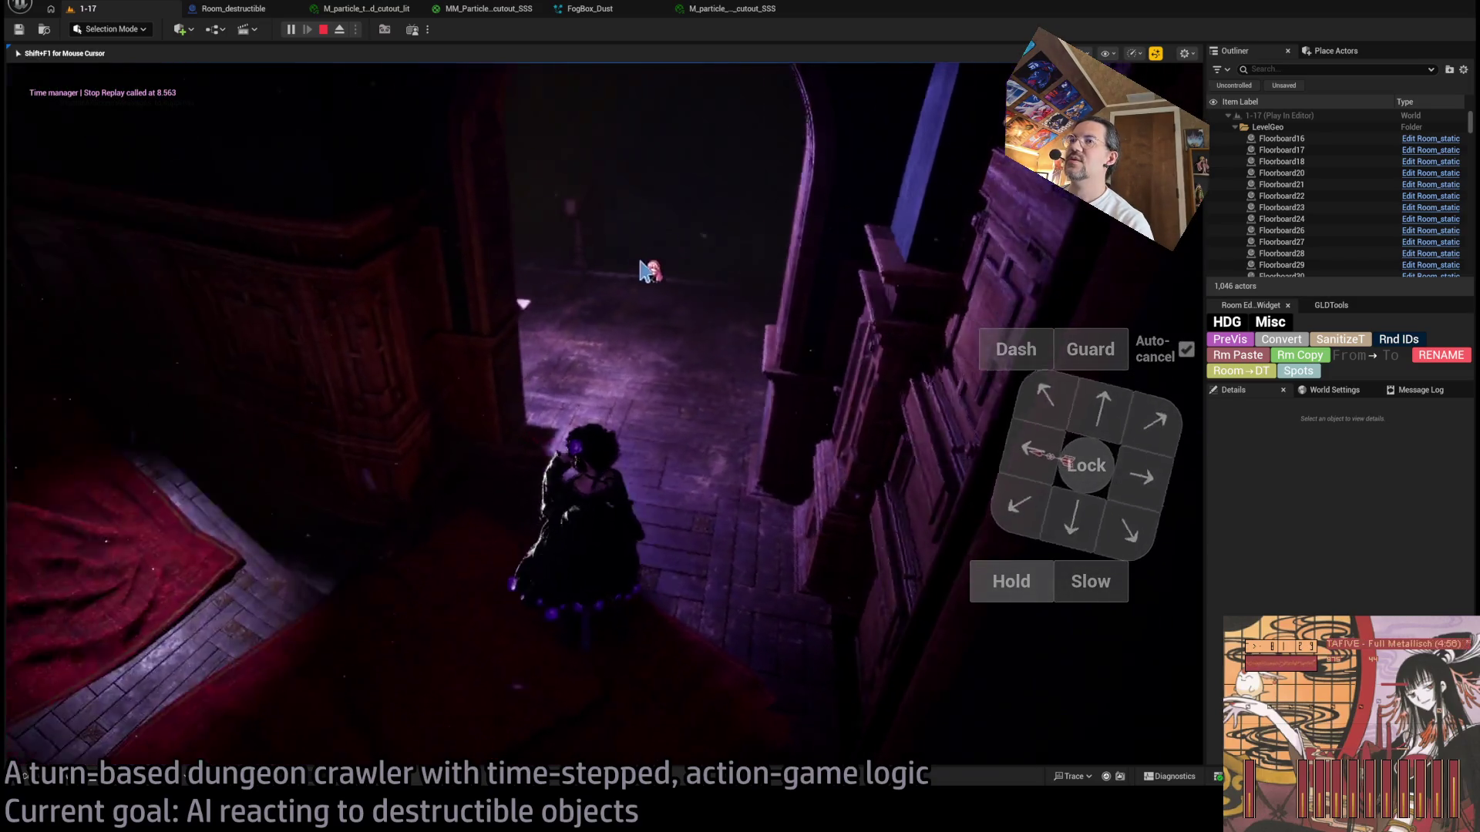
key("shift+F1")
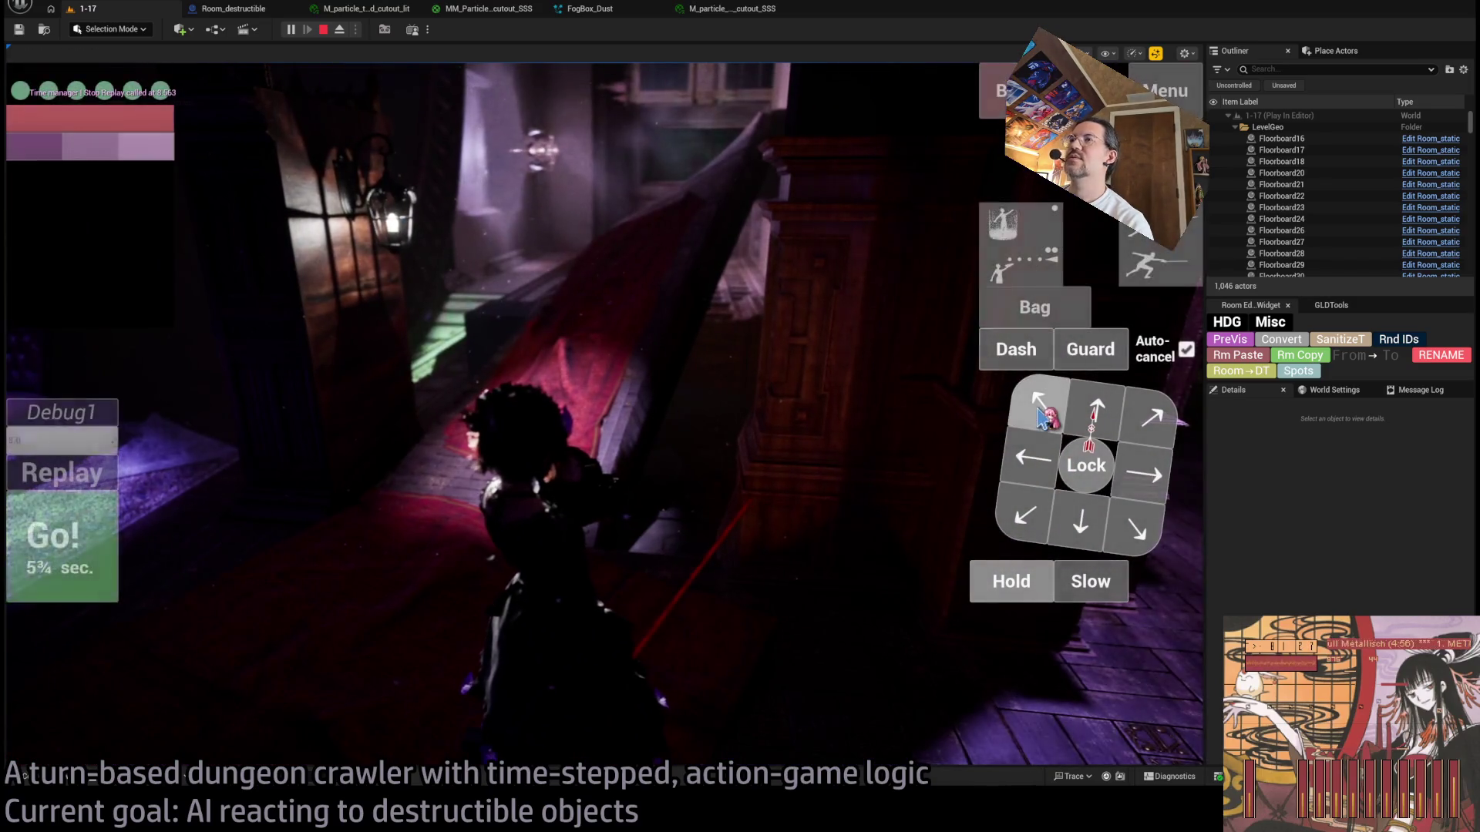
left_click(1042, 418)
left_click(588, 438)
left_click(46, 572)
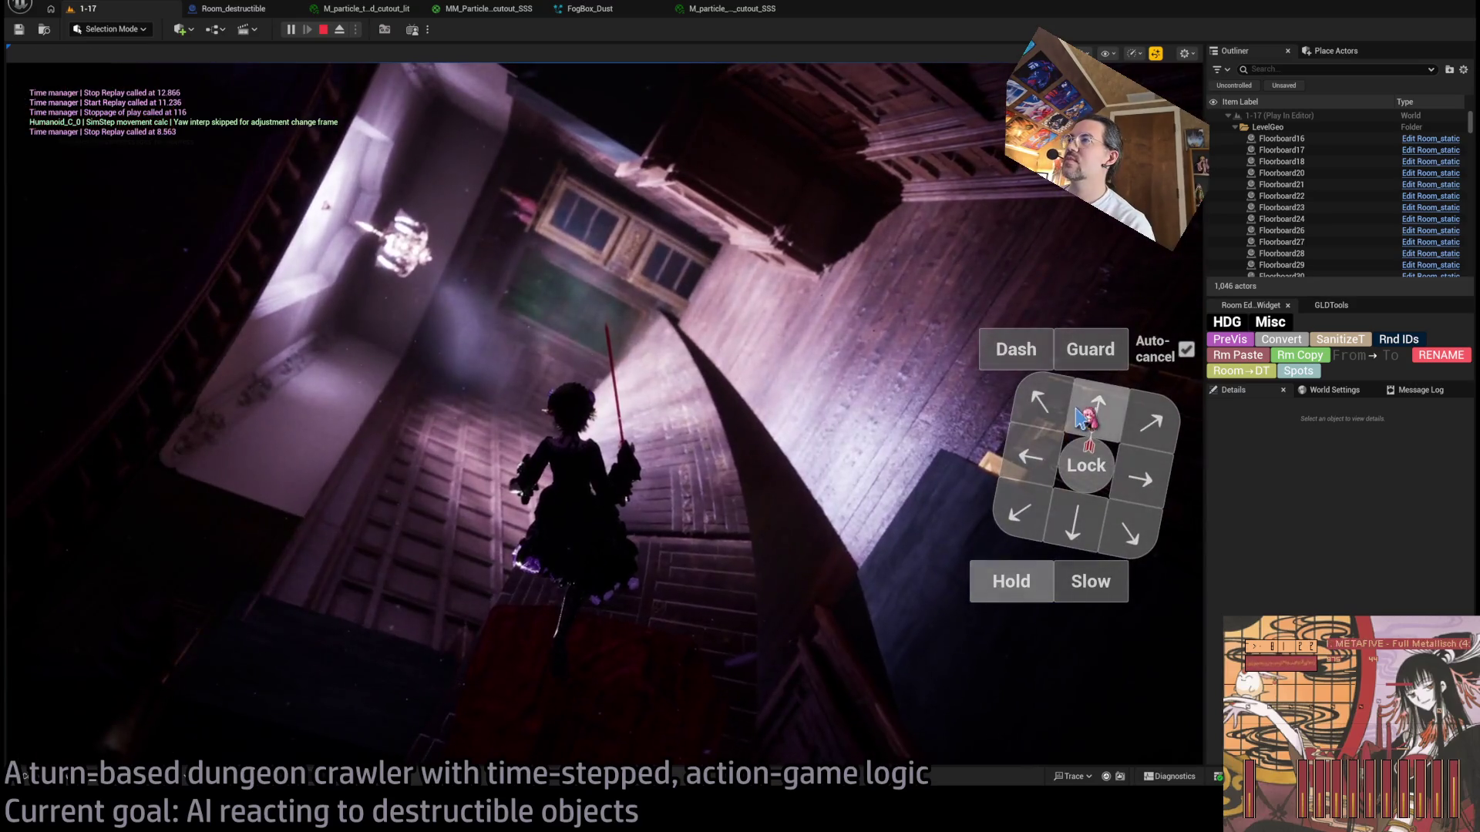
Step: Run a forward step, then queue two backward steps
left_click(1056, 393)
left_click(92, 545)
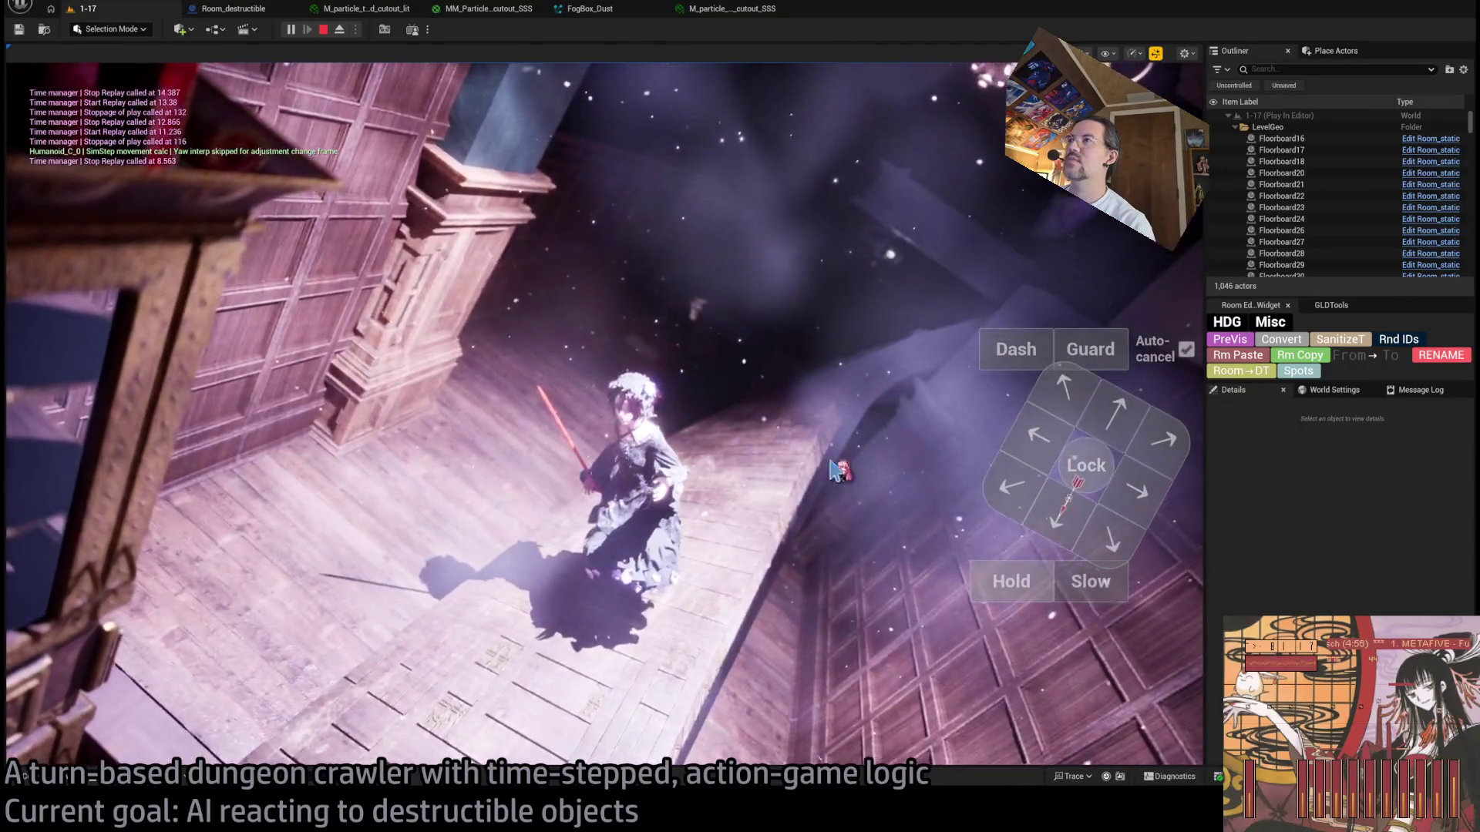
key("Down")
key("Down")
key("space")
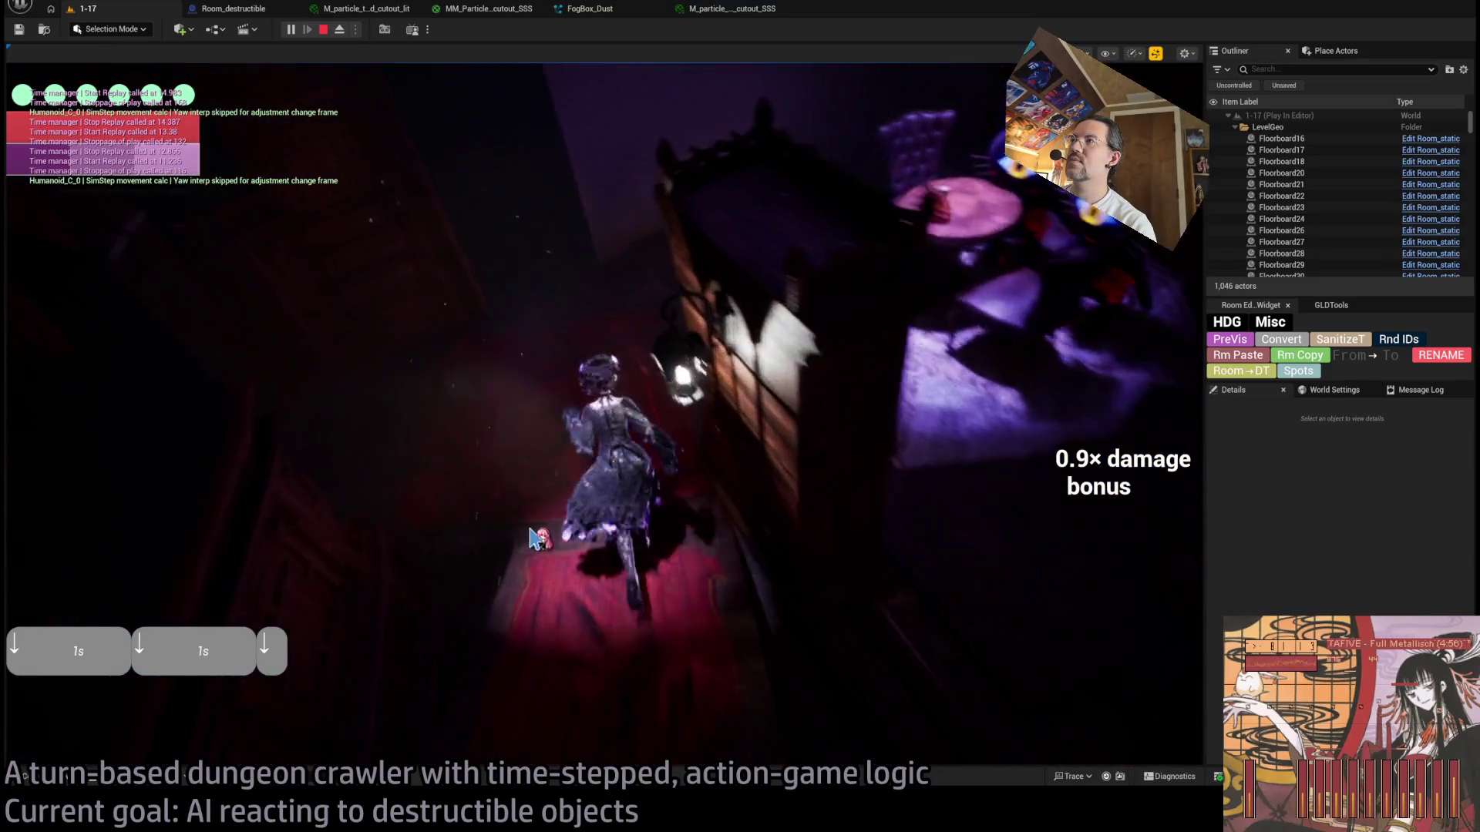
Step: Run the queued moves, then step left to smash the cat plush
key("q")
key("w")
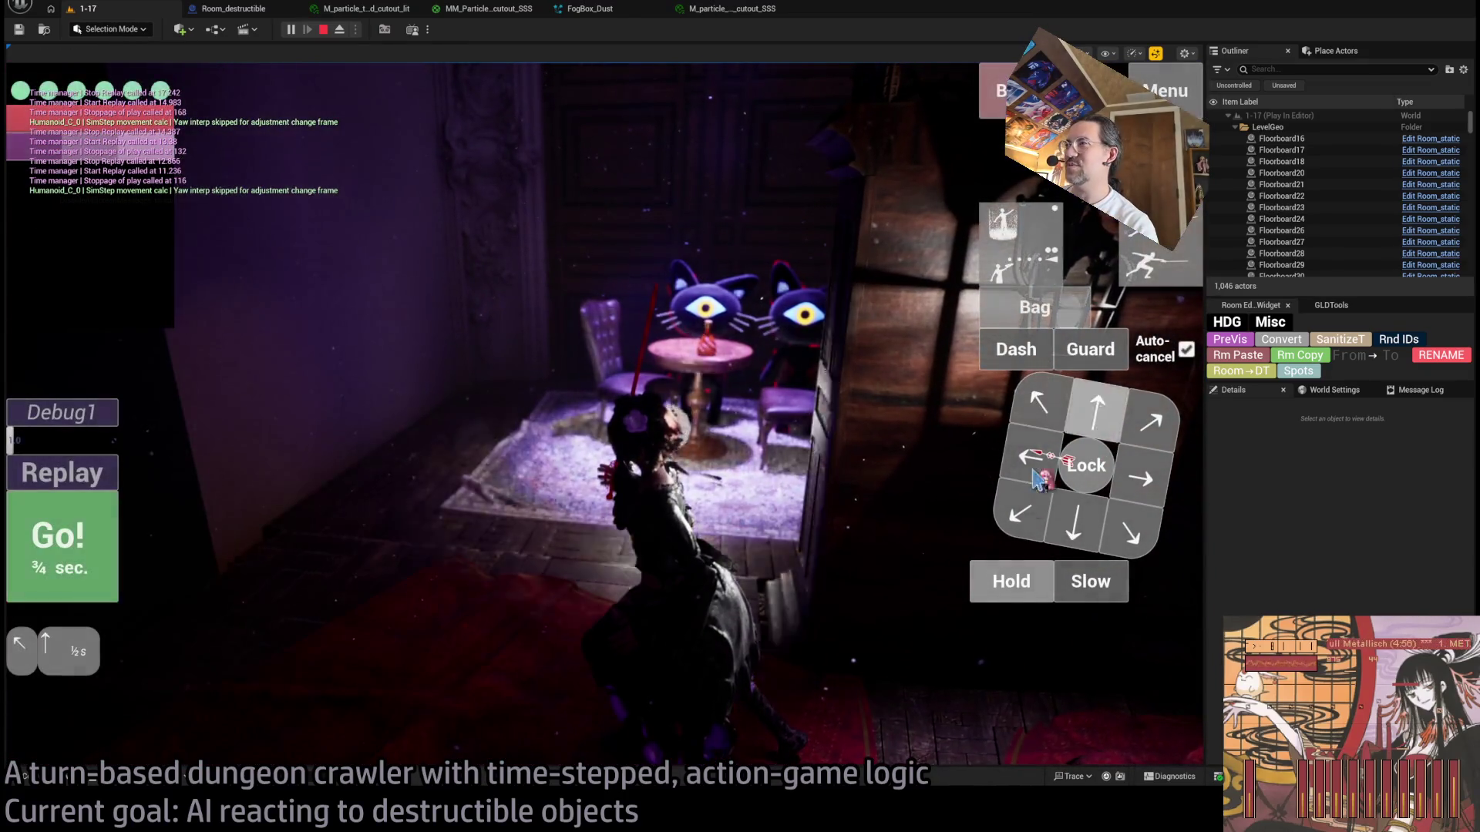
left_click(73, 534)
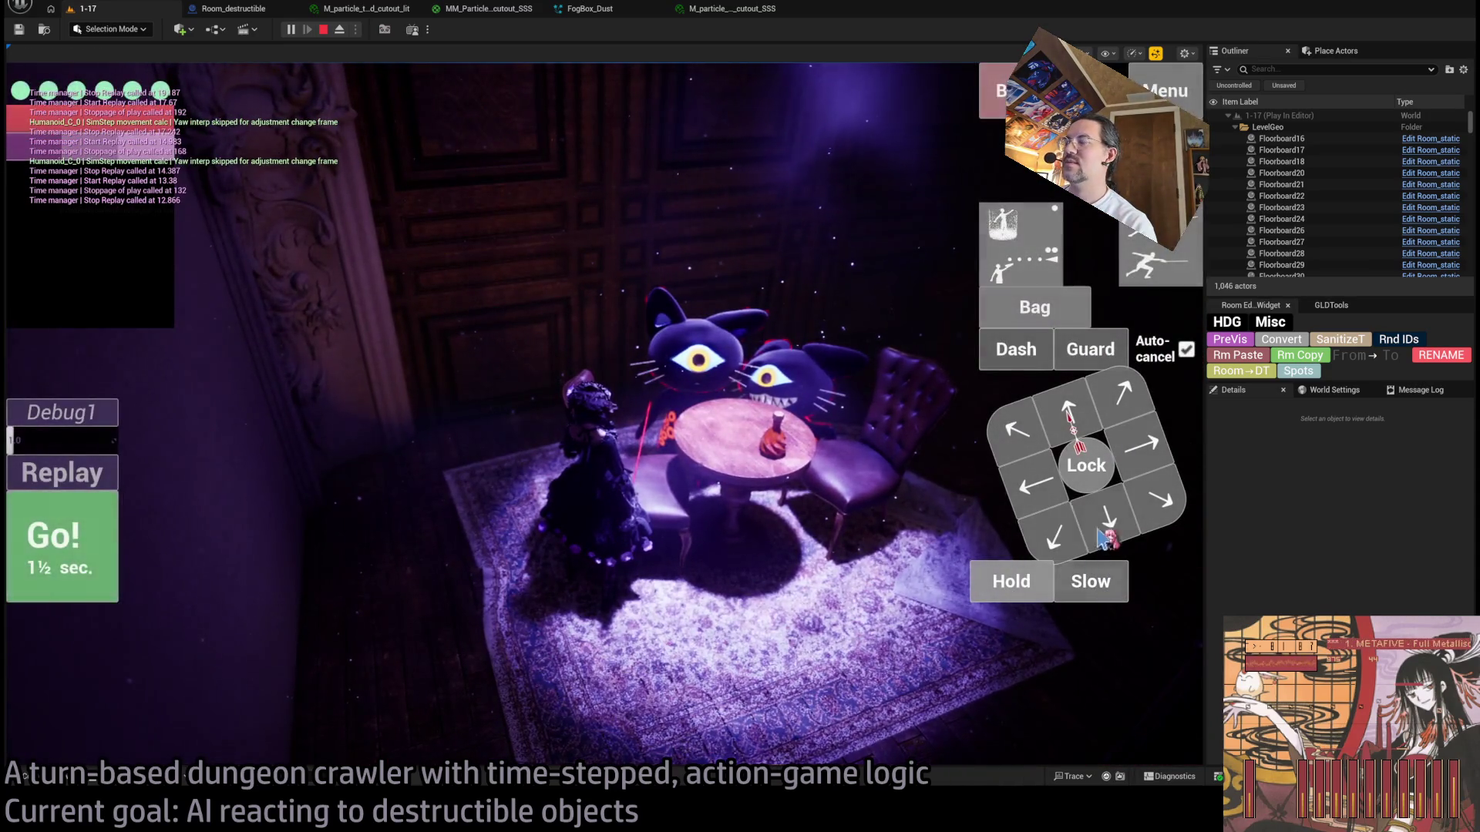
left_click(1102, 524)
left_click(86, 564)
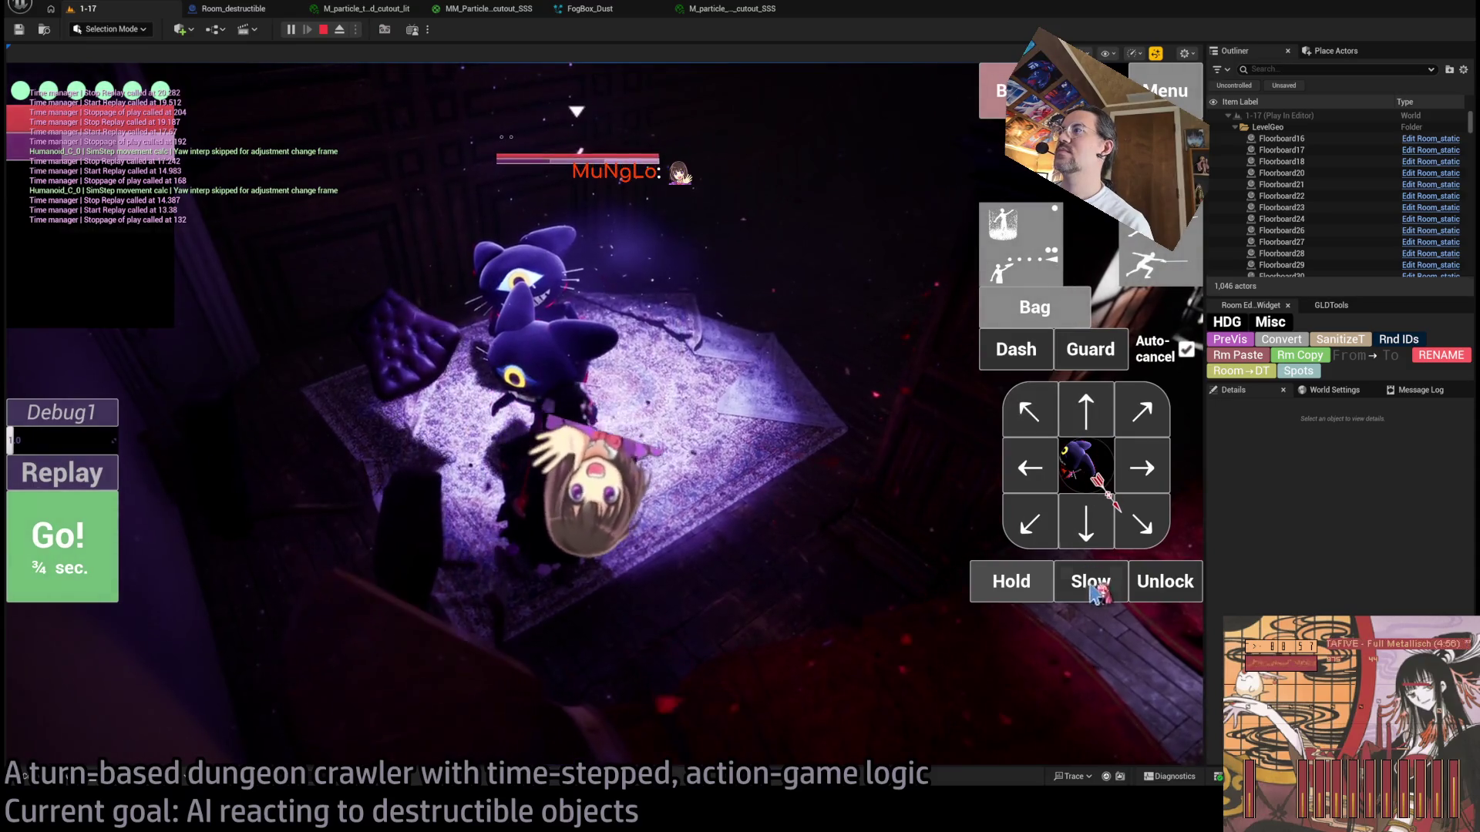
Step: Unlock the target, step right and diagonally toward the cat, then capture a GPU profile
left_click(1156, 581)
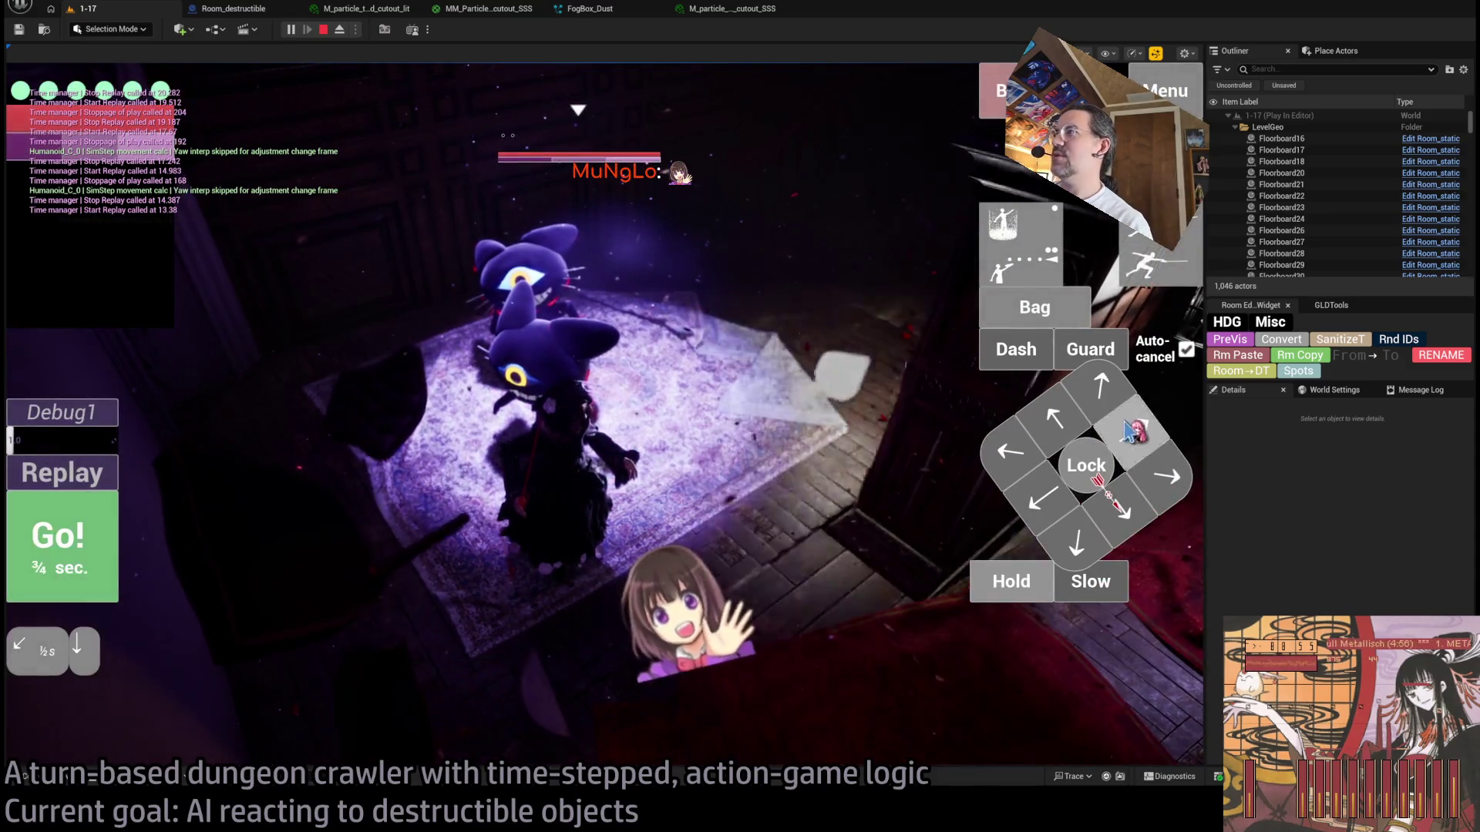
left_click(1083, 404)
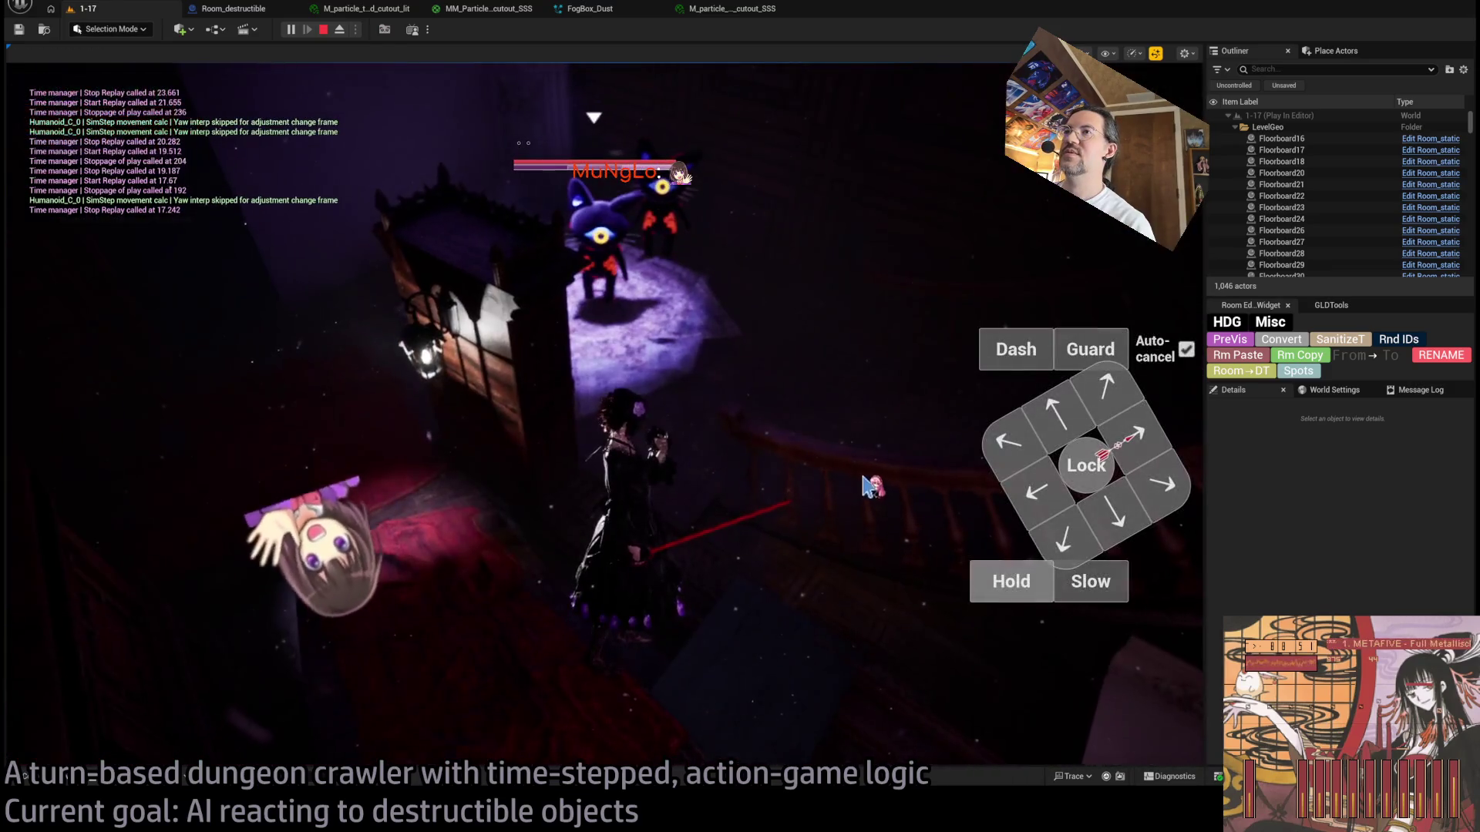
left_click(1038, 491)
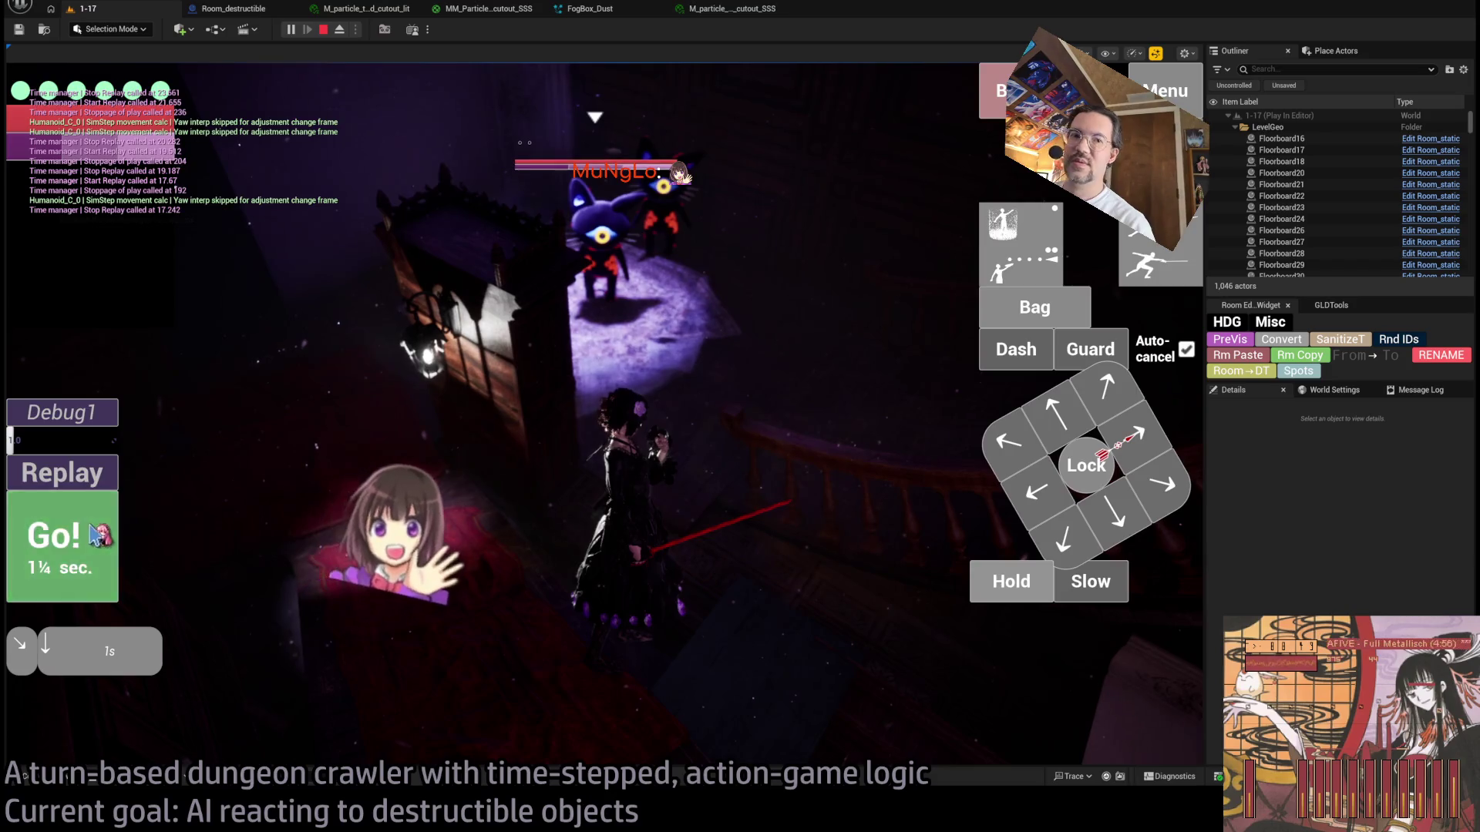
left_click(95, 533)
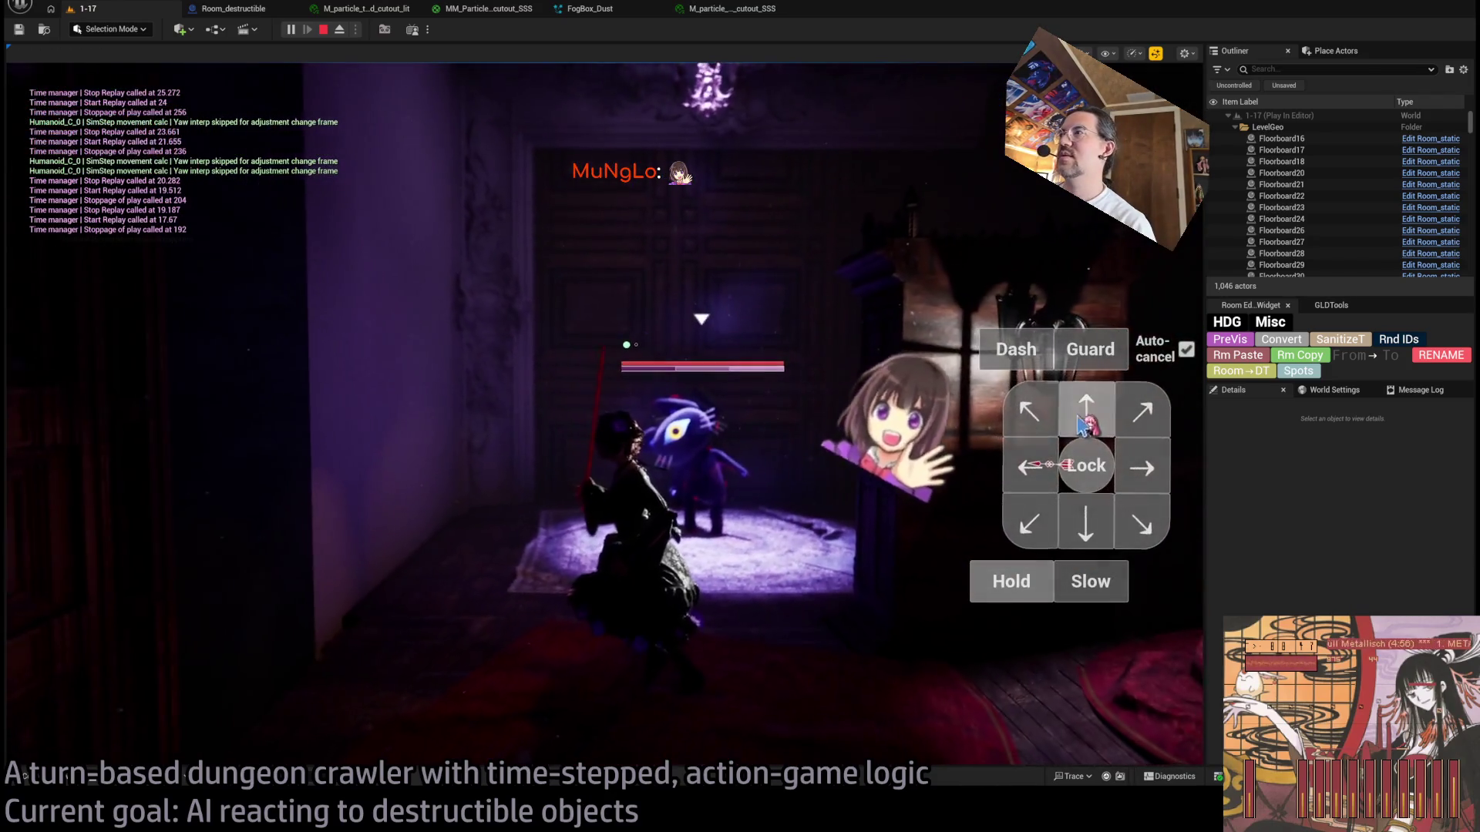
left_click(1083, 423)
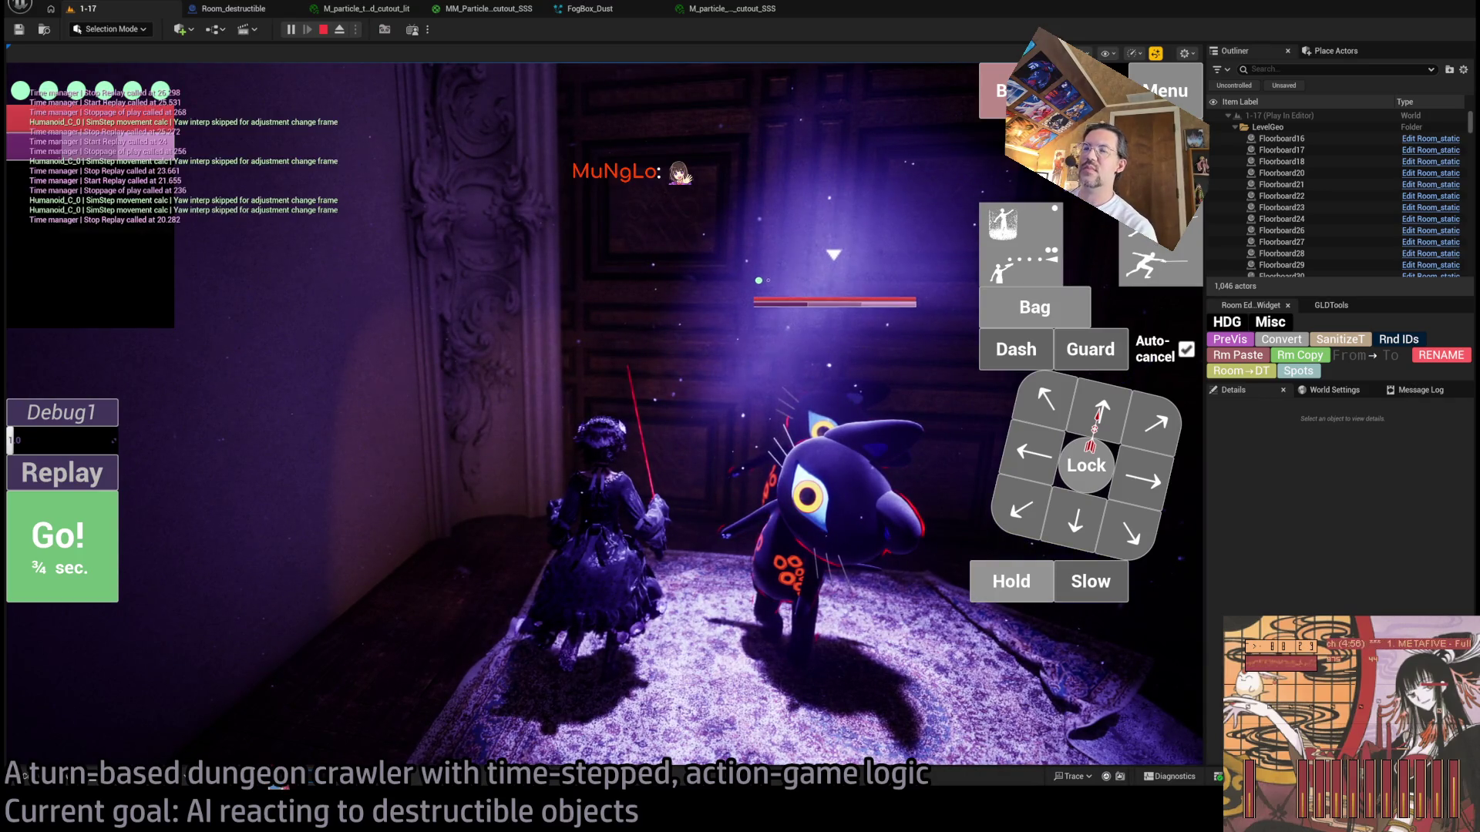
key("ctrl+shift+comma")
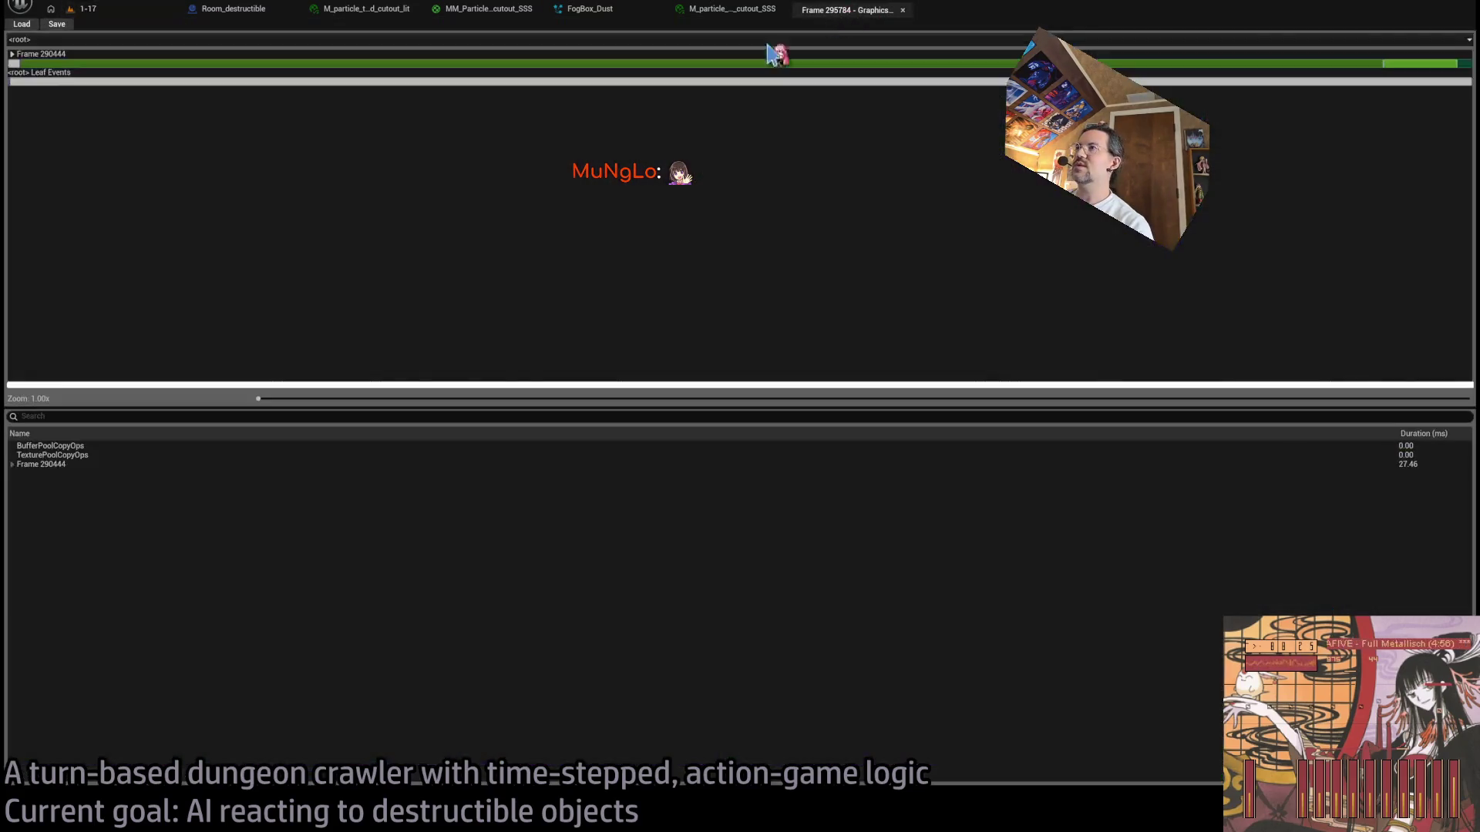
Step: Drill into the captured frame's ViewFamilies events and filter the list by 'sss'
double_click(17, 63)
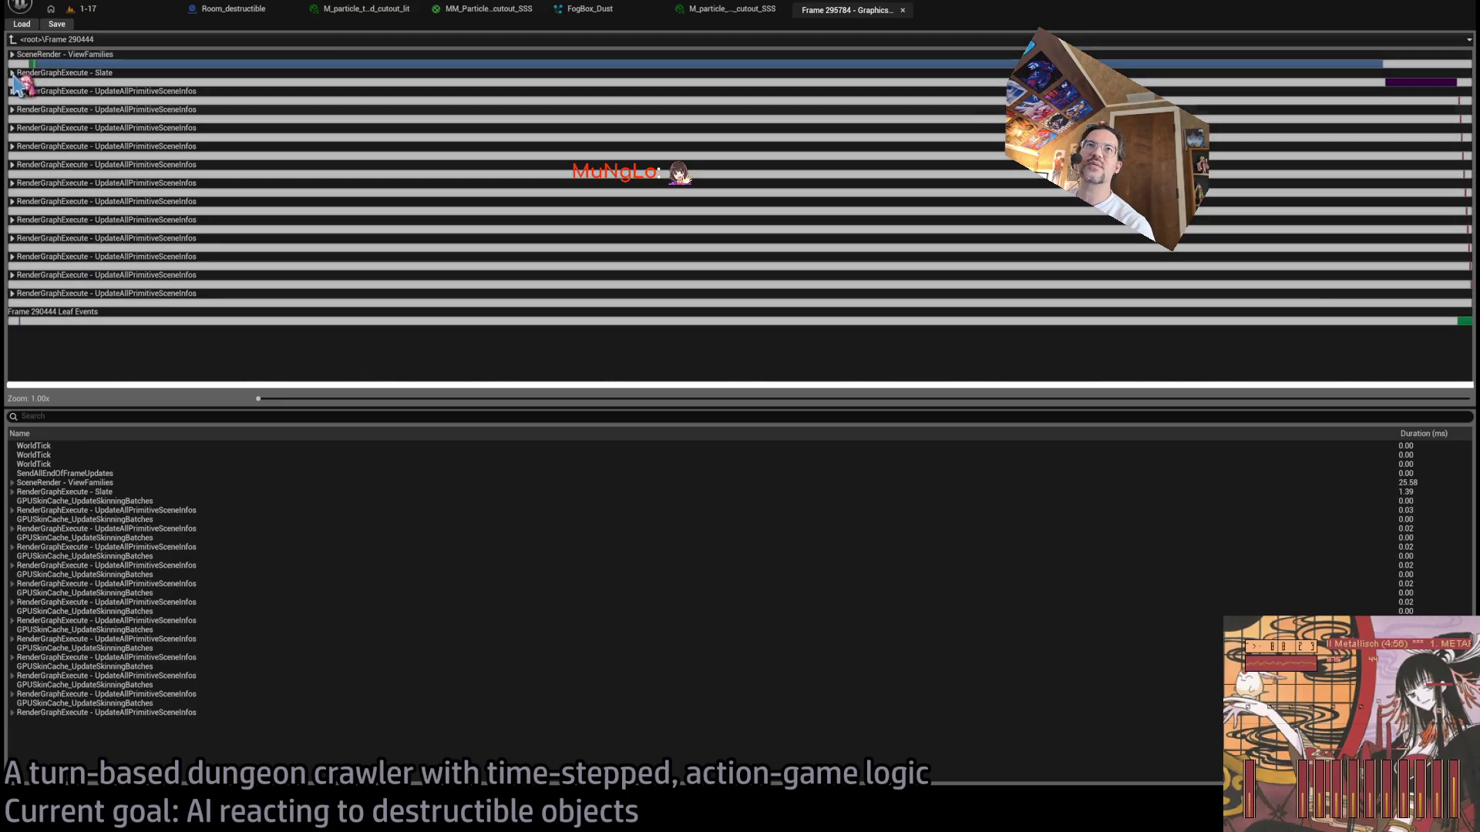
double_click(17, 63)
double_click(17, 100)
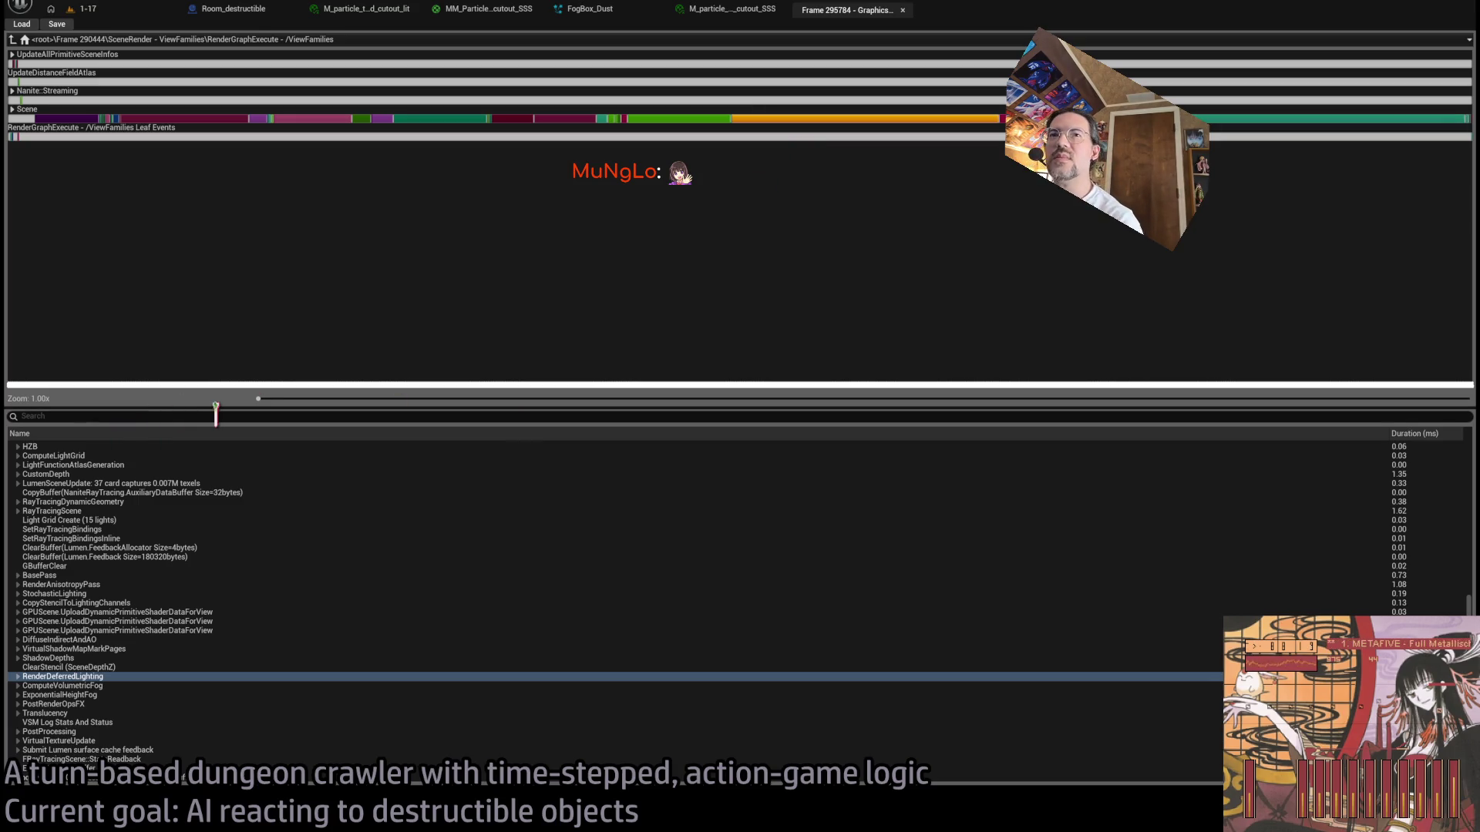
type("sub")
key("Return")
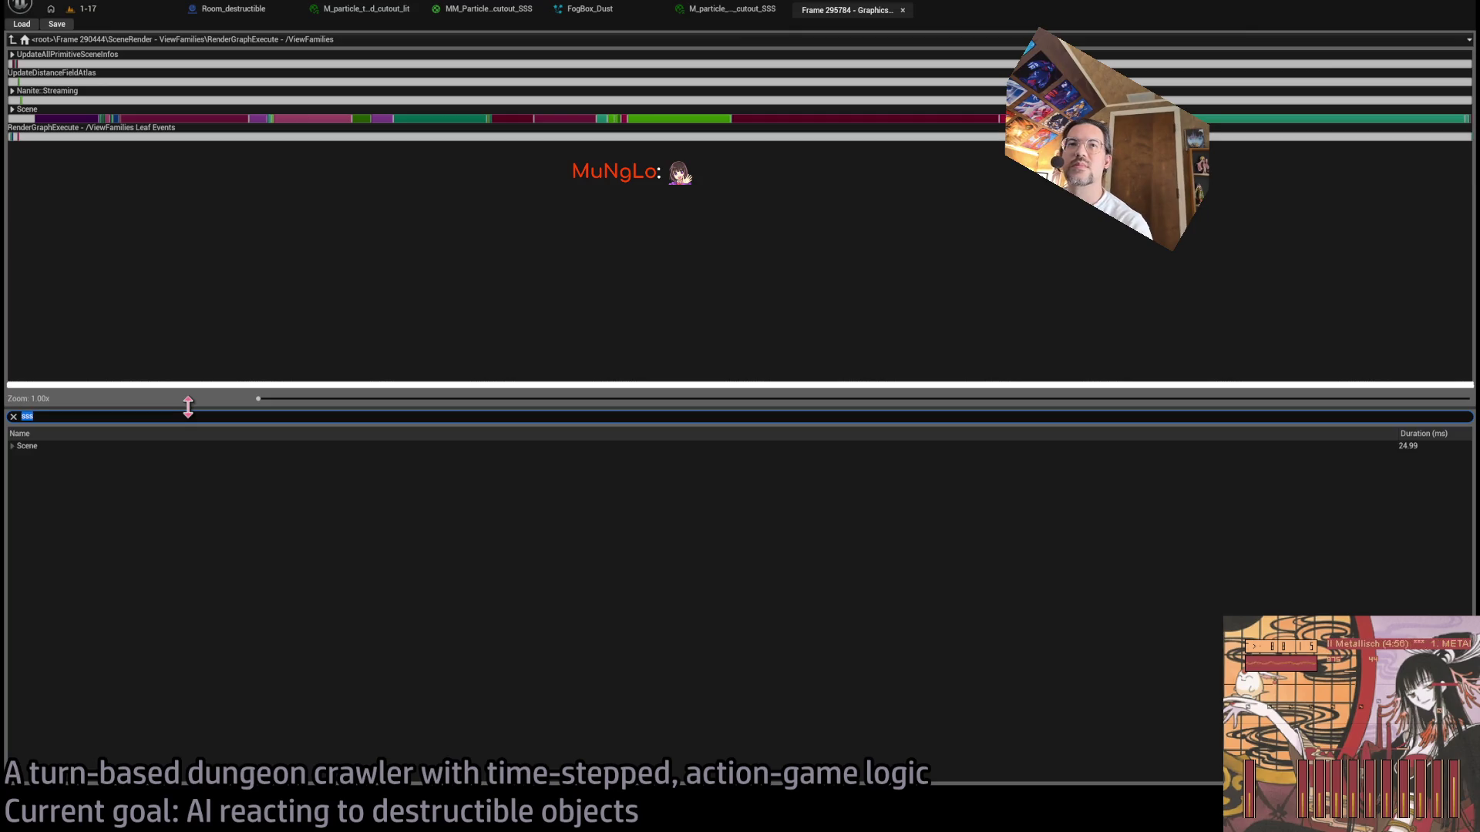
Step: Expand Scene, RenderDeferredLighting and SubsurfaceScattering (0.87 ms) to list passes, SSS::ClearUAV at 0.43 ms
left_click(13, 446)
left_click(17, 456)
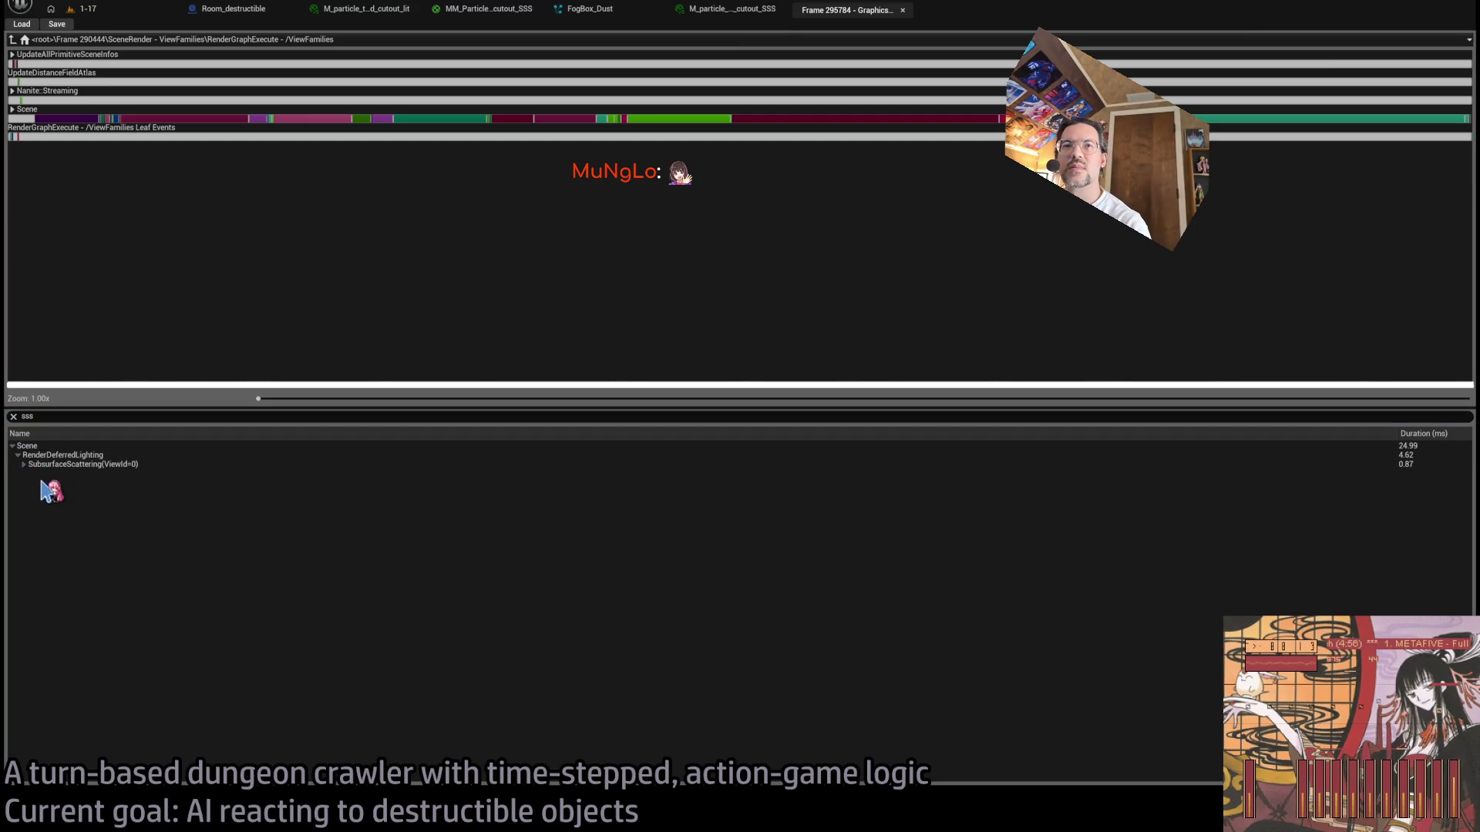
left_click(41, 465)
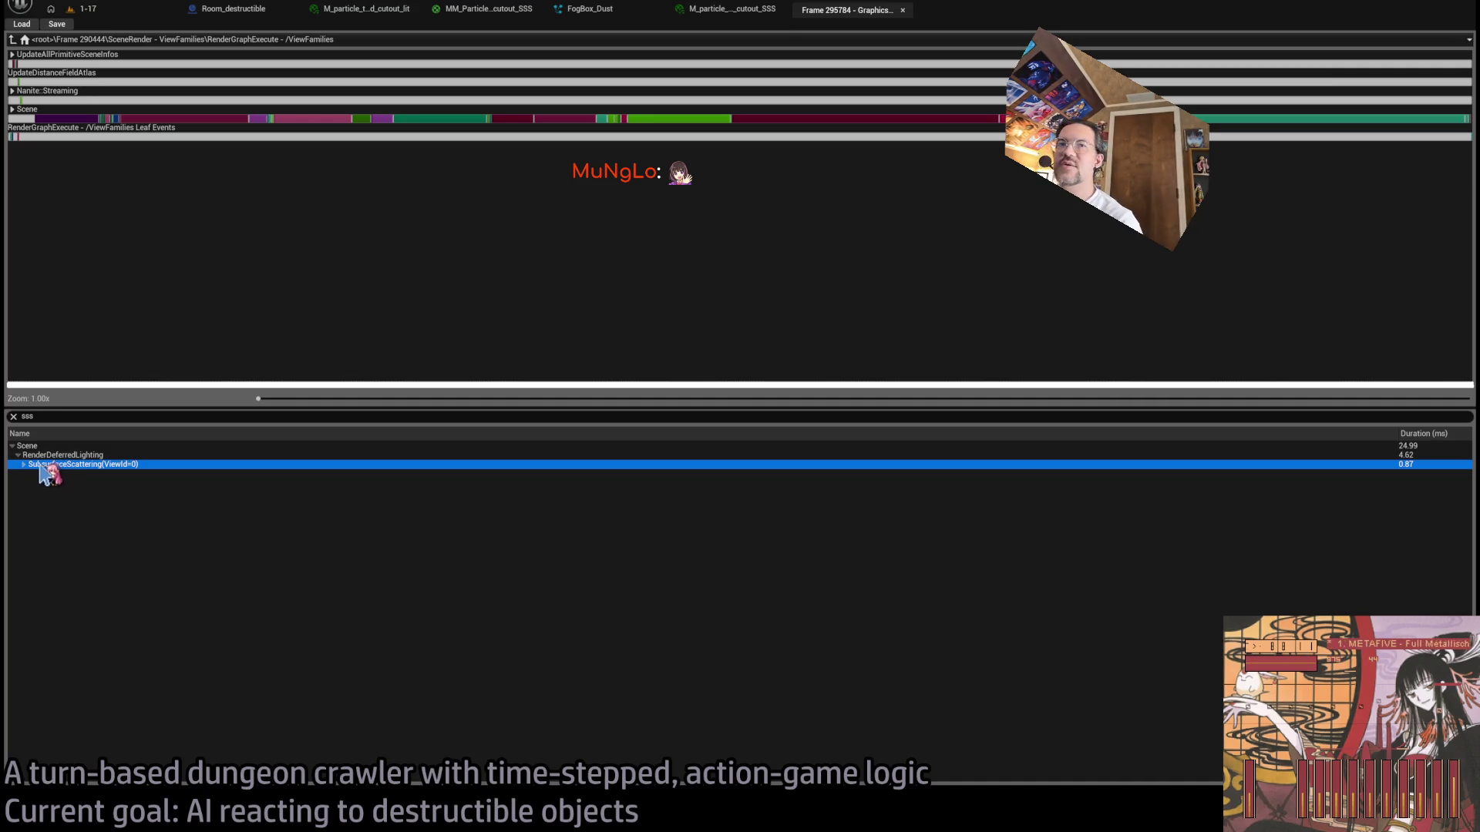
left_click(35, 473)
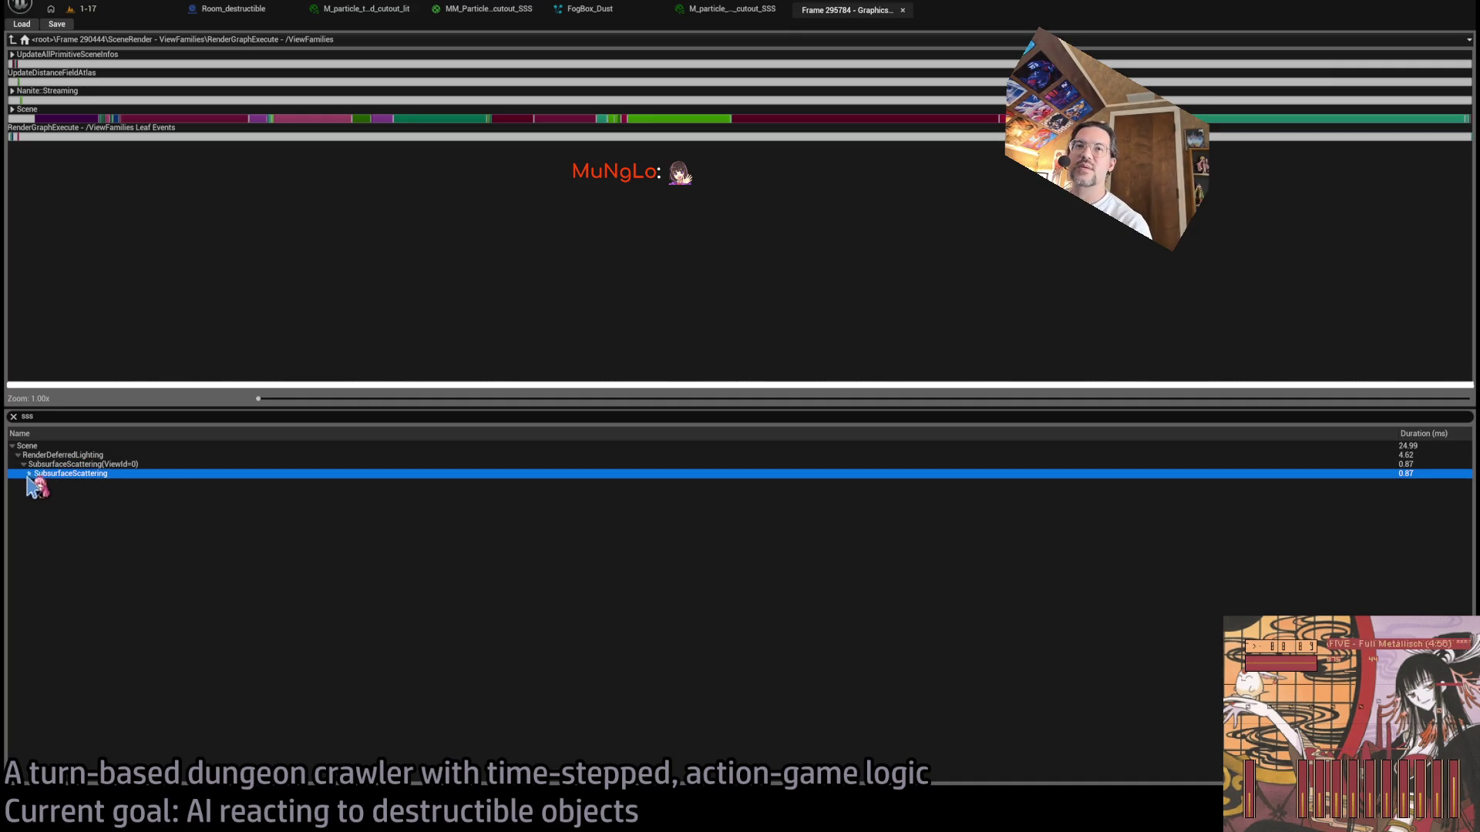
left_click(29, 473)
left_click(137, 483)
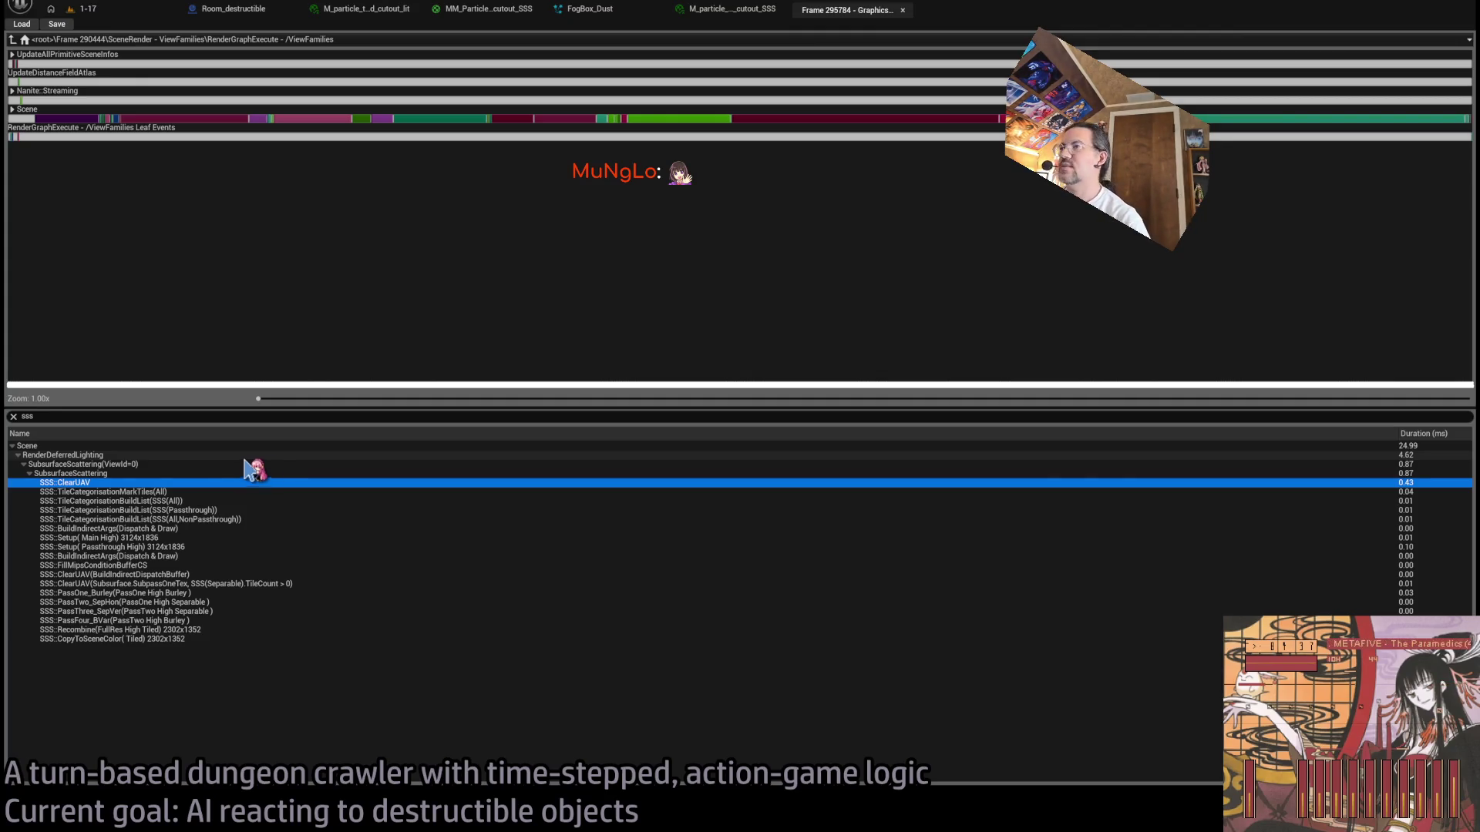
Step: Review SubsurfaceScattering, ClearUAV, Setup, Recombine and Scene timings, then close the 'Frame … - Graphics' tab
left_click(115, 465)
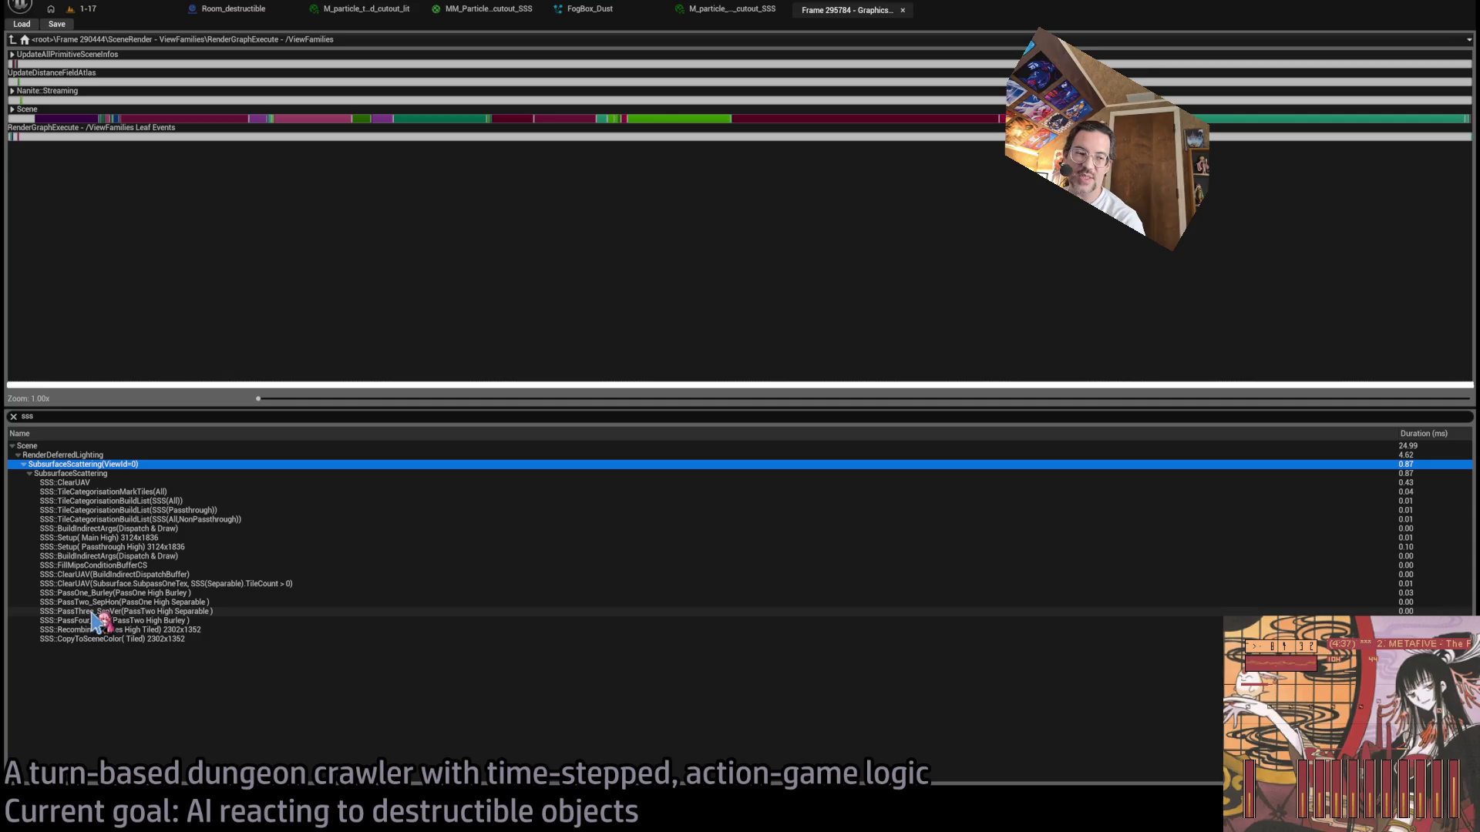
left_click(1412, 483)
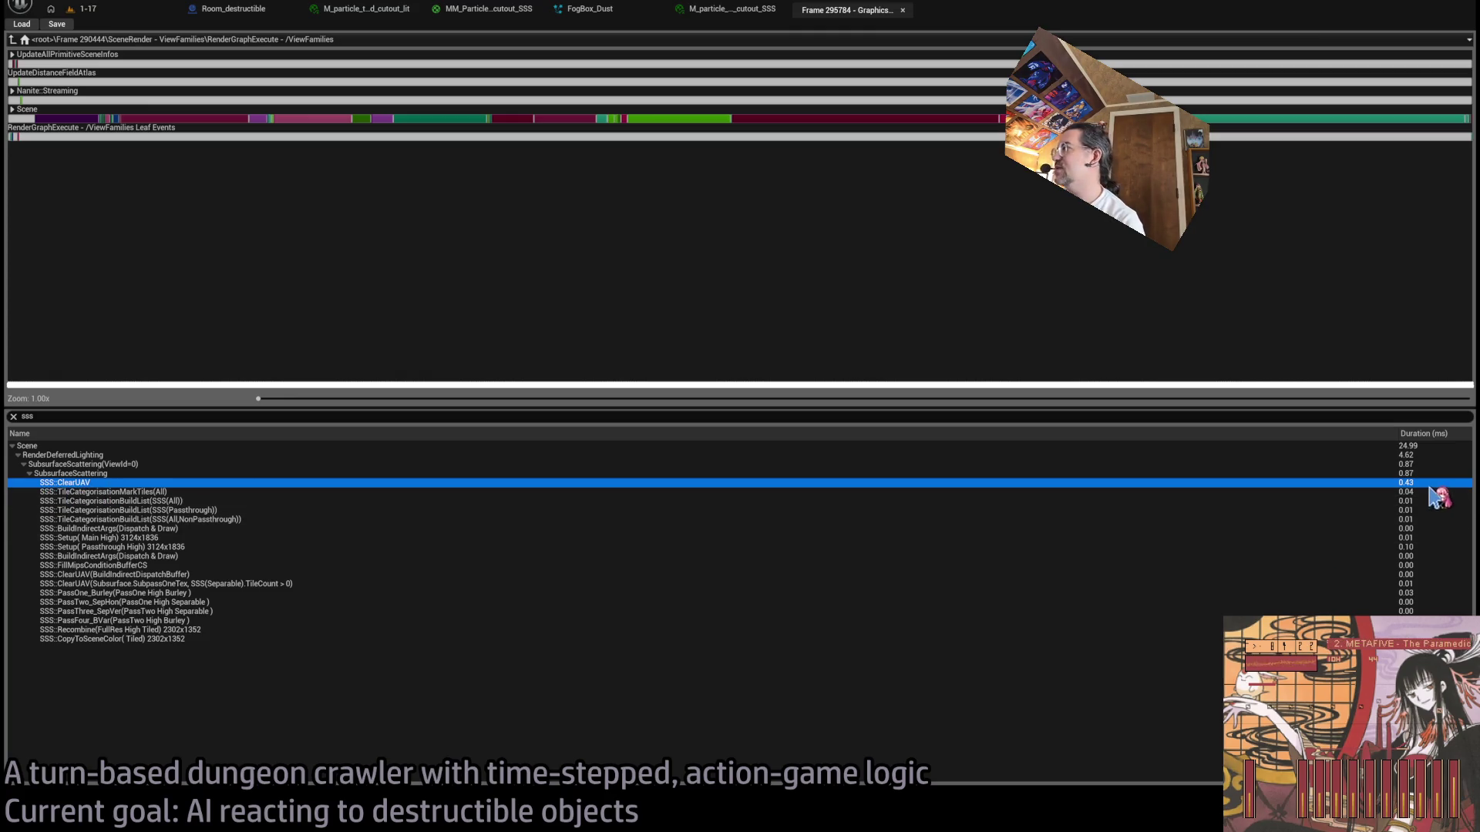
left_click(1421, 547)
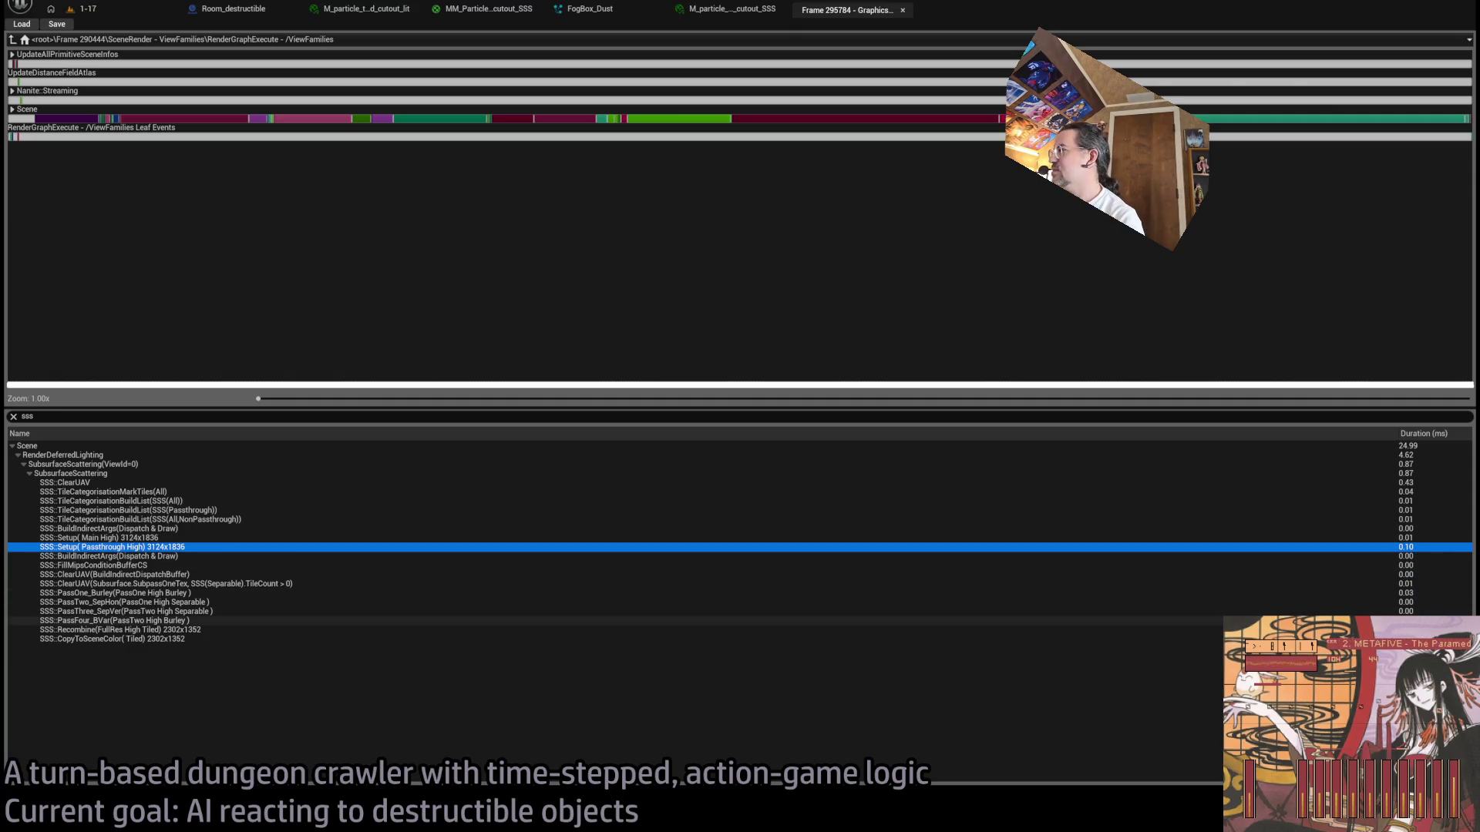
left_click(505, 630)
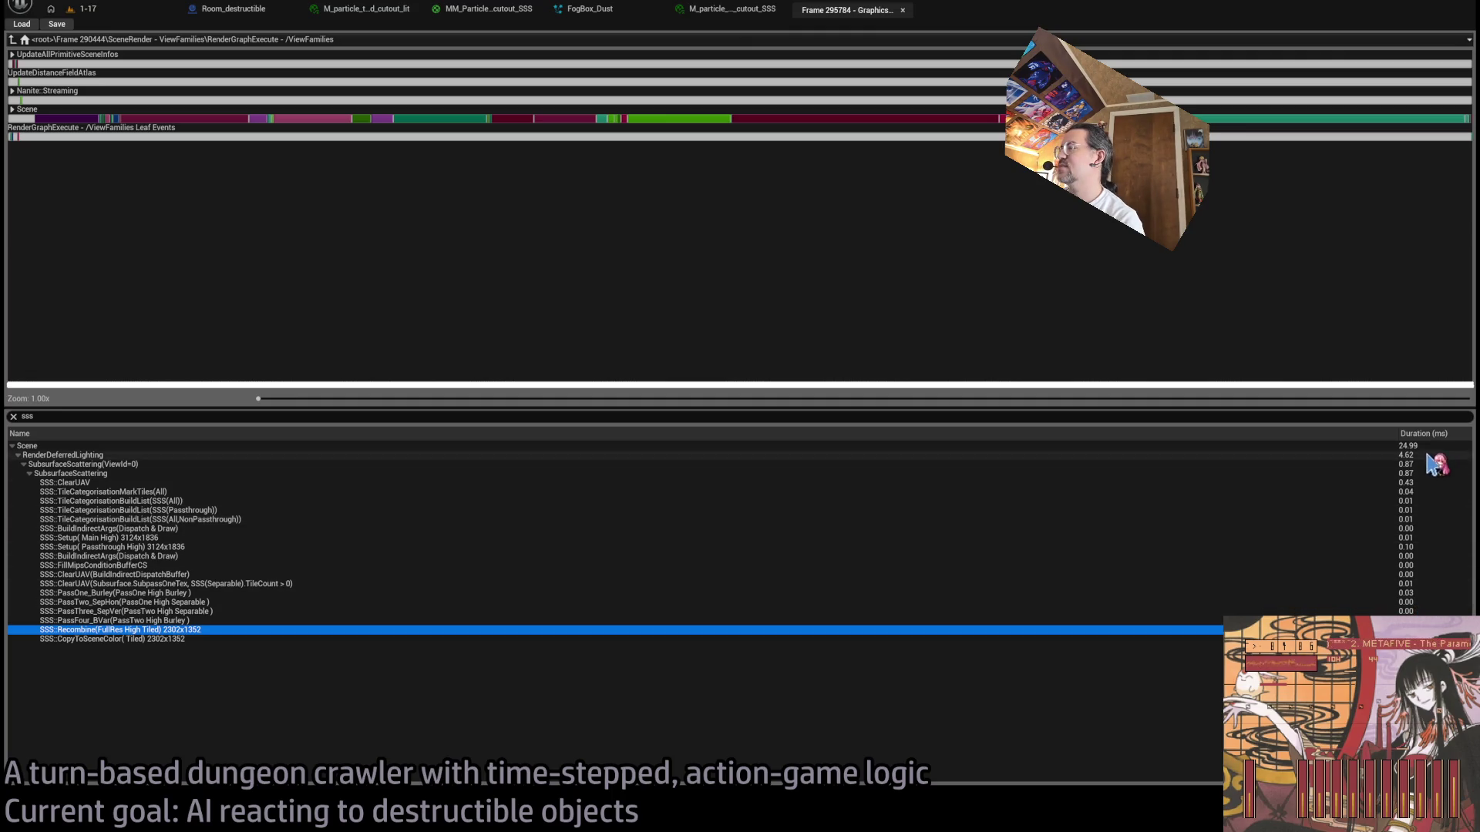
left_click(1404, 446)
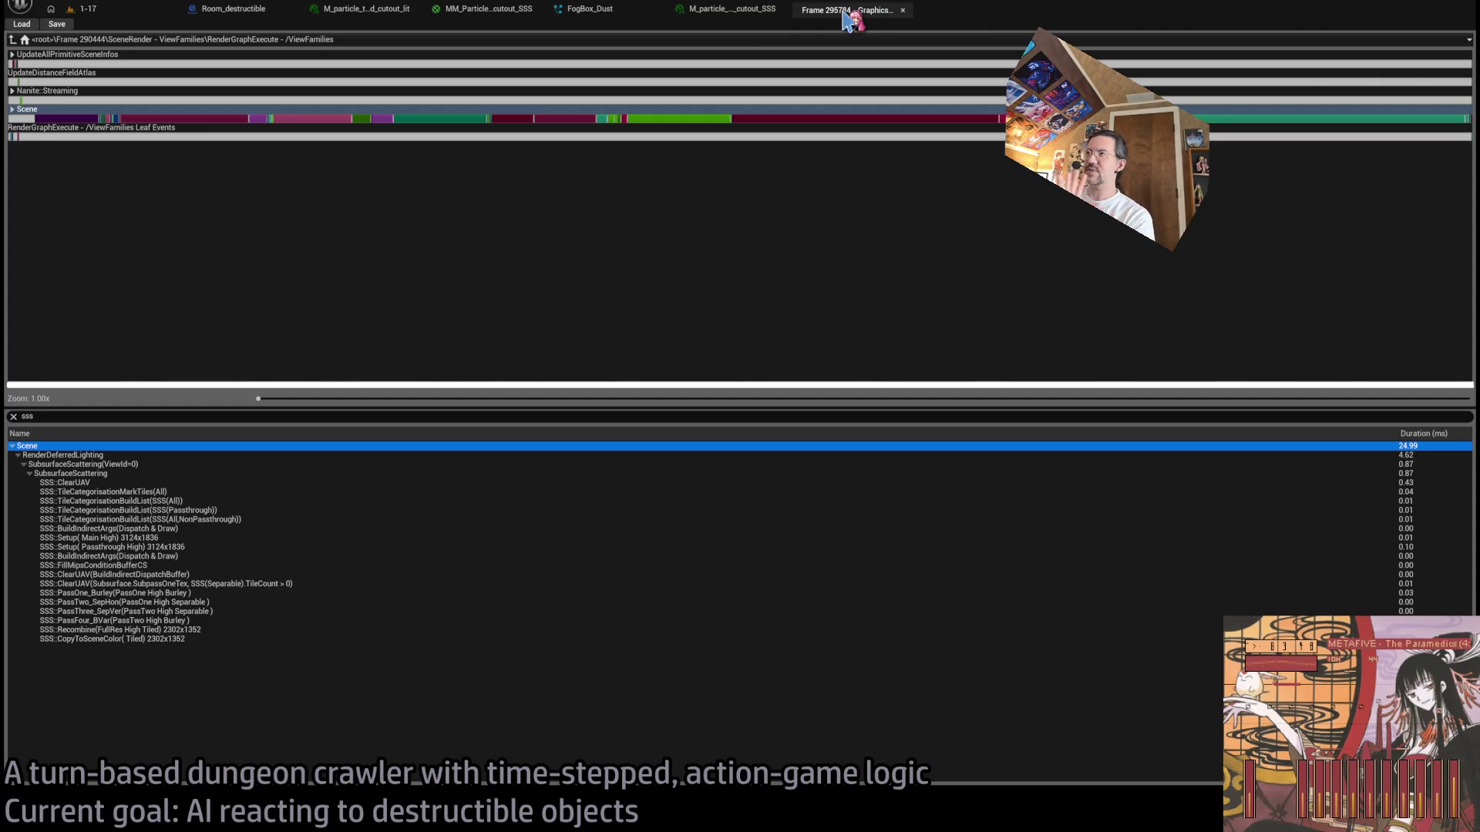
middle_click(833, 10)
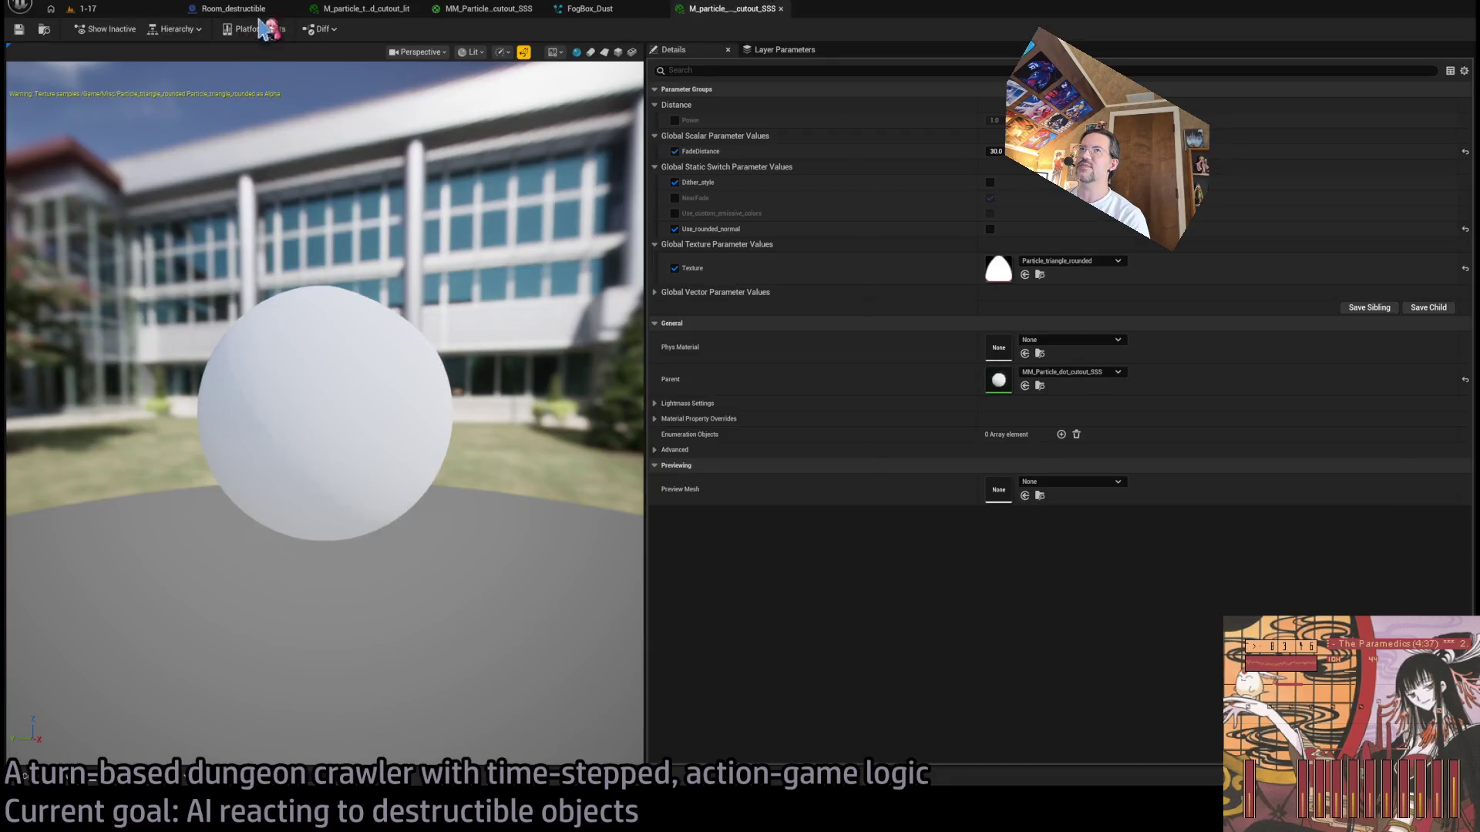
Step: Reparent the SSS rounded-triangle material instance to MM_Particle_dot_cutout_lit and return to level 1-17
left_click(87, 9)
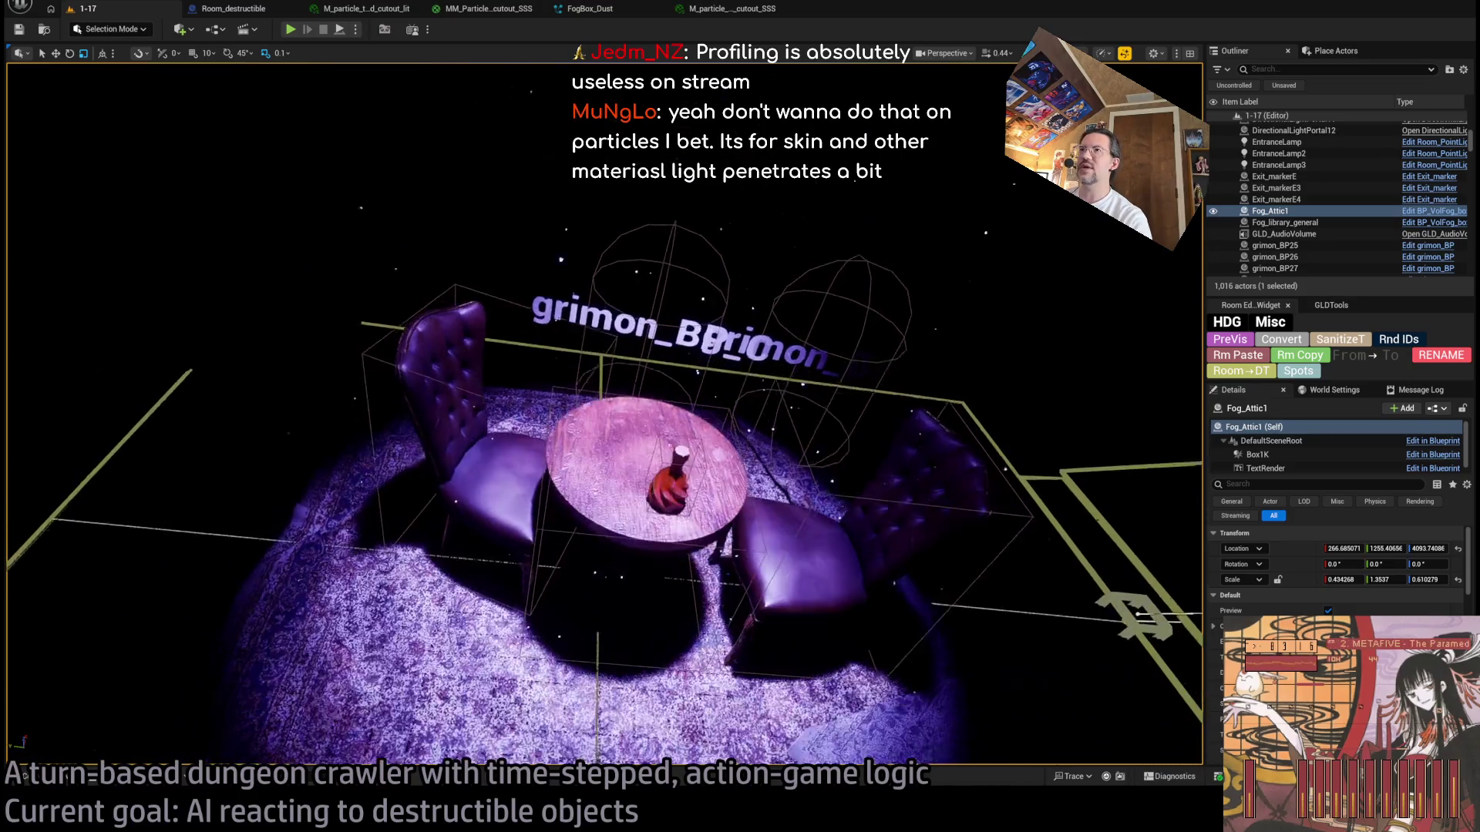
left_click(724, 12)
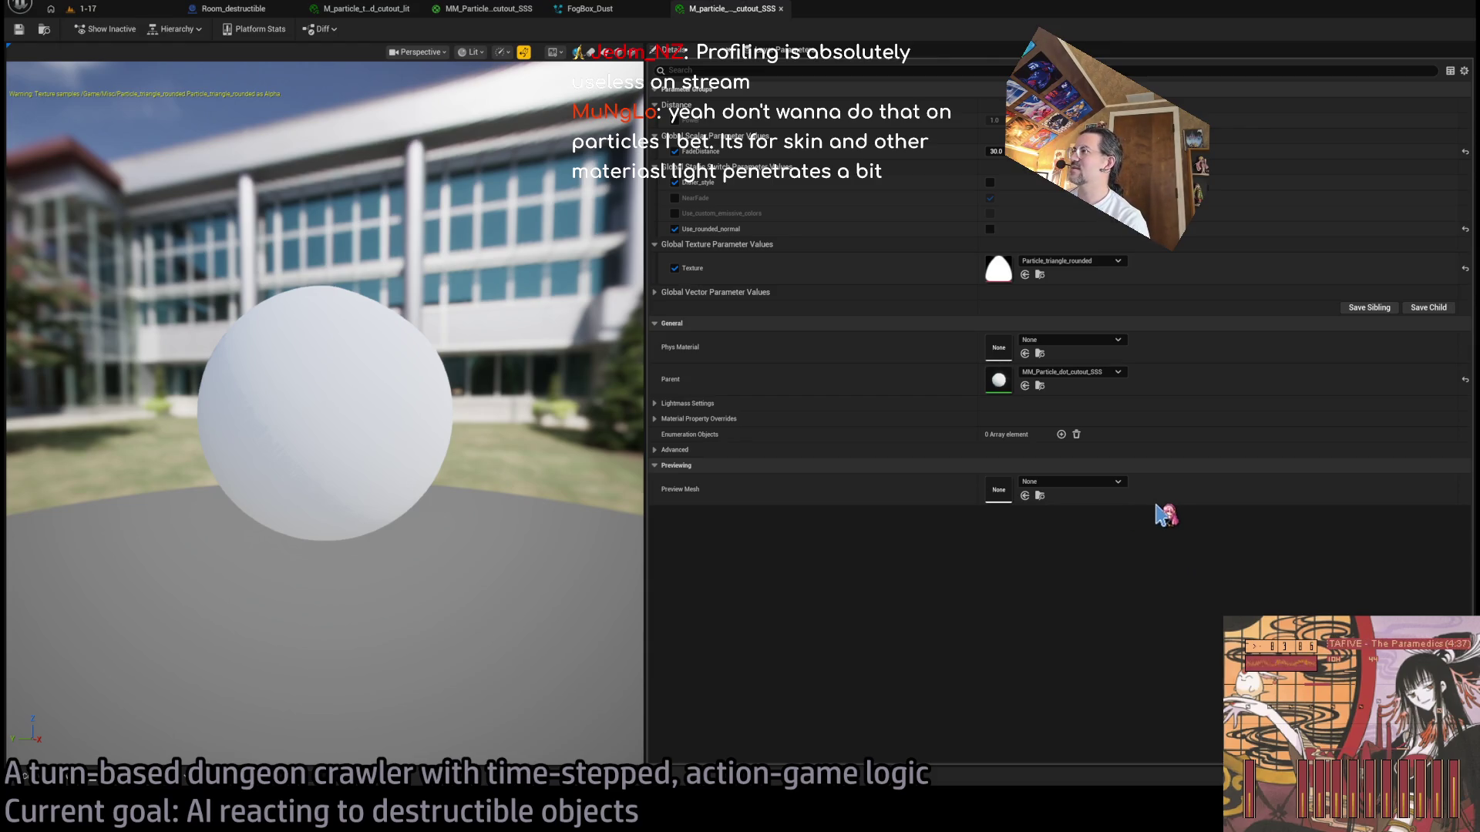
key("ctrl+z")
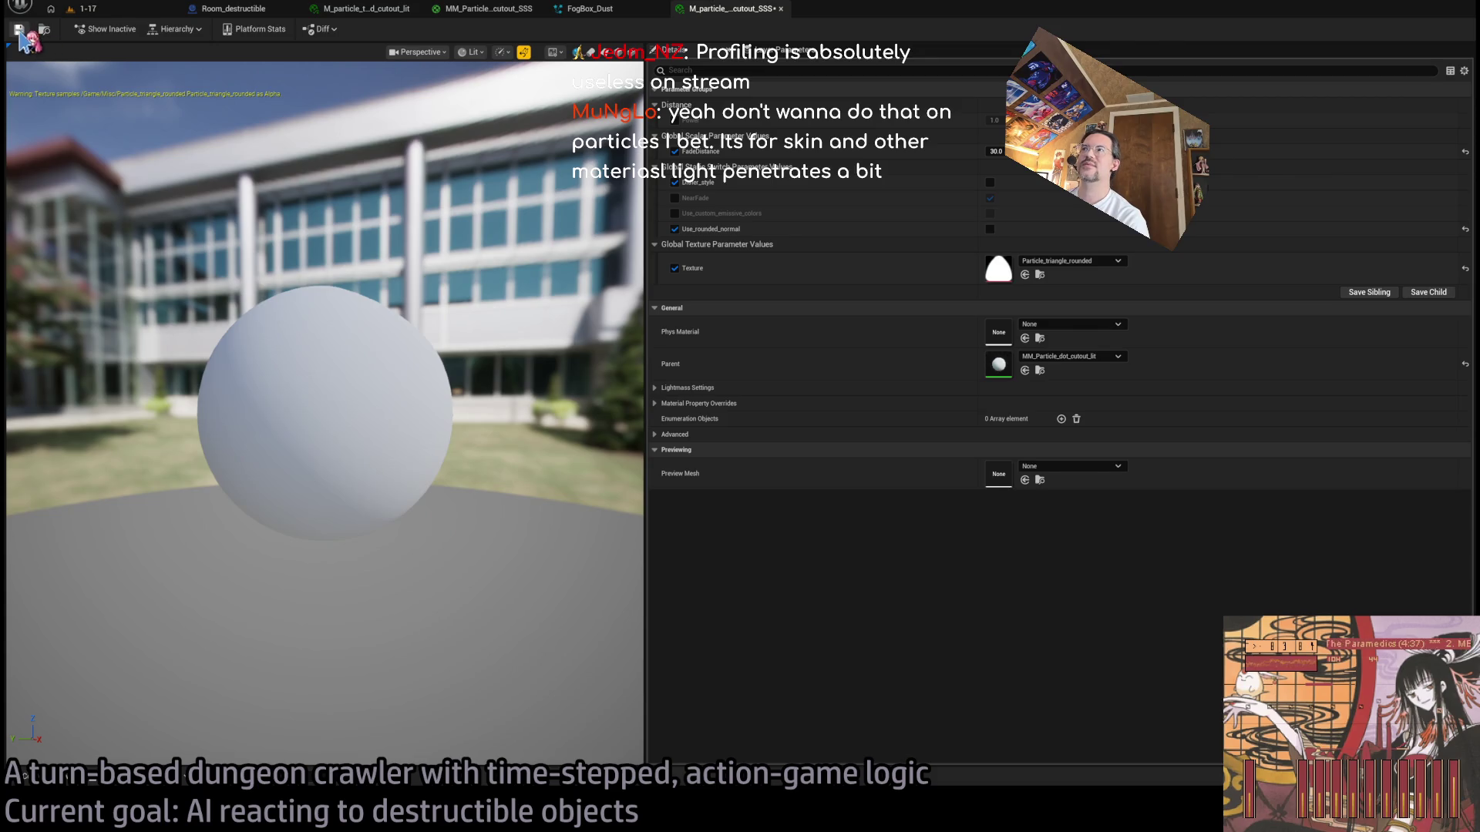
left_click(99, 10)
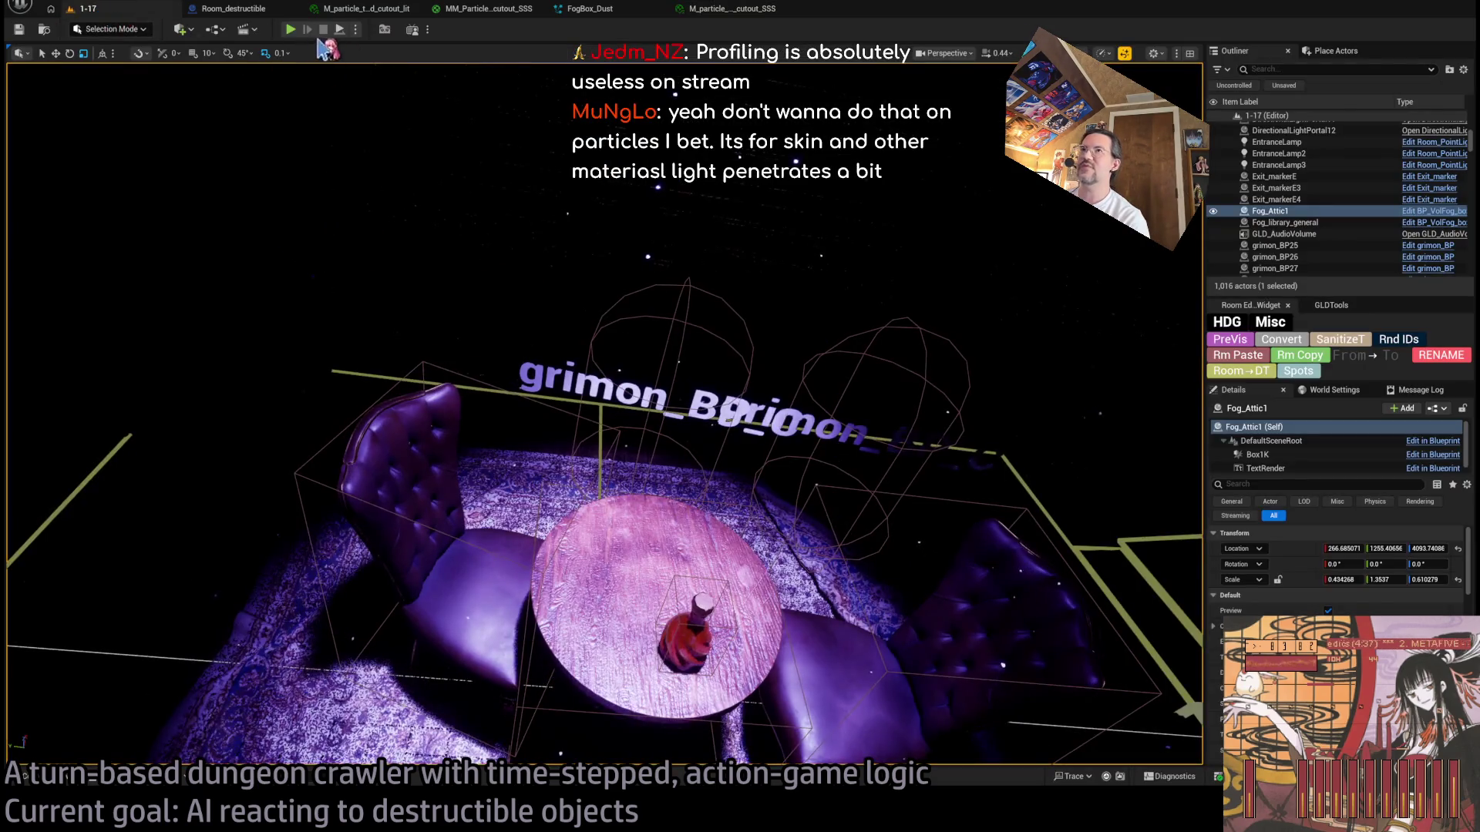
Step: Play-test level 1-17 briefly, stop, and switch to the MM_Particle_dot_cutout_SSS graph
left_click(293, 30)
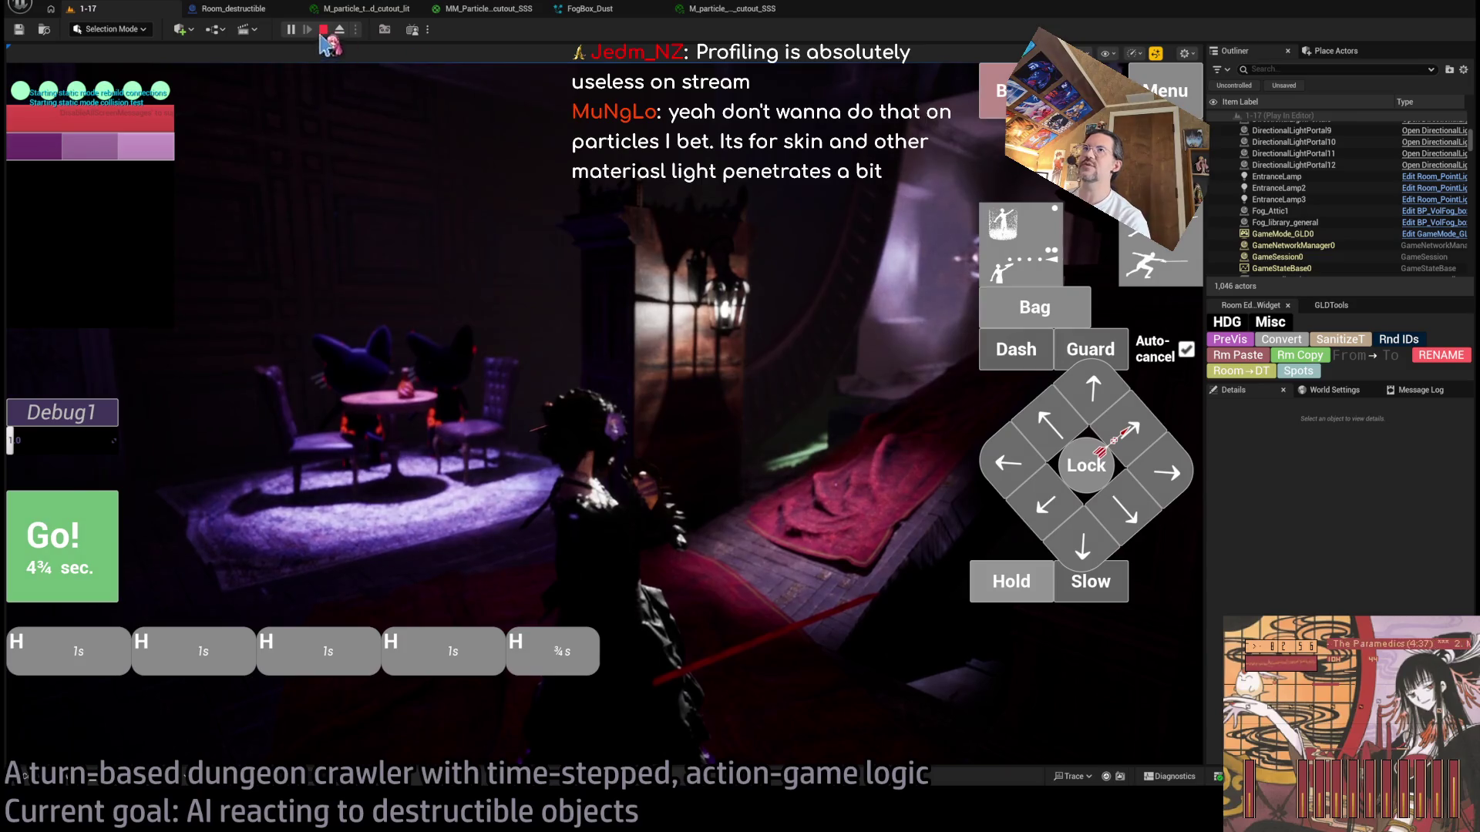
left_click(323, 29)
left_click(523, 10)
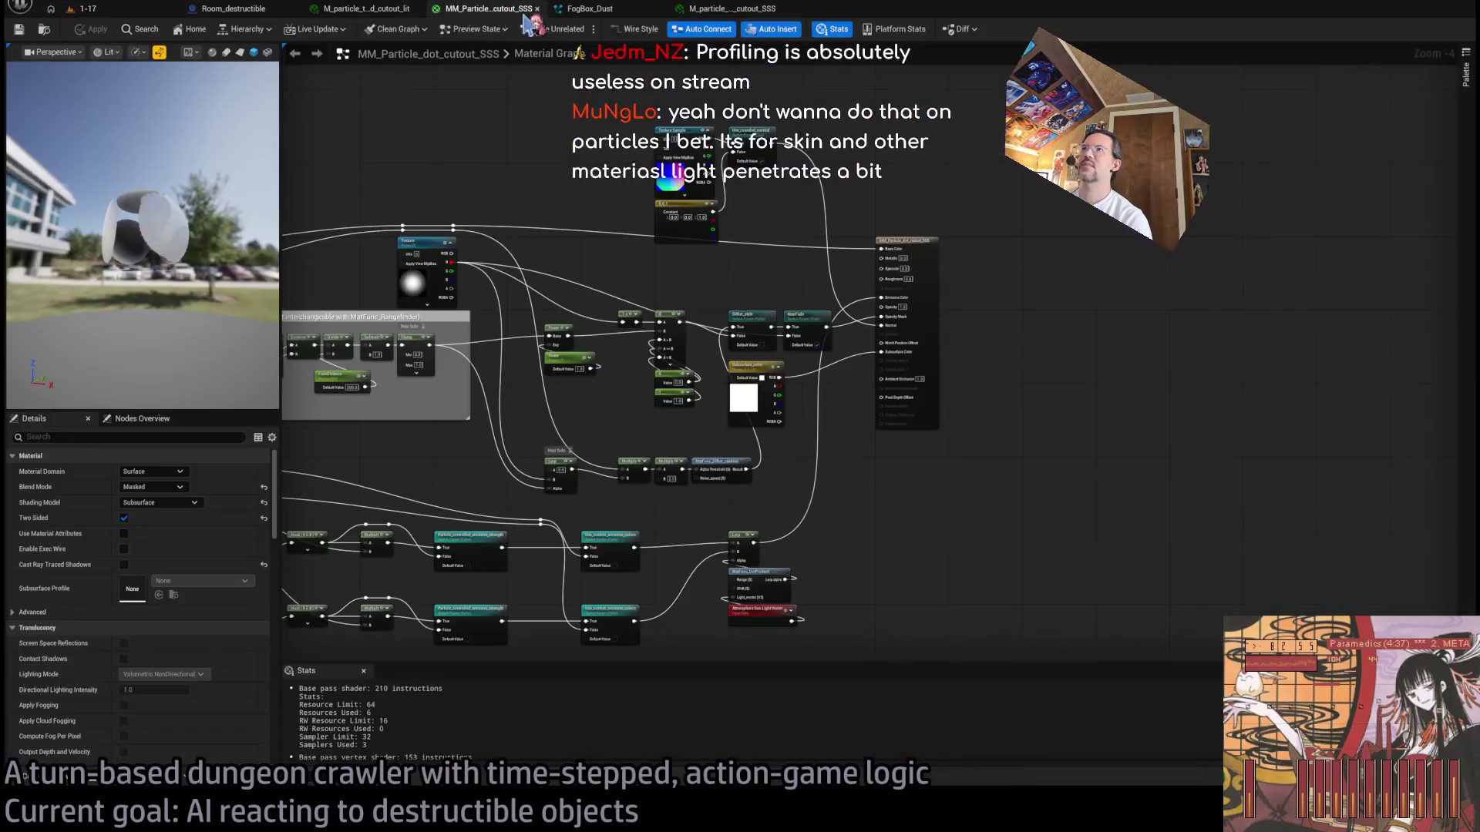
Step: Tick Two Sided on MM_Particle_dot_cutout_lit, then start a new play test of level 1-17
left_click(721, 10)
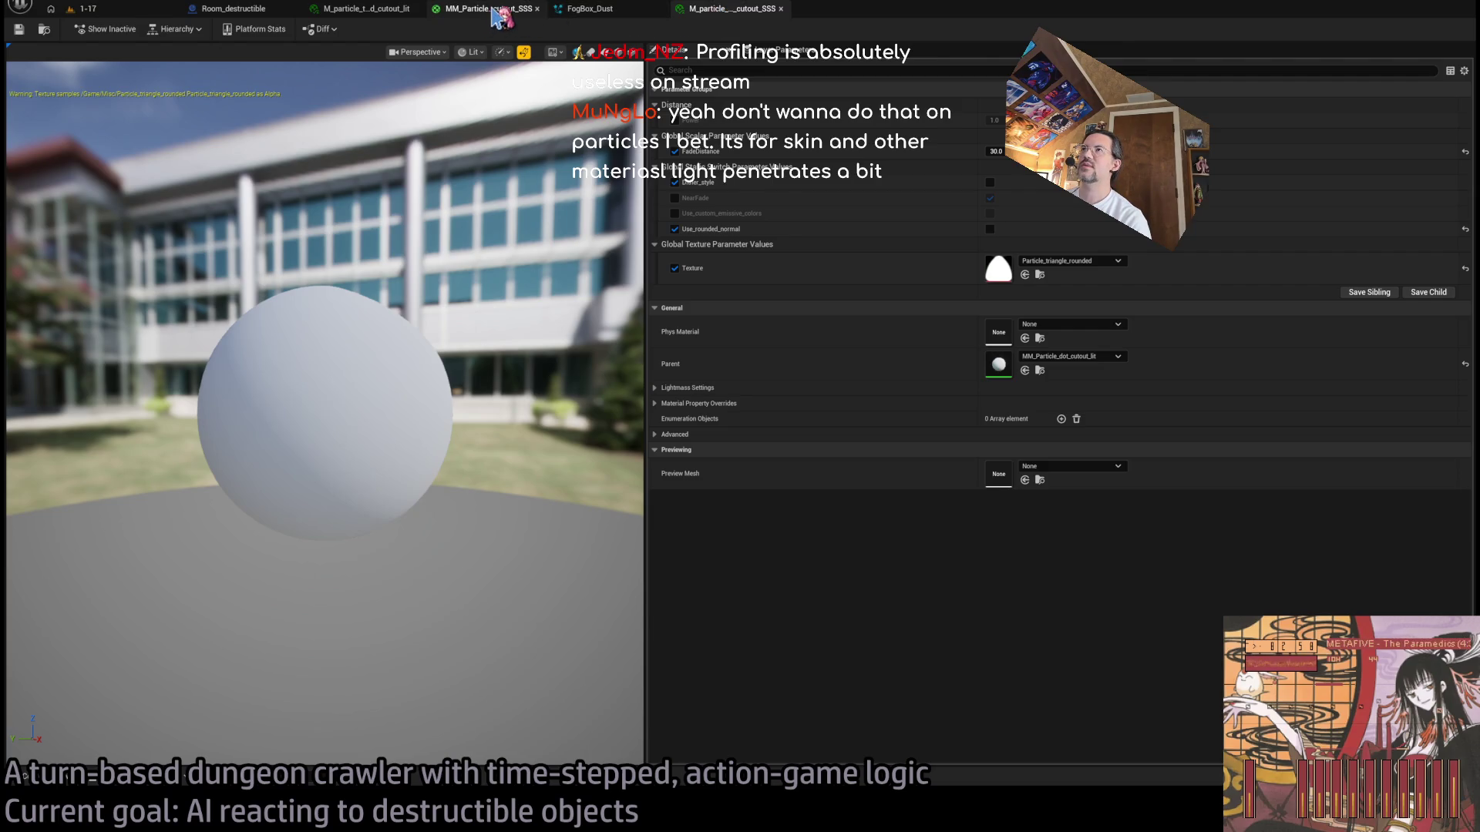
left_click(492, 9)
left_click(384, 11)
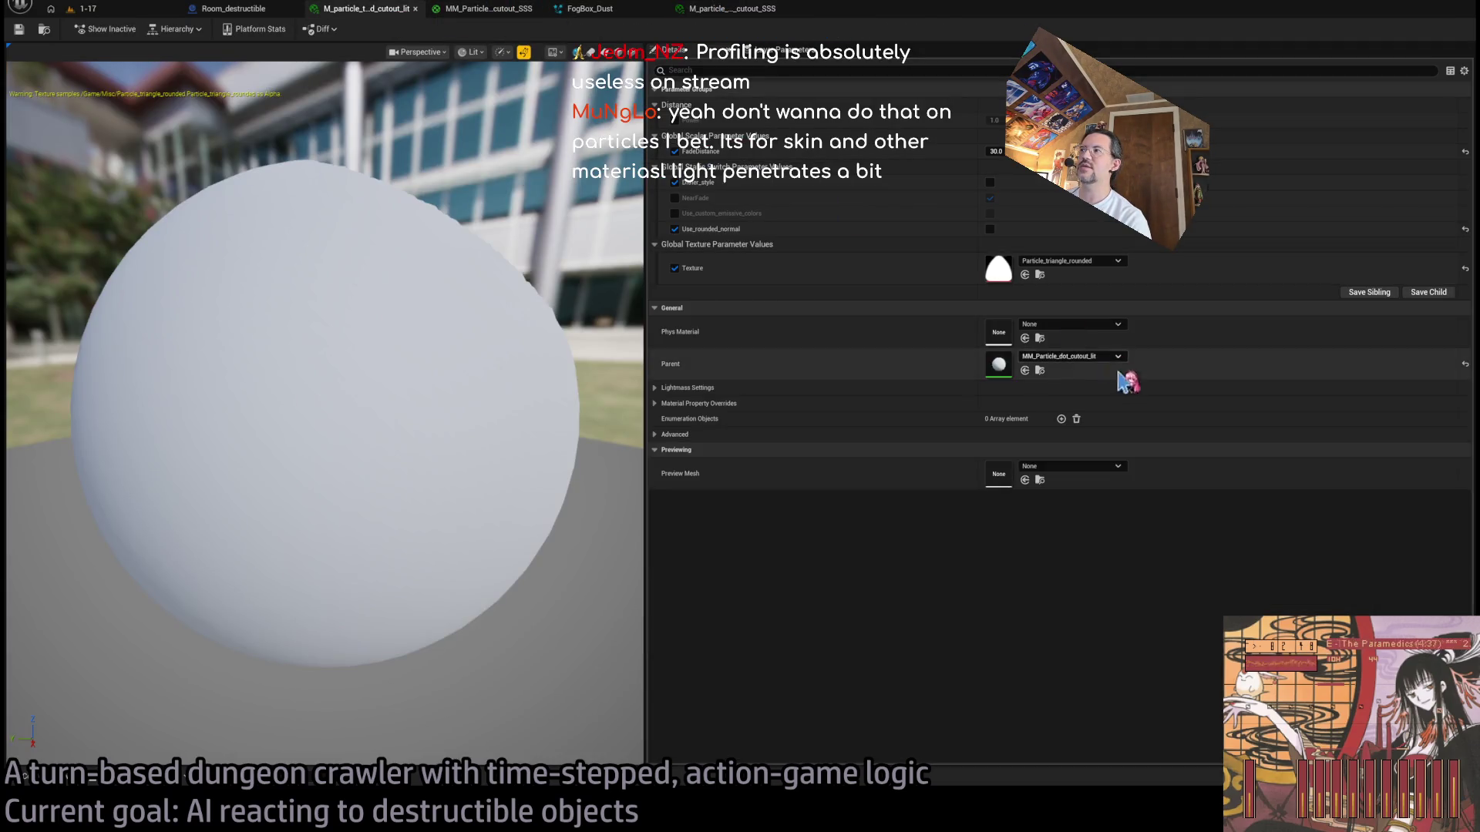
scroll(770, 331, "down", 4)
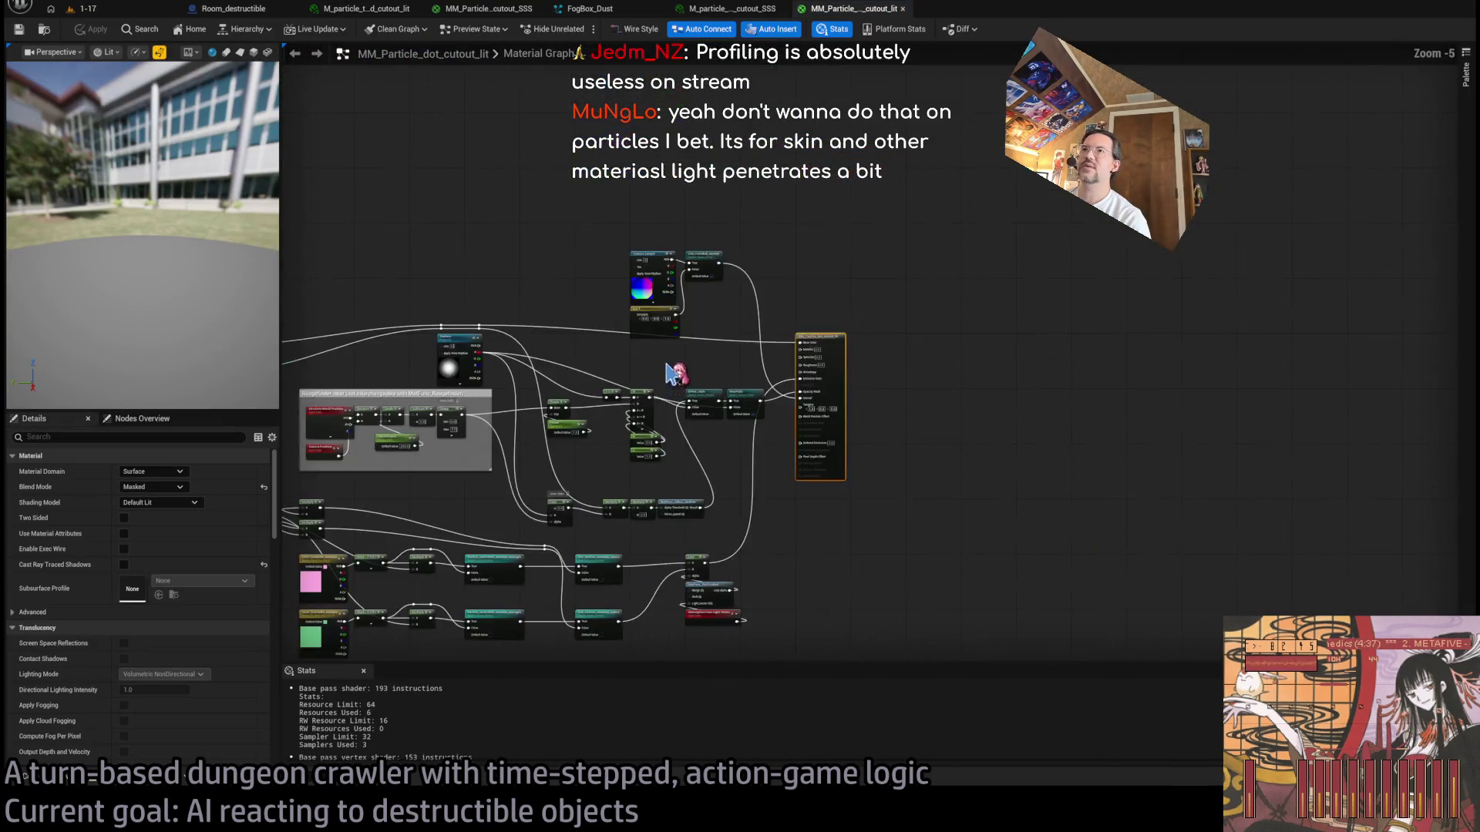
left_click(124, 519)
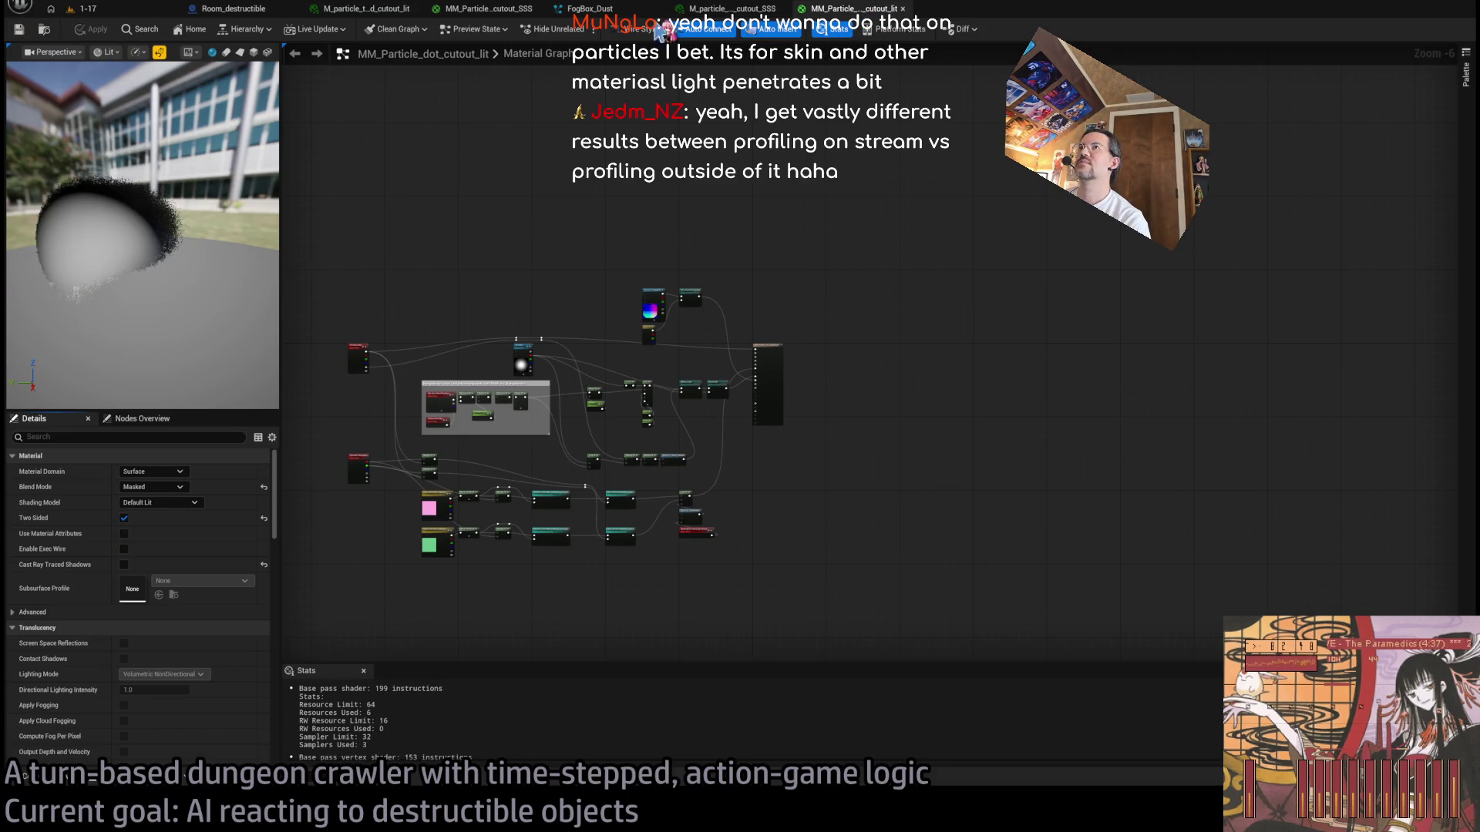
left_click(87, 8)
left_click(291, 29)
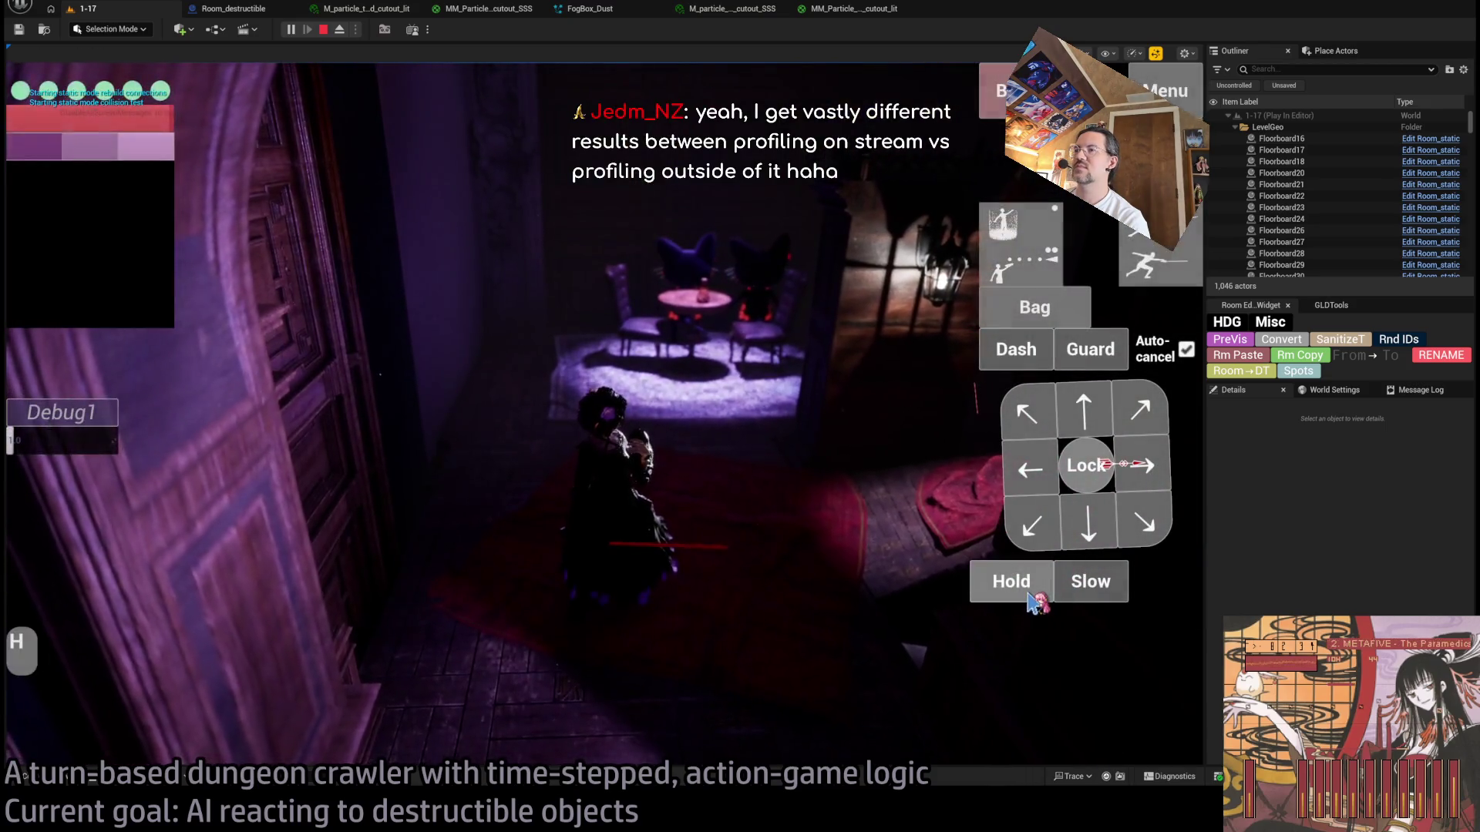
Step: Queue two Holds plus ↑ and ↗ moves, run the turn, look around, and capture a GPU profile
left_click(1031, 597)
left_click(1031, 597)
left_click(1029, 591)
left_click(1132, 410)
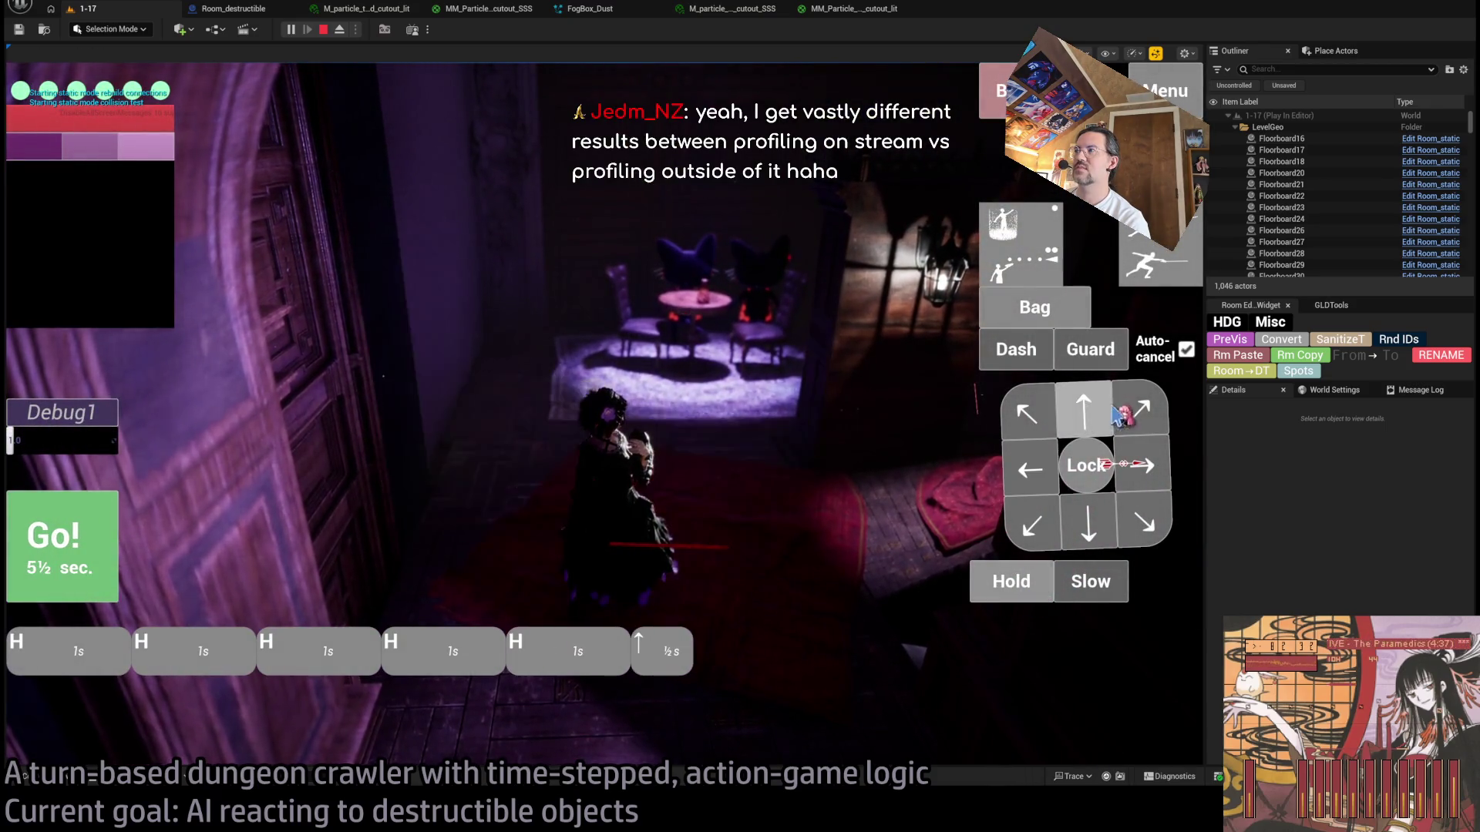
left_click(1139, 413)
left_click(62, 543)
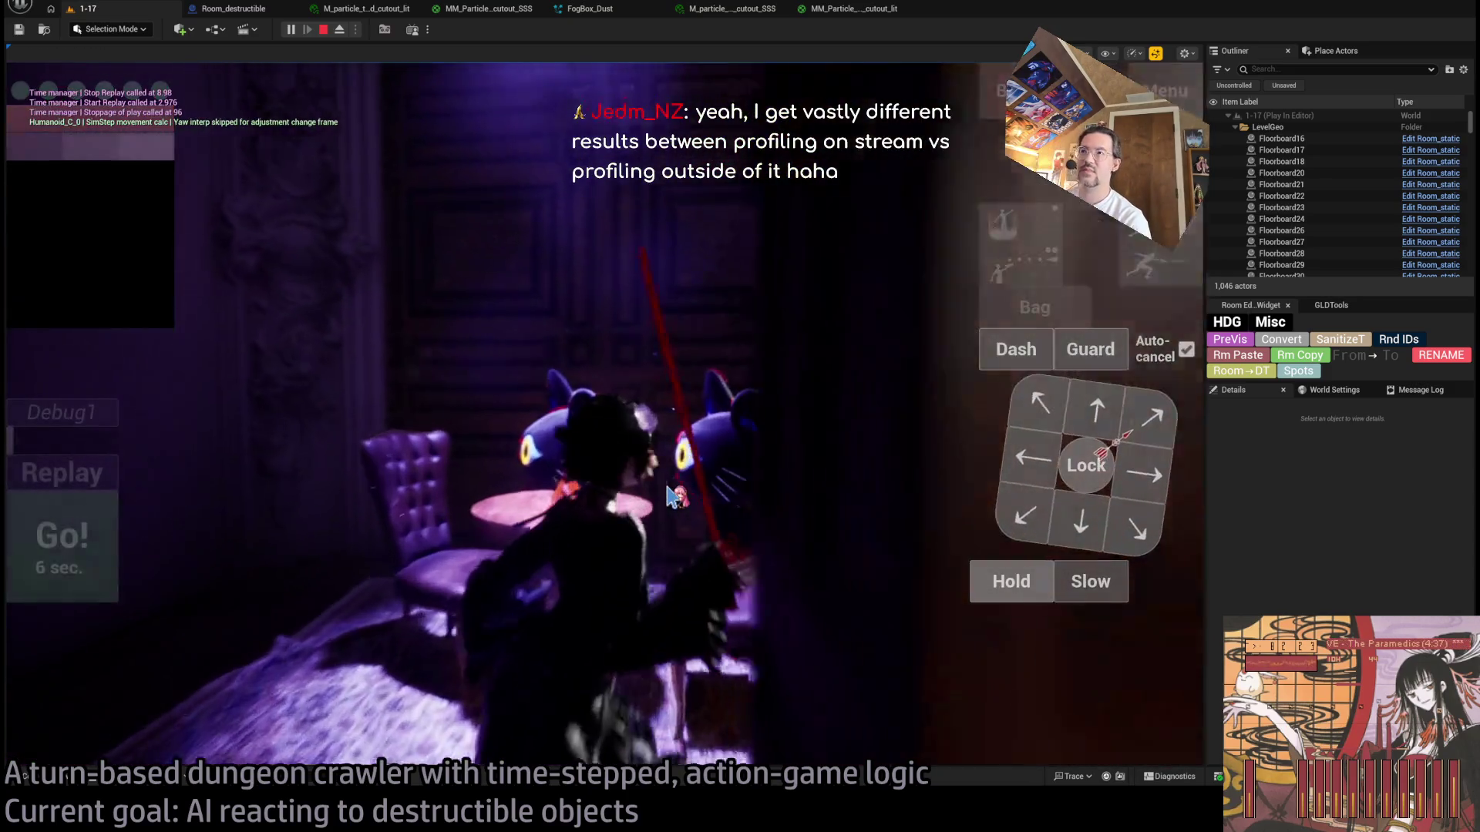
left_click(671, 497)
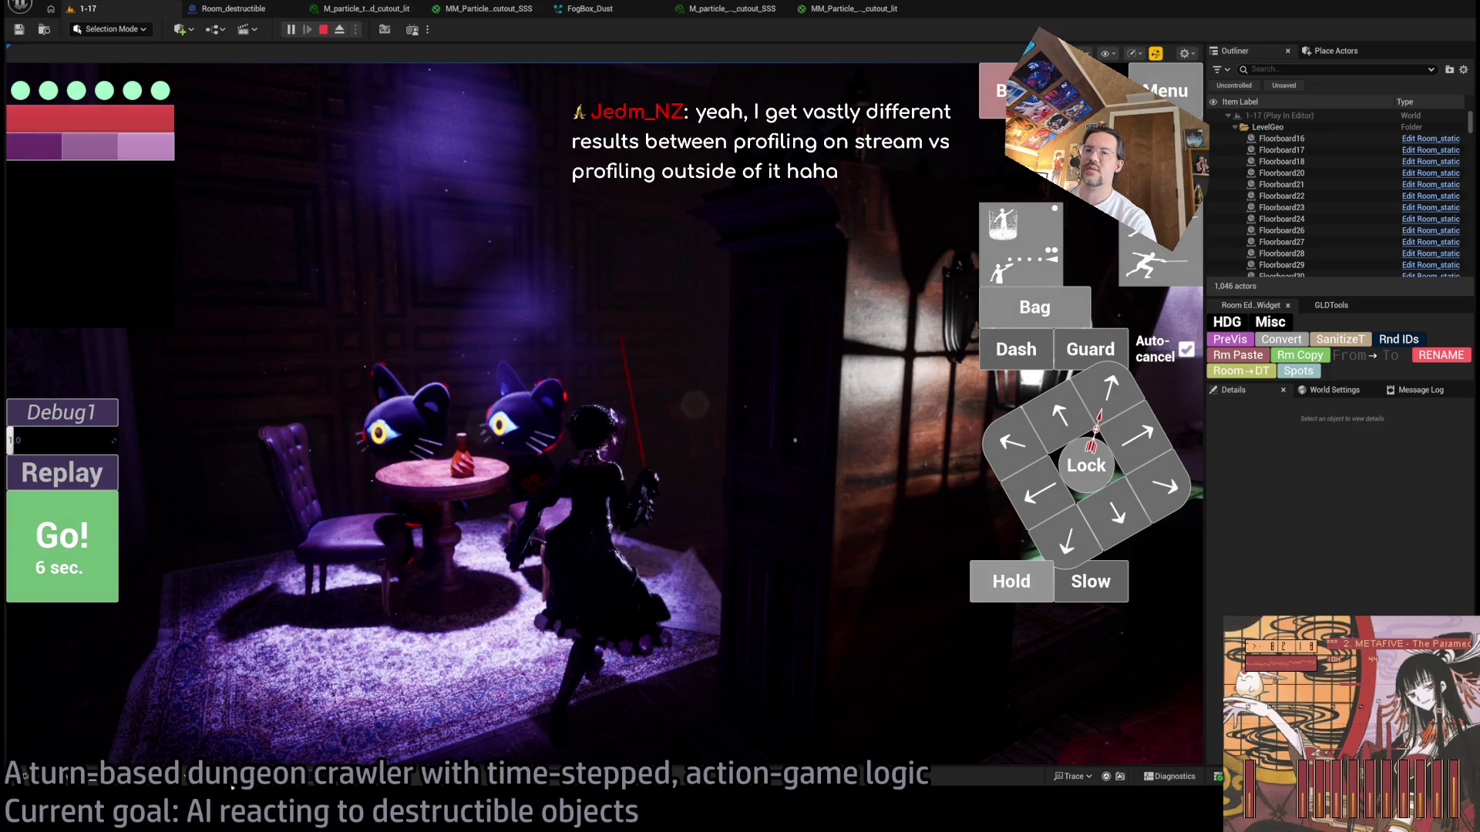
key("ctrl+shift+comma")
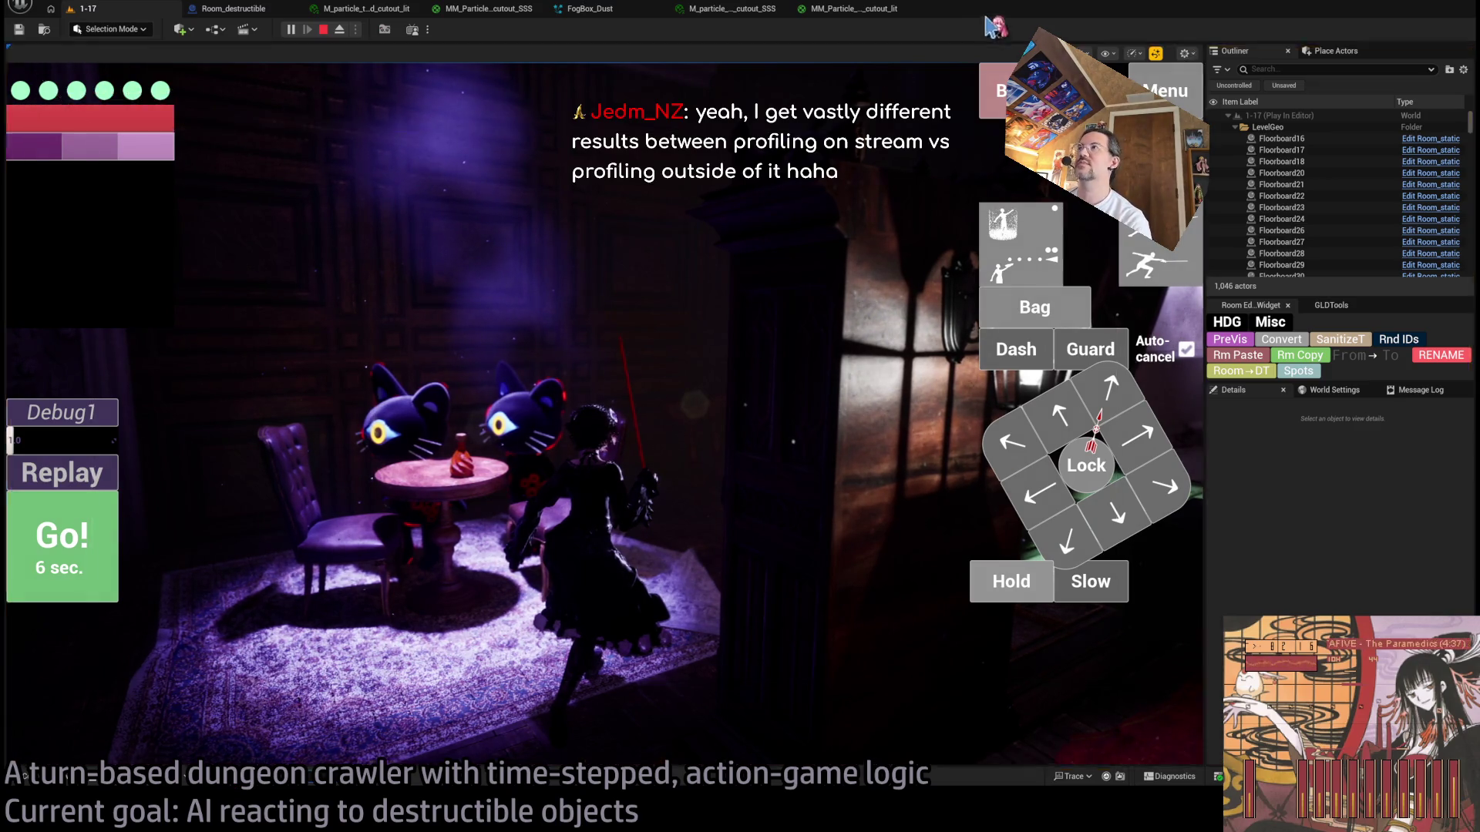
Step: Drill into Frame 303638's ViewFamilies and RenderGraphExecute events and expand the Scene pass
double_click(15, 61)
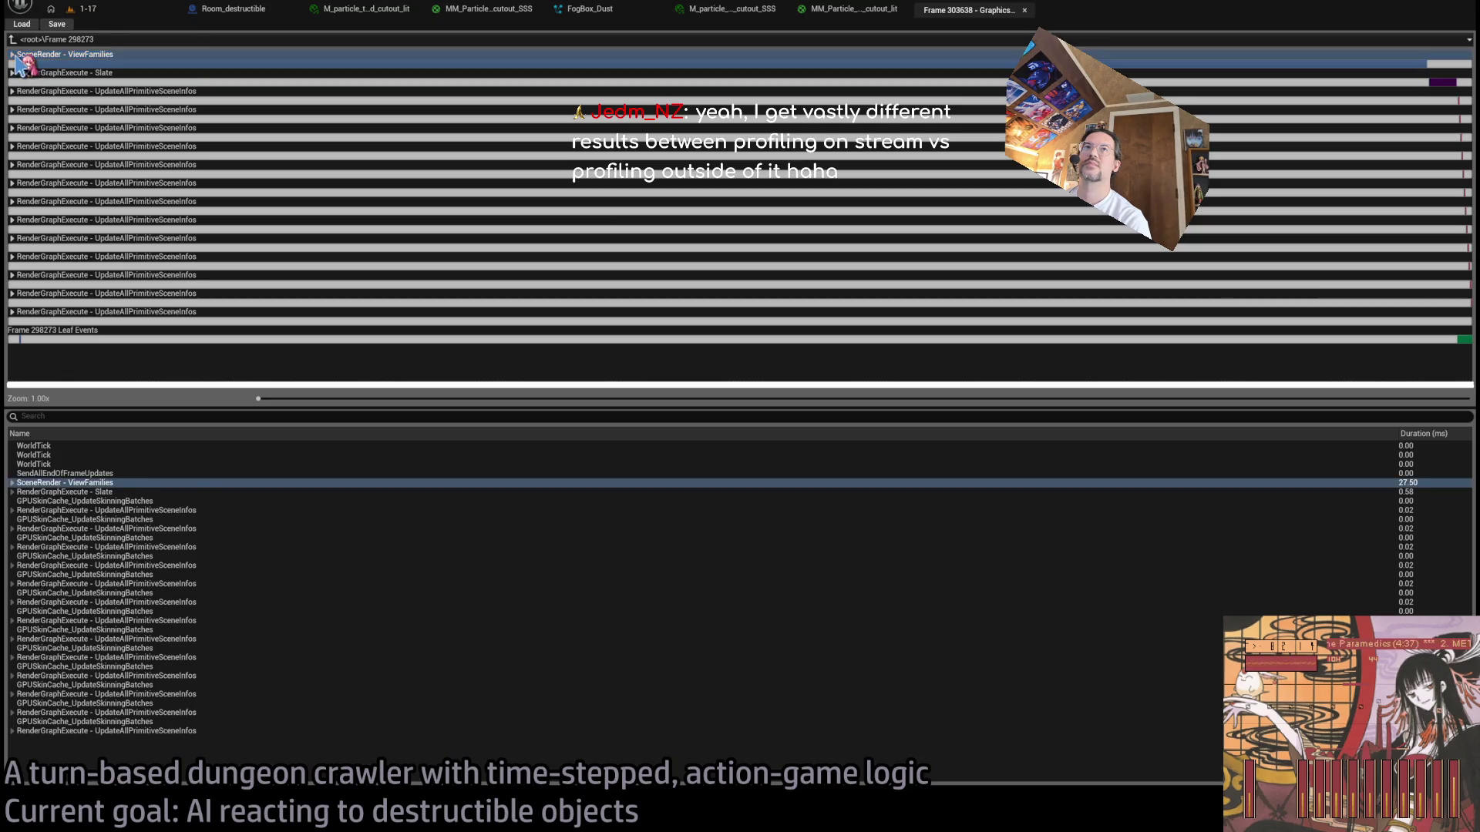
double_click(115, 462)
double_click(16, 98)
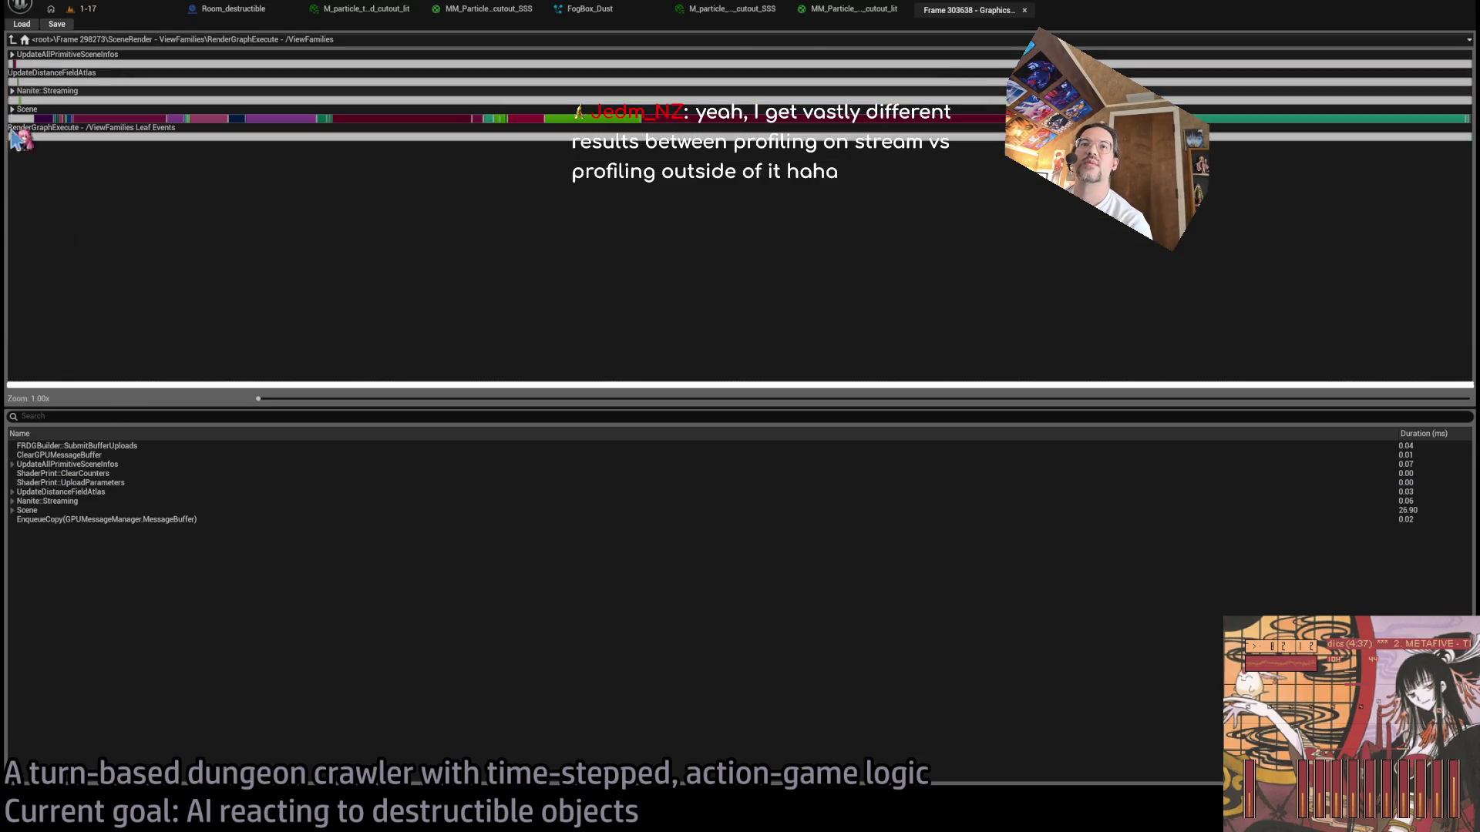
left_click(21, 512)
left_click(13, 511)
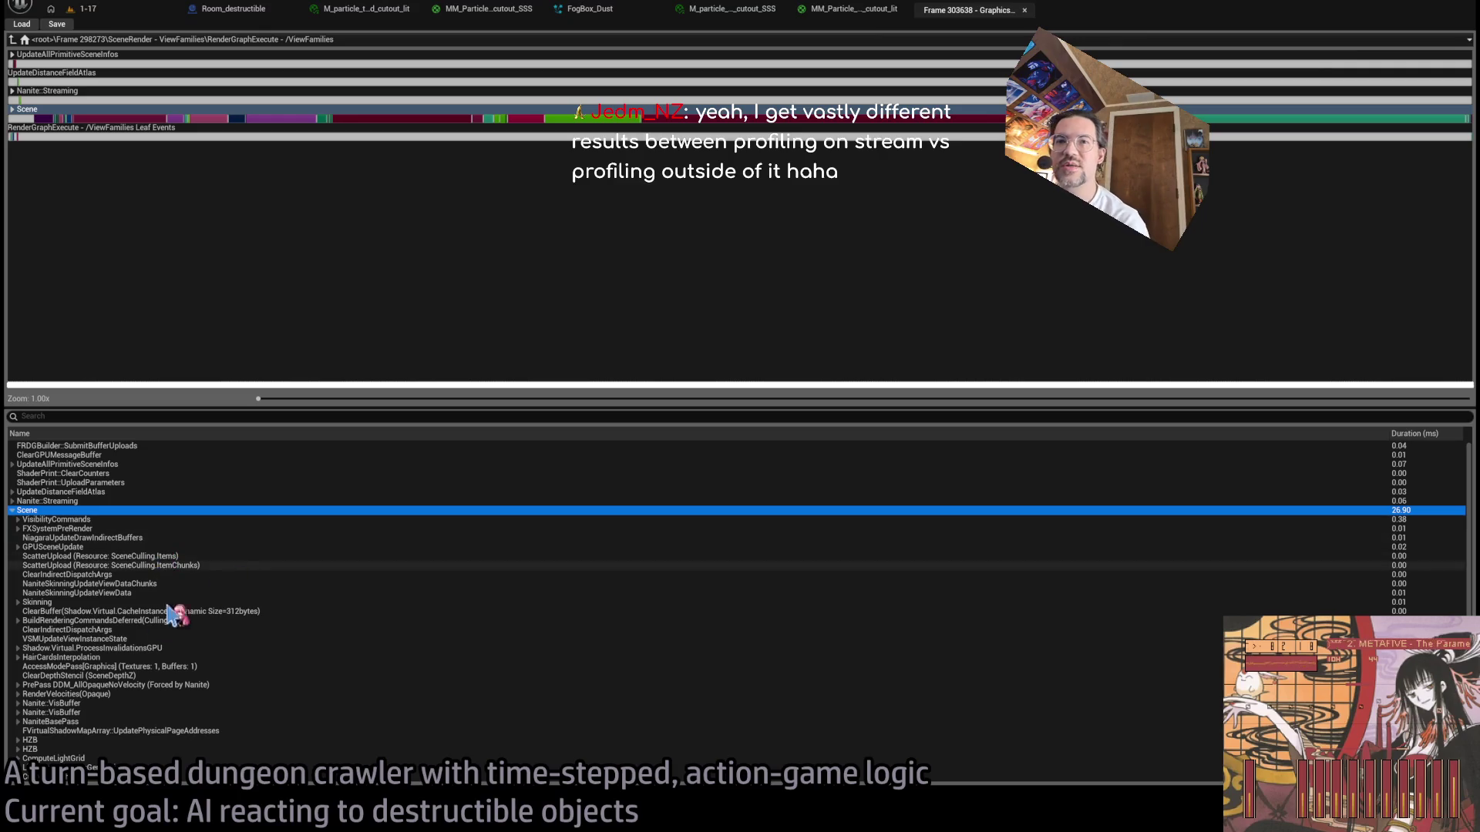
scroll(69, 638, "down", 2)
scroll(77, 655, "down", 3)
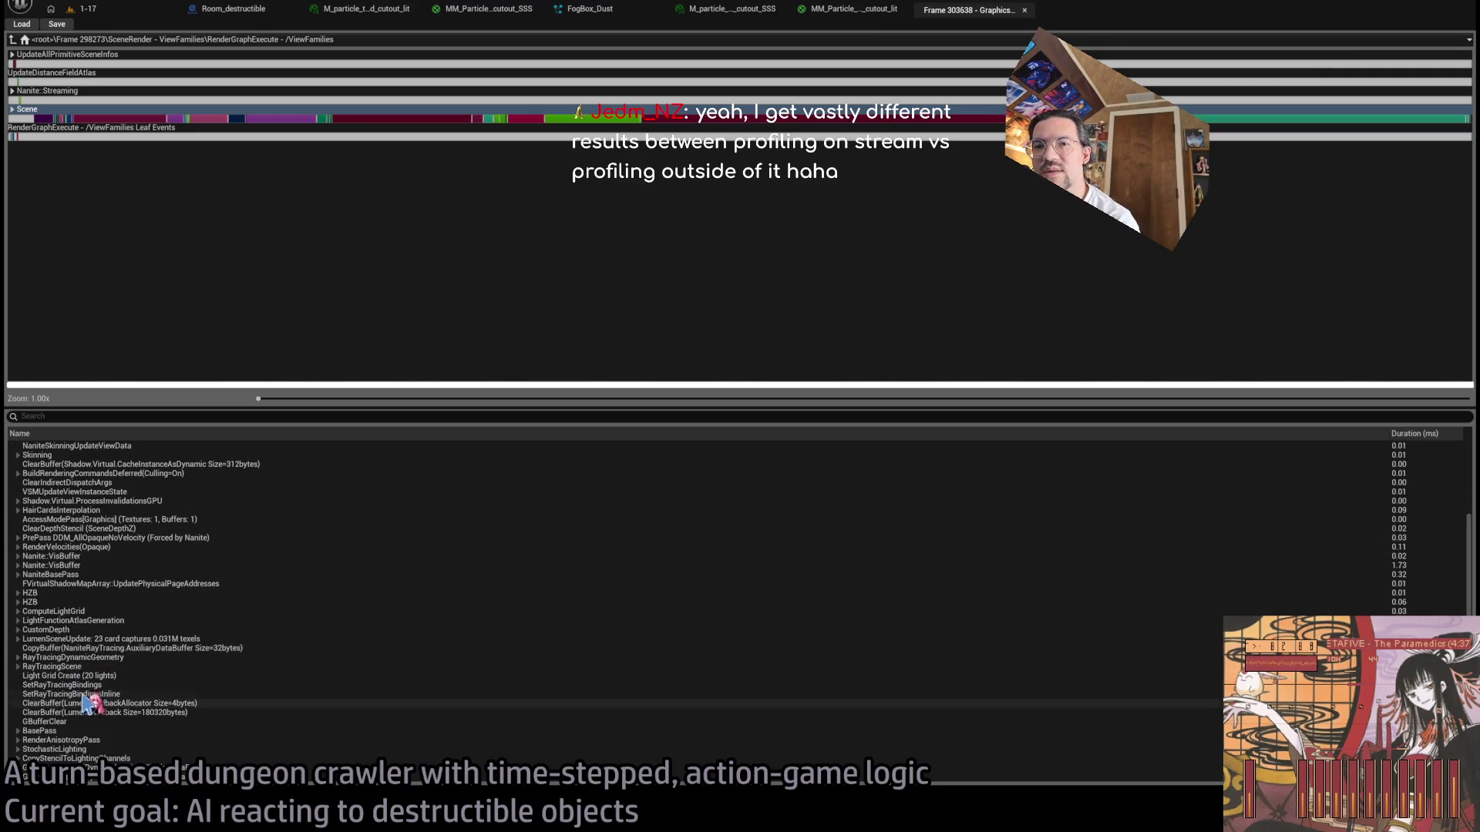
Step: Expand RenderDeferredLighting, check the SubsurfaceScattering pass cost, and return to level 1-17
left_click(411, 375)
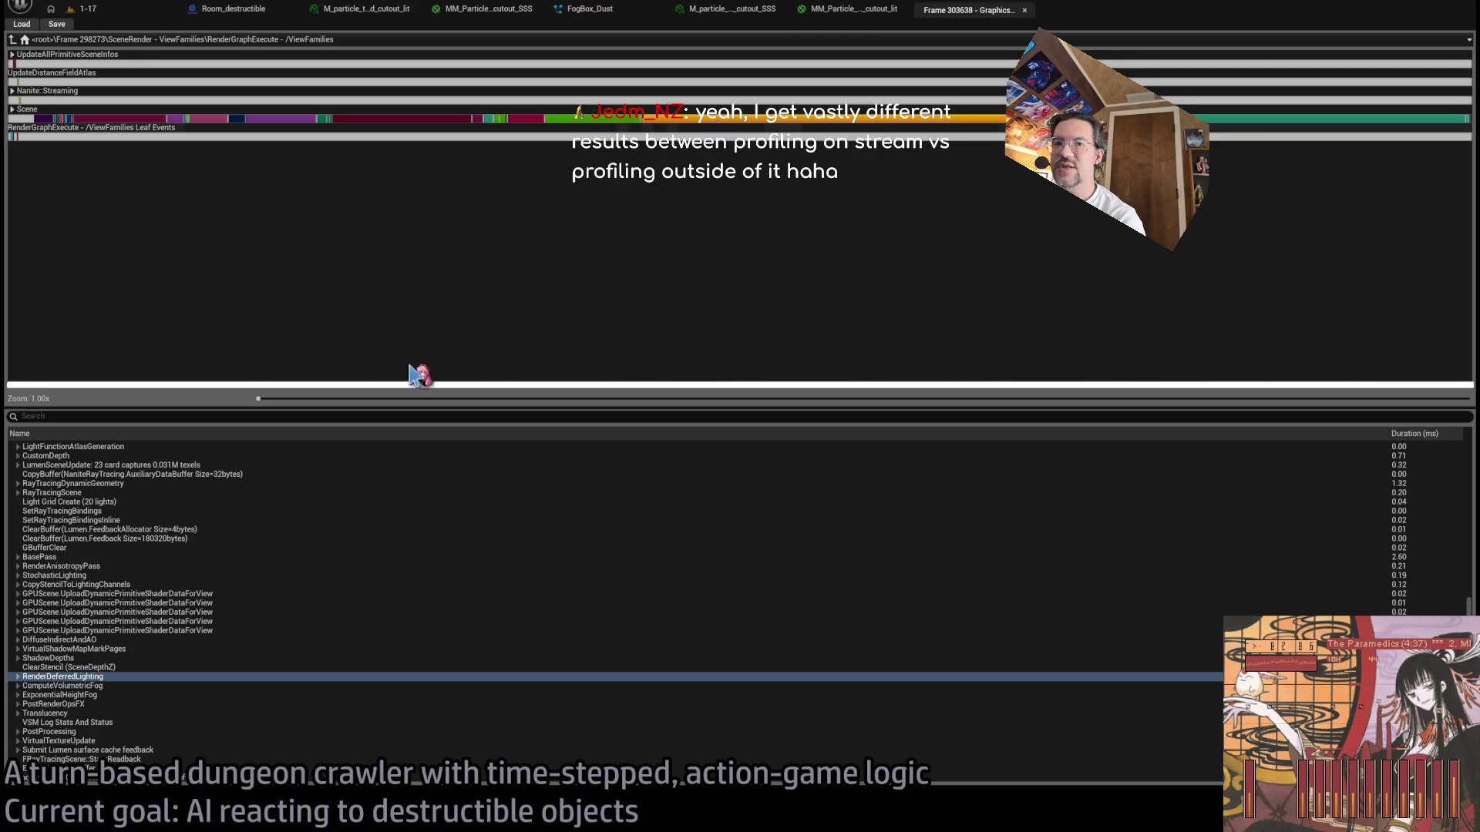
left_click(17, 677)
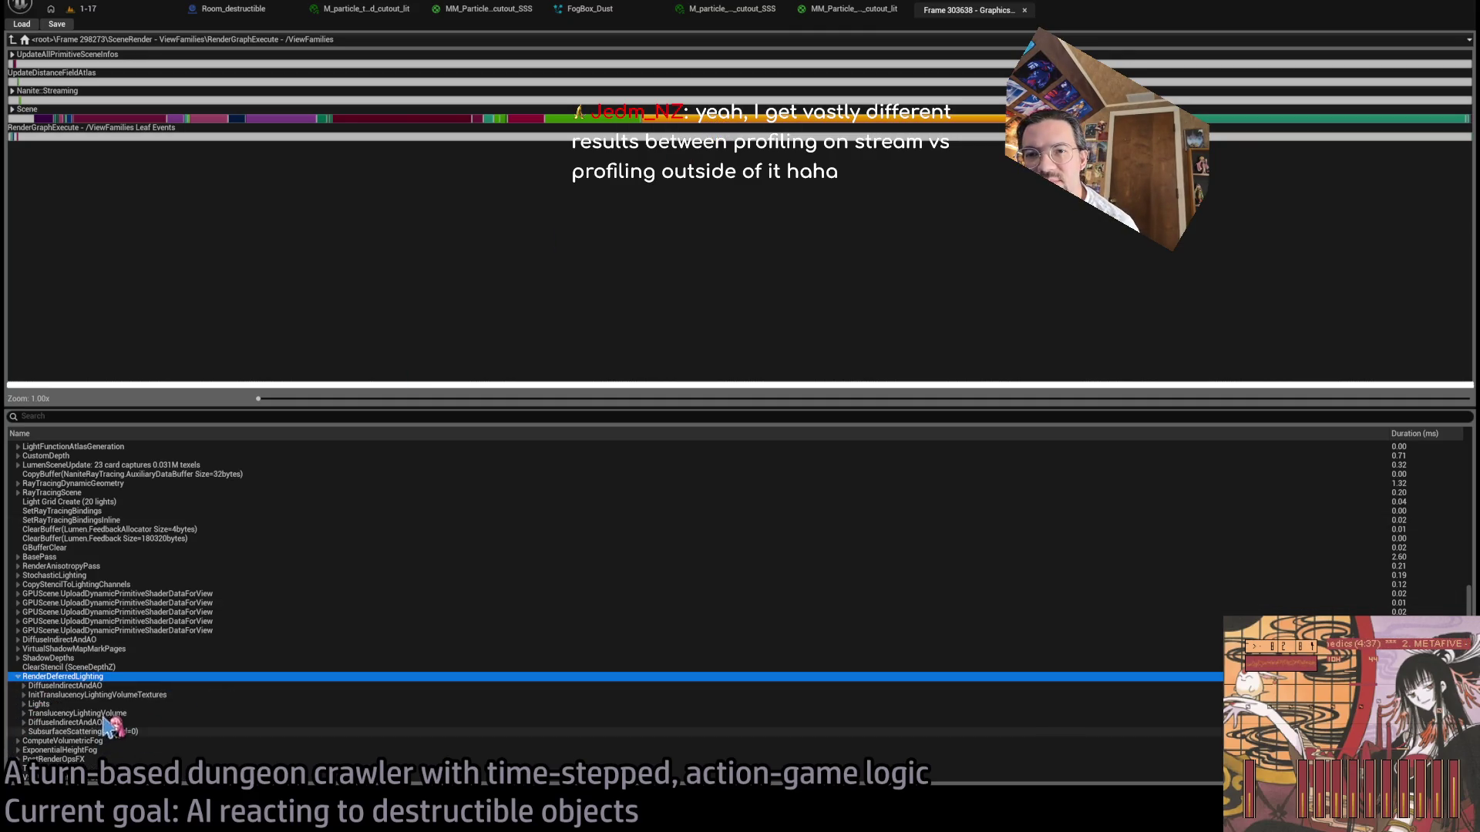
left_click(73, 731)
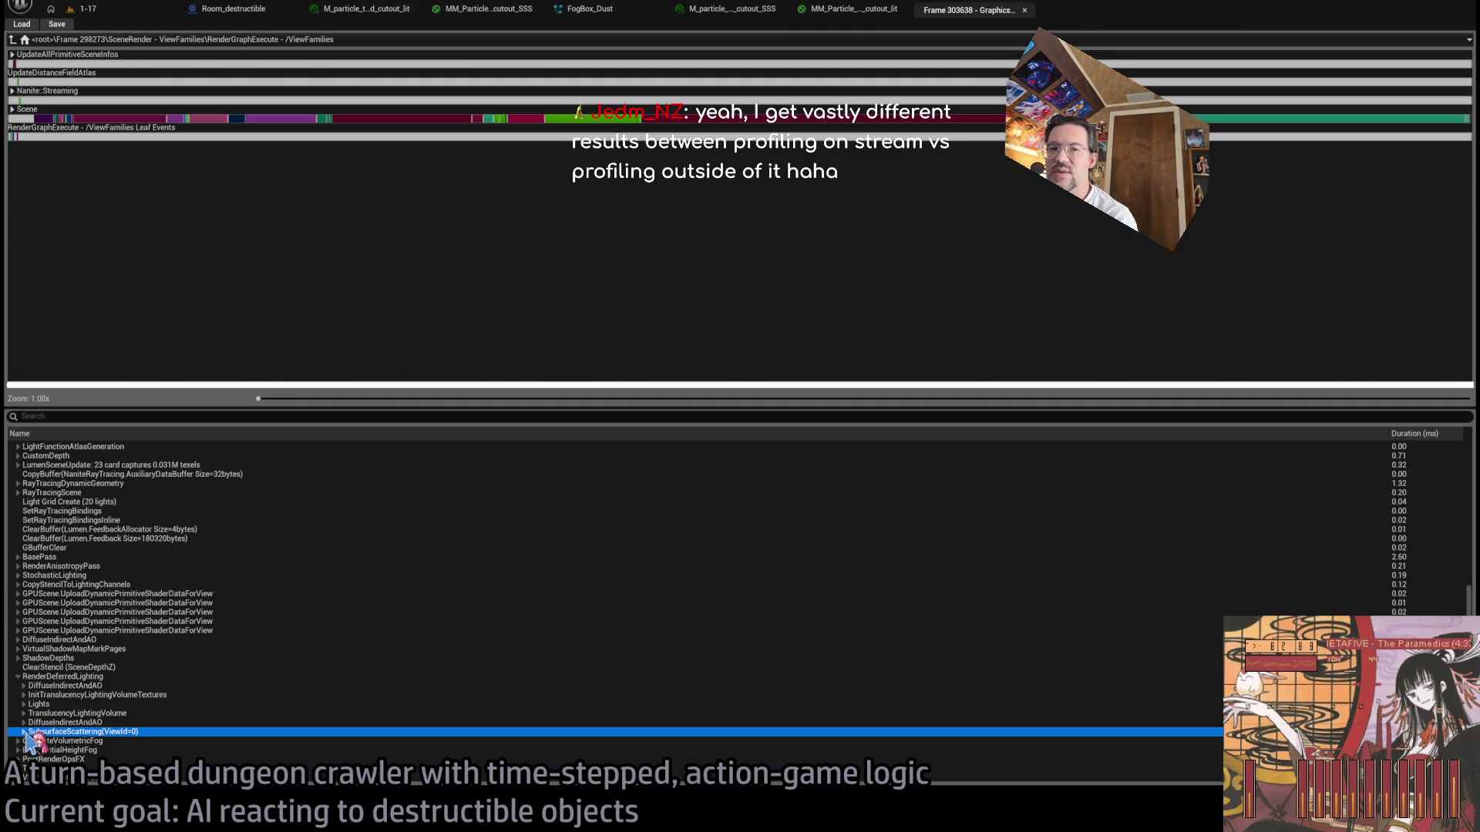
scroll(593, 736, "down", 2)
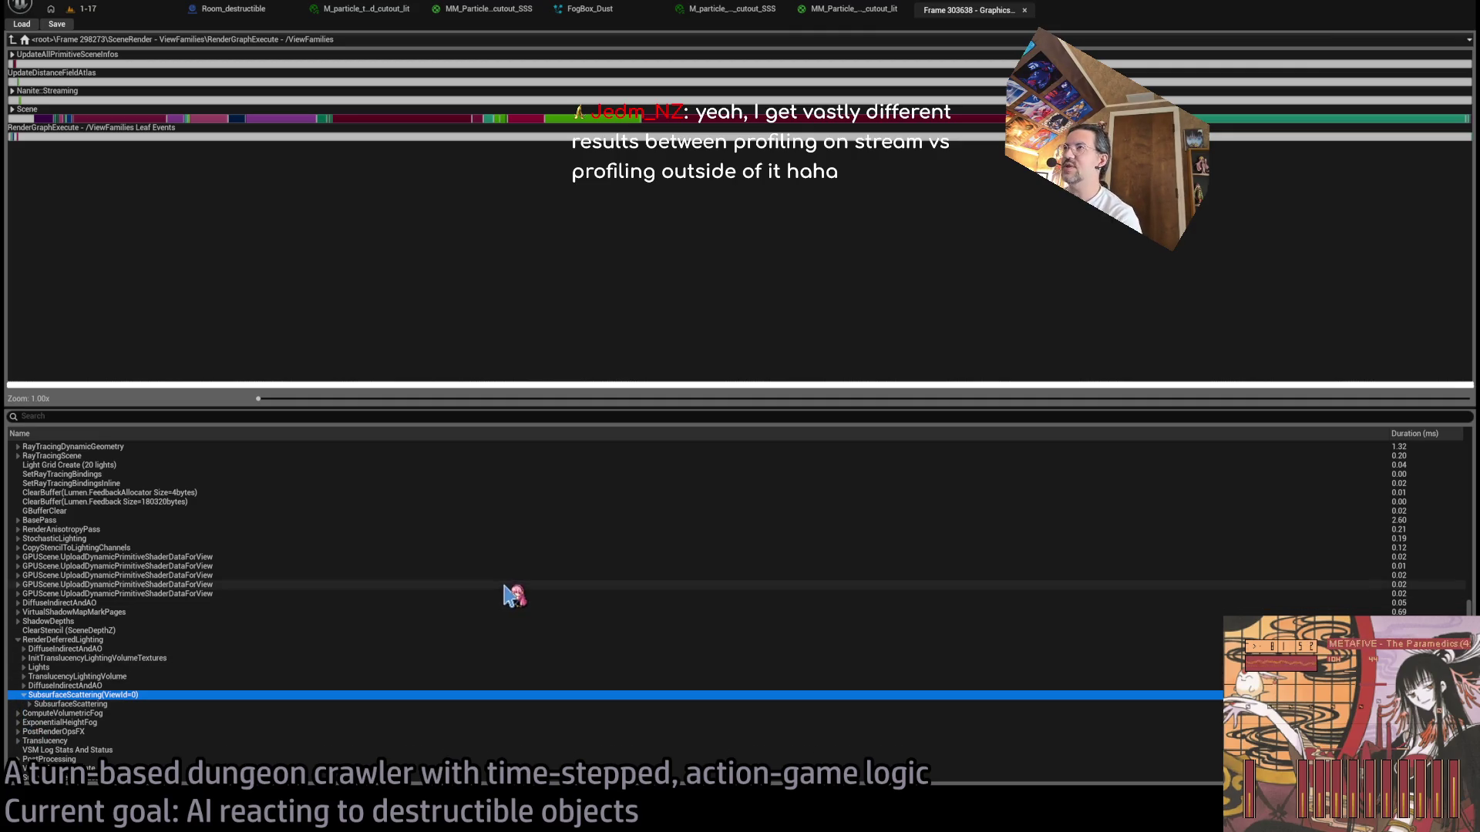
left_click(85, 9)
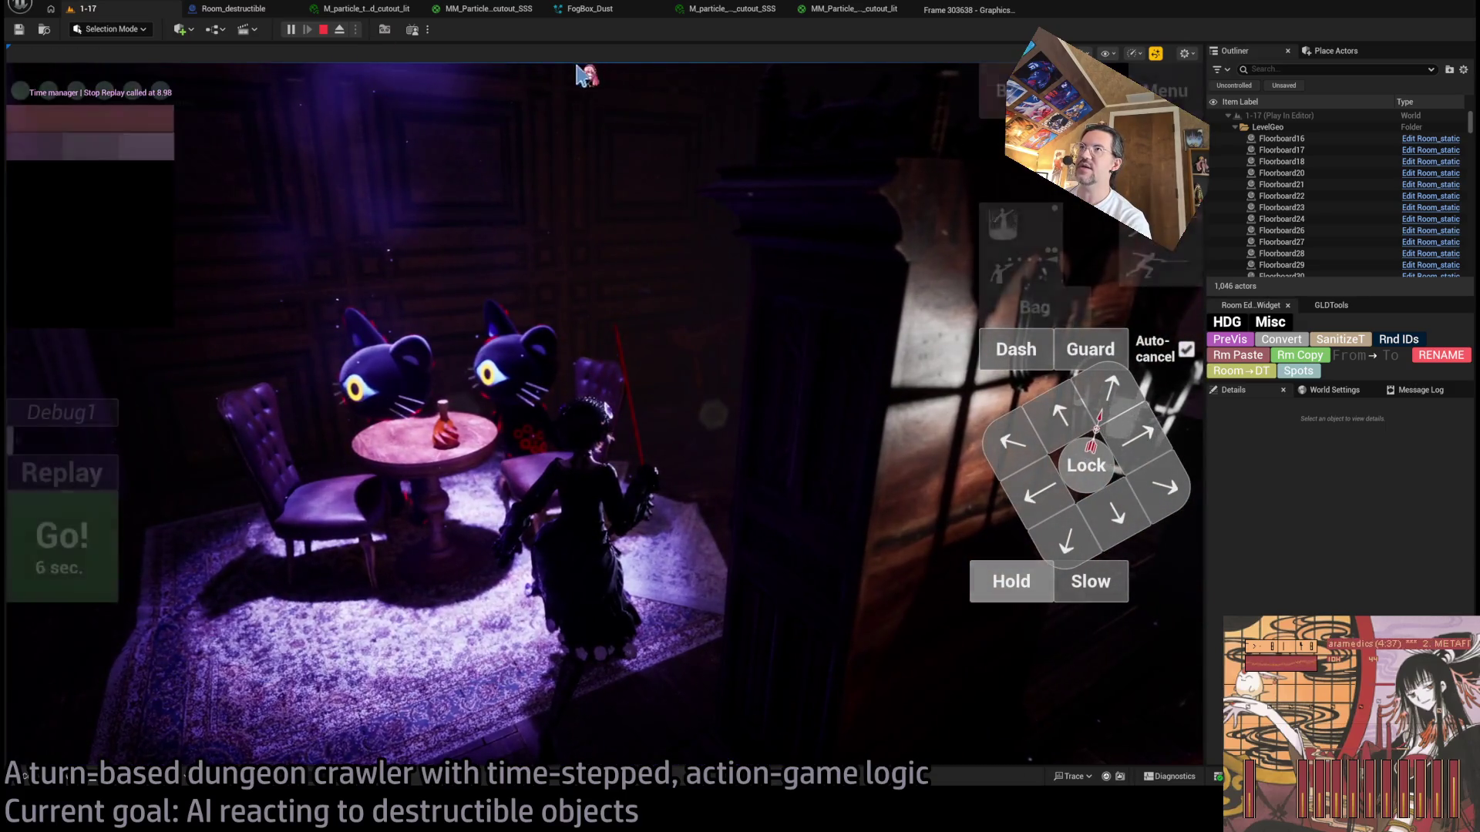
Step: Stop the play session and review the lit/SSS material tabs, GPU profile and Room_destructible blueprint
left_click(323, 29)
left_click(847, 8)
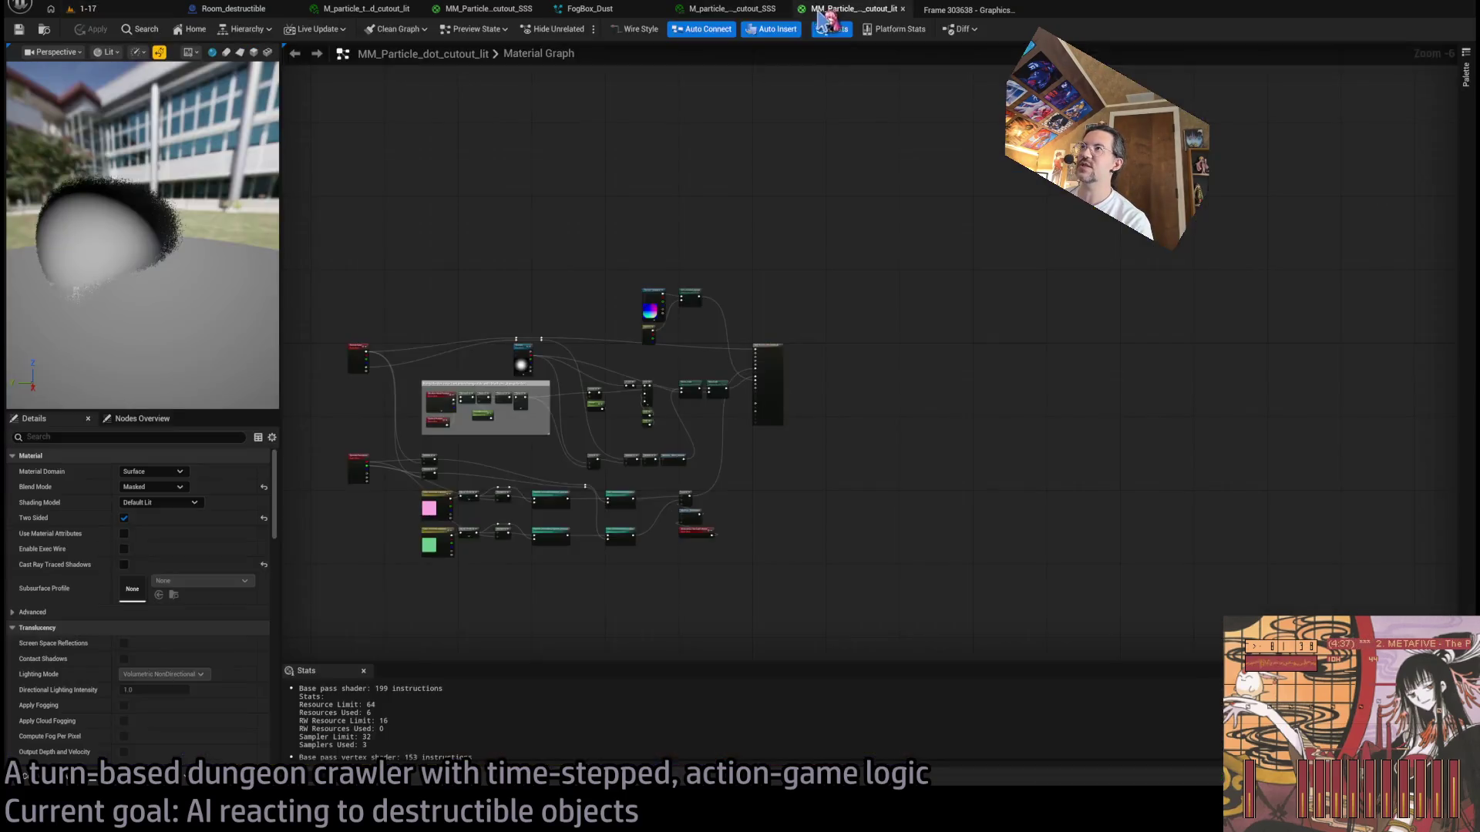
left_click(759, 10)
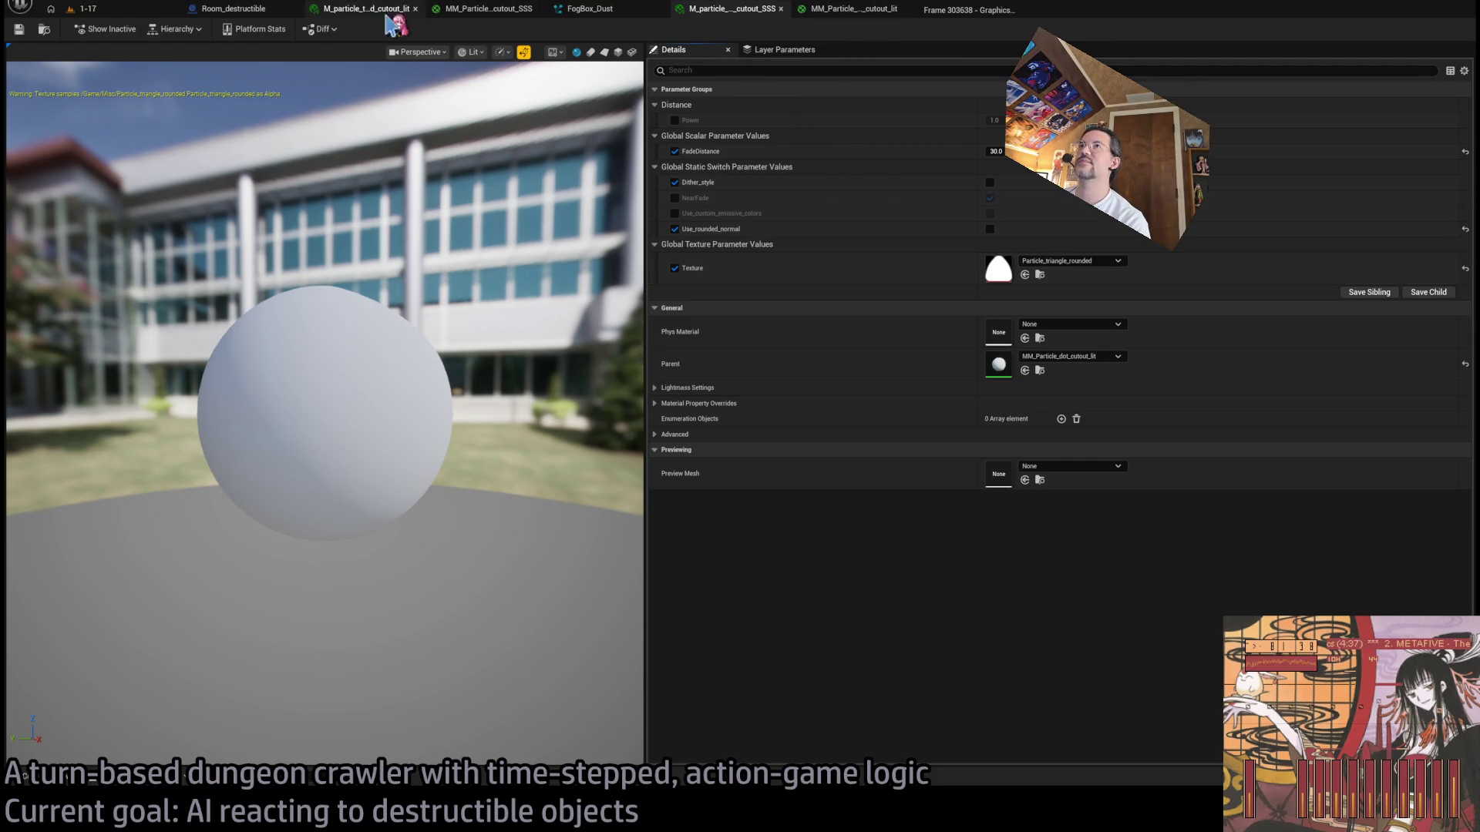
left_click(518, 10)
left_click(359, 9)
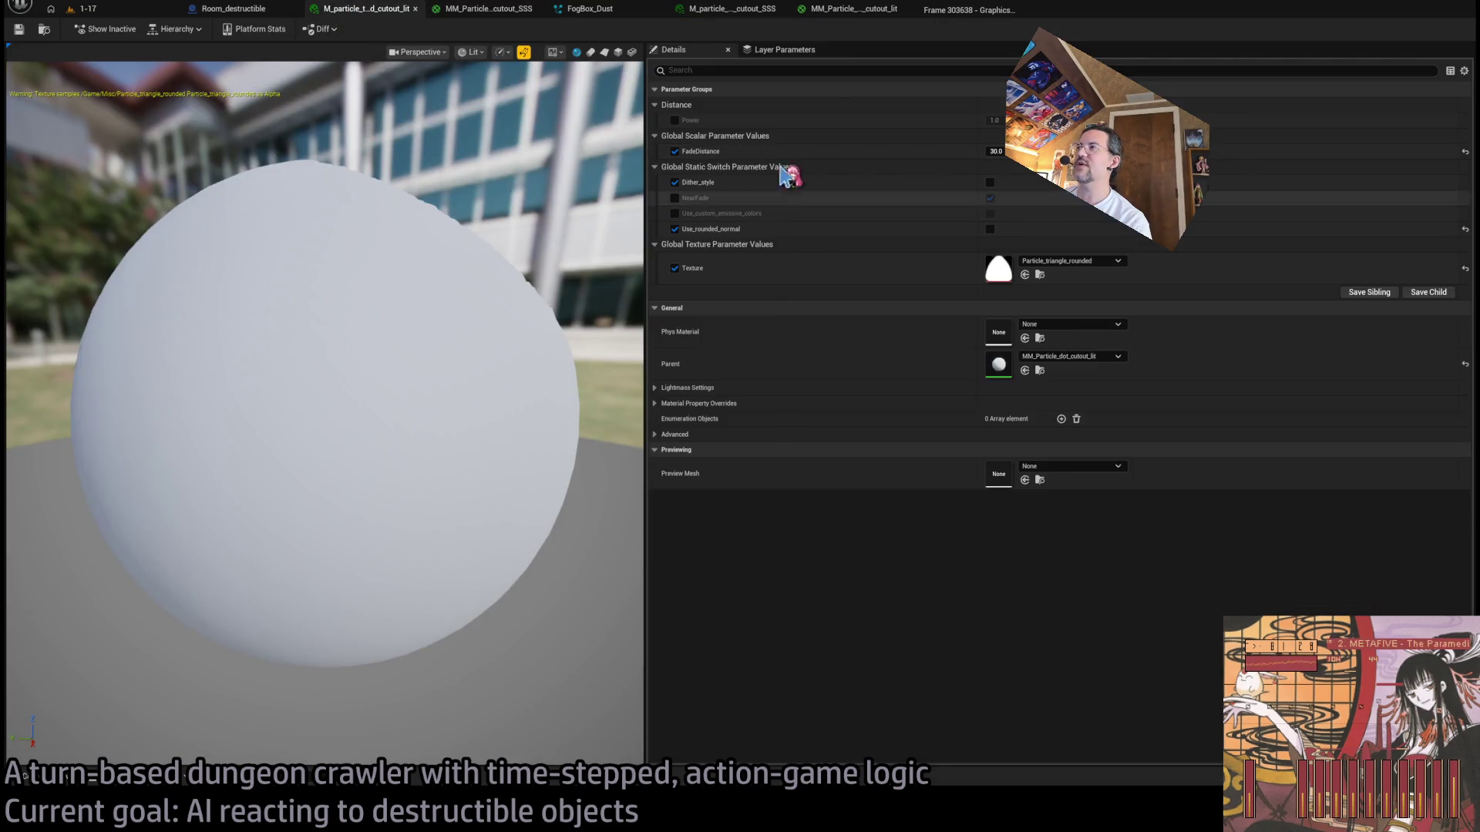
left_click(969, 10)
left_click(234, 9)
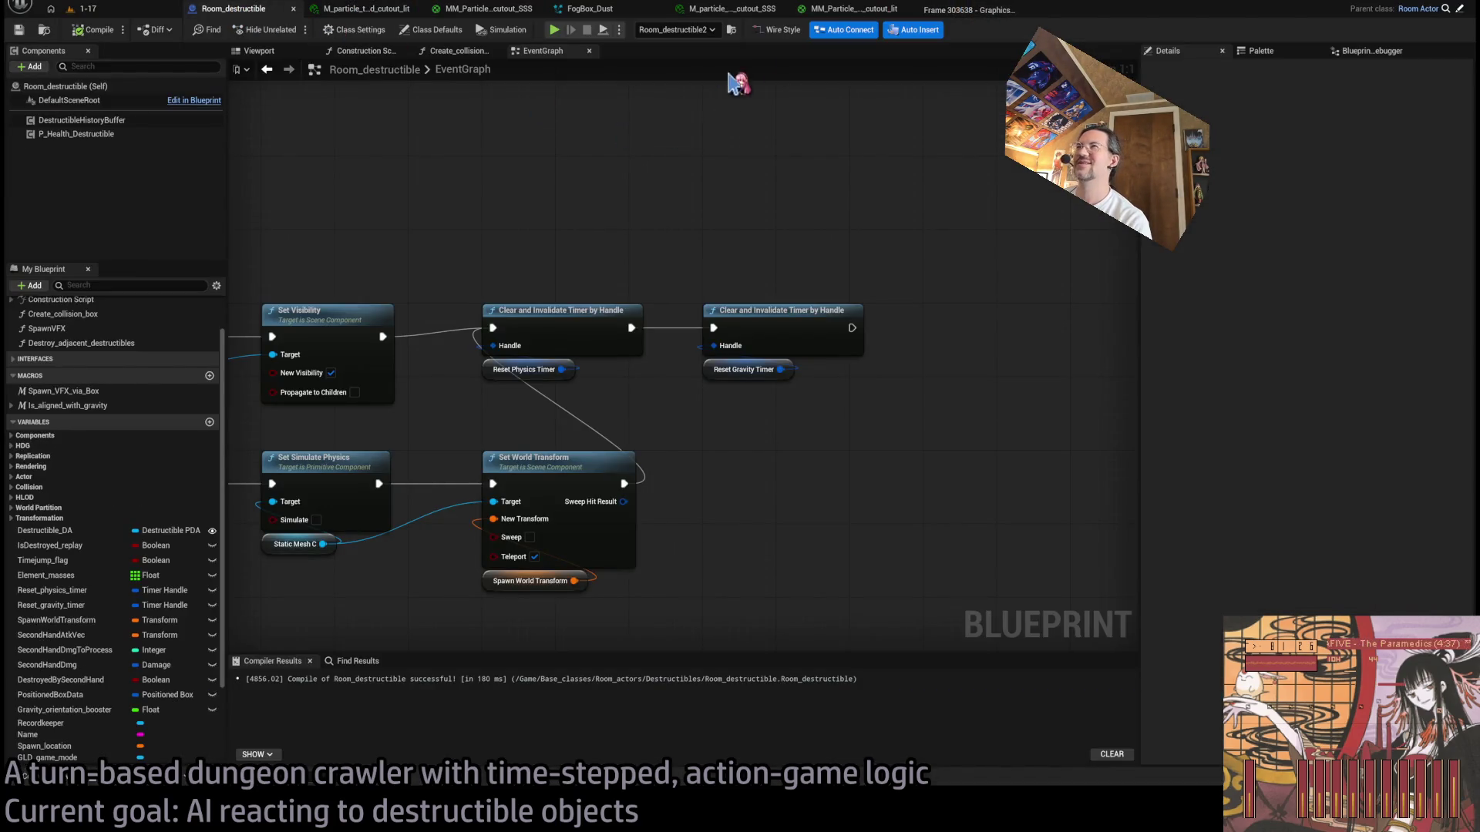
Step: Set FogBox_Dust sprites to M_particle_triangle_rounded_cutout_lit and start playing level 1-17
left_click(588, 10)
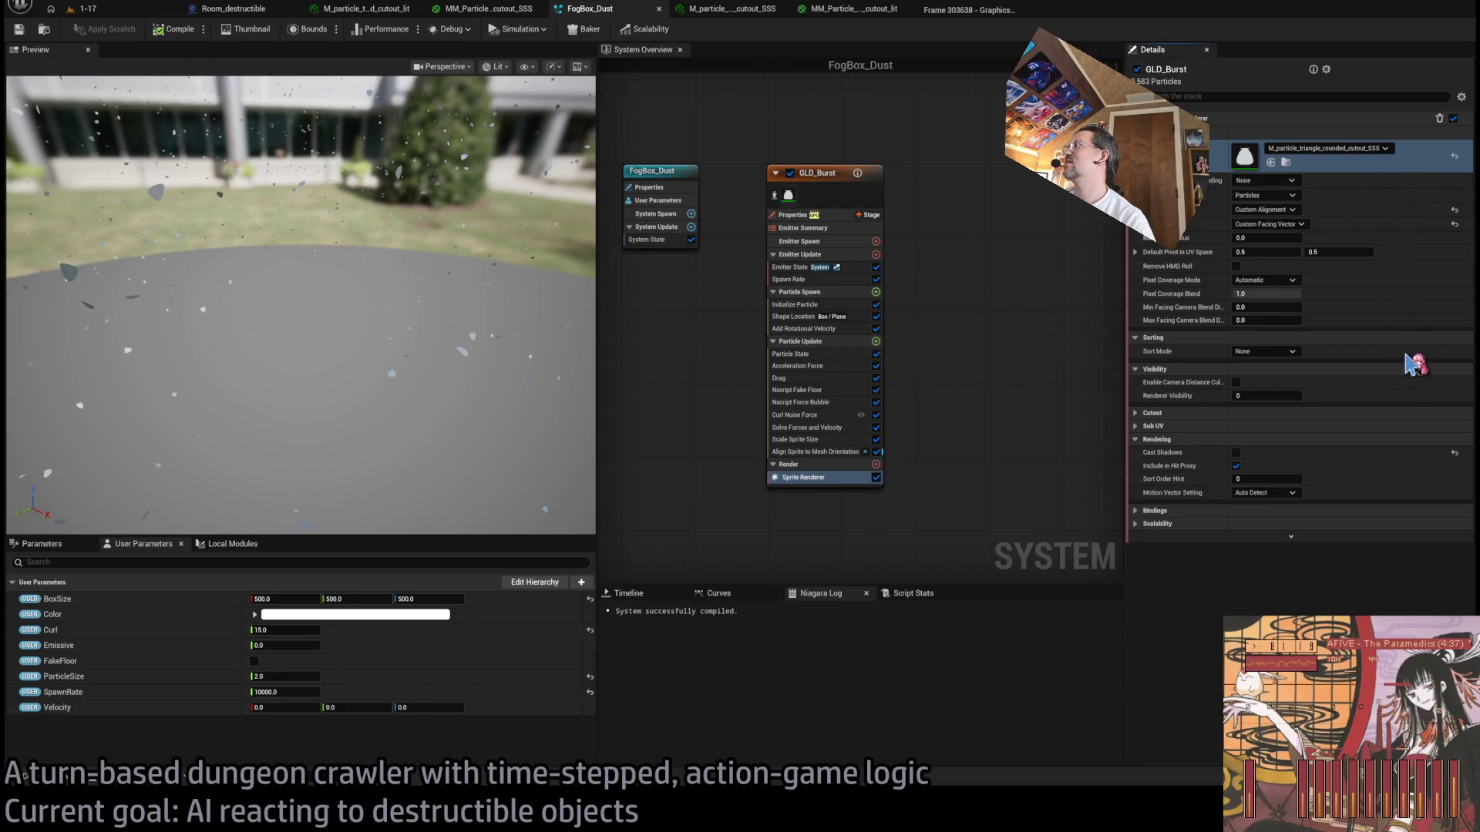
key("ctrl+z")
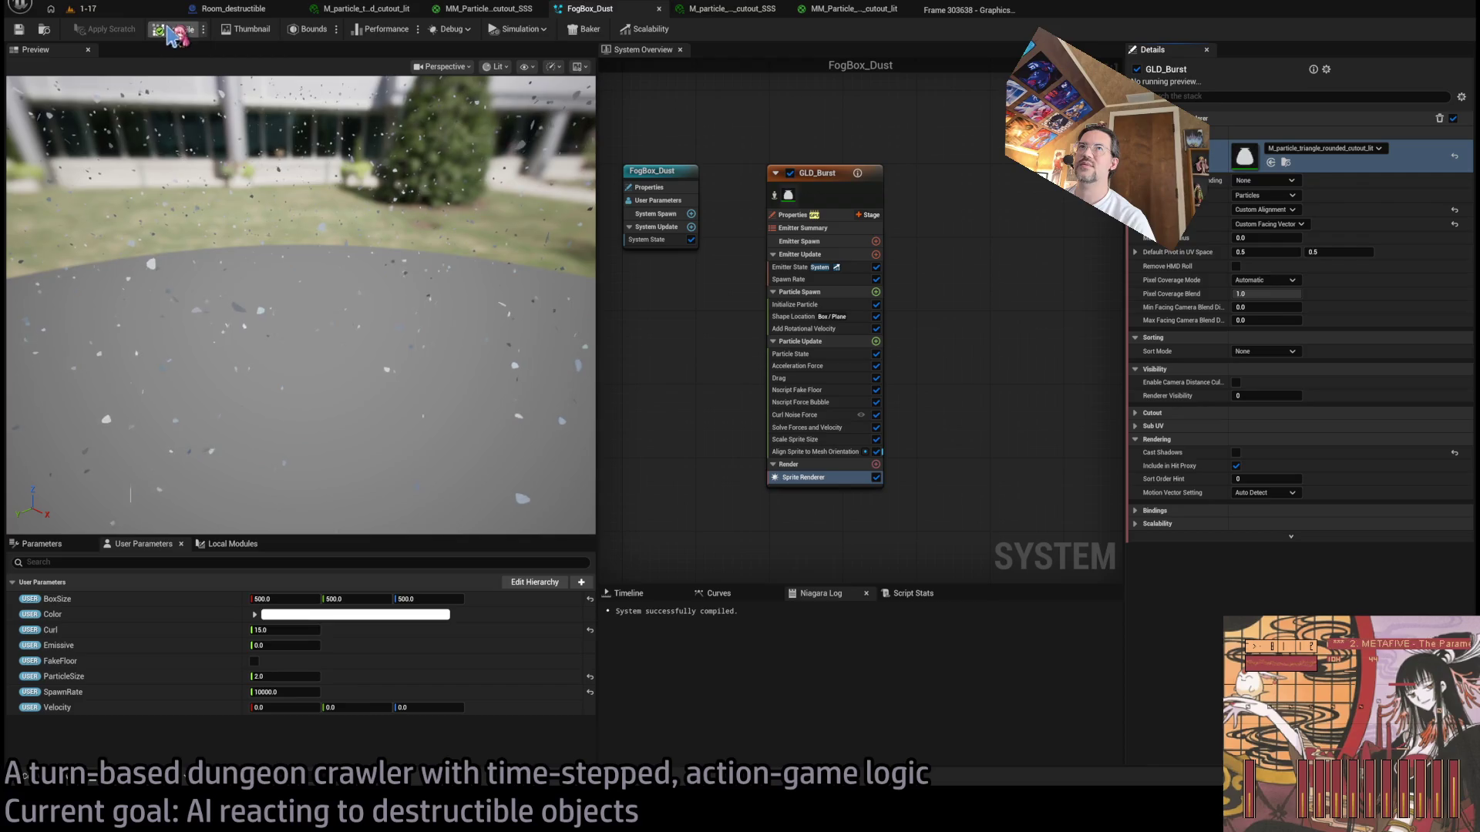
left_click(123, 9)
key("alt+p")
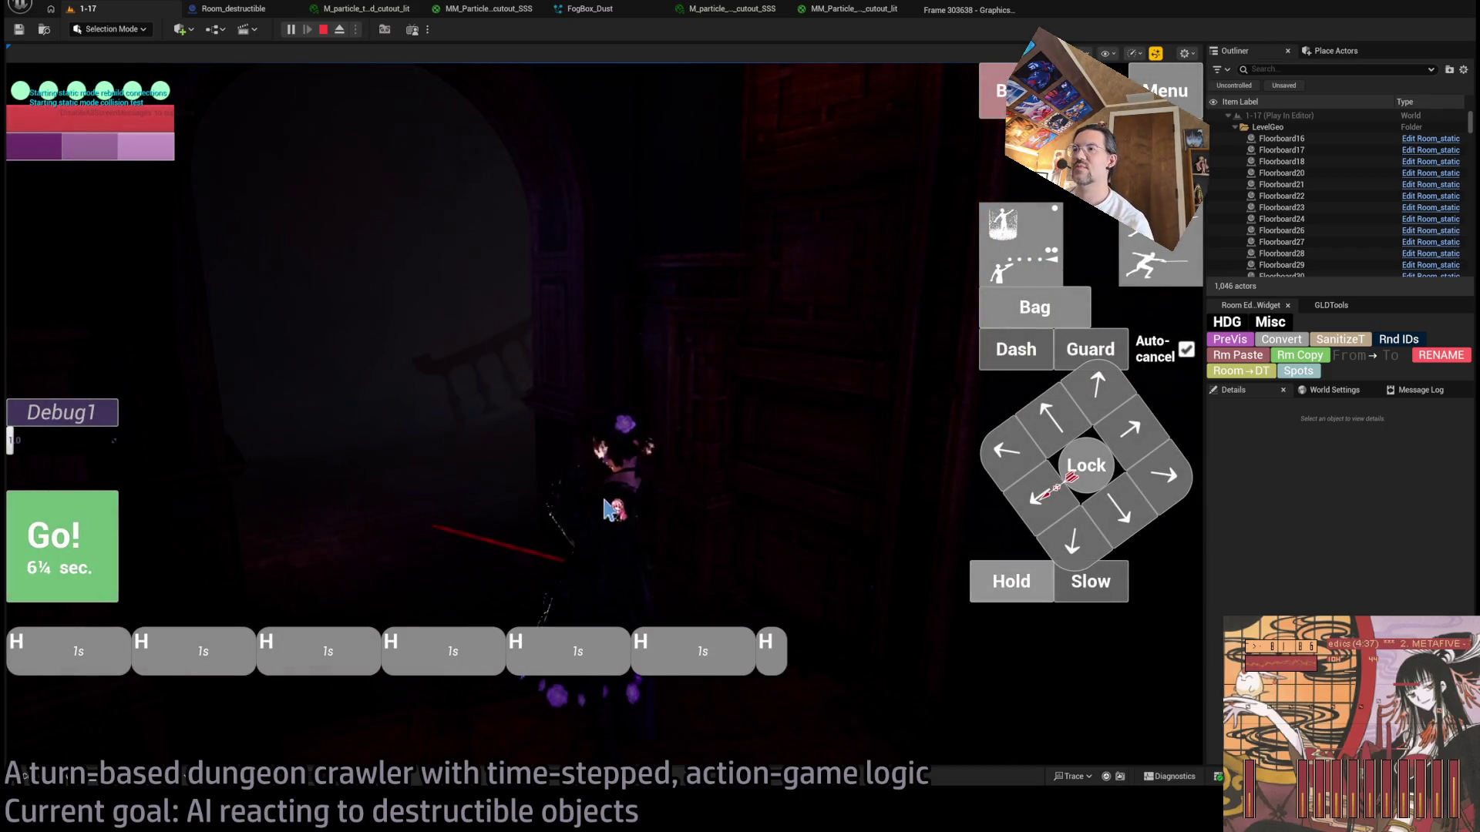
Step: Queue an up move and a Hold for the character in the HUD, then run the turn with Go!
left_click(1010, 588)
left_click(1094, 408)
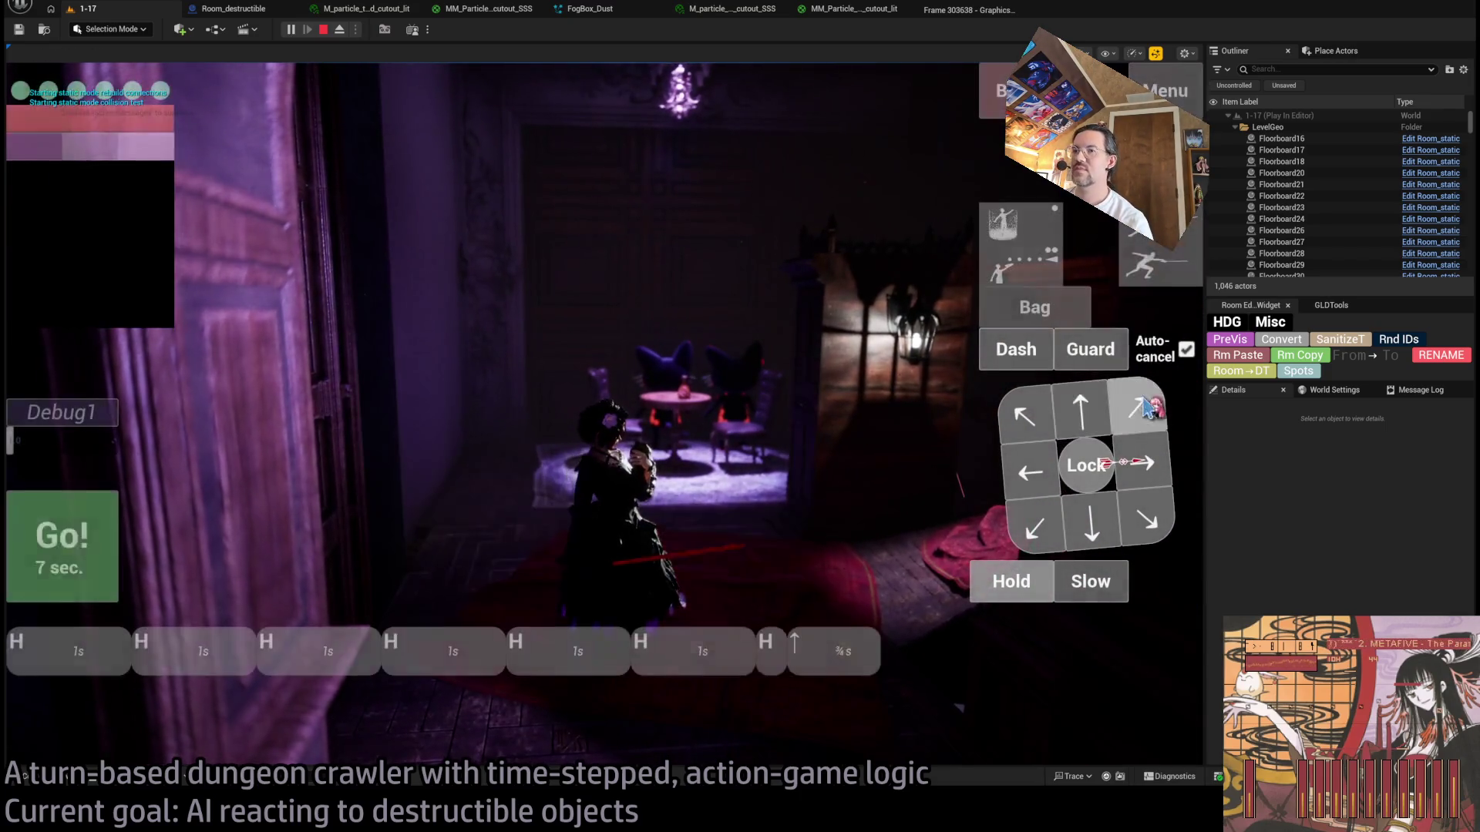
left_click(1010, 581)
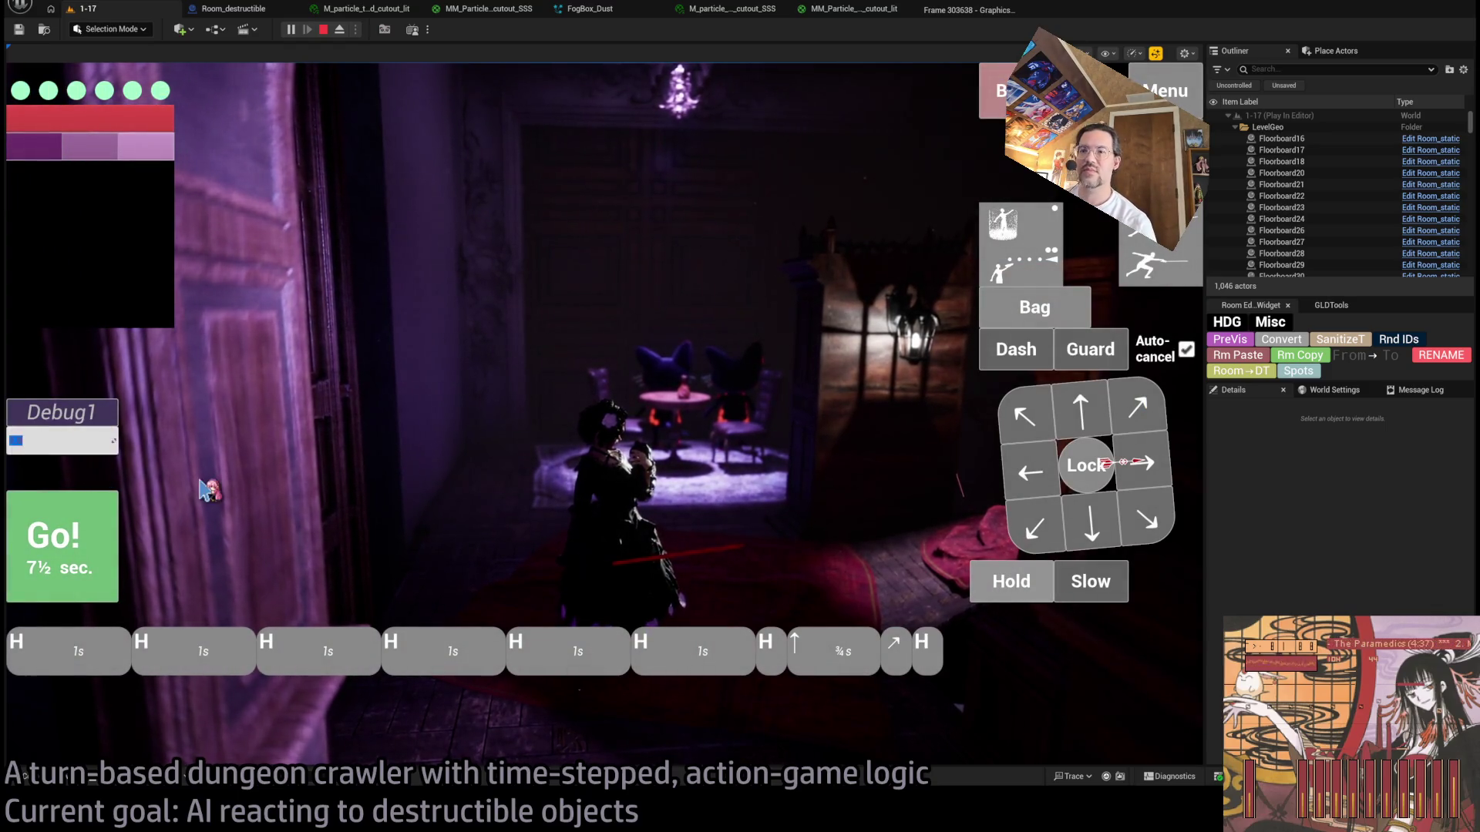
left_click(89, 539)
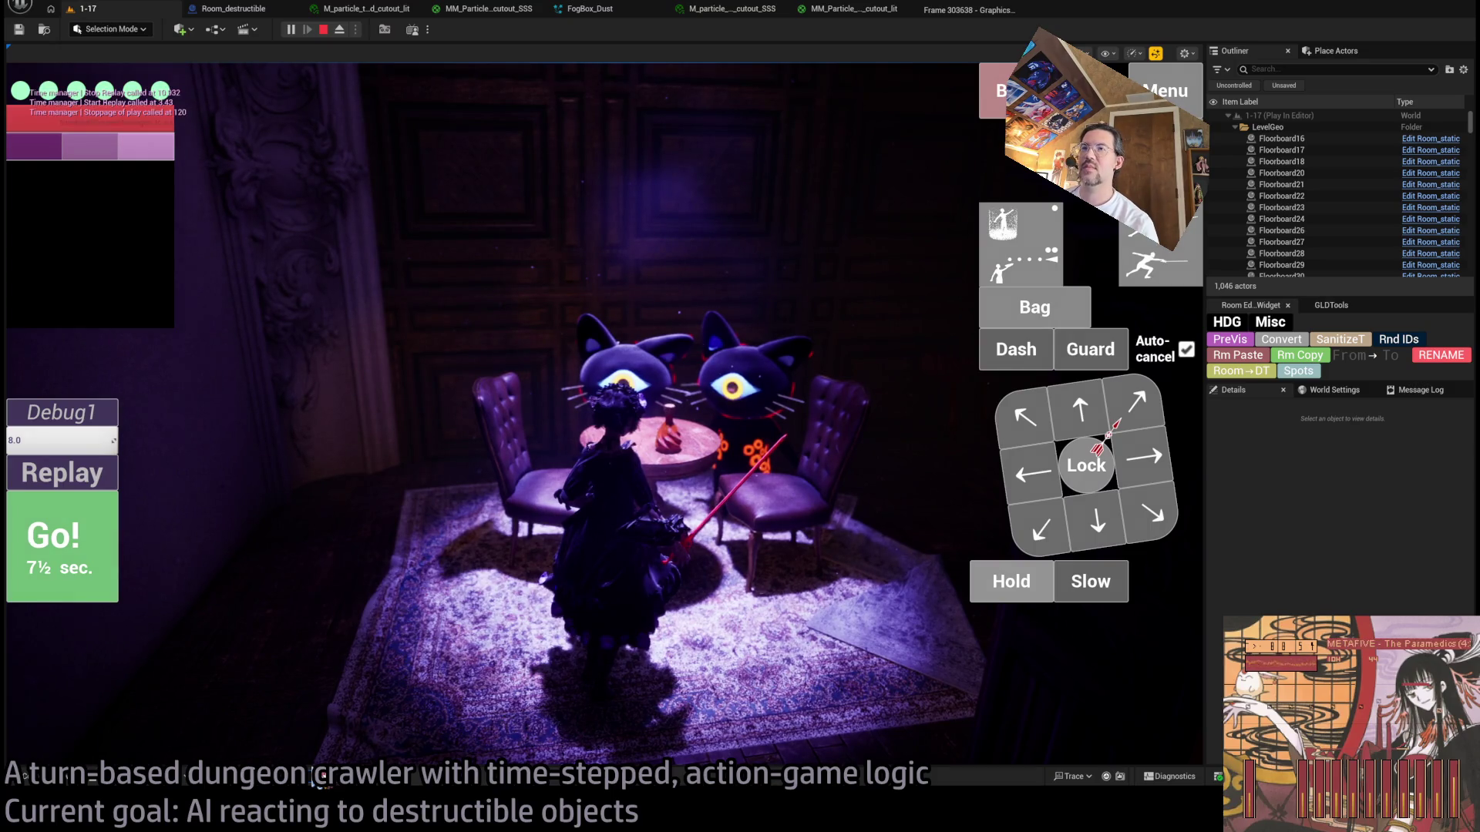
Step: Capture a GPU frame and check RenderDeferredLighting, TranslucencyLightingVolume and SubsurfaceScattering timings in the Scene pass
key("ctrl+shift+comma")
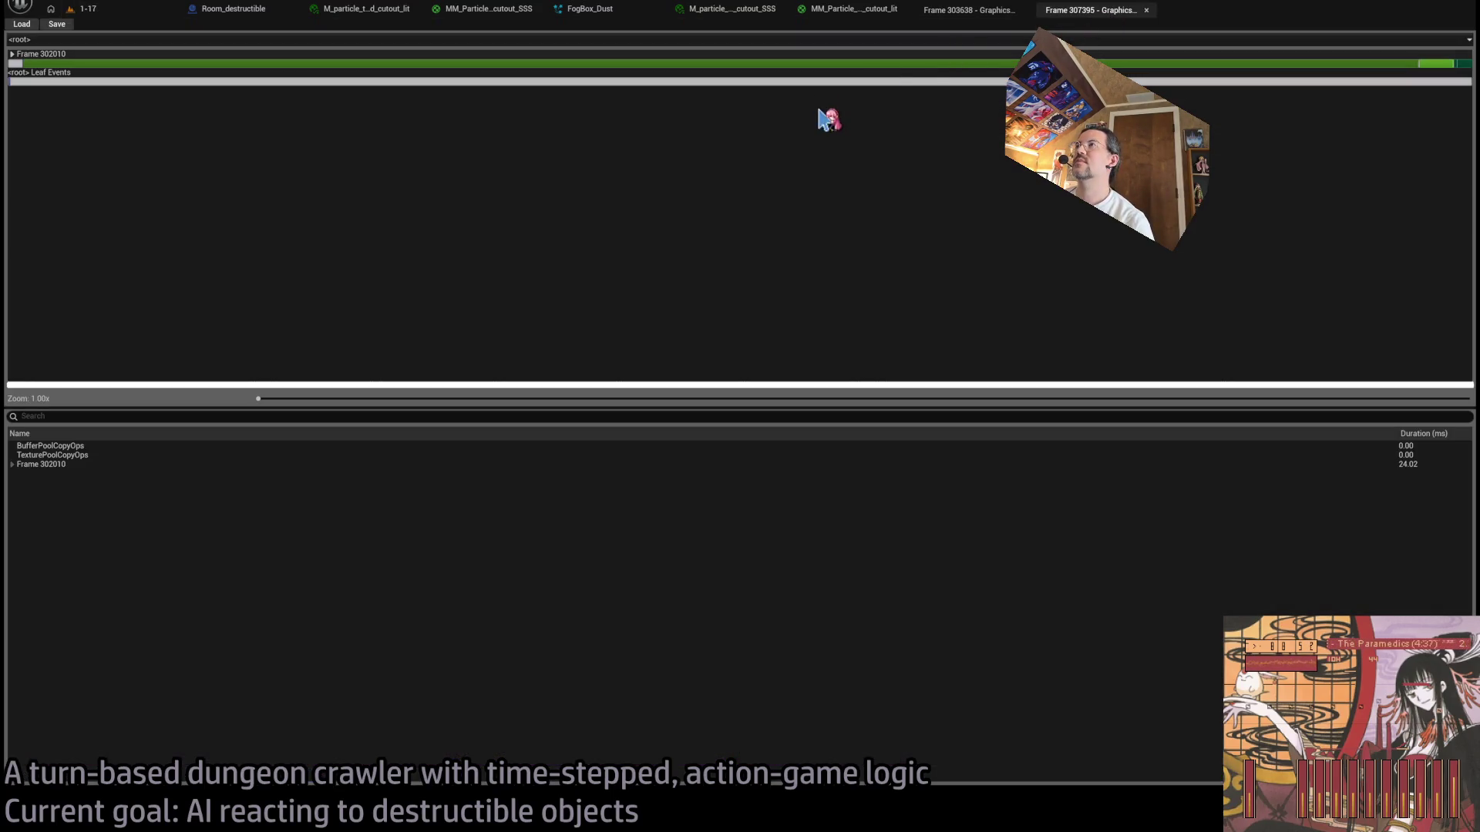
double_click(26, 64)
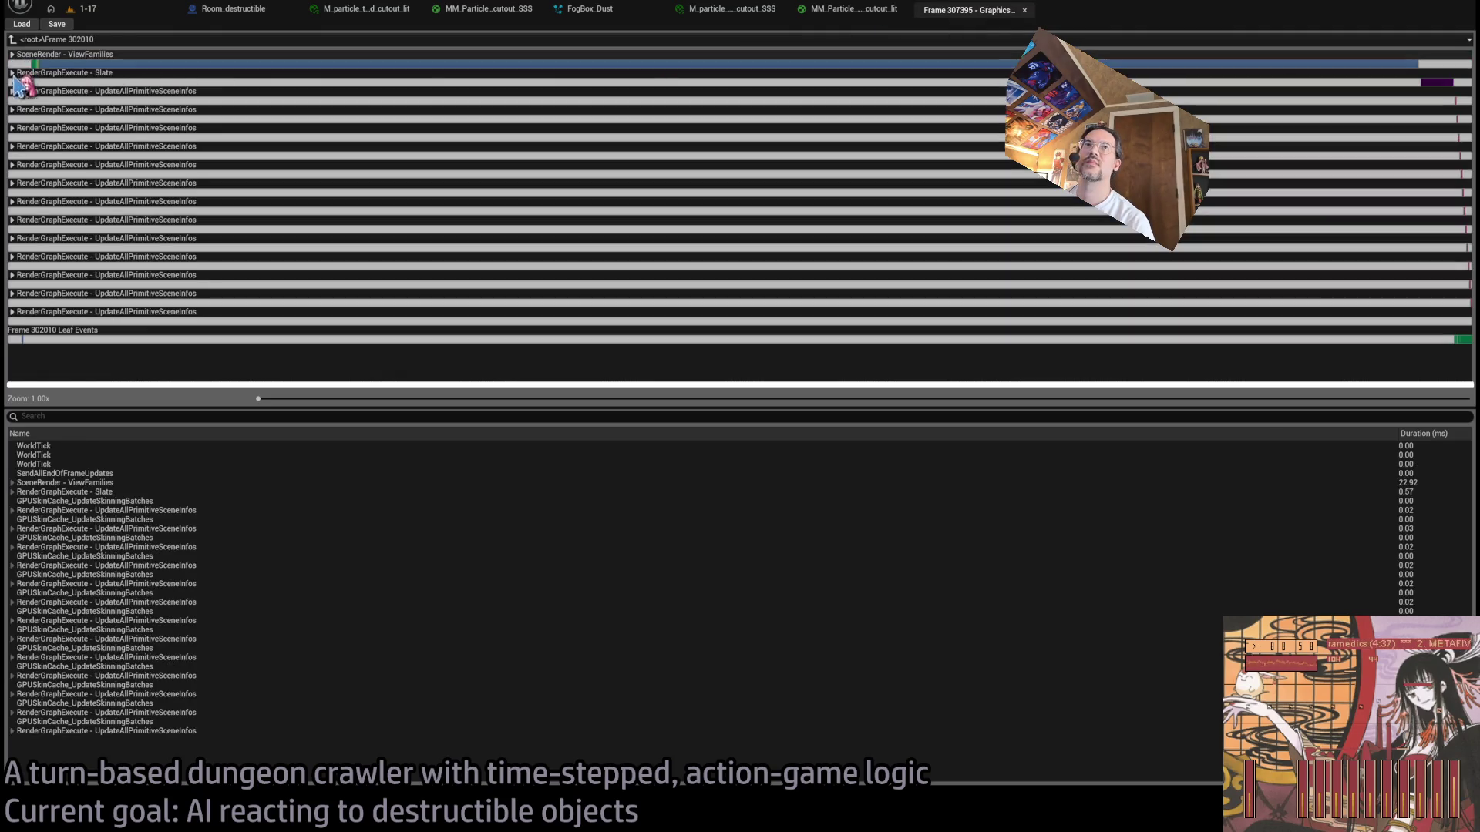
double_click(23, 66)
double_click(17, 99)
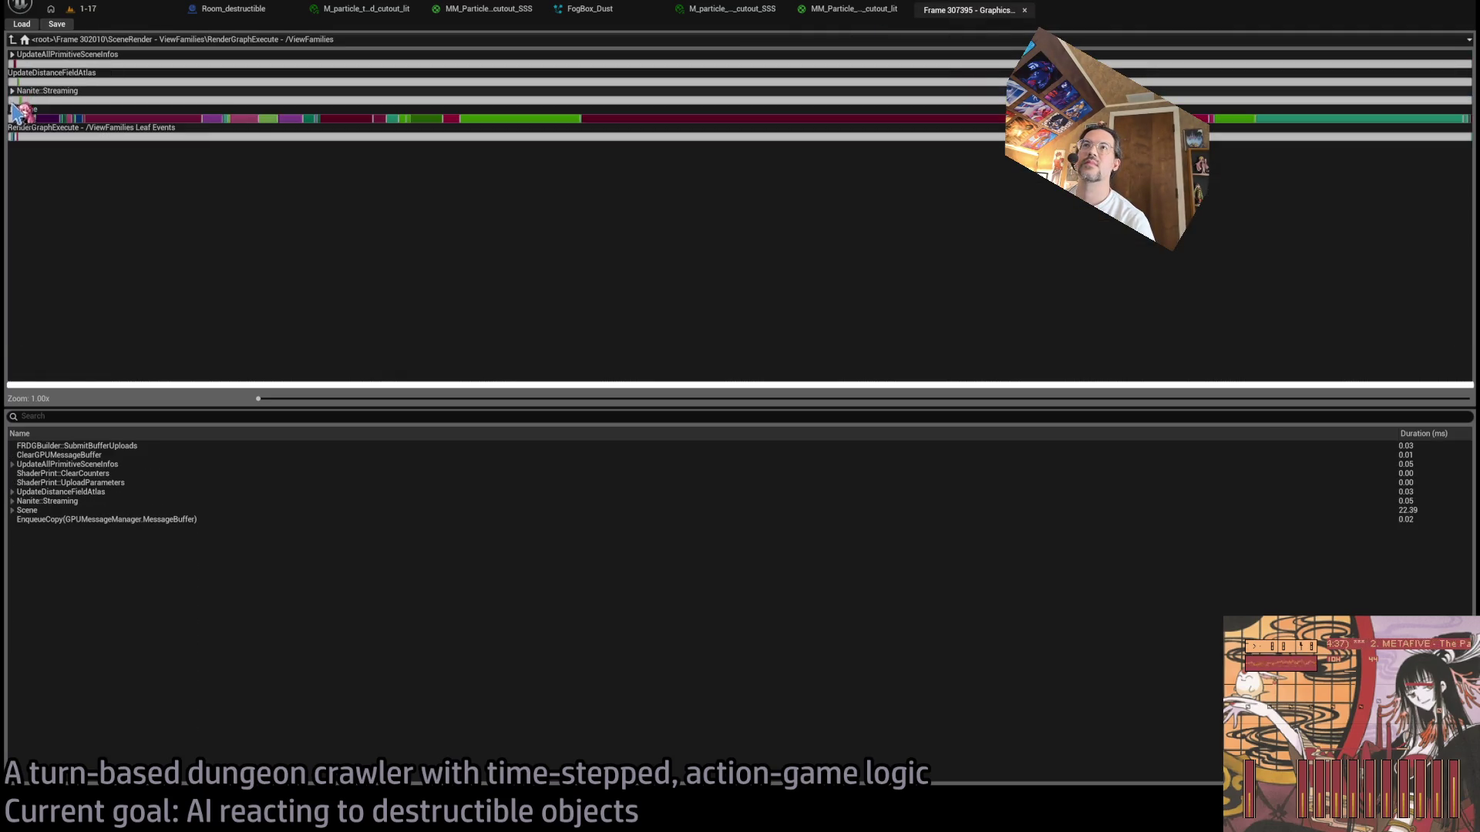
double_click(15, 117)
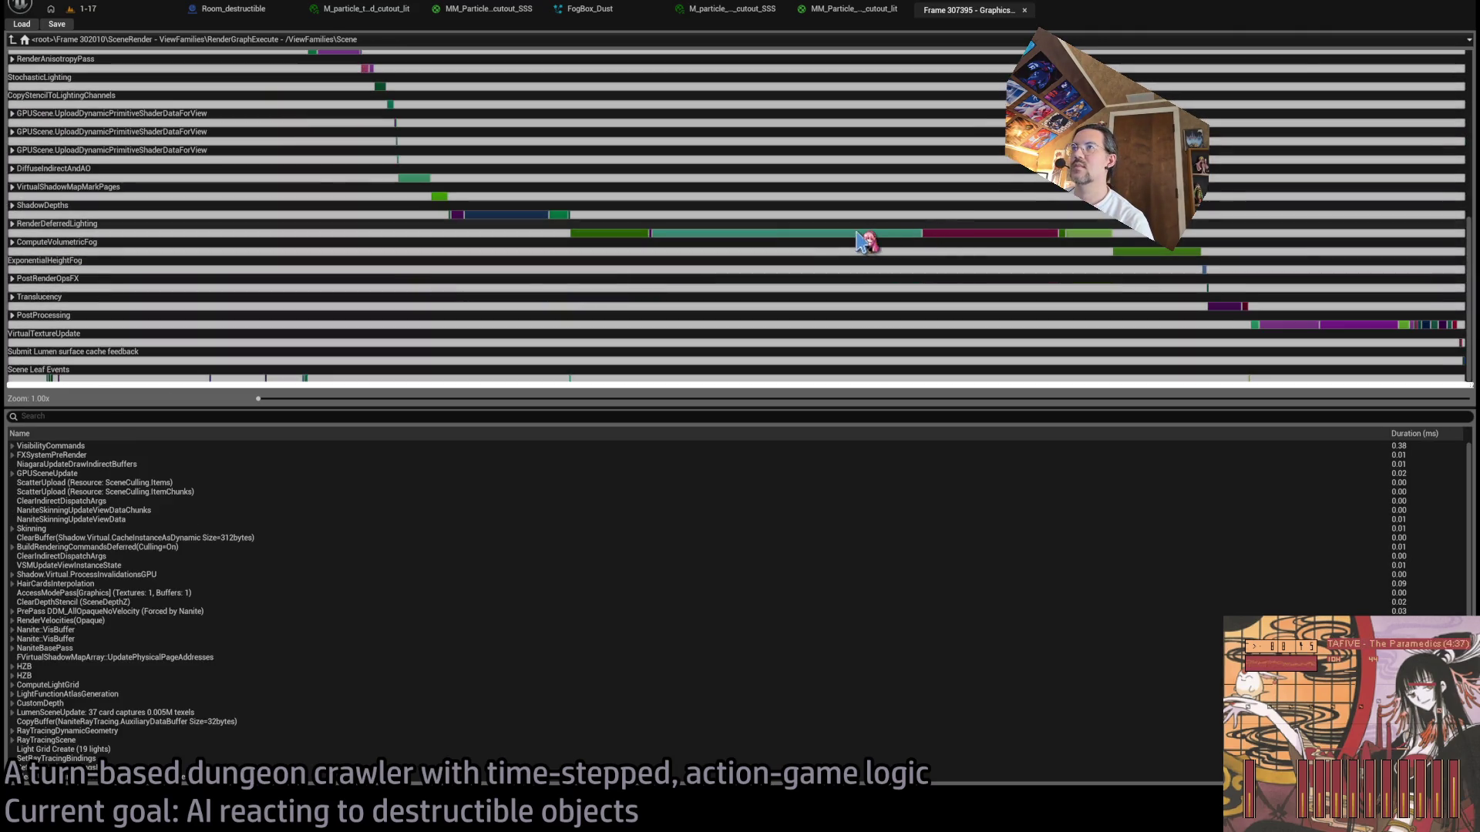
left_click(858, 233)
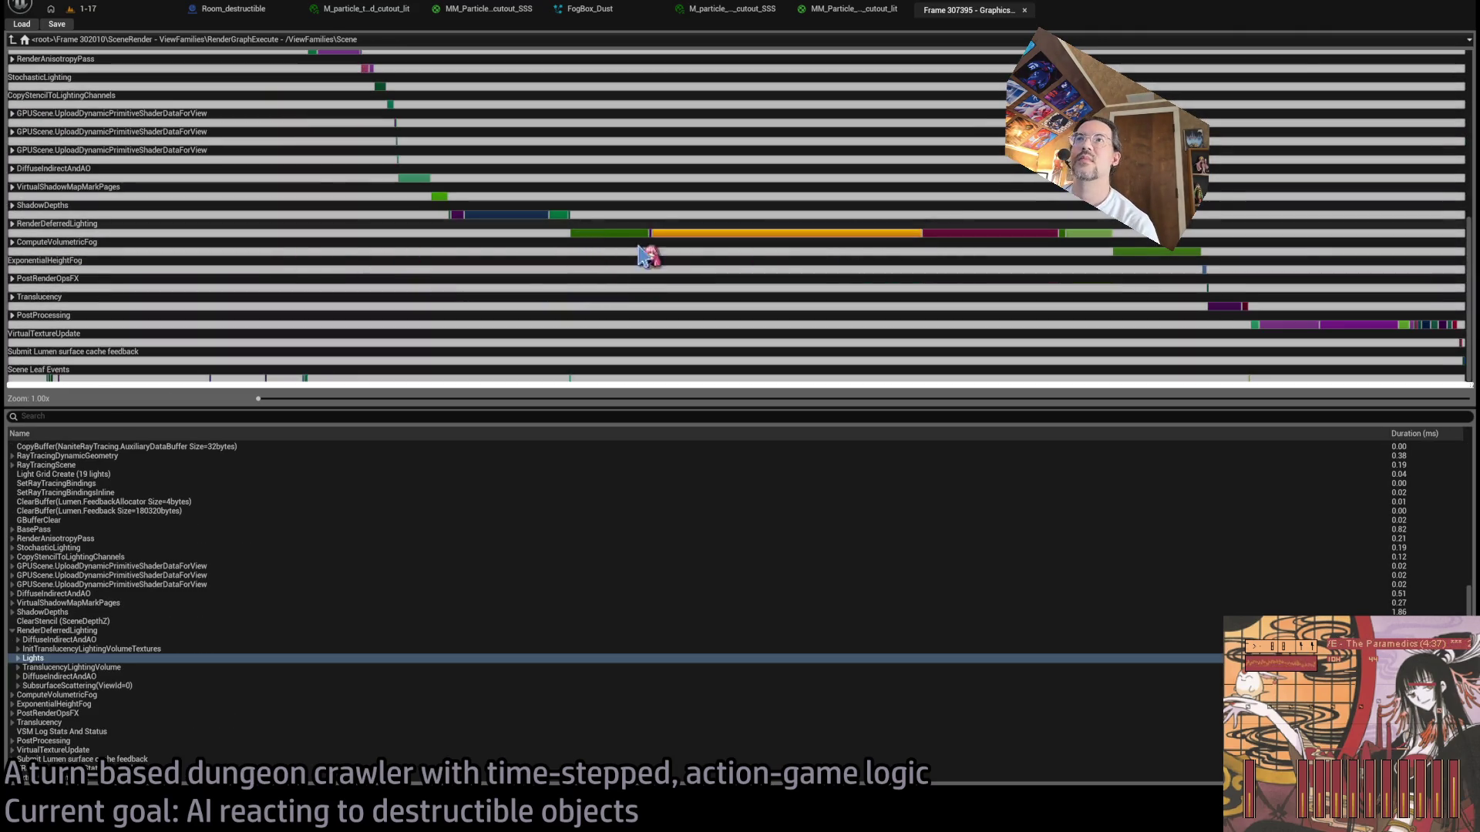
left_click(982, 234)
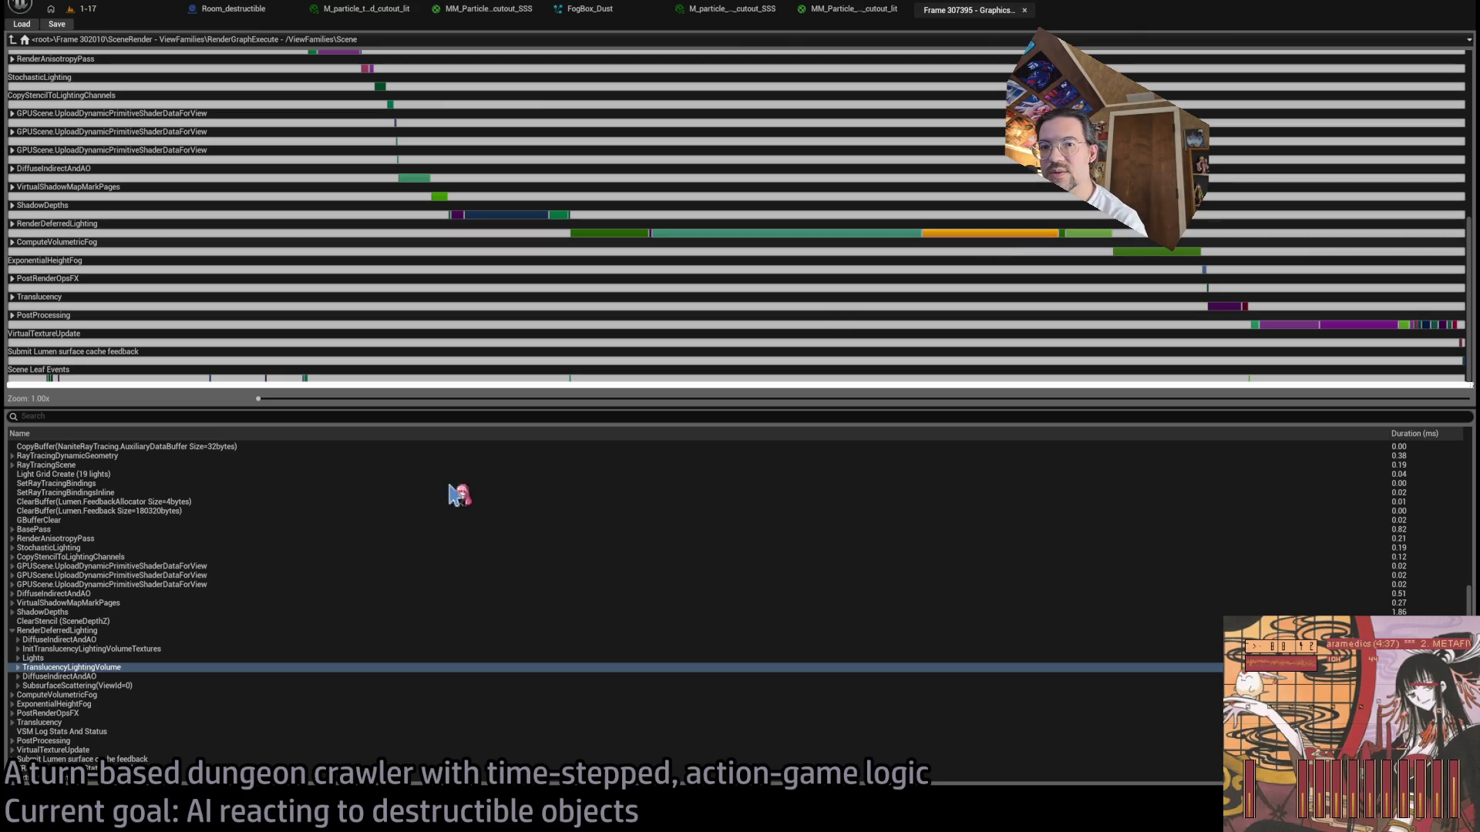
left_click(110, 685)
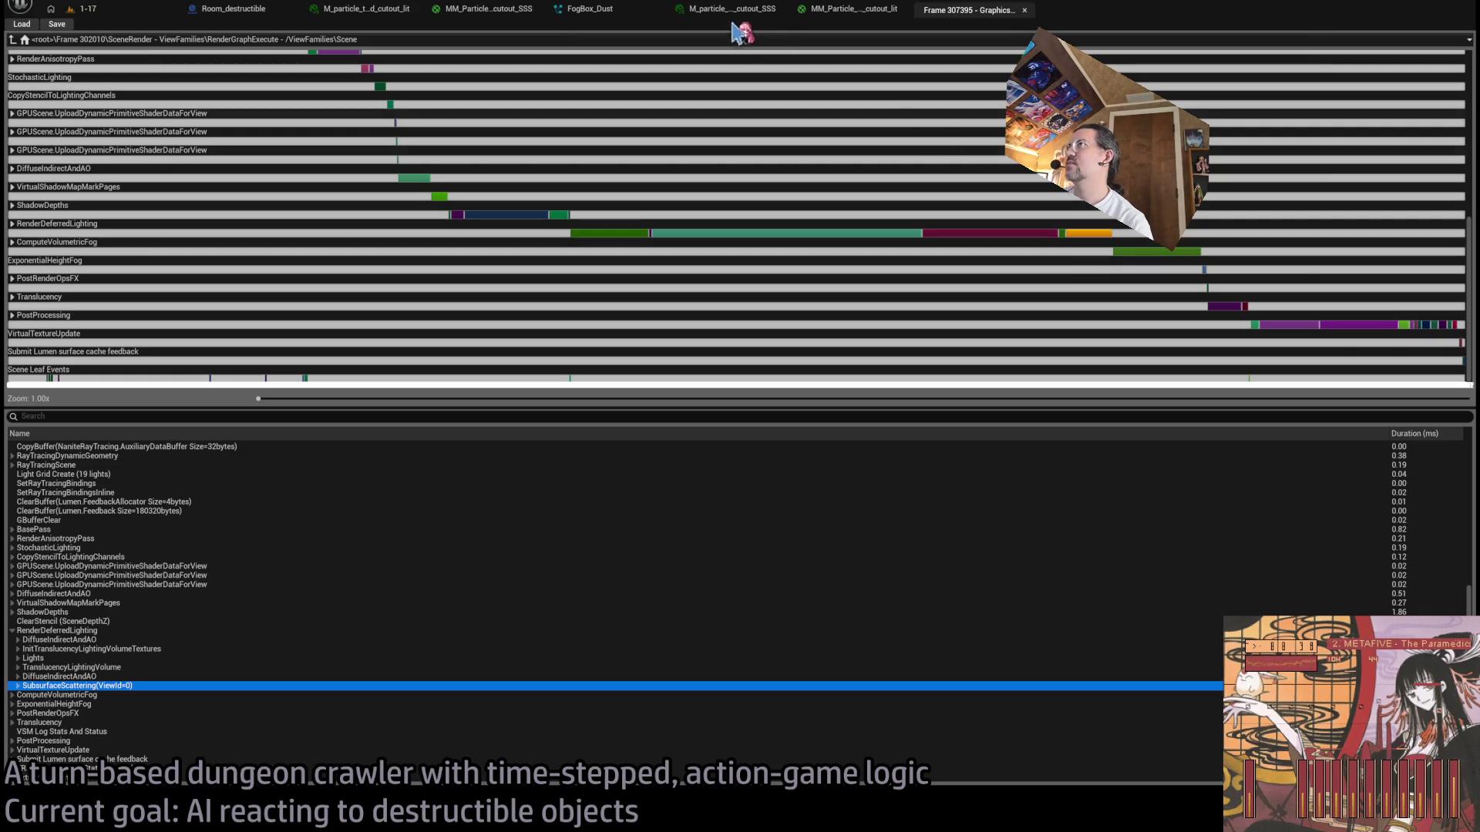
Step: Compare the cutout_SSS material and its instance, ending on the MM_Particle_dot_cutout_lit graph
left_click(840, 10)
left_click(759, 11)
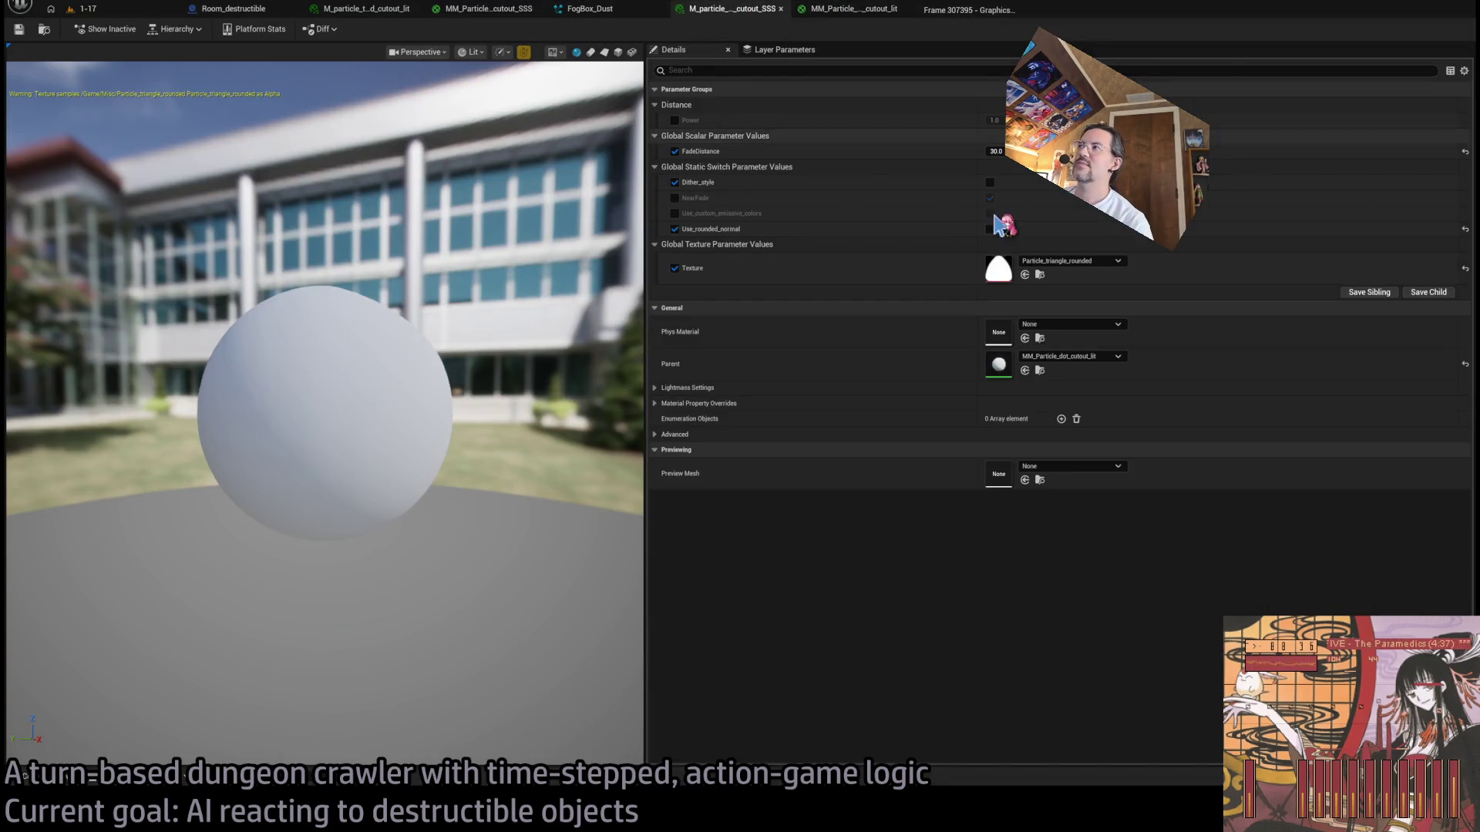
left_click(740, 9)
left_click(493, 9)
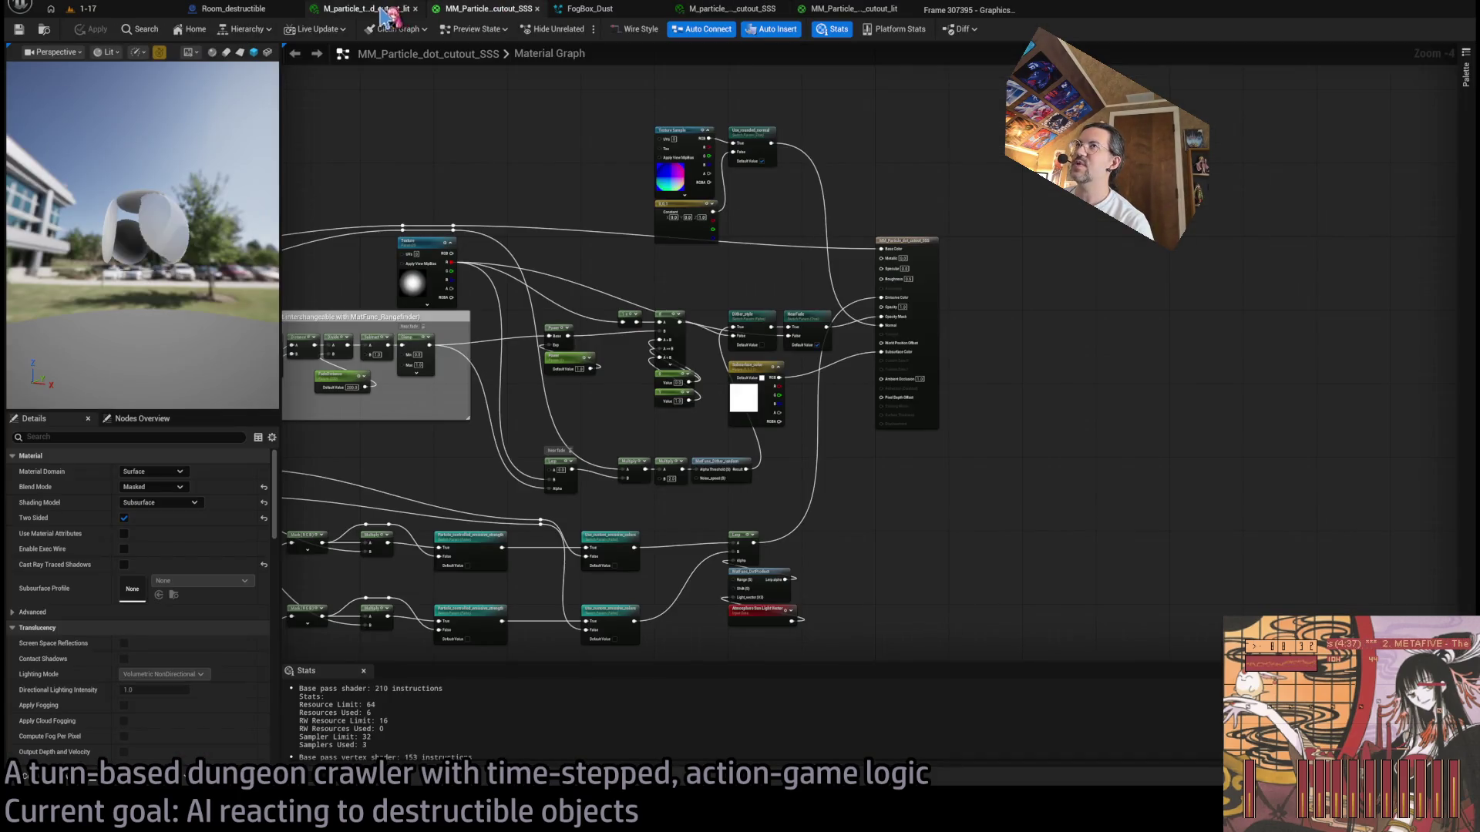
left_click(383, 15)
left_click(848, 10)
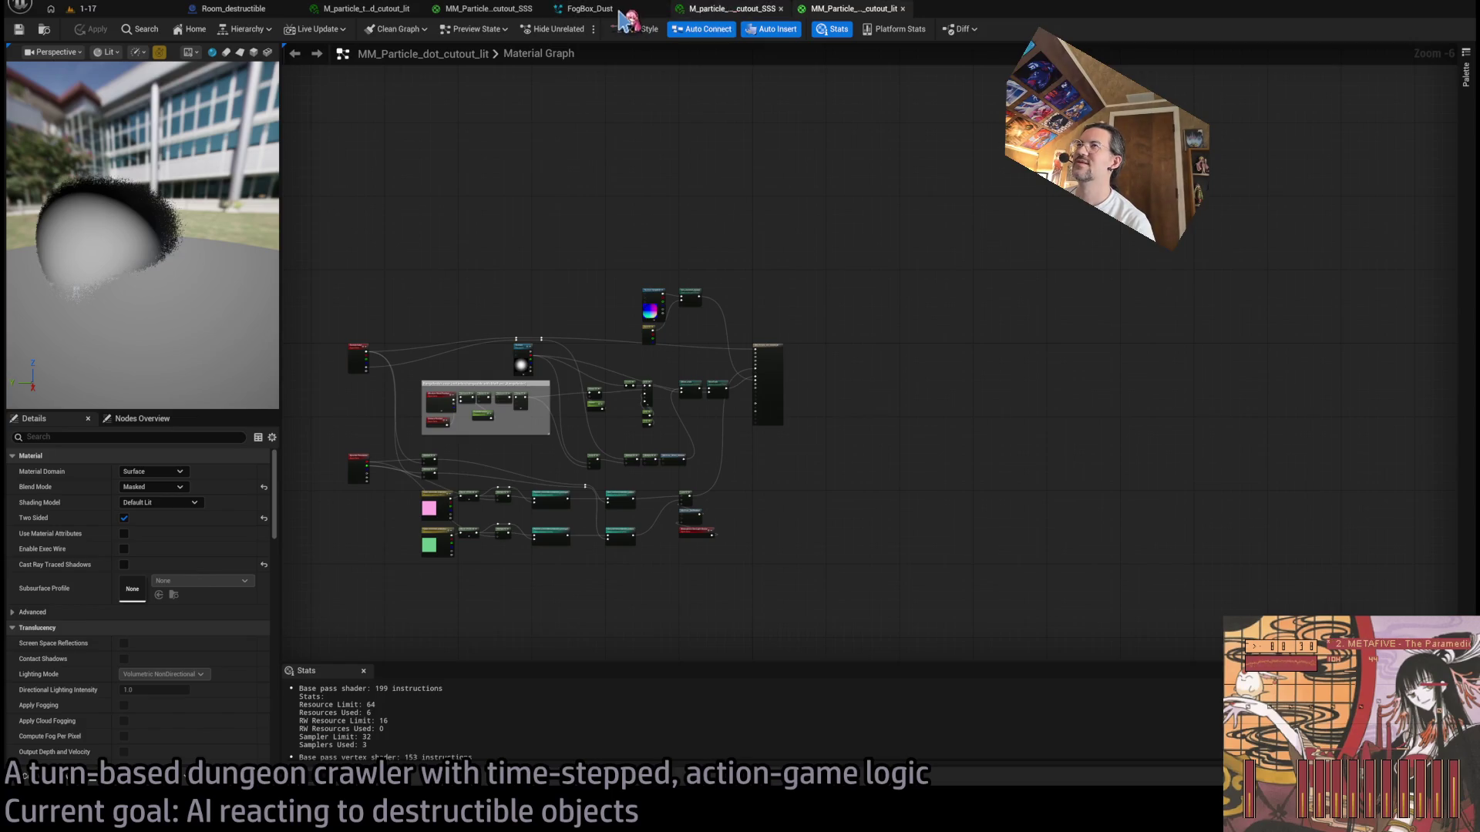
Step: Undo in FogBox_Dust to restore the cutout_SSS sprite material, then return to level 1-17
left_click(621, 10)
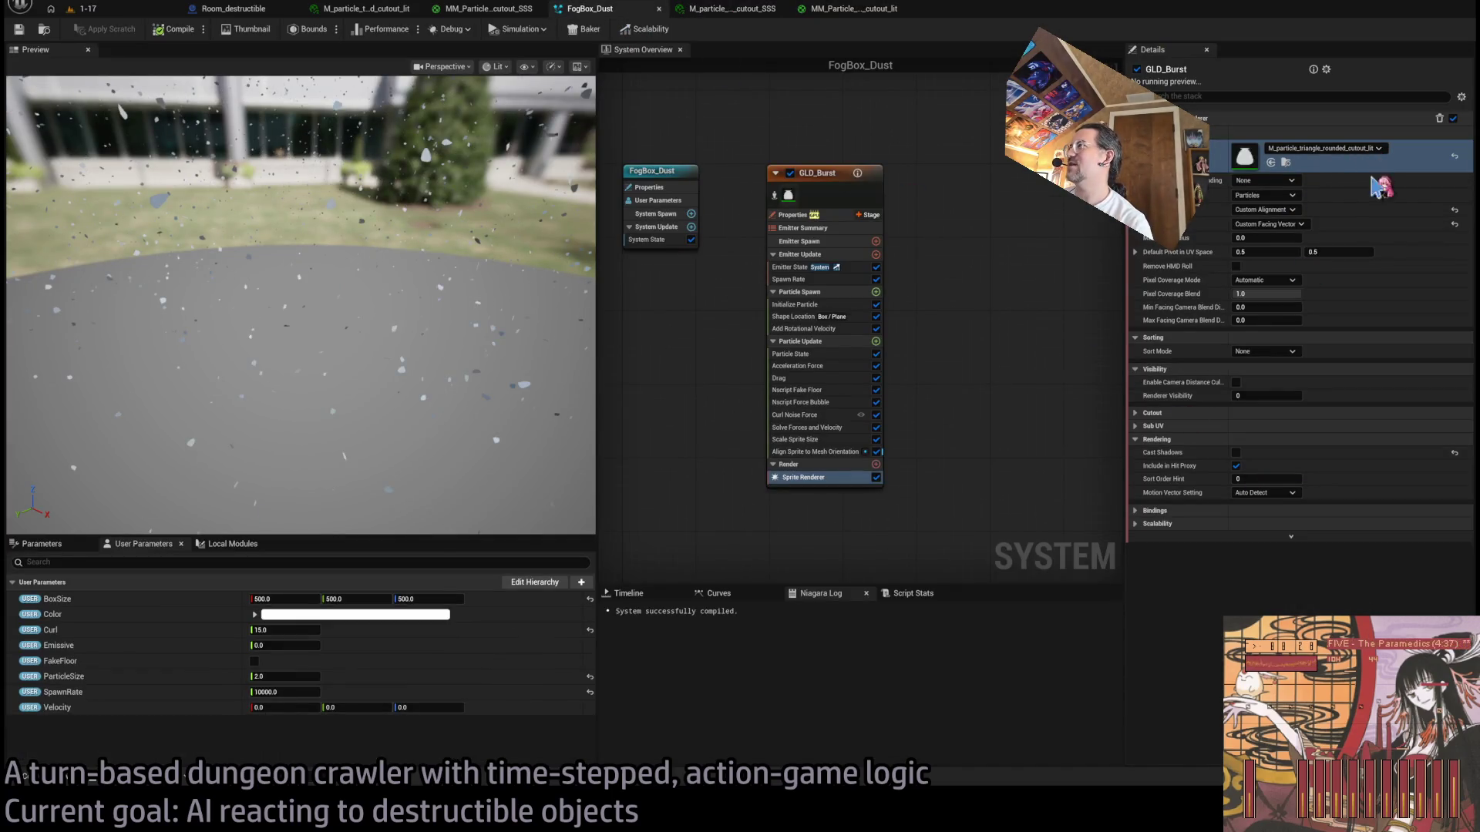
key("ctrl+z")
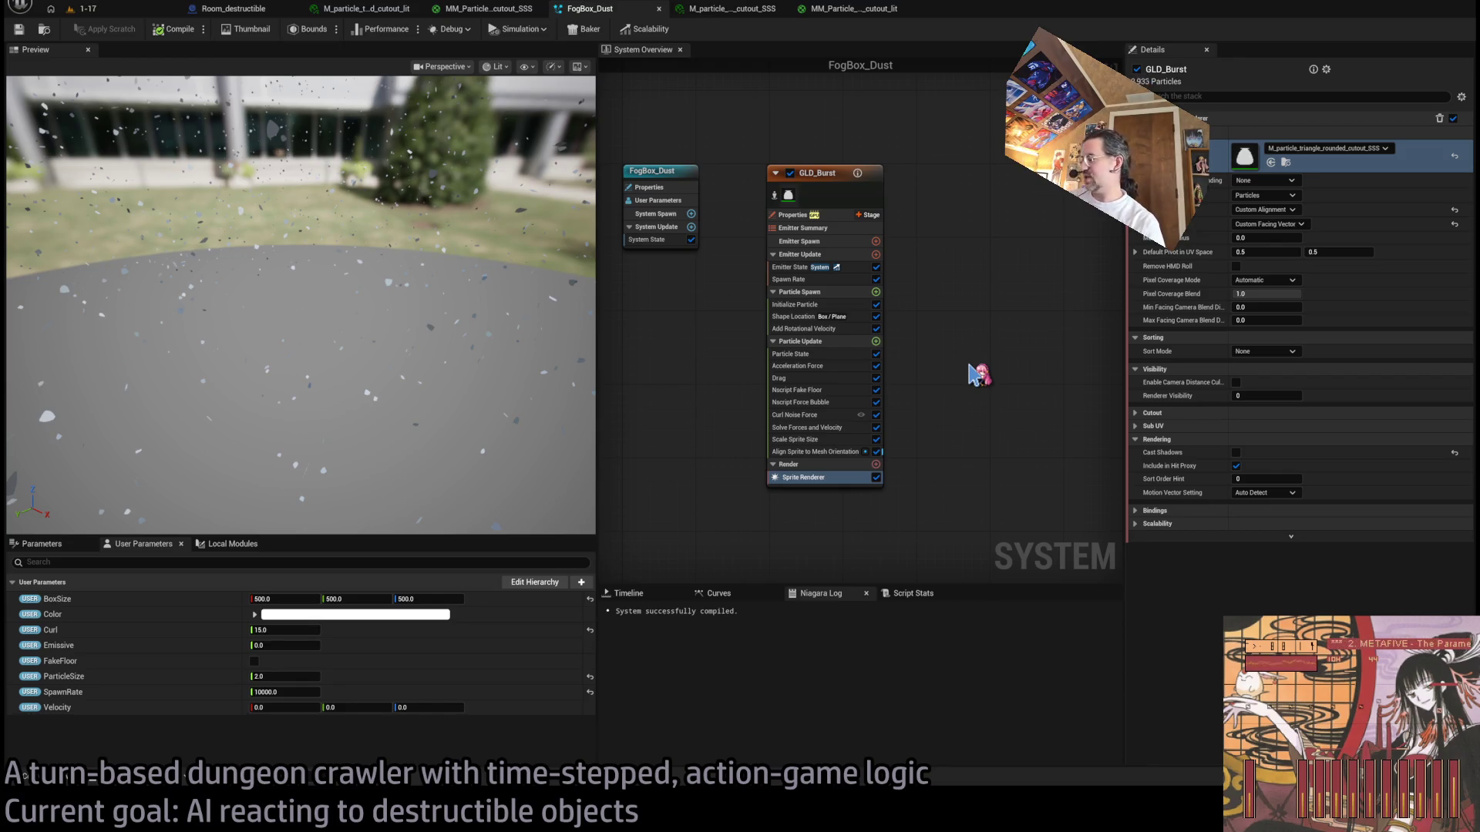
left_click(99, 10)
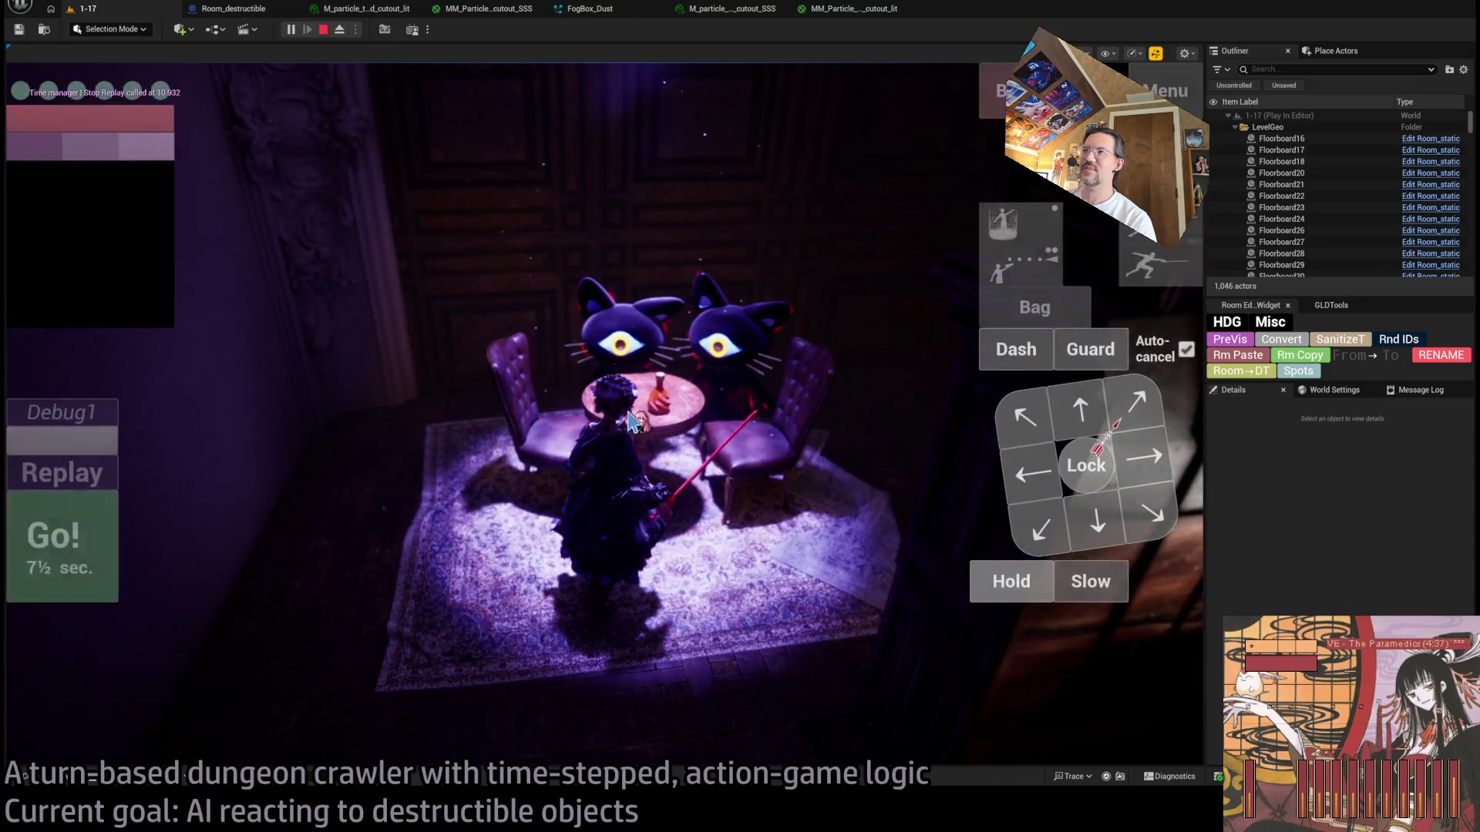
Step: Play a one-second Hold turn, replay it, and stop the play session
left_click(1001, 594)
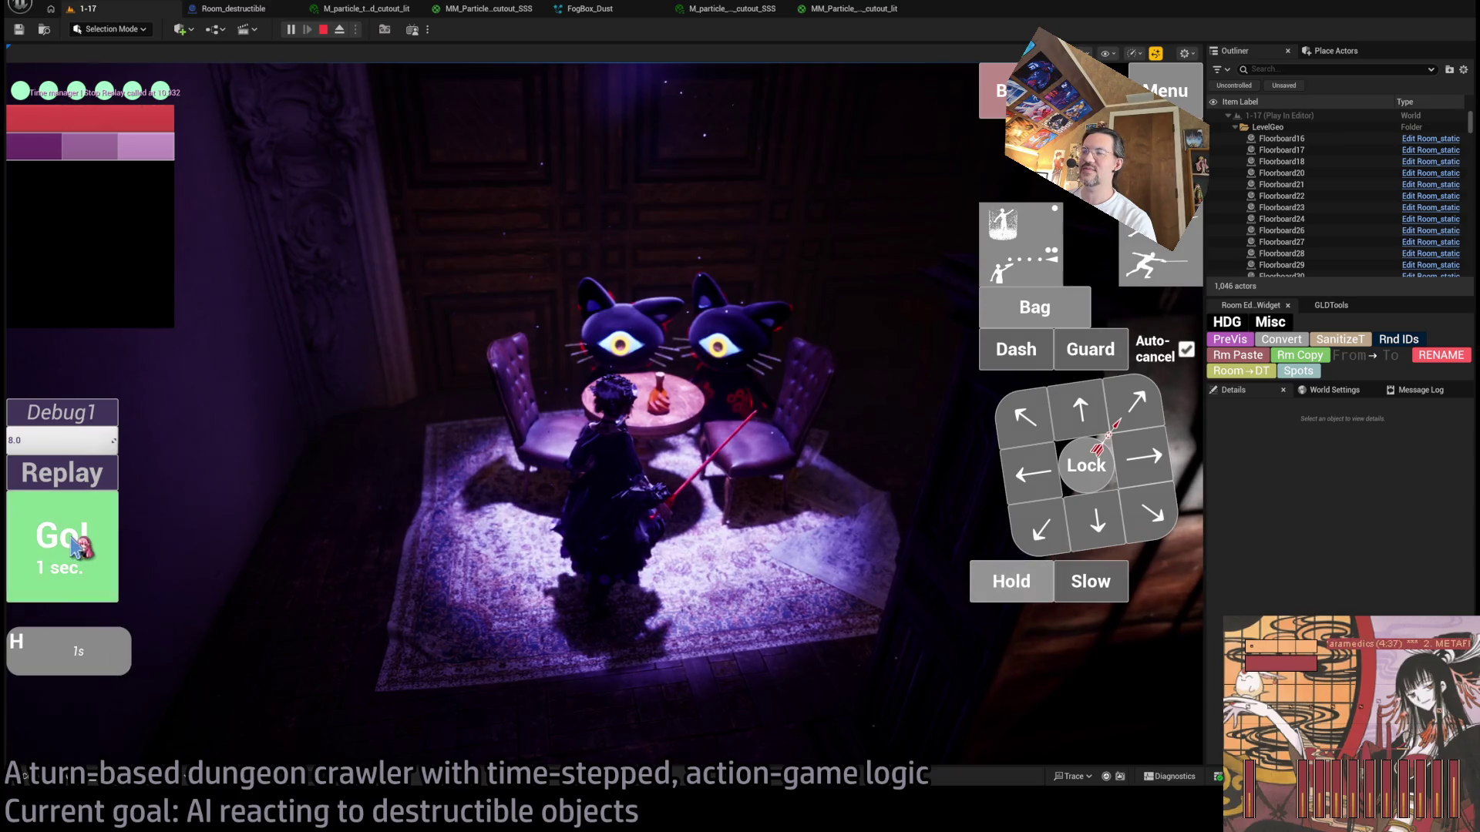
left_click(55, 539)
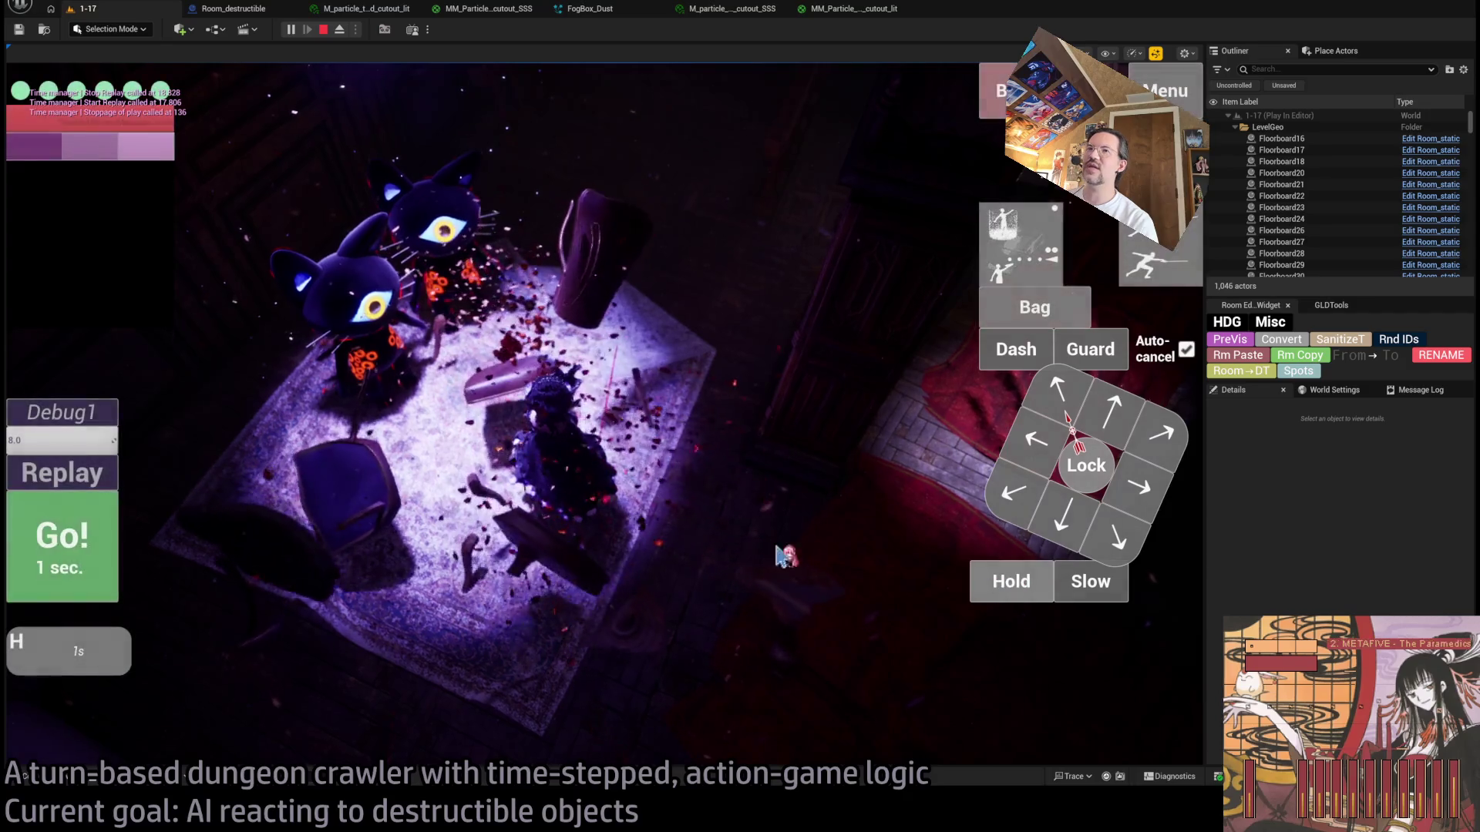
left_click(68, 539)
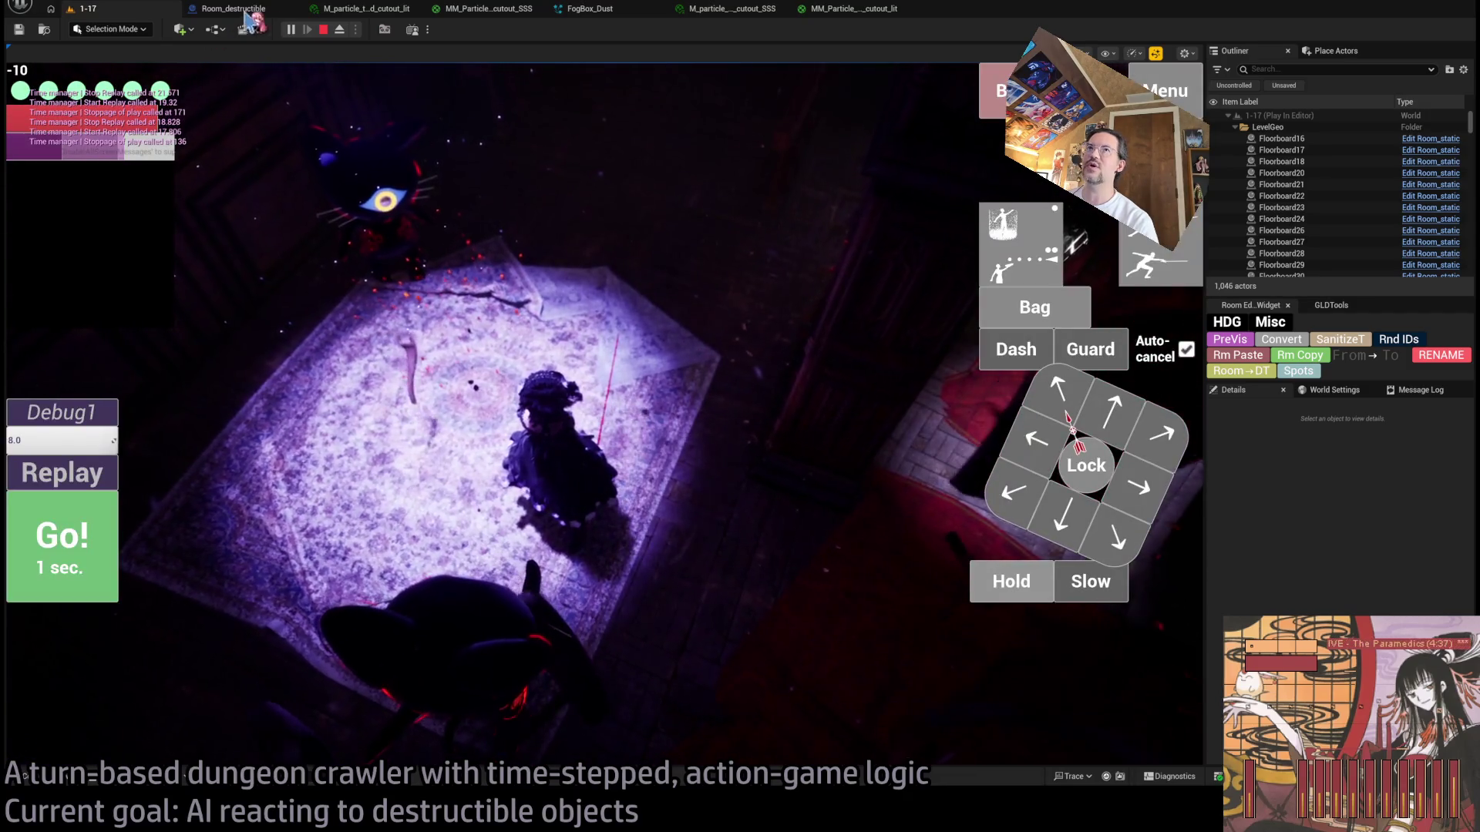
left_click(324, 31)
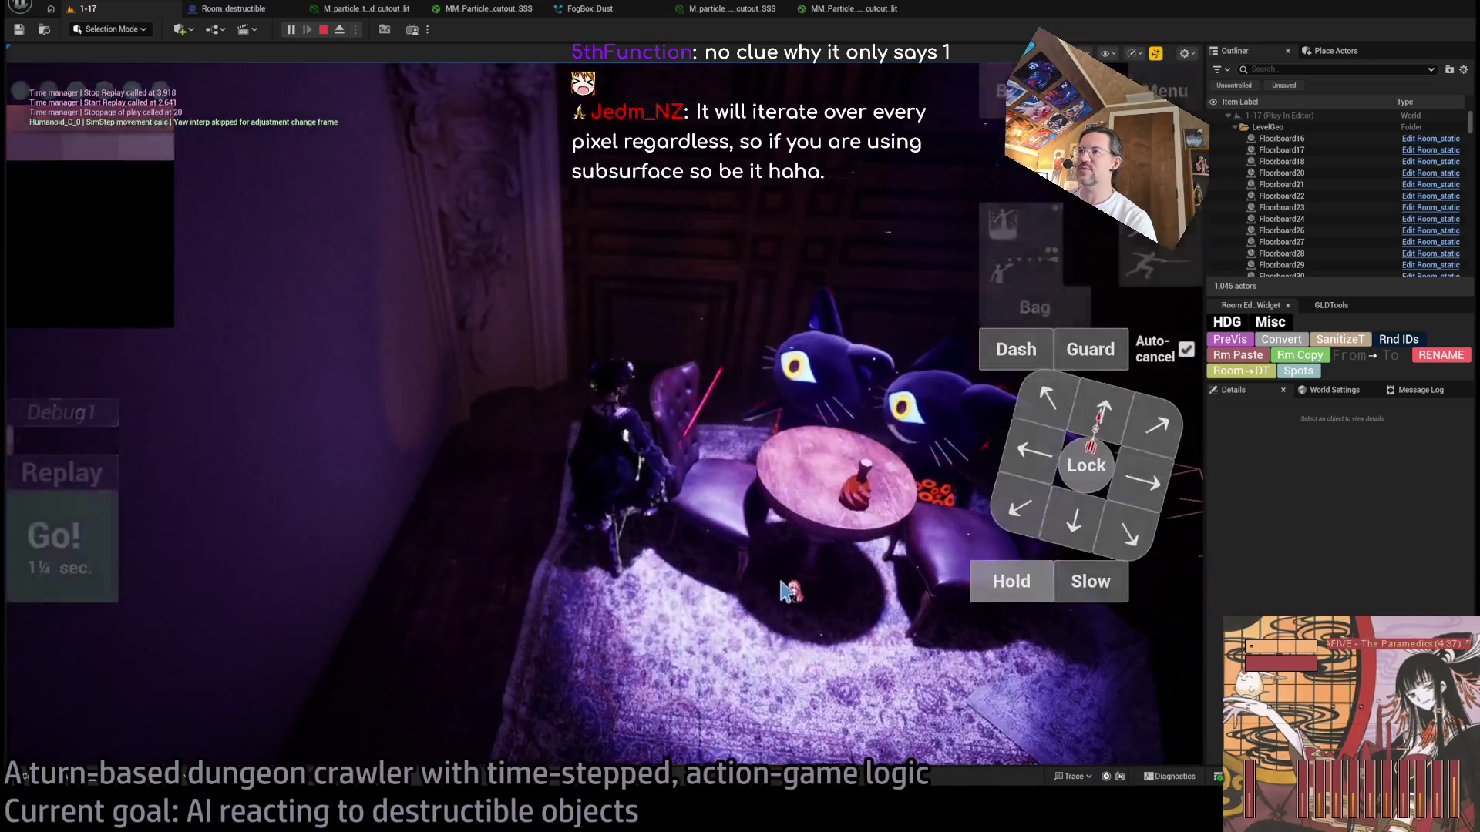
Step: In a fresh session, play a Hold turn and an aimed turn, then stop playing
left_click(1002, 578)
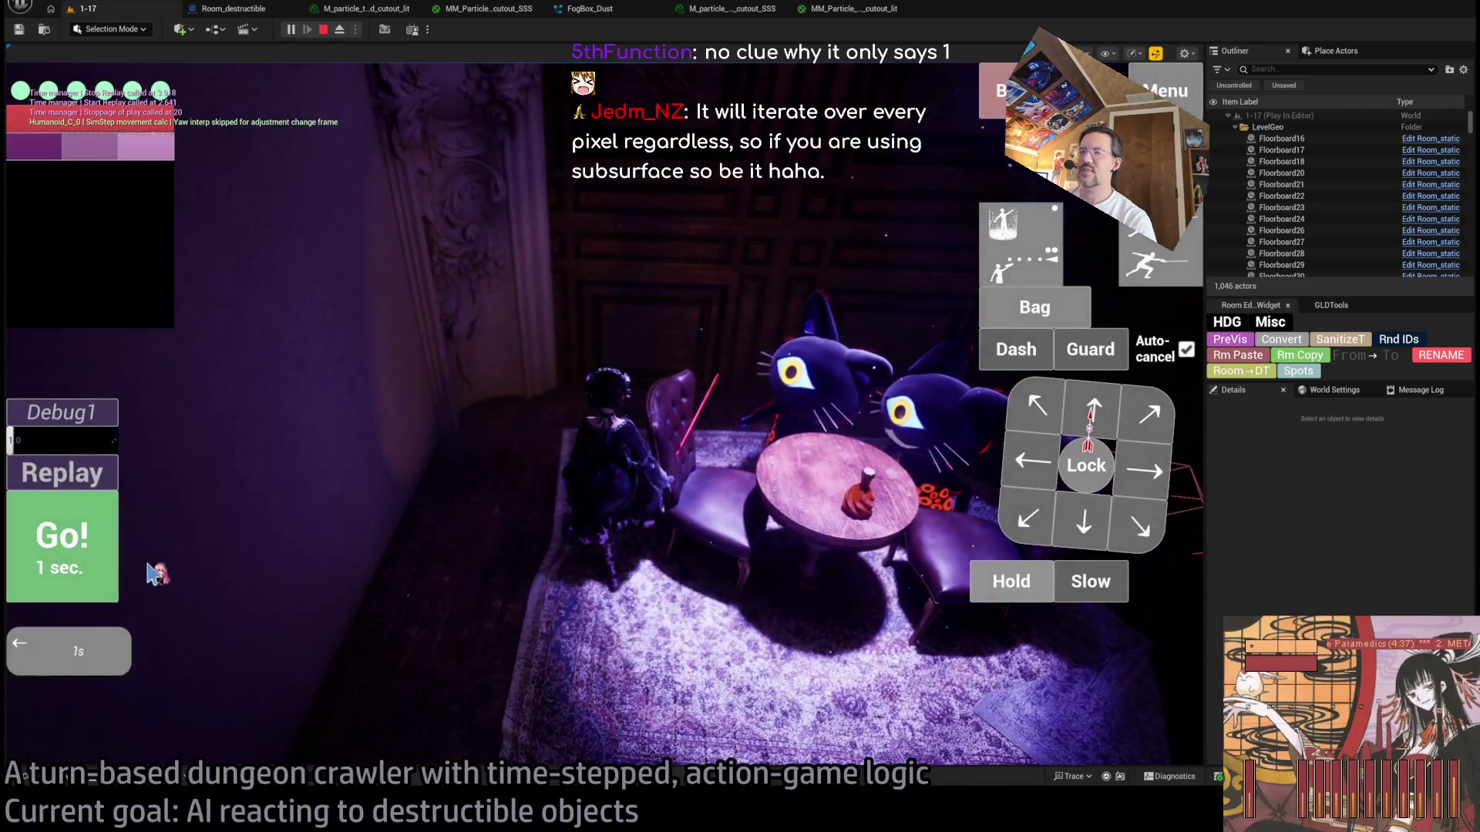
left_click(97, 551)
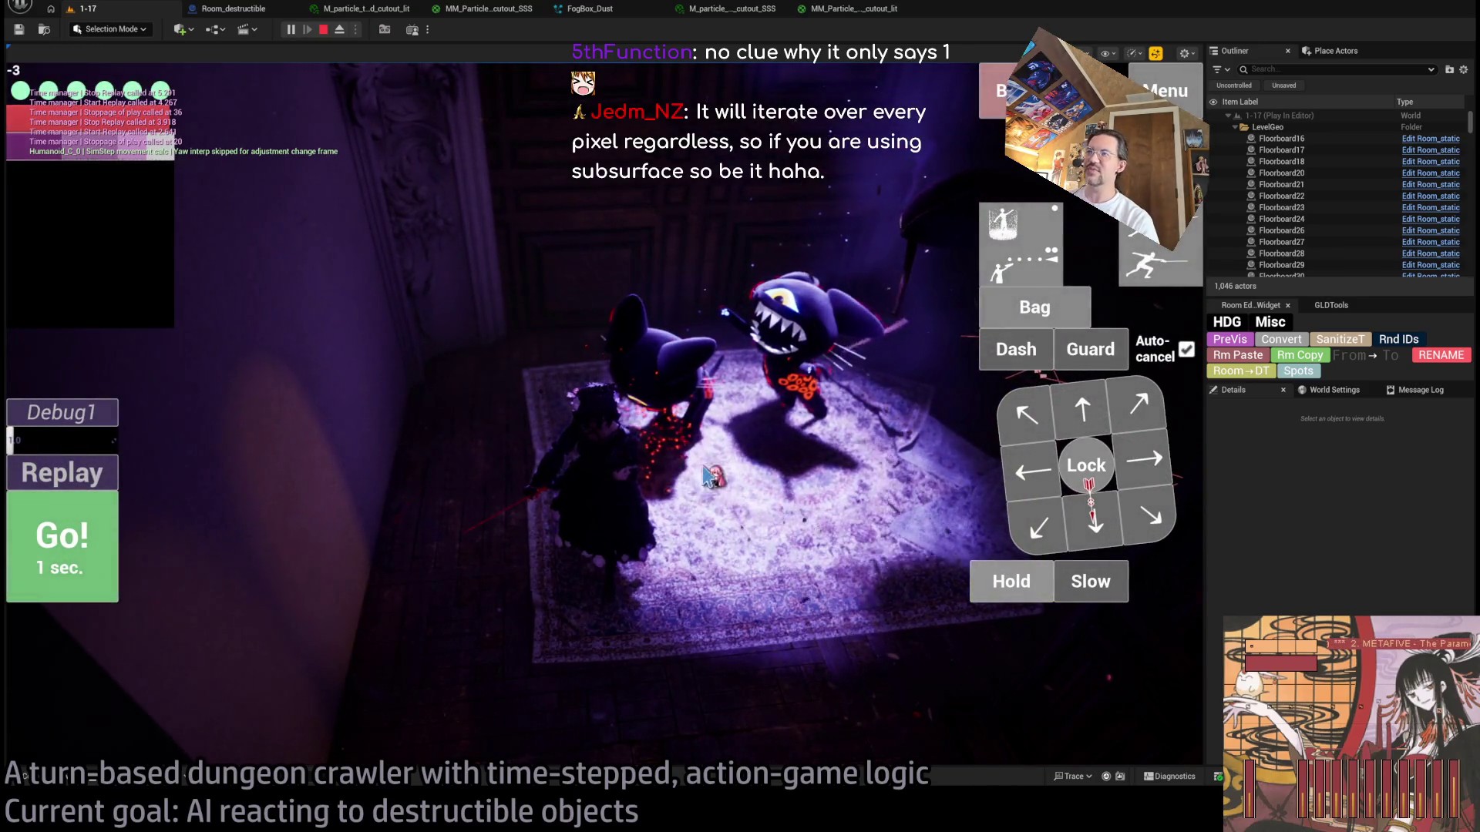
left_click(661, 438)
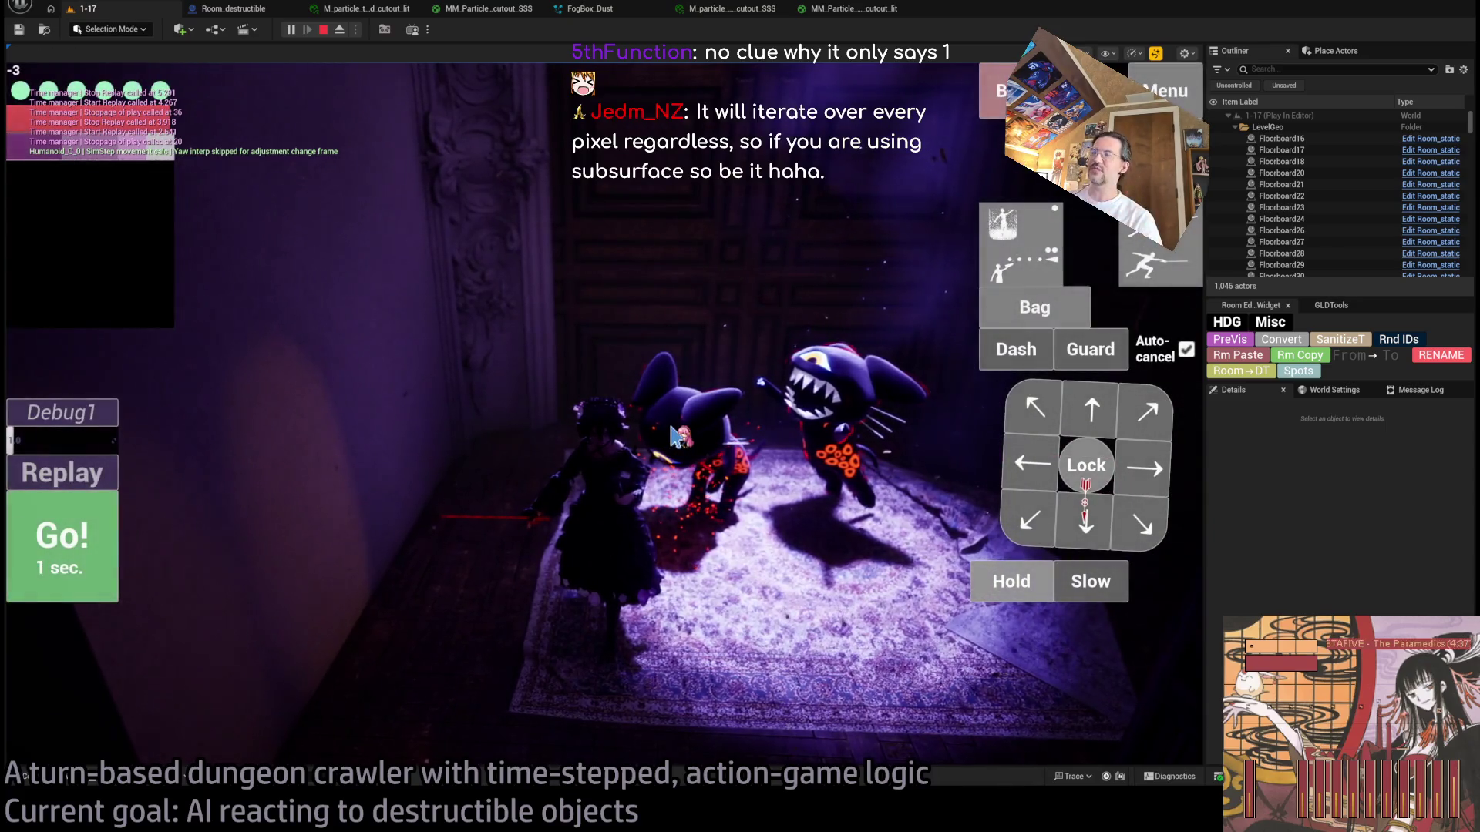
left_click(1001, 524)
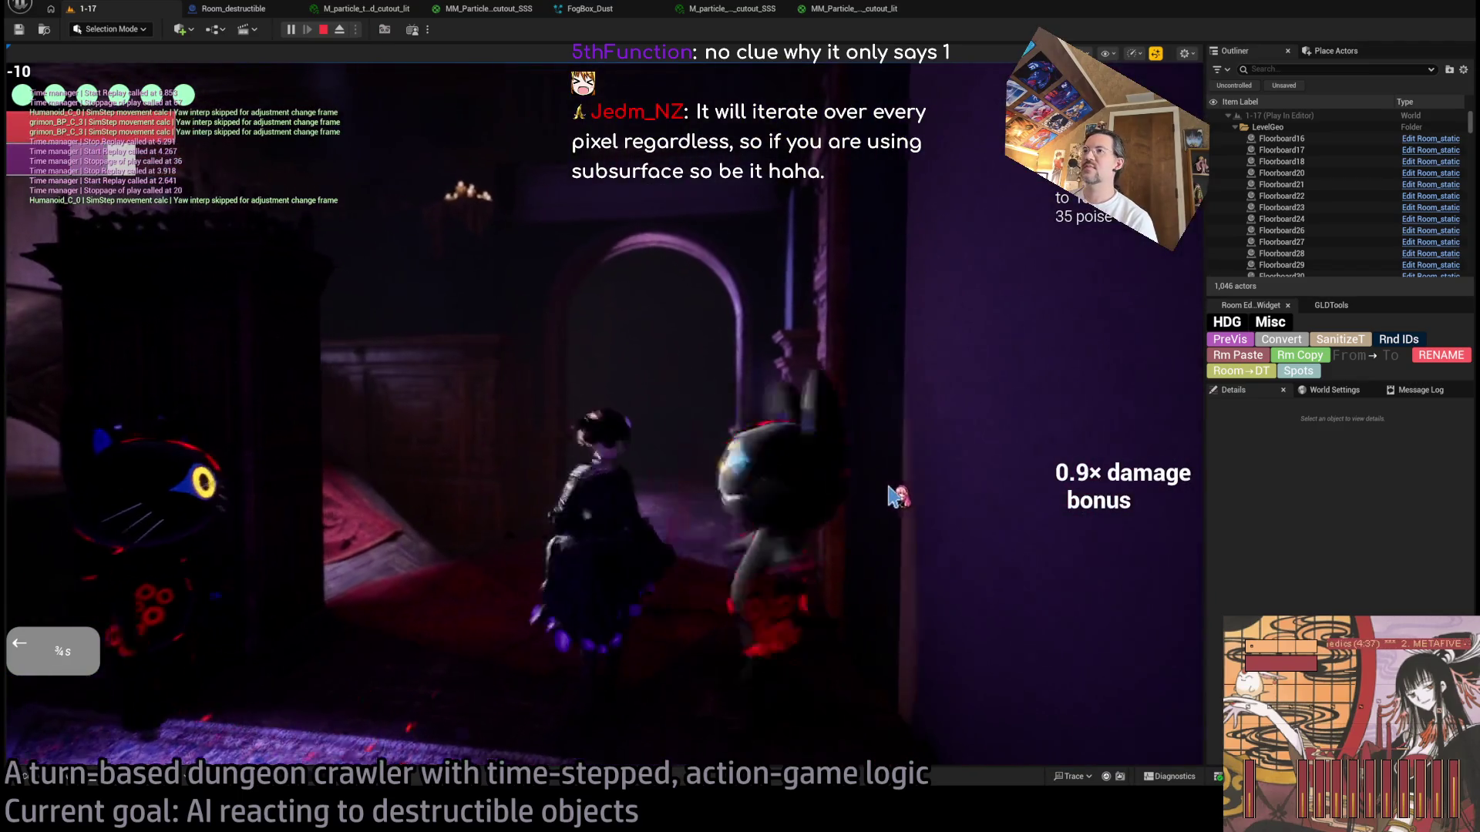
left_click(323, 29)
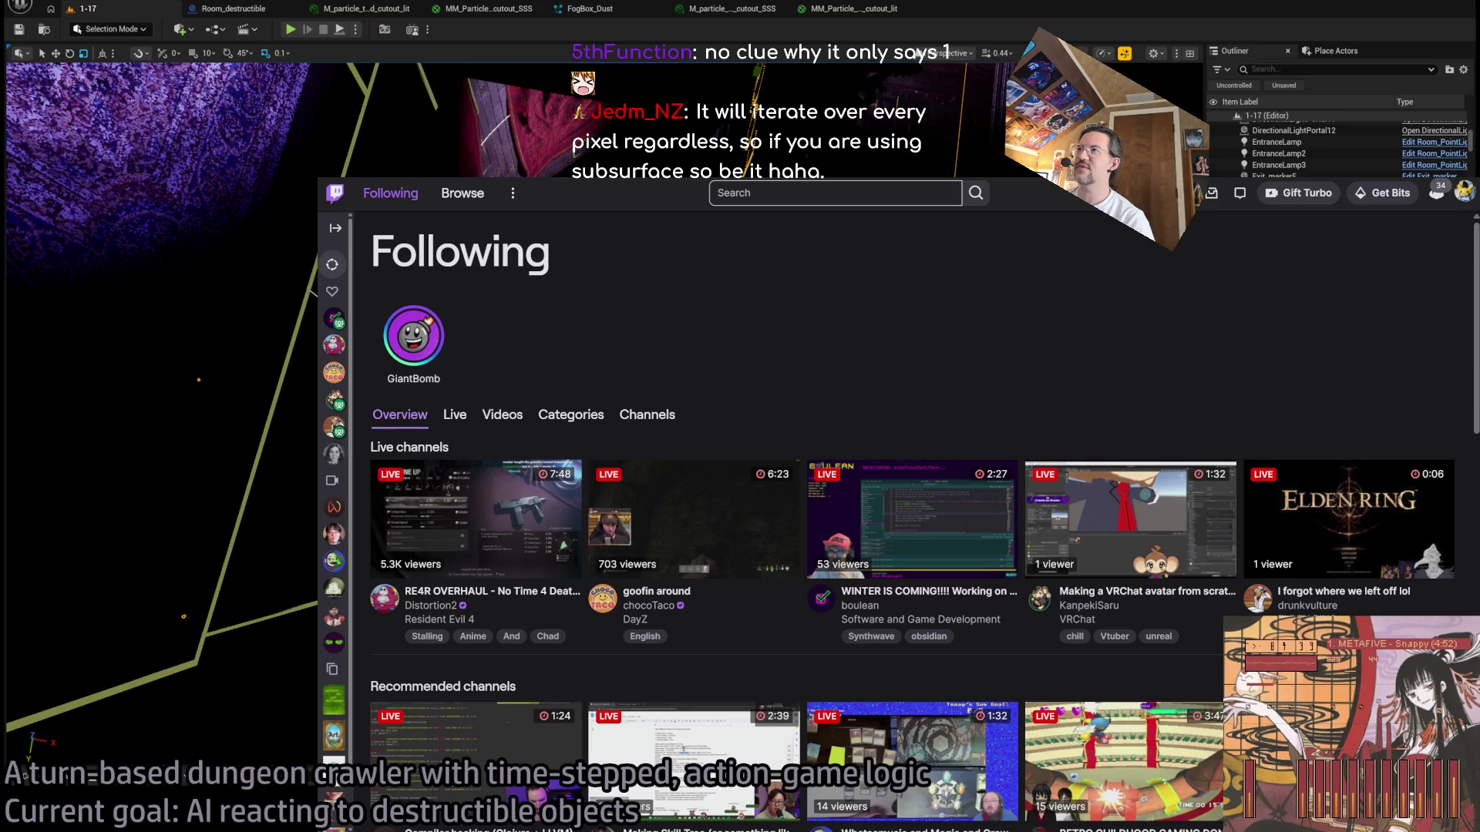
Step: Find the streamer's Twitch channel and play its 'Day 5: Ground LOD transitions' broadcast with chat hidden
left_click(764, 192)
type("5thfun")
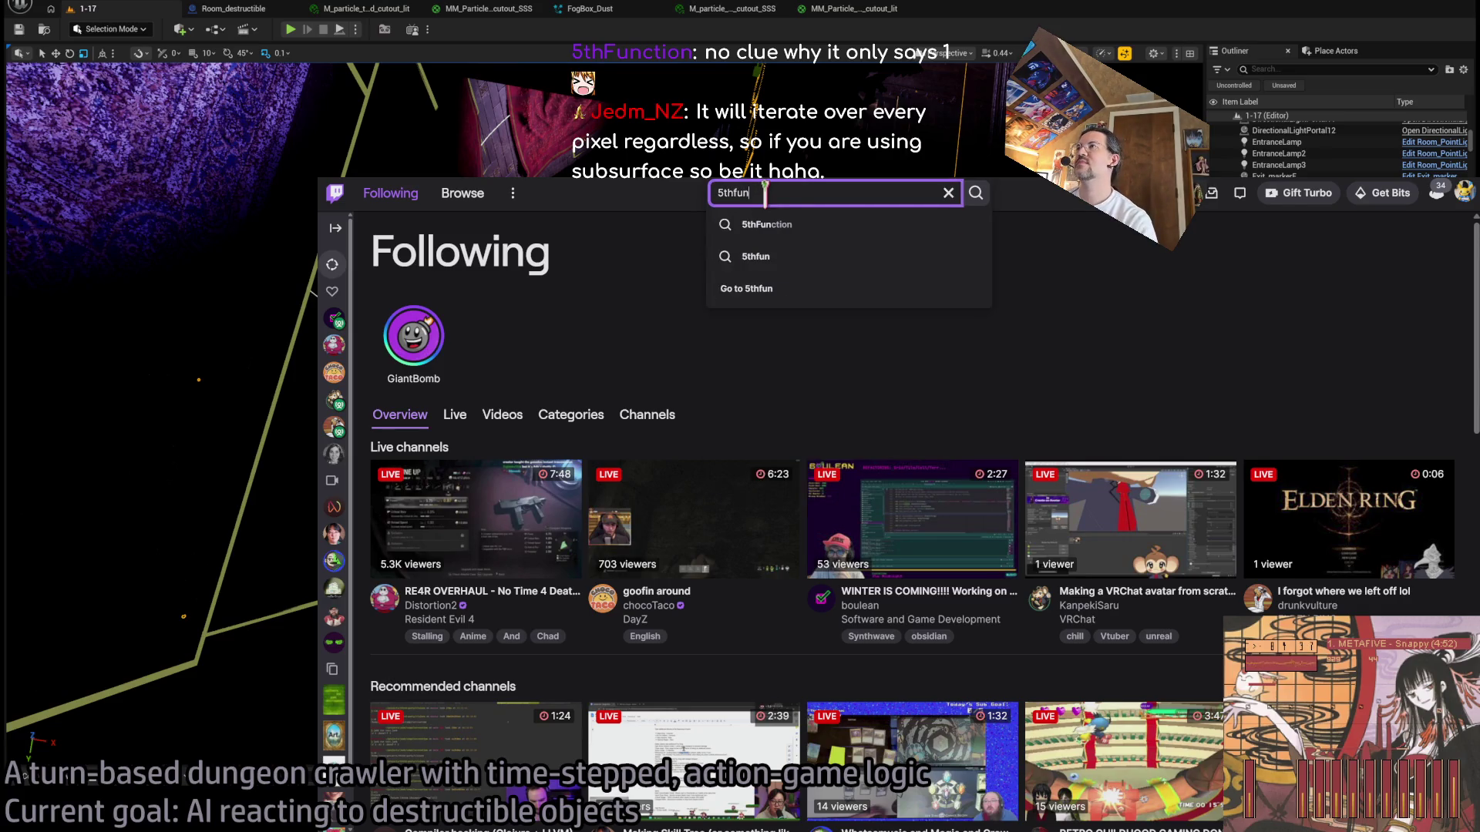
left_click(767, 224)
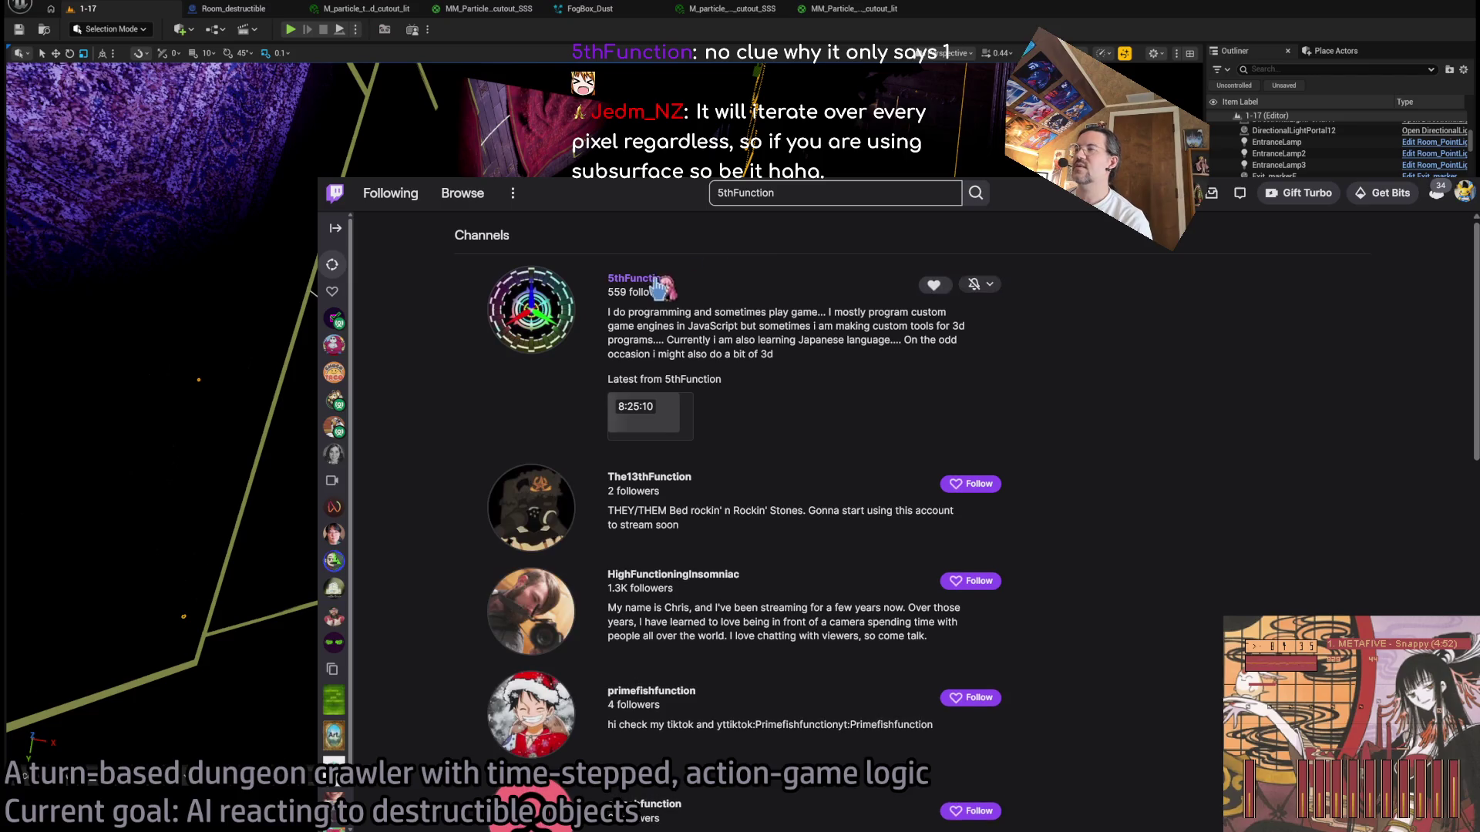
left_click(954, 435)
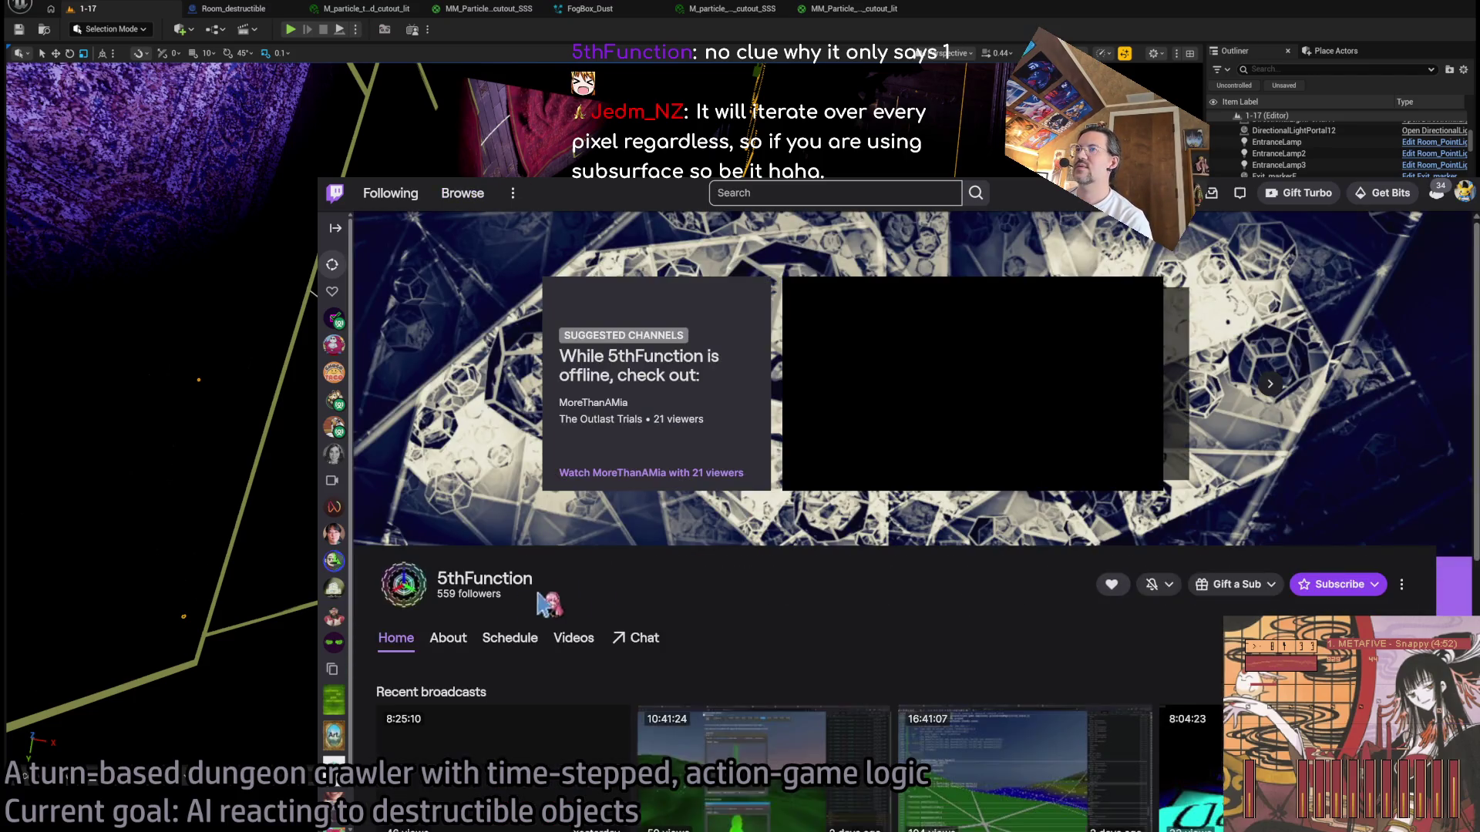
scroll(654, 399, "down", 2)
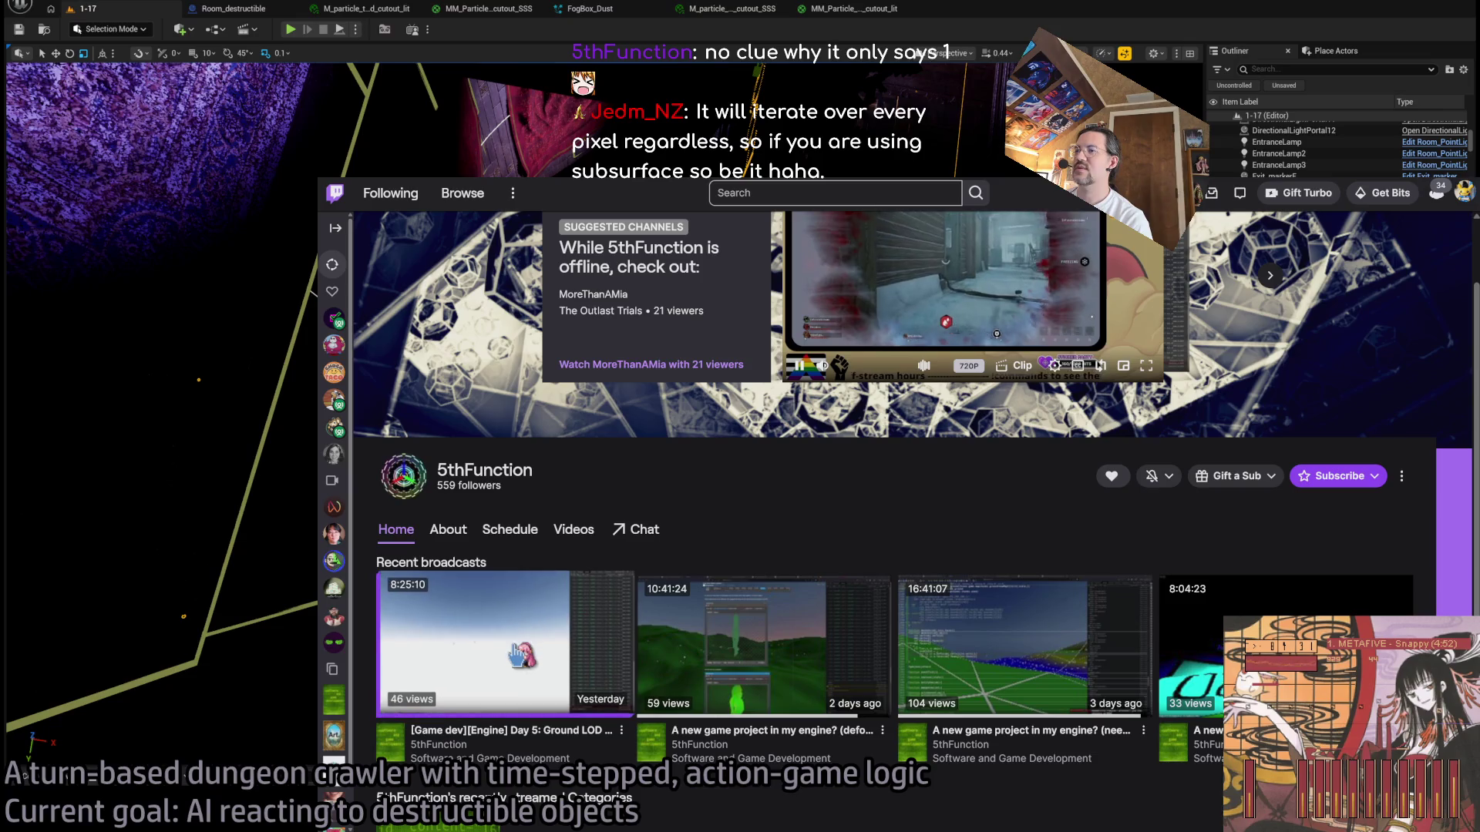
left_click(580, 584)
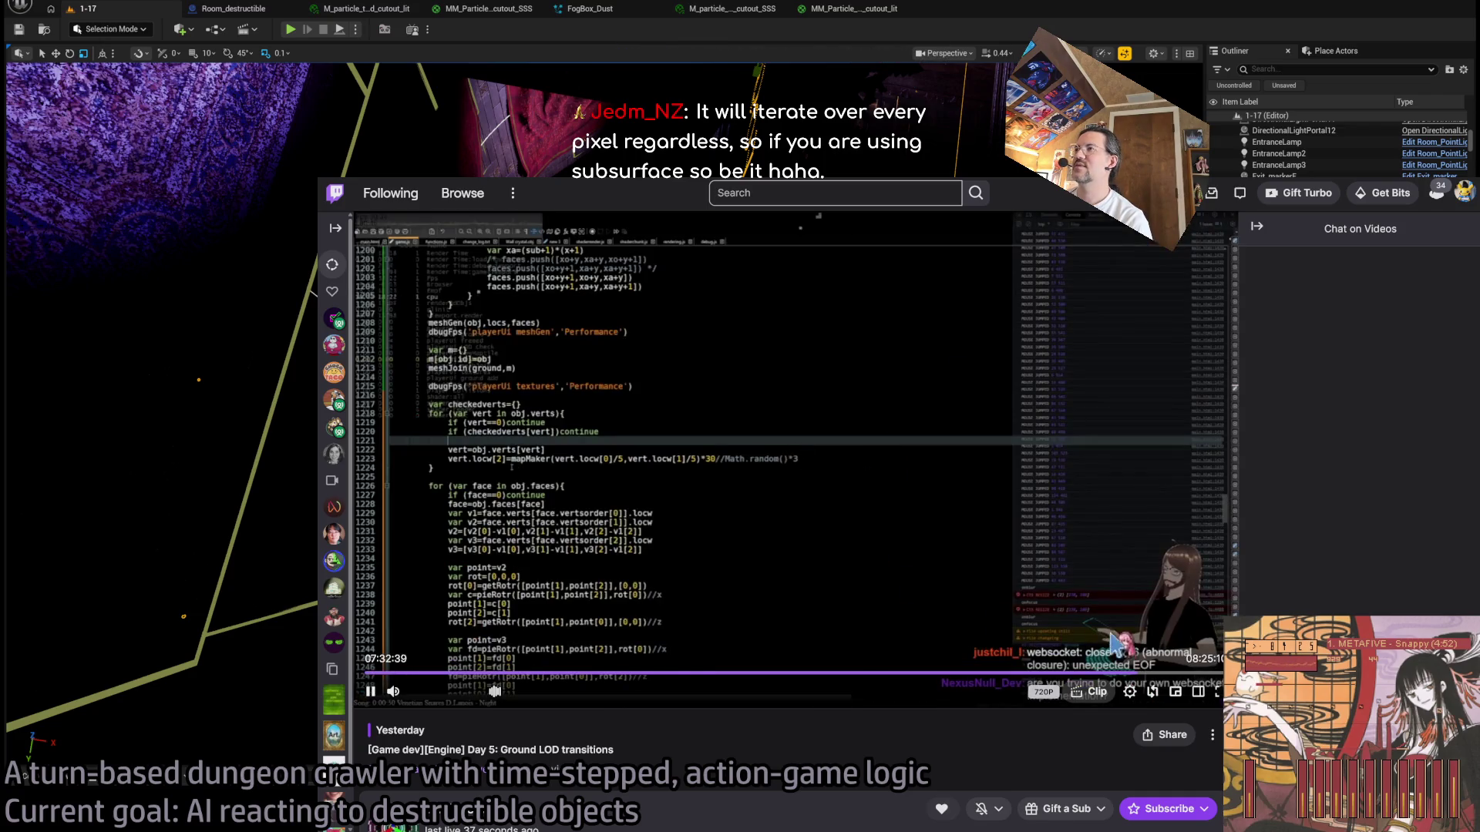
left_click(1257, 226)
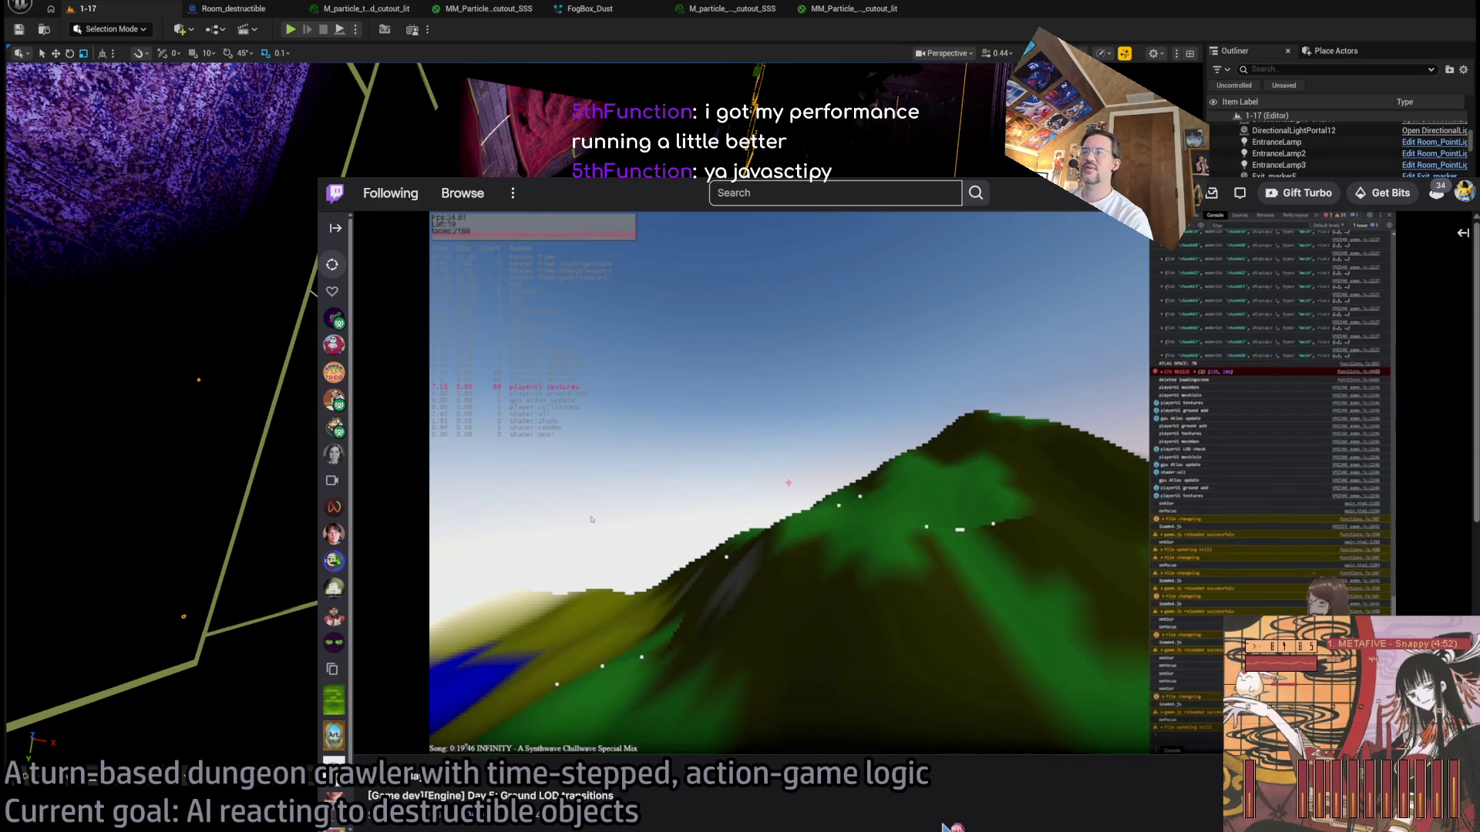
Step: Watch the broadcast full-width, then switch back to the Unreal Editor's level 1-17 view
mouse_move(591, 519)
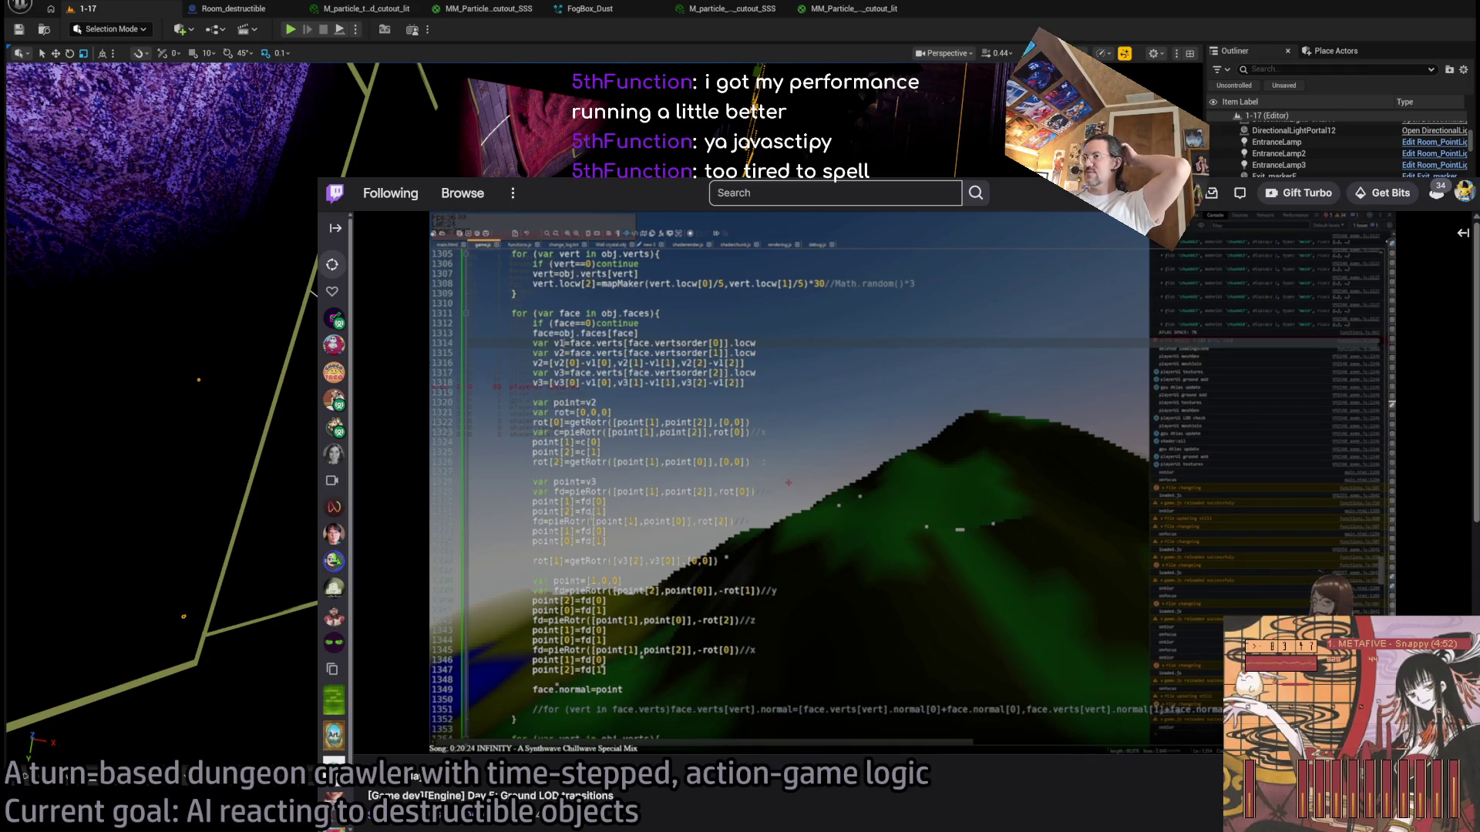
mouse_move(874, 563)
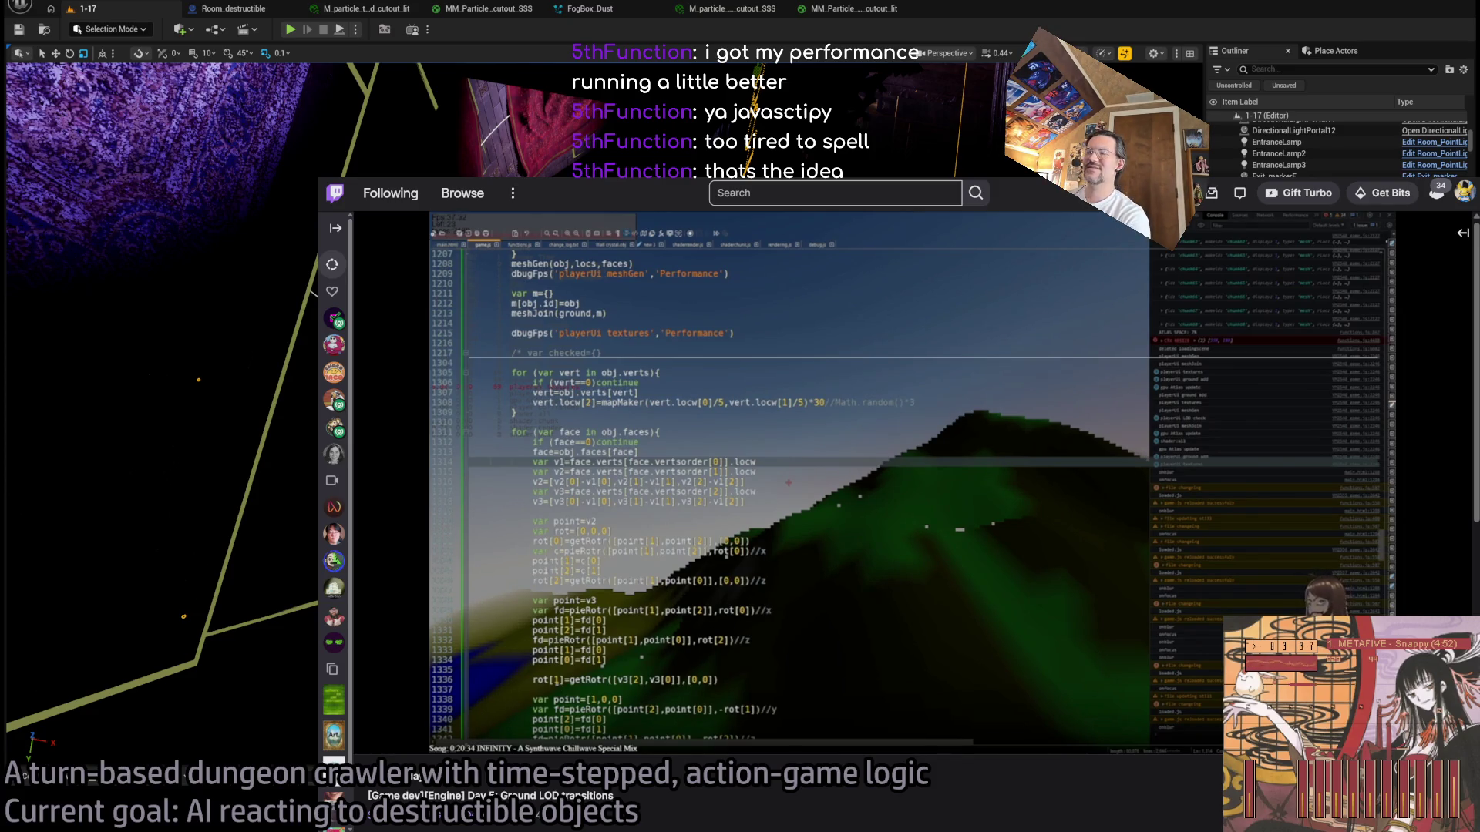
mouse_move(647, 493)
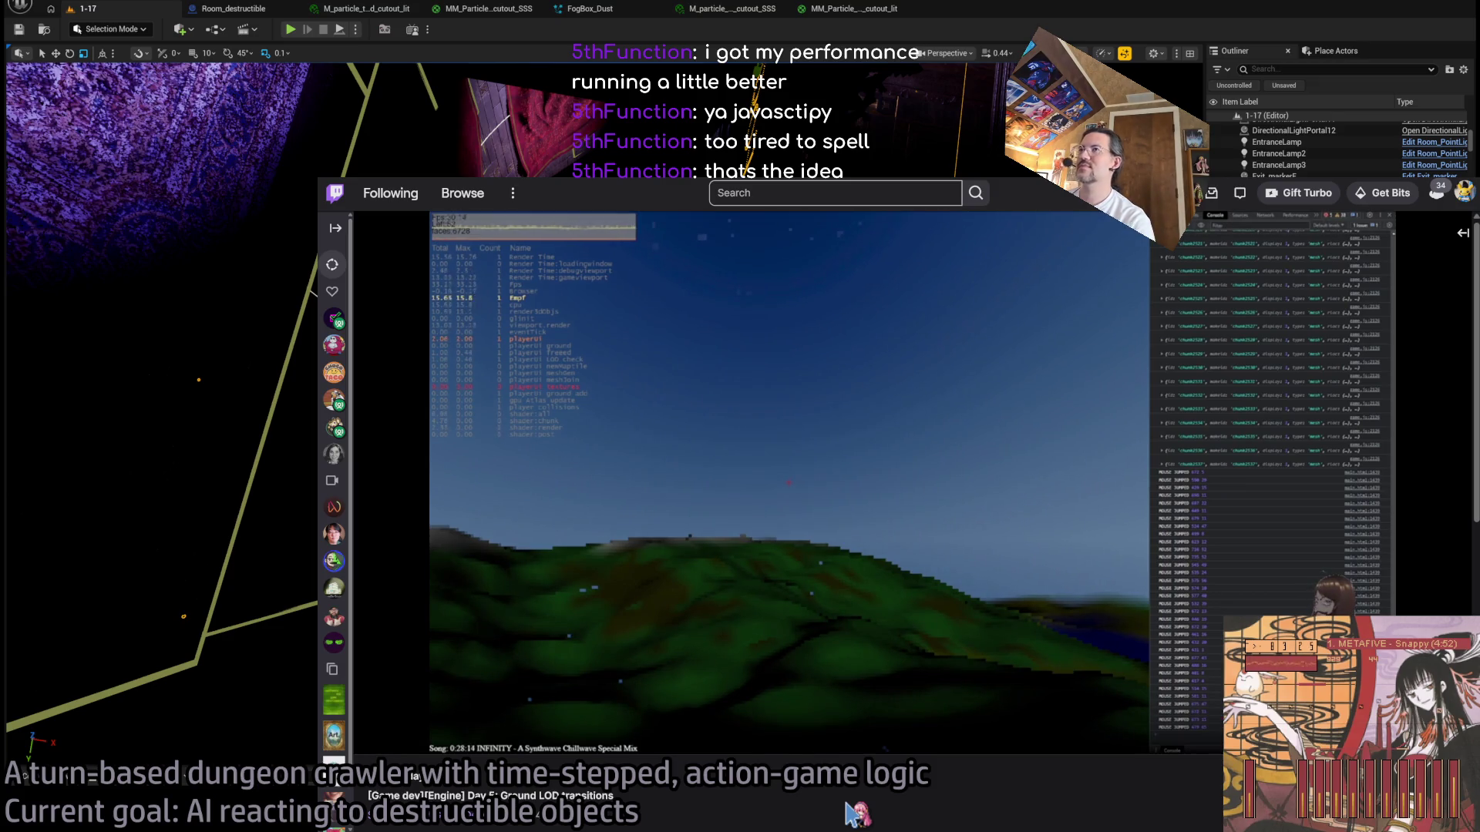
mouse_move(1023, 751)
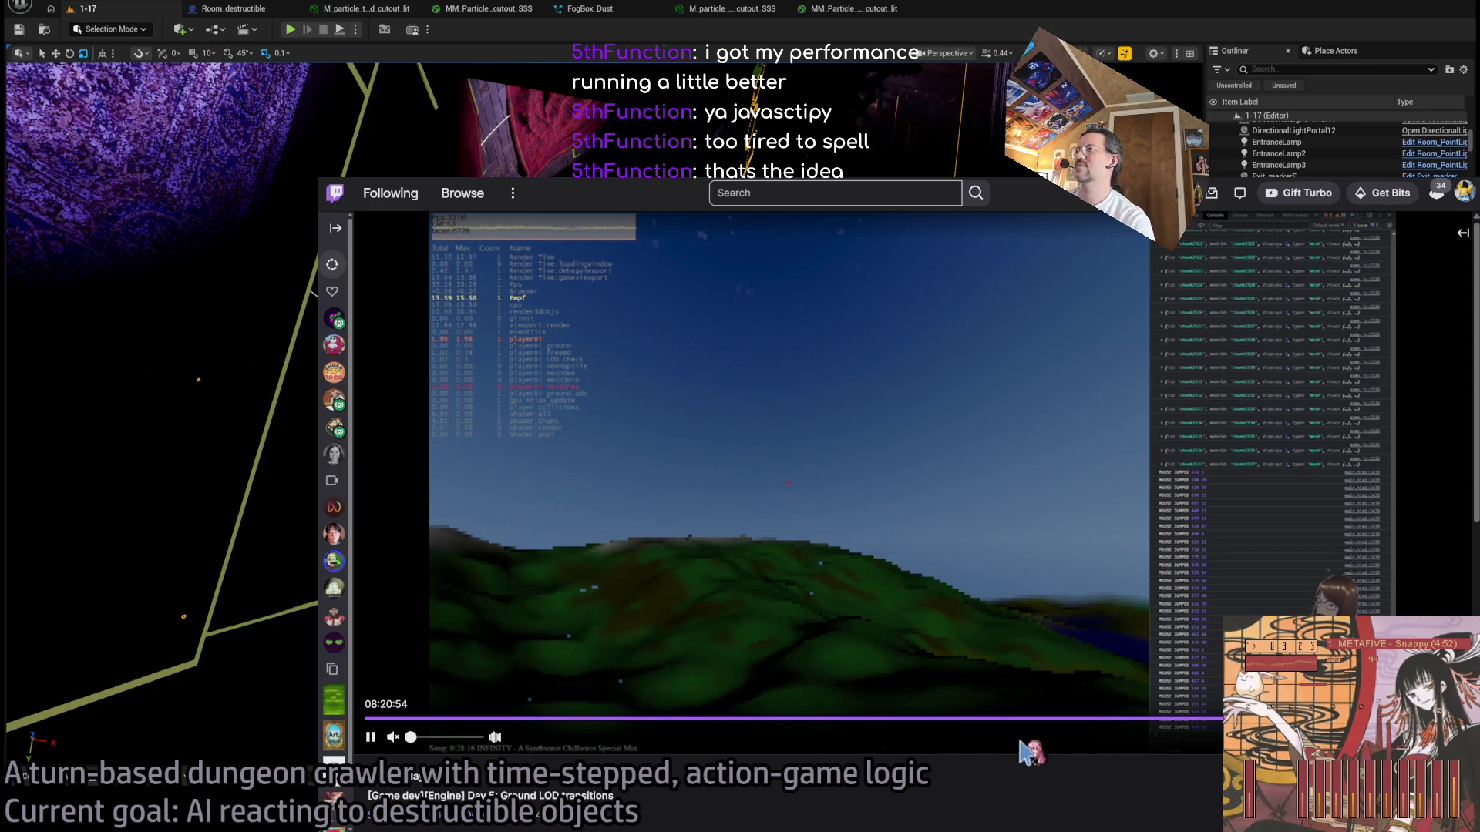
key("alt+Tab")
key("alt+Tab")
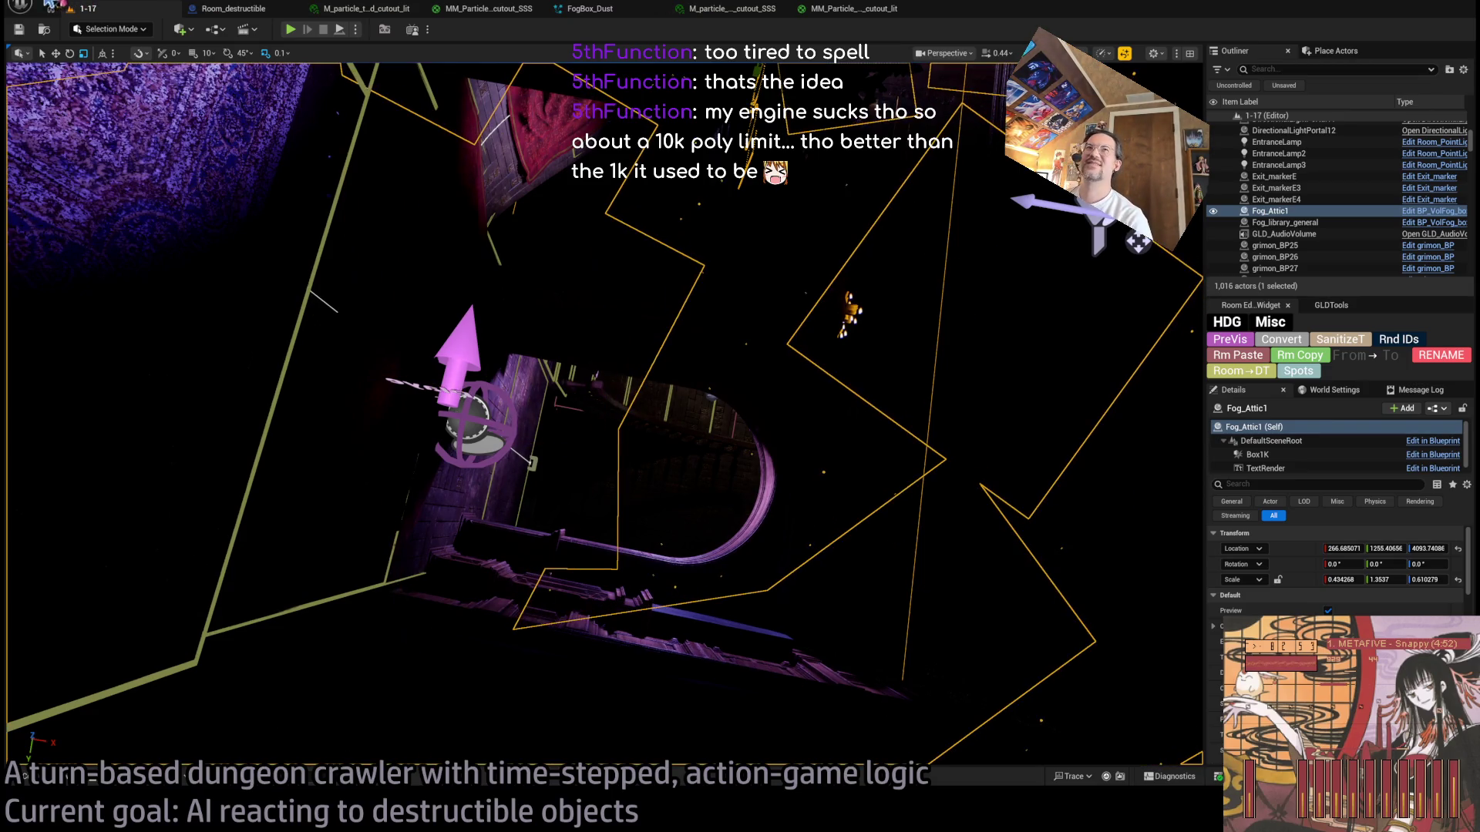
Step: Google 'playstation 1 triangle limit' in a new browser tab
key("alt+Tab")
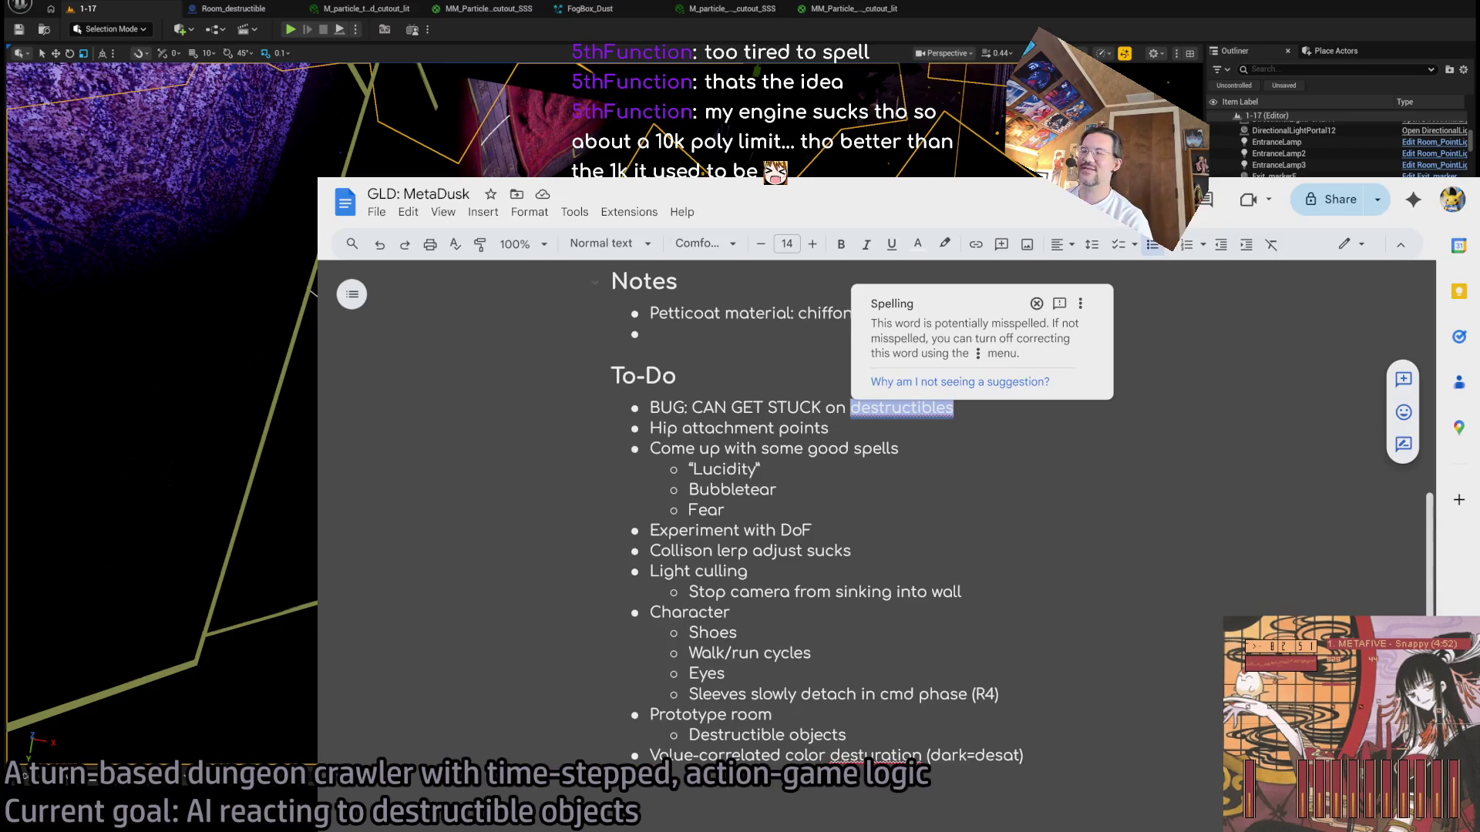
key("ctrl+t")
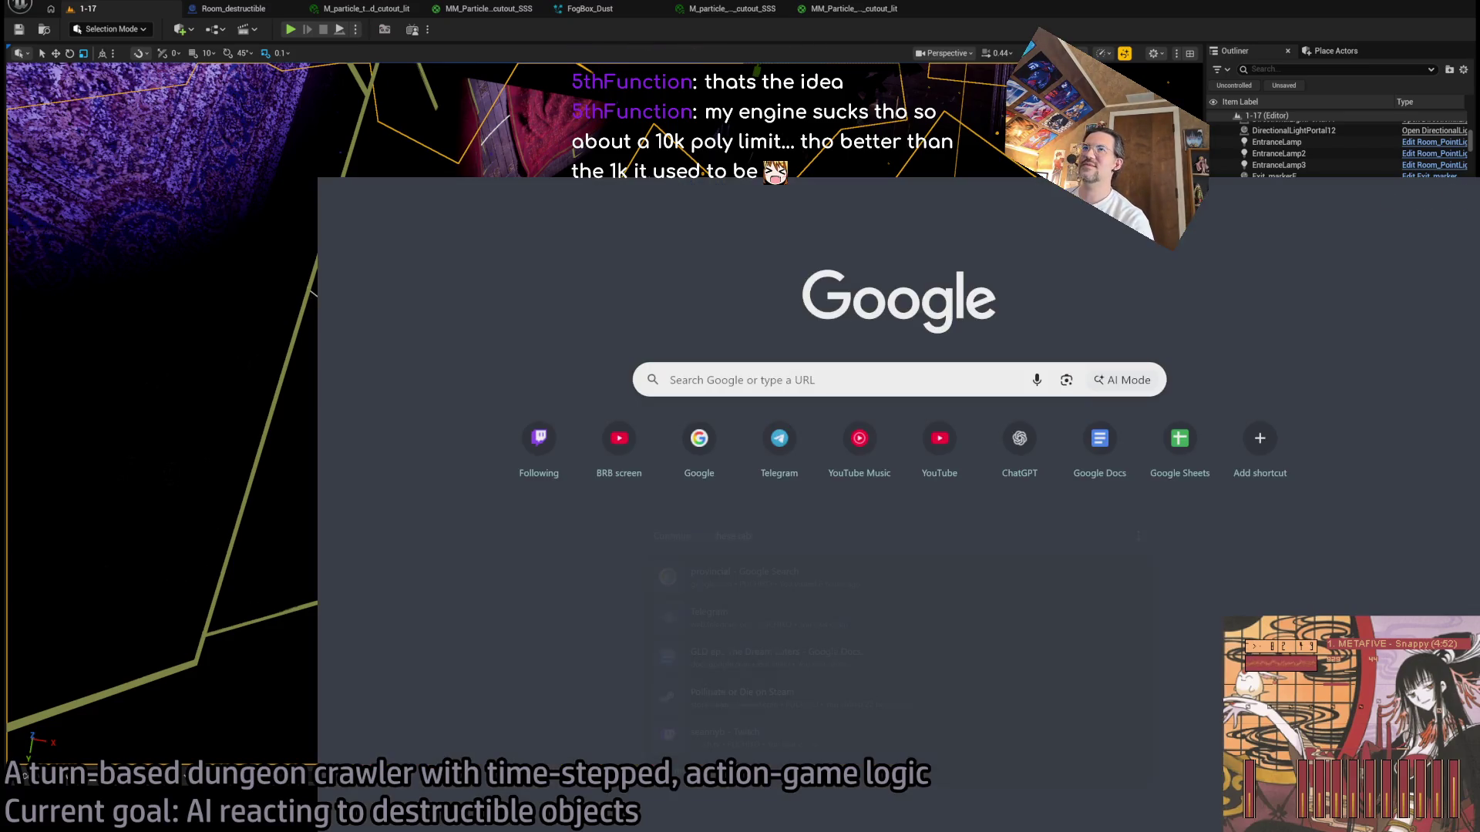
type("playstation 1 pol")
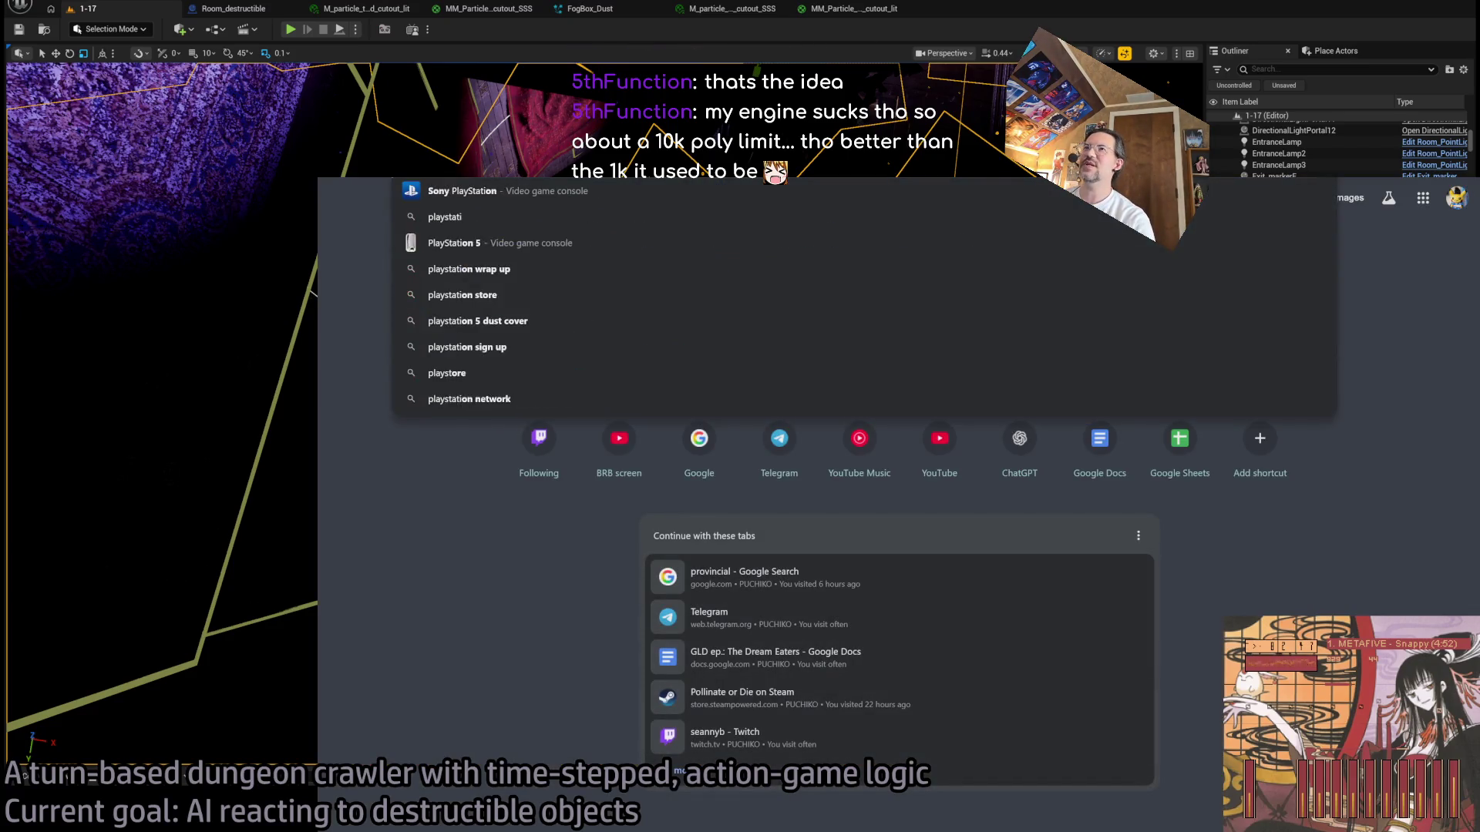
key("BackSpace")
key("BackSpace")
key("BackSpace")
type("tri")
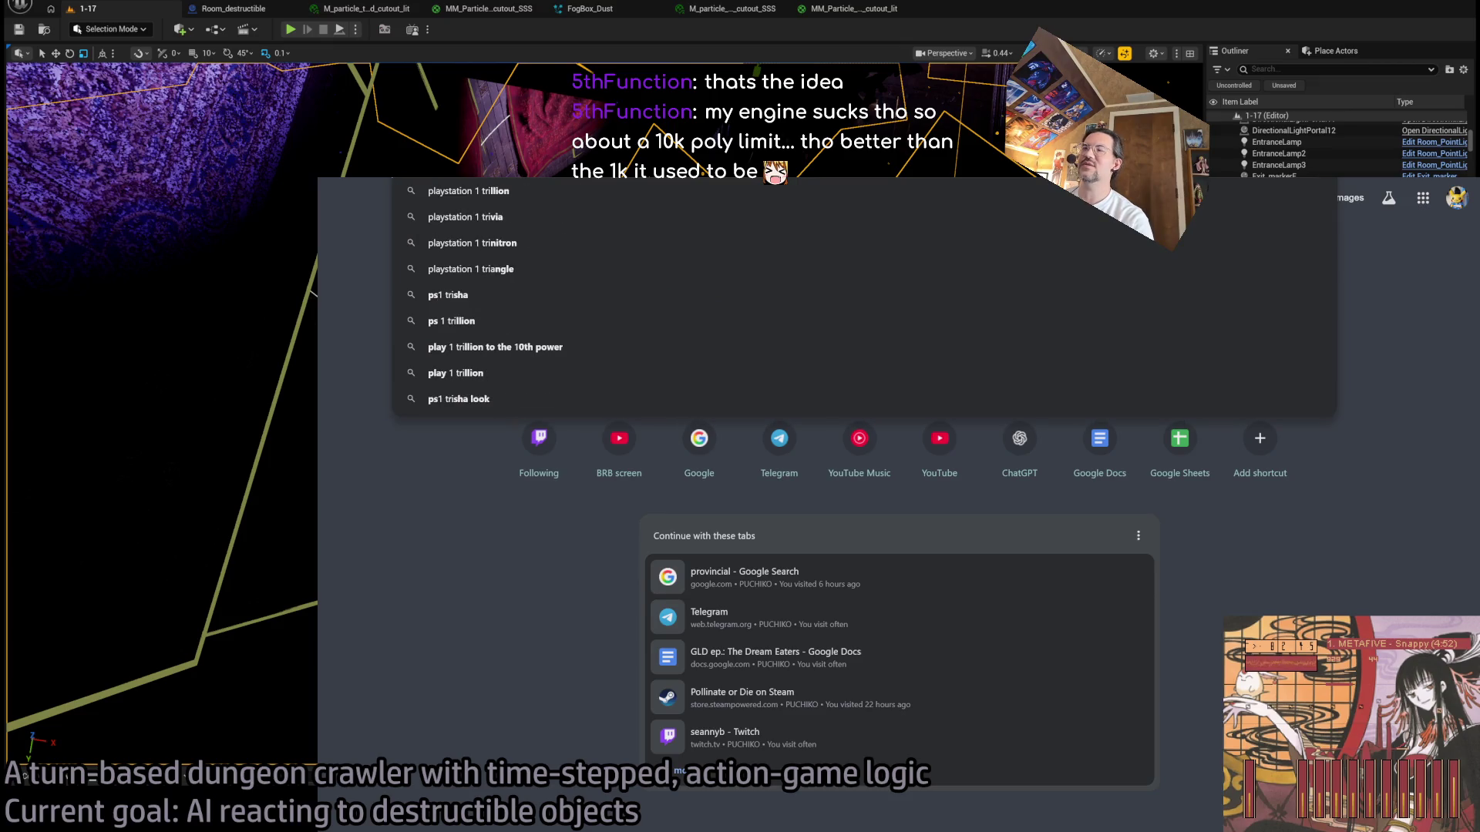
key("Escape")
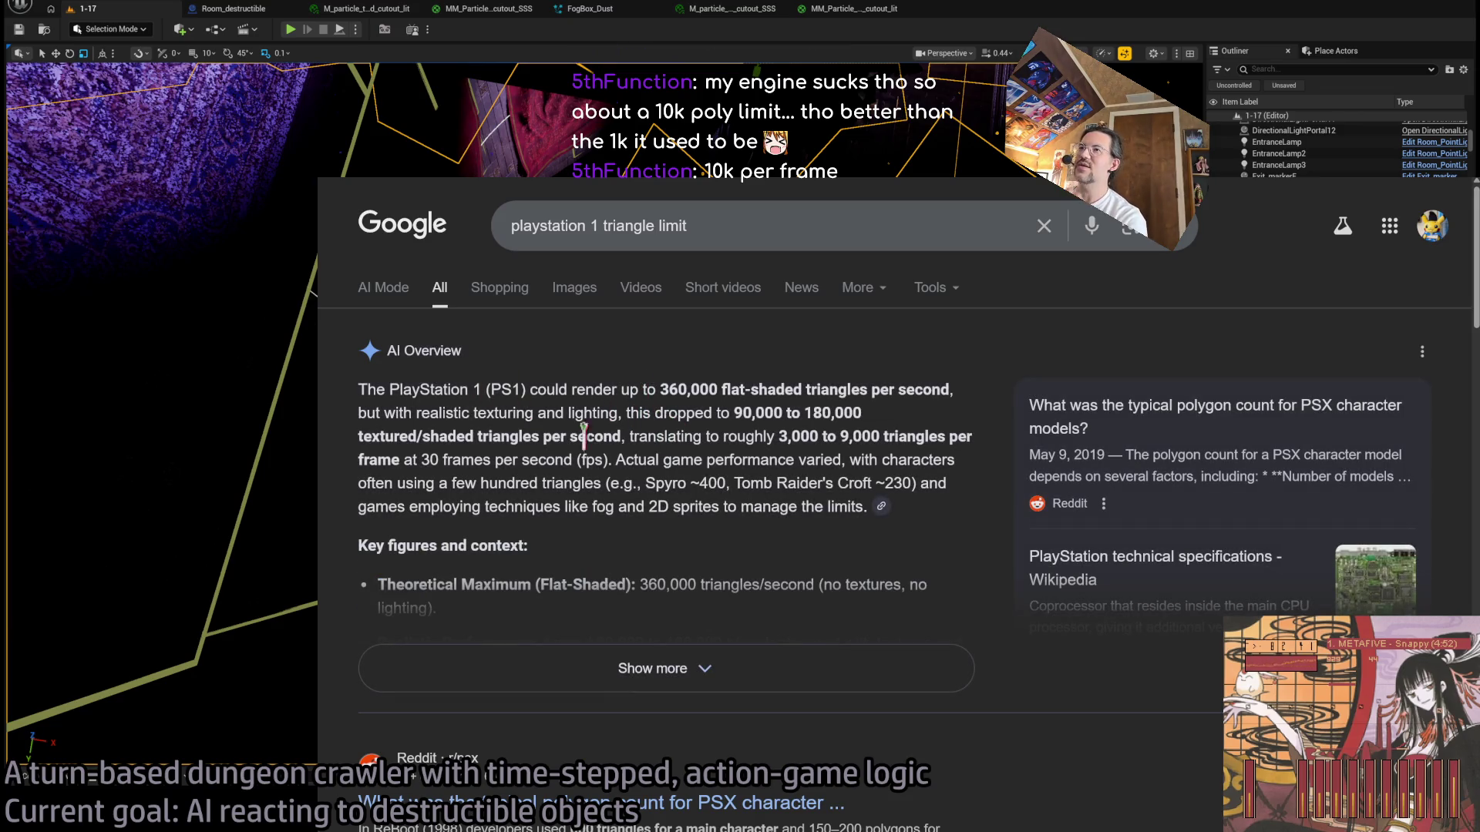
Step: Read the AI Overview, highlighting the 360,000 triangles figure and the triangles-per-second sentence
double_click(664, 389)
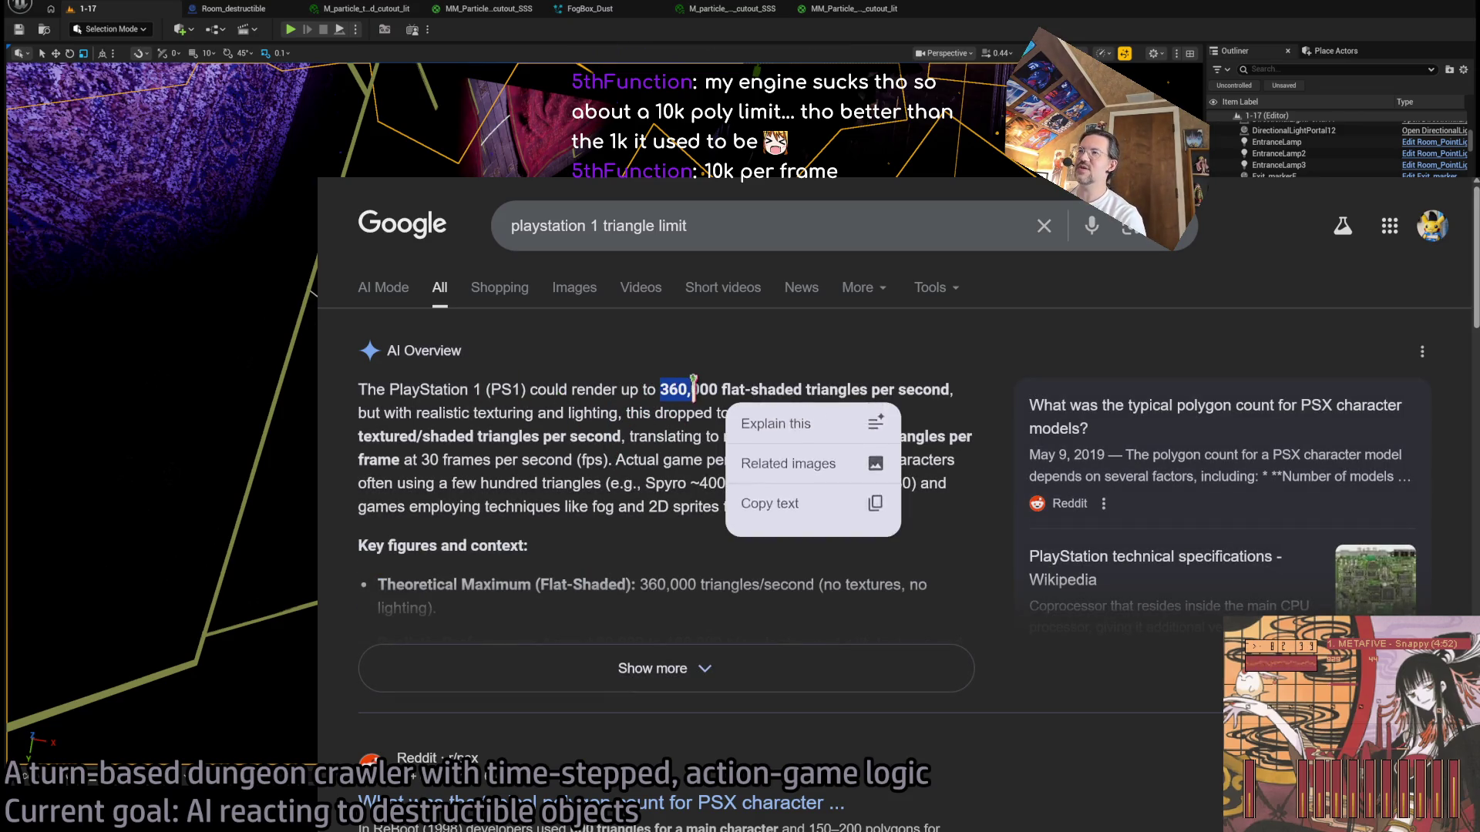
left_click(643, 462)
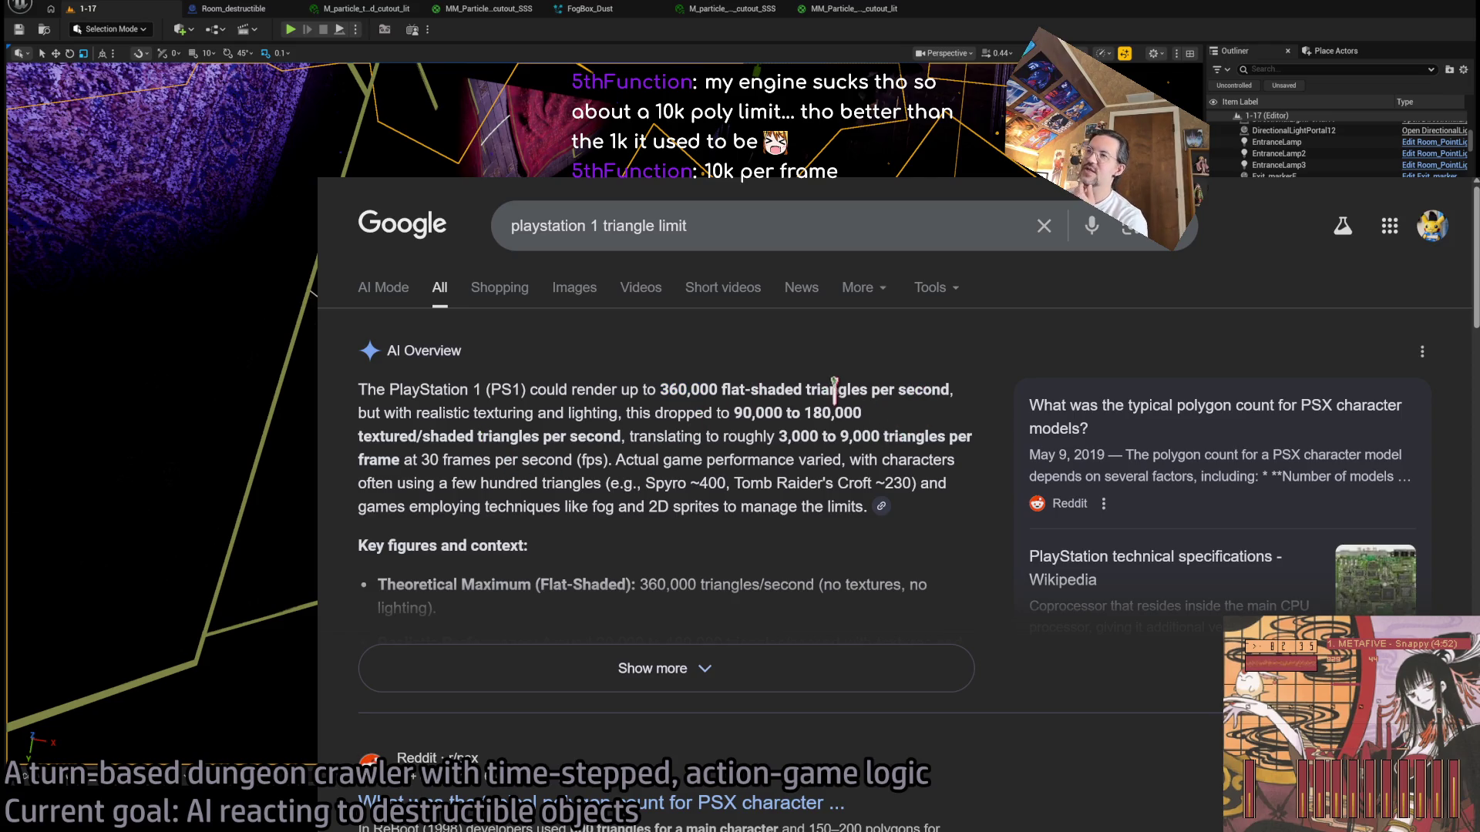
mouse_move(782, 413)
left_mouse_down()
mouse_move(467, 390)
mouse_move(530, 389)
left_mouse_up()
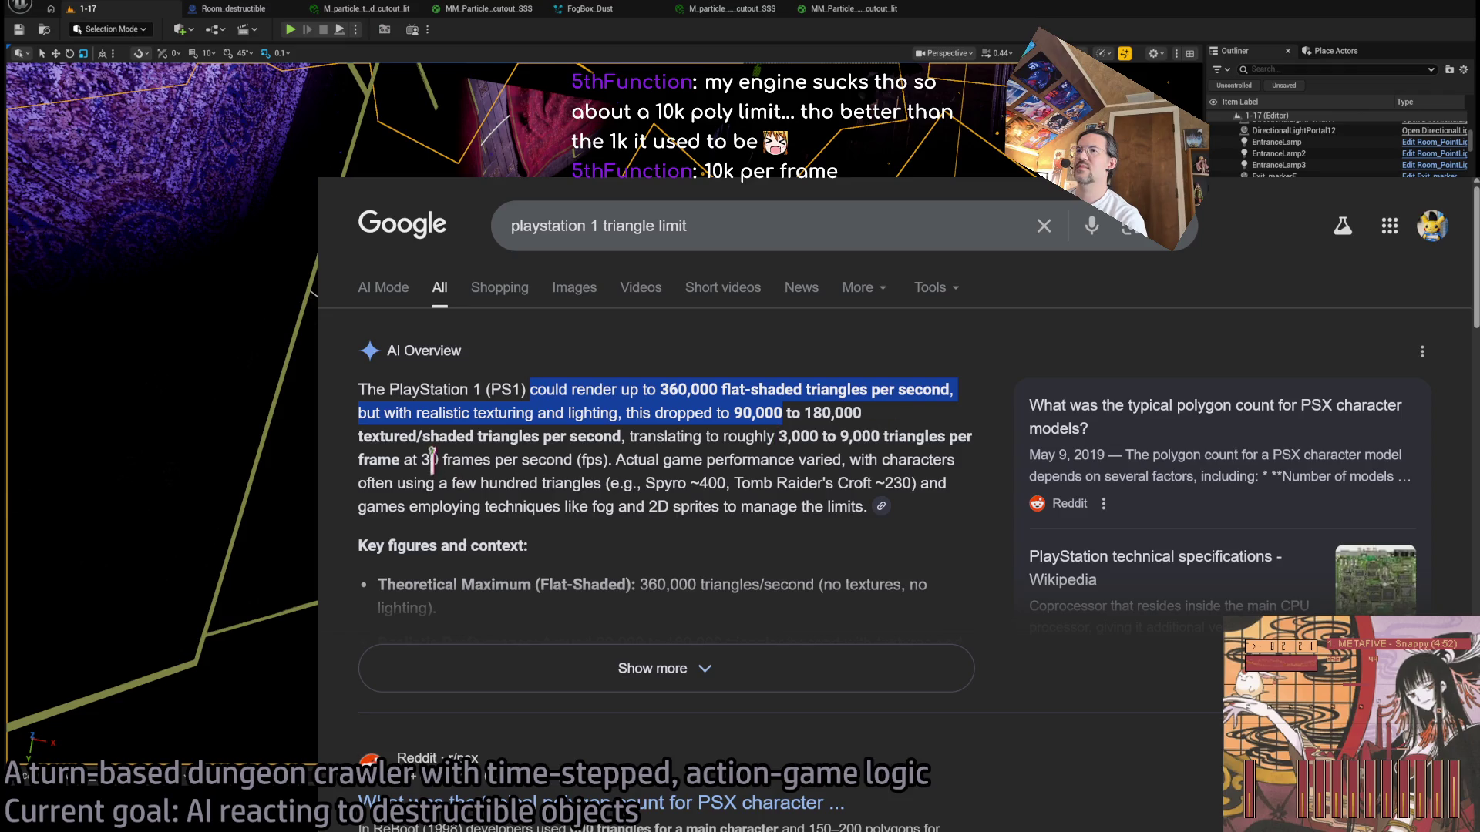
left_click_drag(706, 436, 780, 436)
left_click(801, 436)
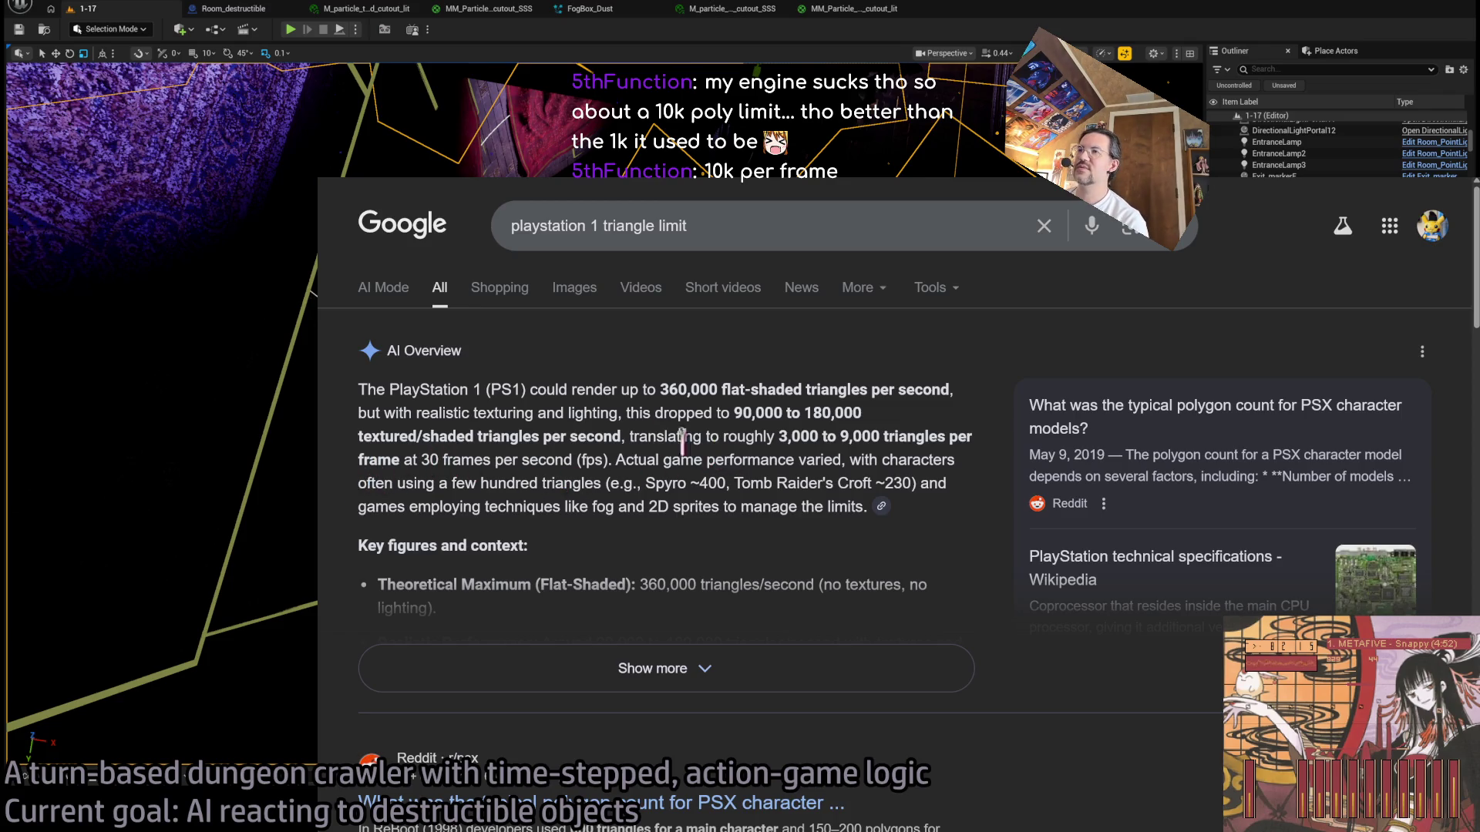
scroll(591, 460, "down", 1)
scroll(591, 461, "down", 1)
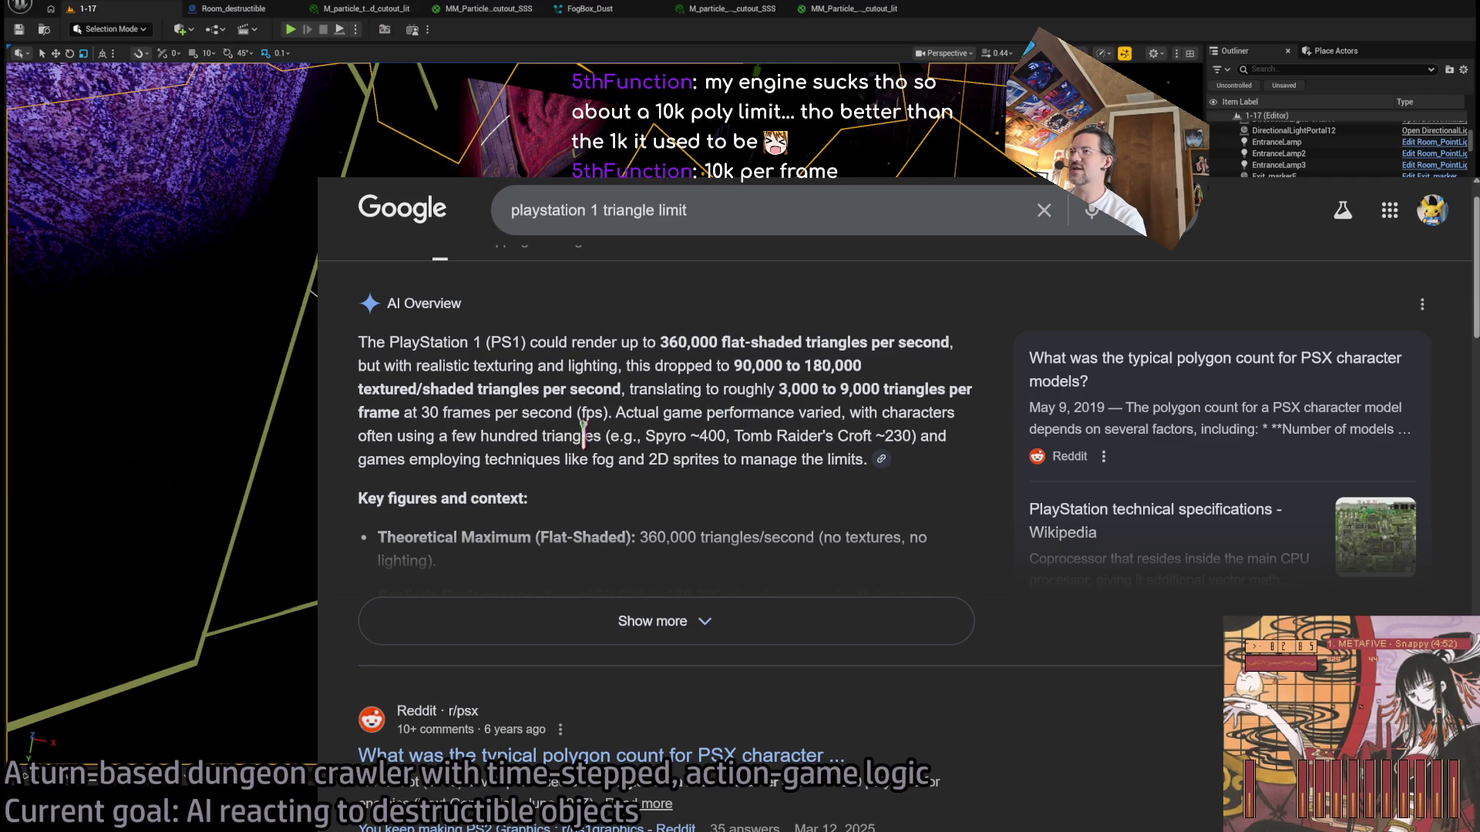
scroll(728, 412, "down", 2)
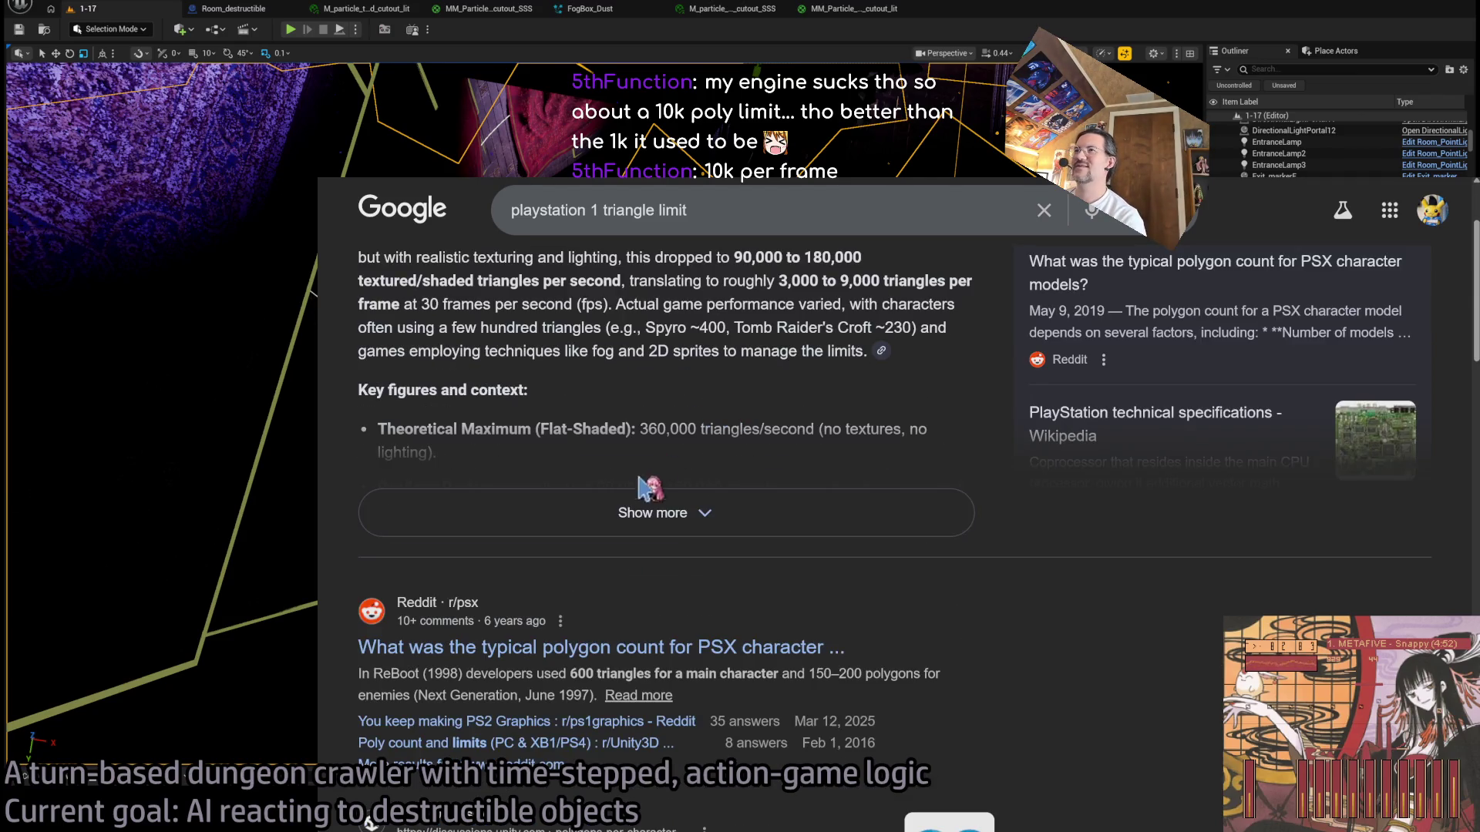
scroll(705, 489, "down", 3)
scroll(706, 489, "down", 5)
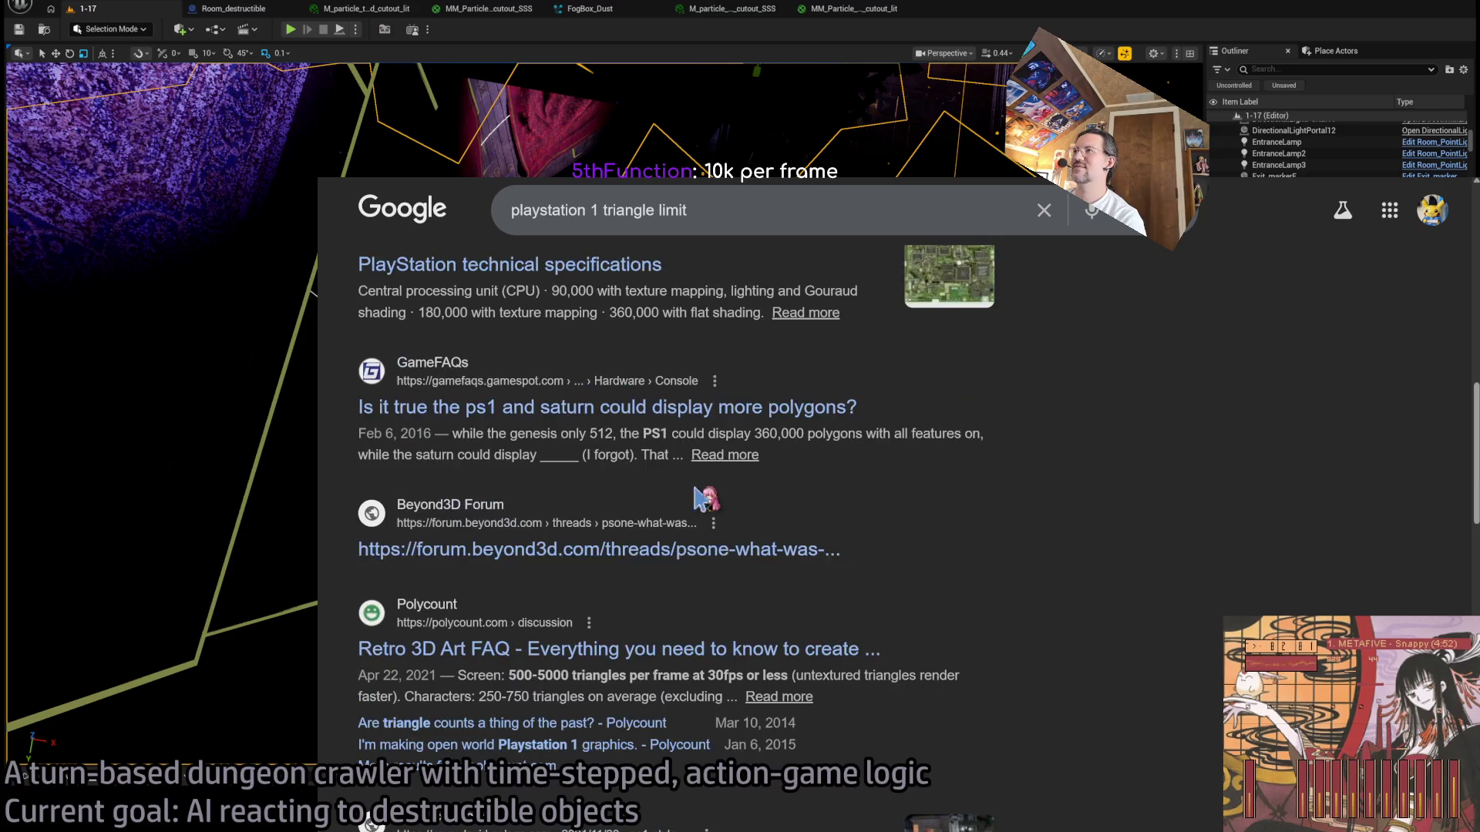
scroll(705, 489, "up", 2)
Step: Search YouTube for 'spyro the dragon digitalfoundry'
key("ctrl+l")
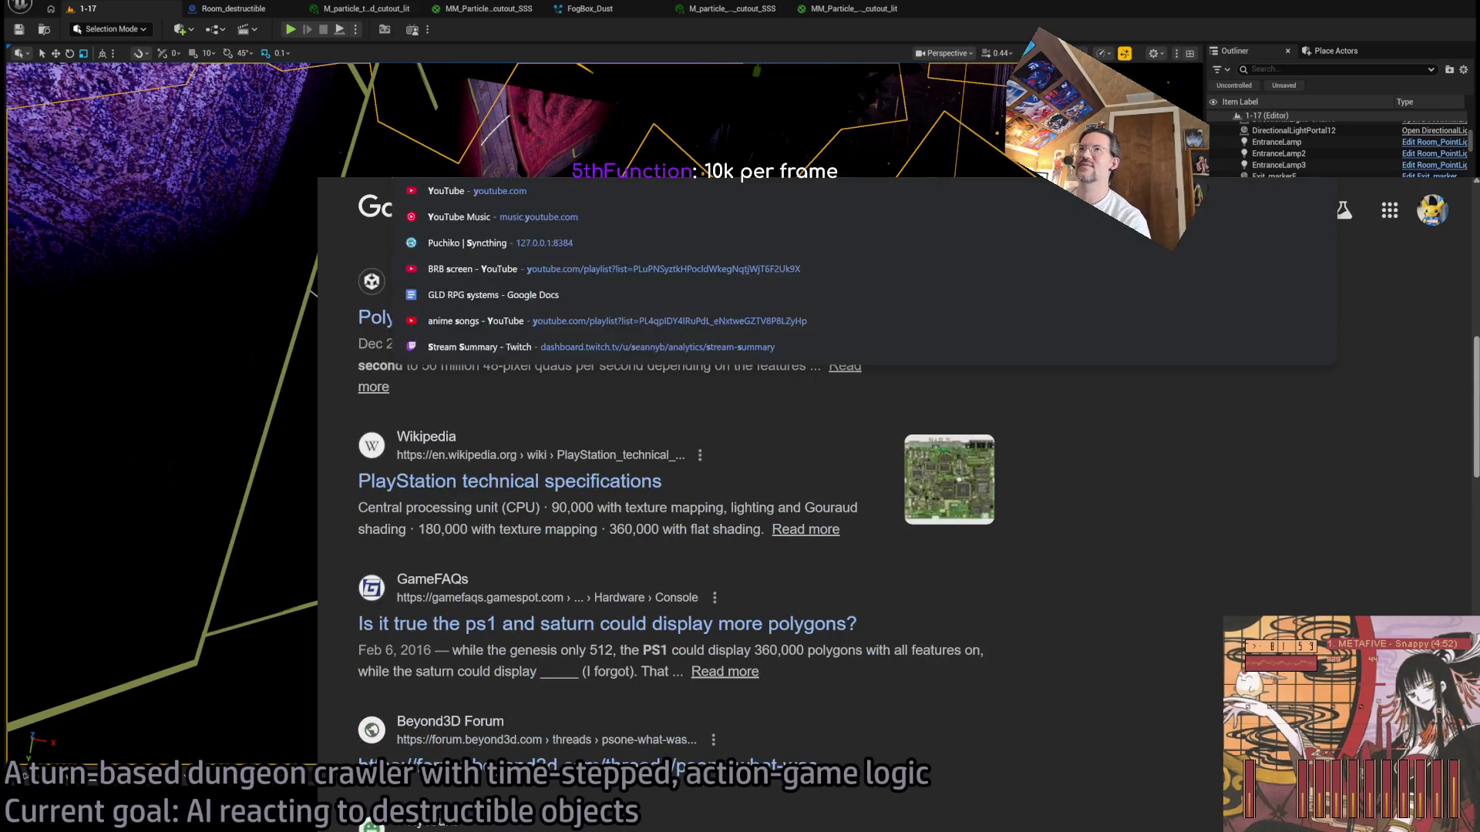
key("Escape")
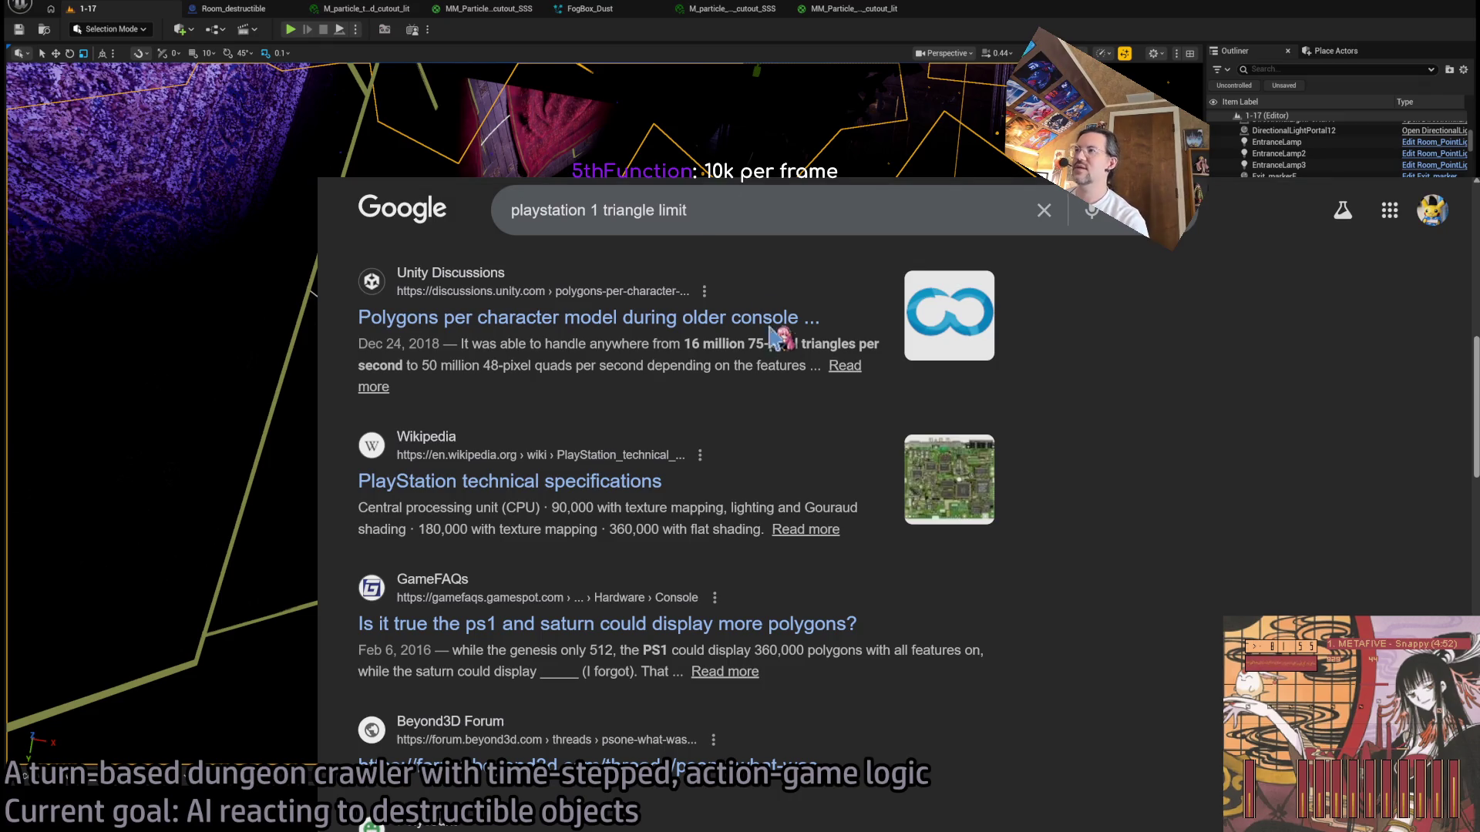
key("ctrl+Tab")
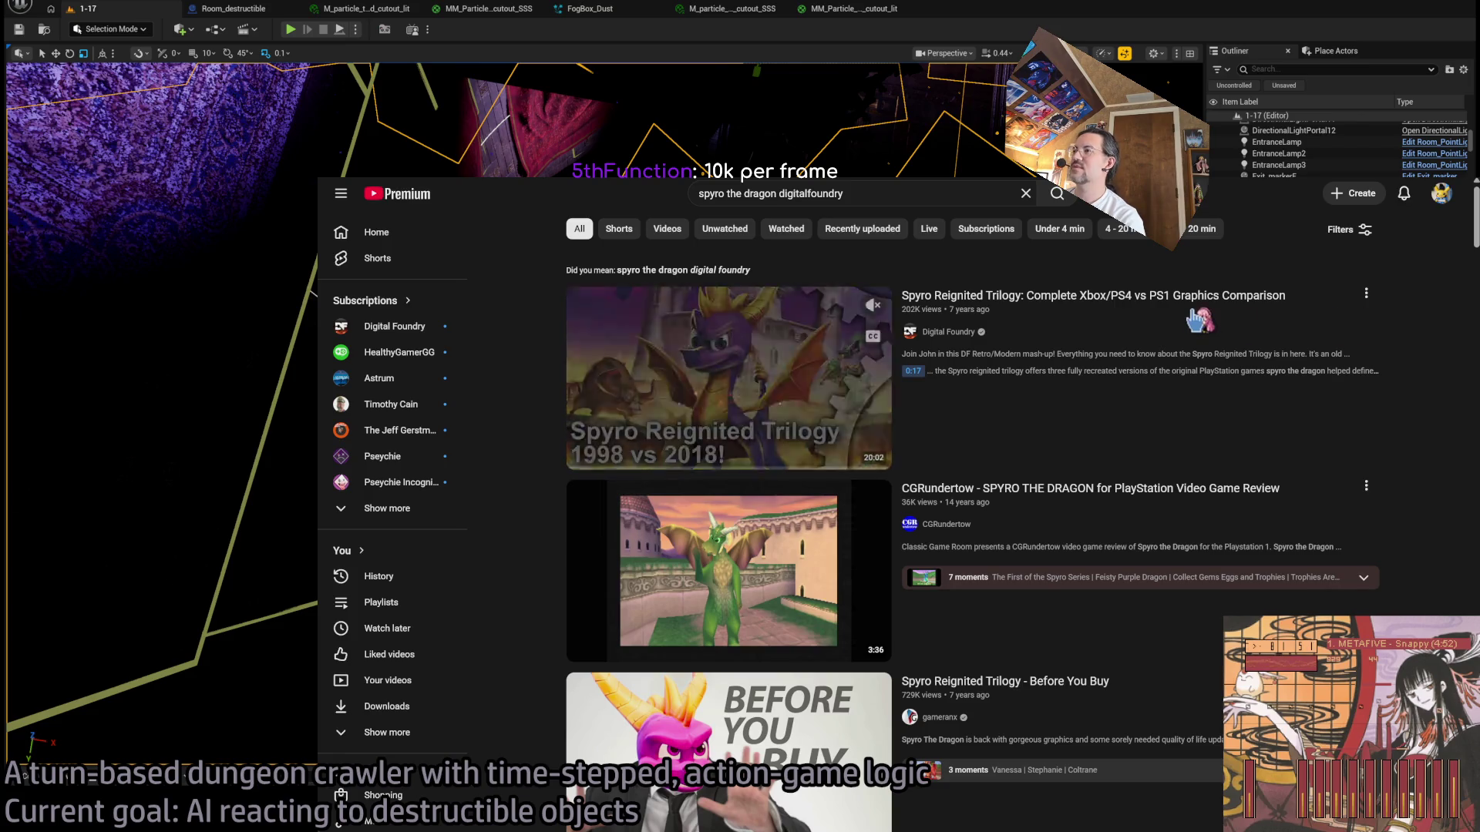
Step: Open Digital Foundry's Spyro Reignited Trilogy vs PS1 video and seek to about 2:42
left_click(674, 458)
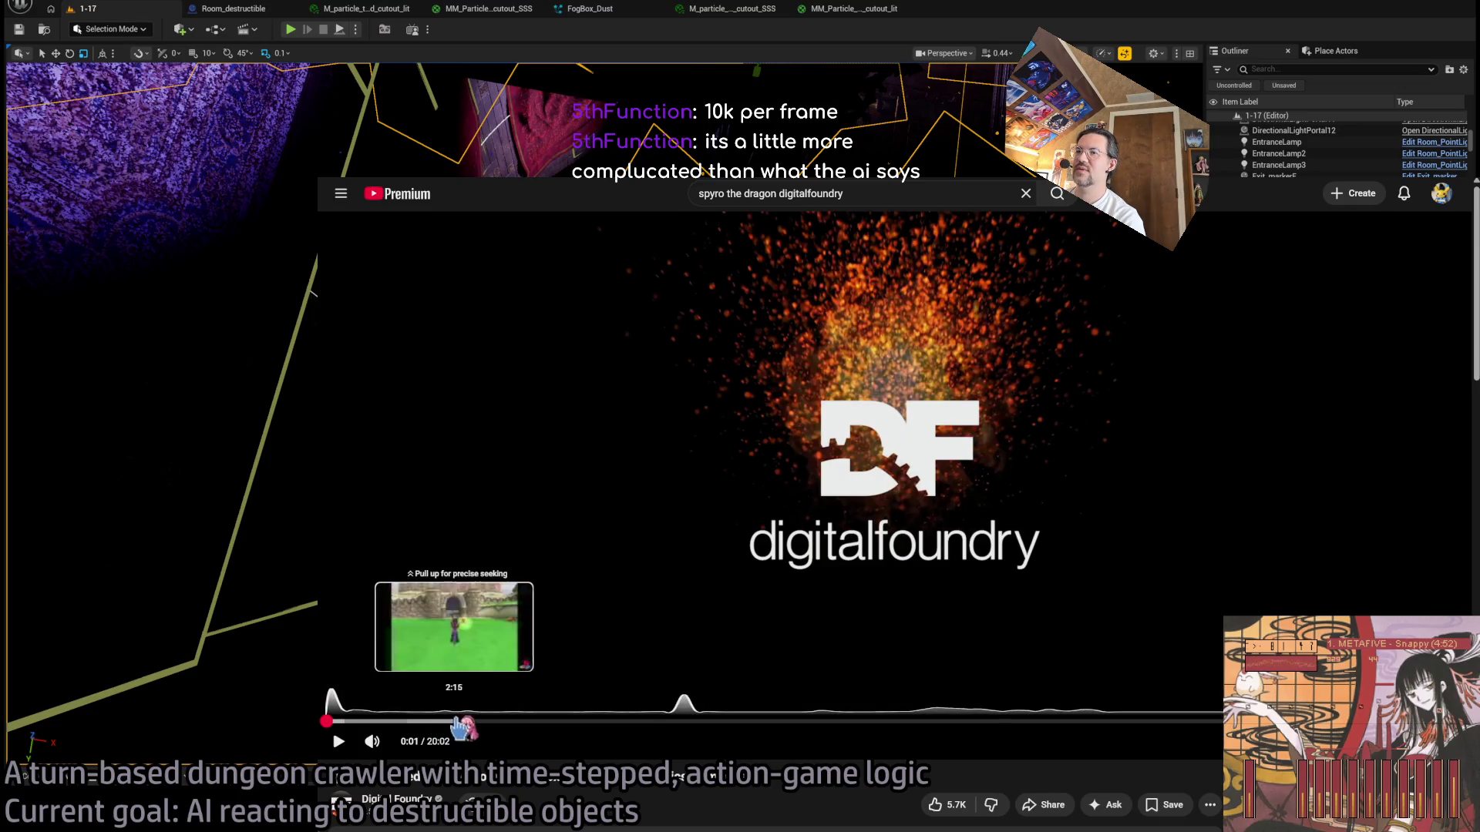
mouse_move(547, 720)
left_mouse_down()
mouse_move(570, 721)
mouse_move(481, 724)
left_mouse_up()
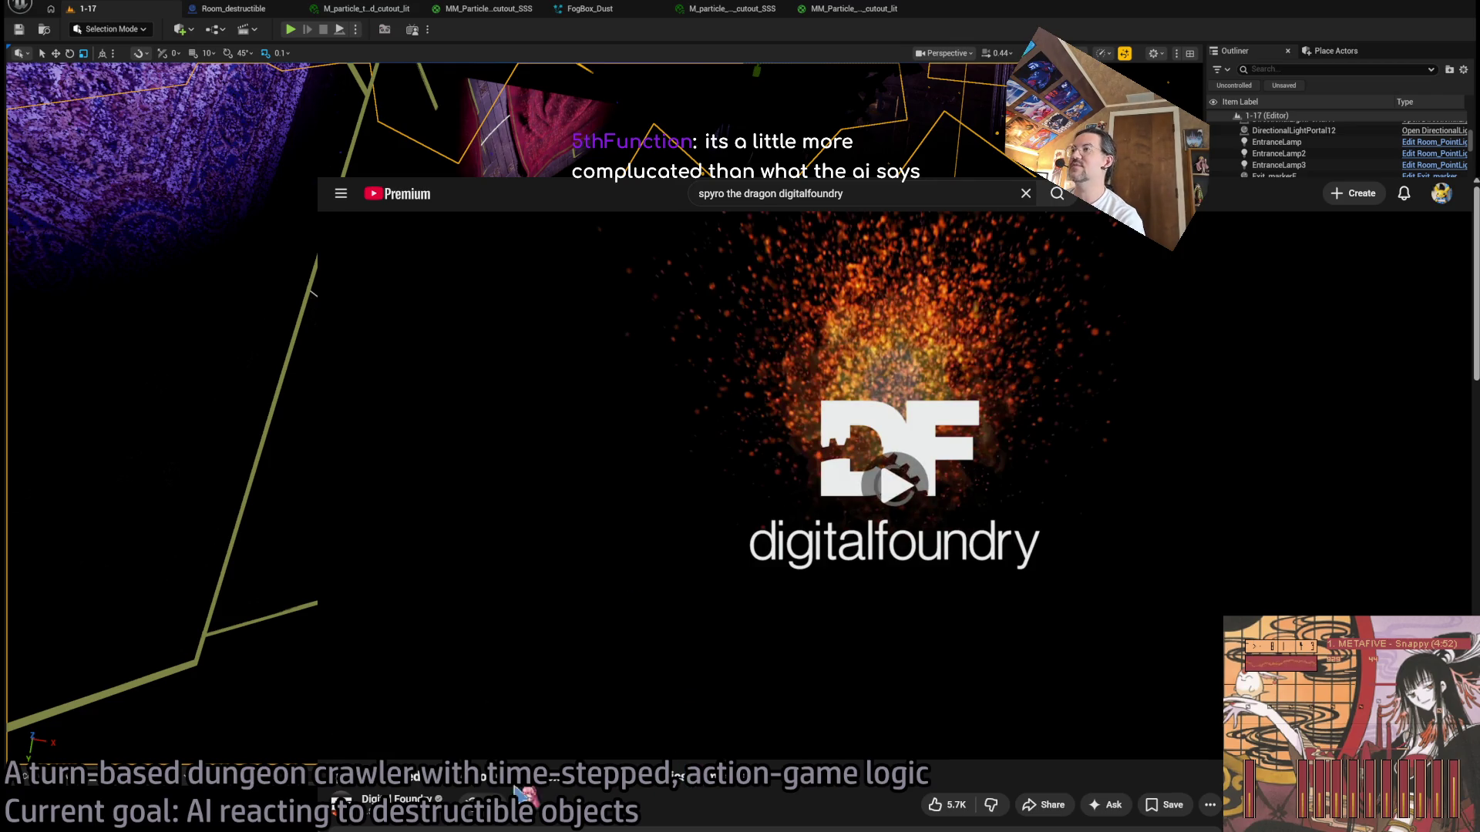
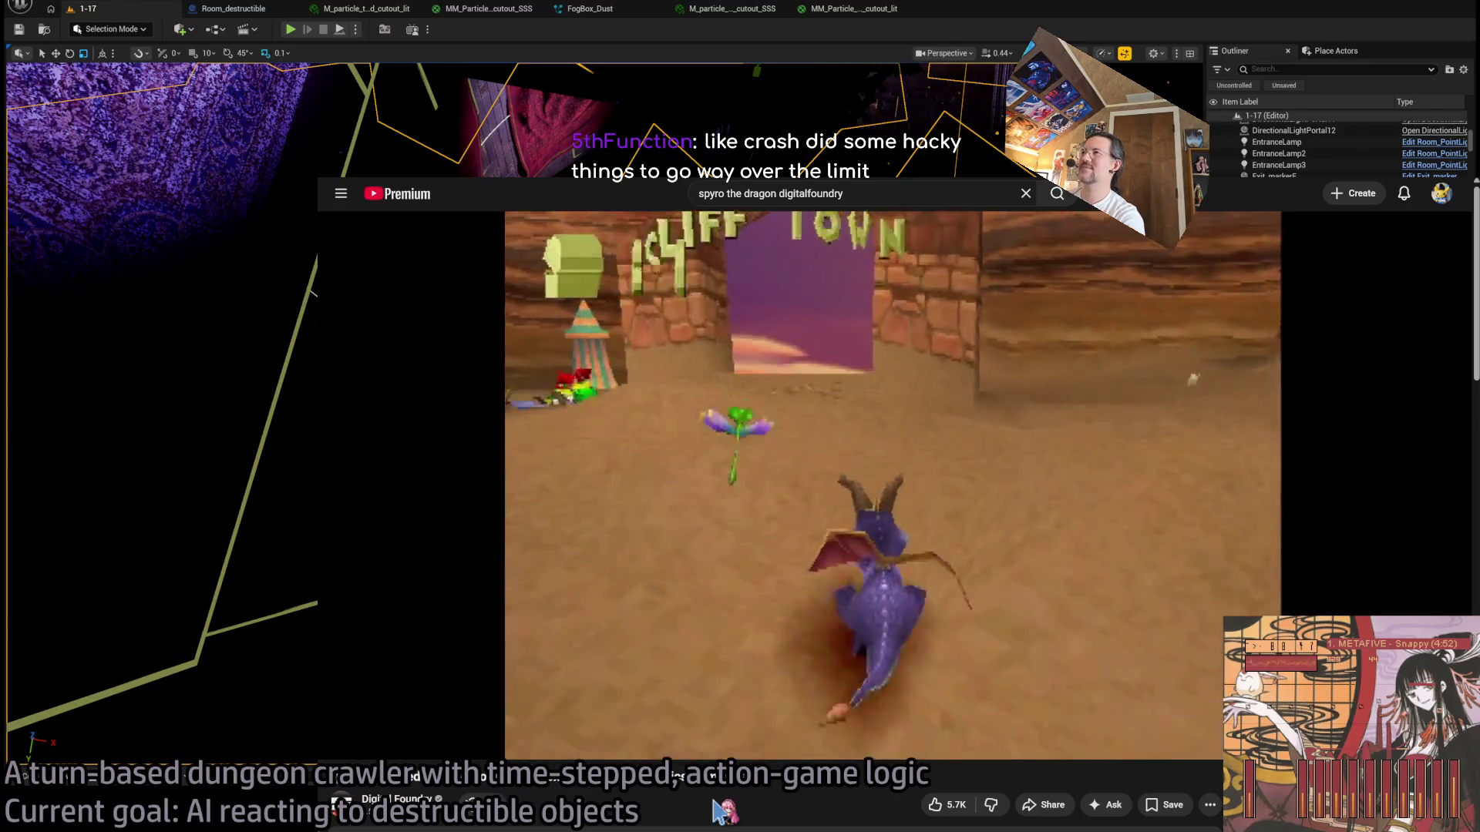
Step: Read the BUG to-do about getting stuck on destructibles in the GLD: MetaDusk doc, then return to Unreal
key("alt+Tab")
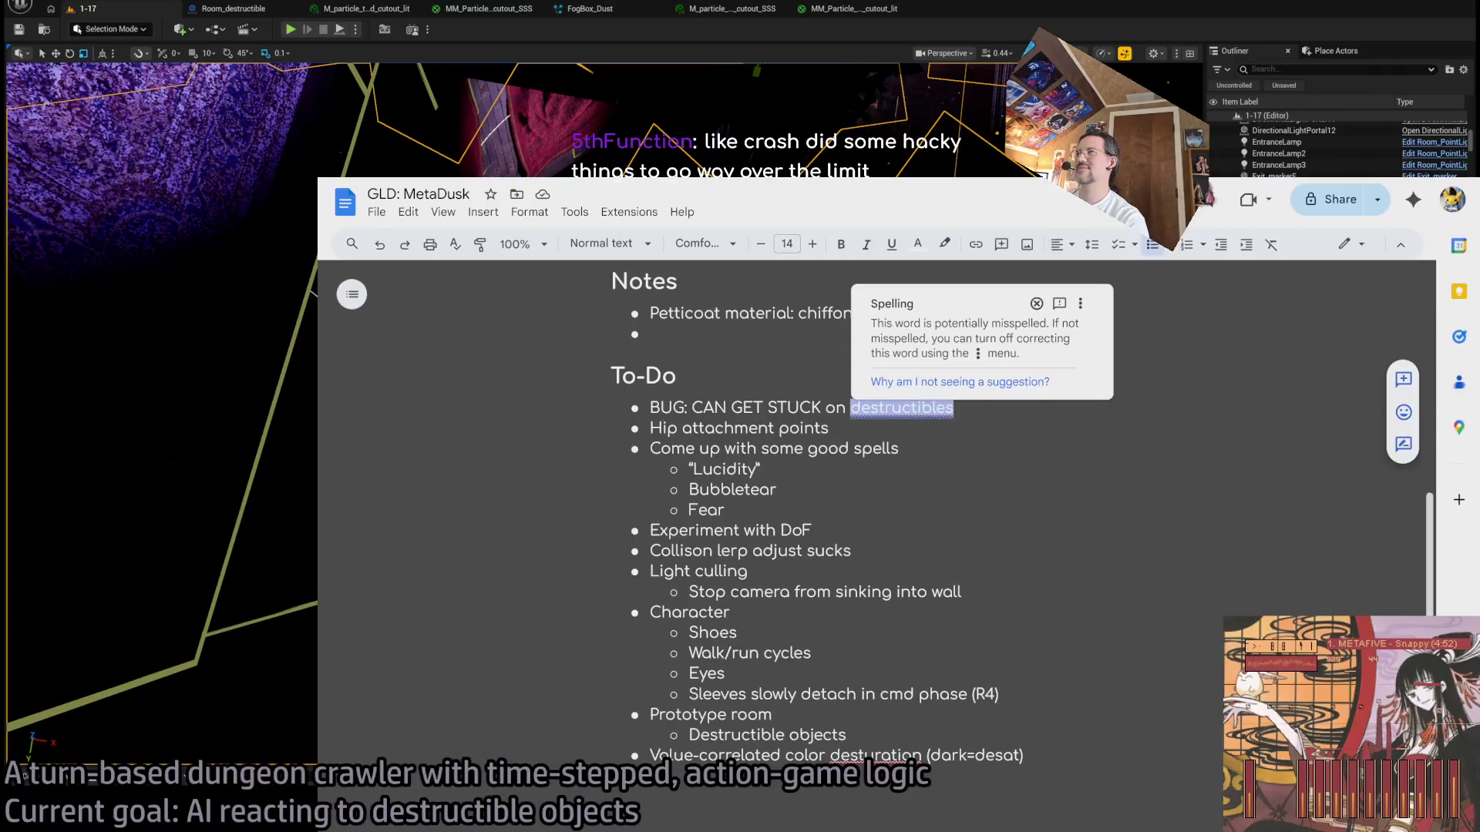
key("alt+Tab")
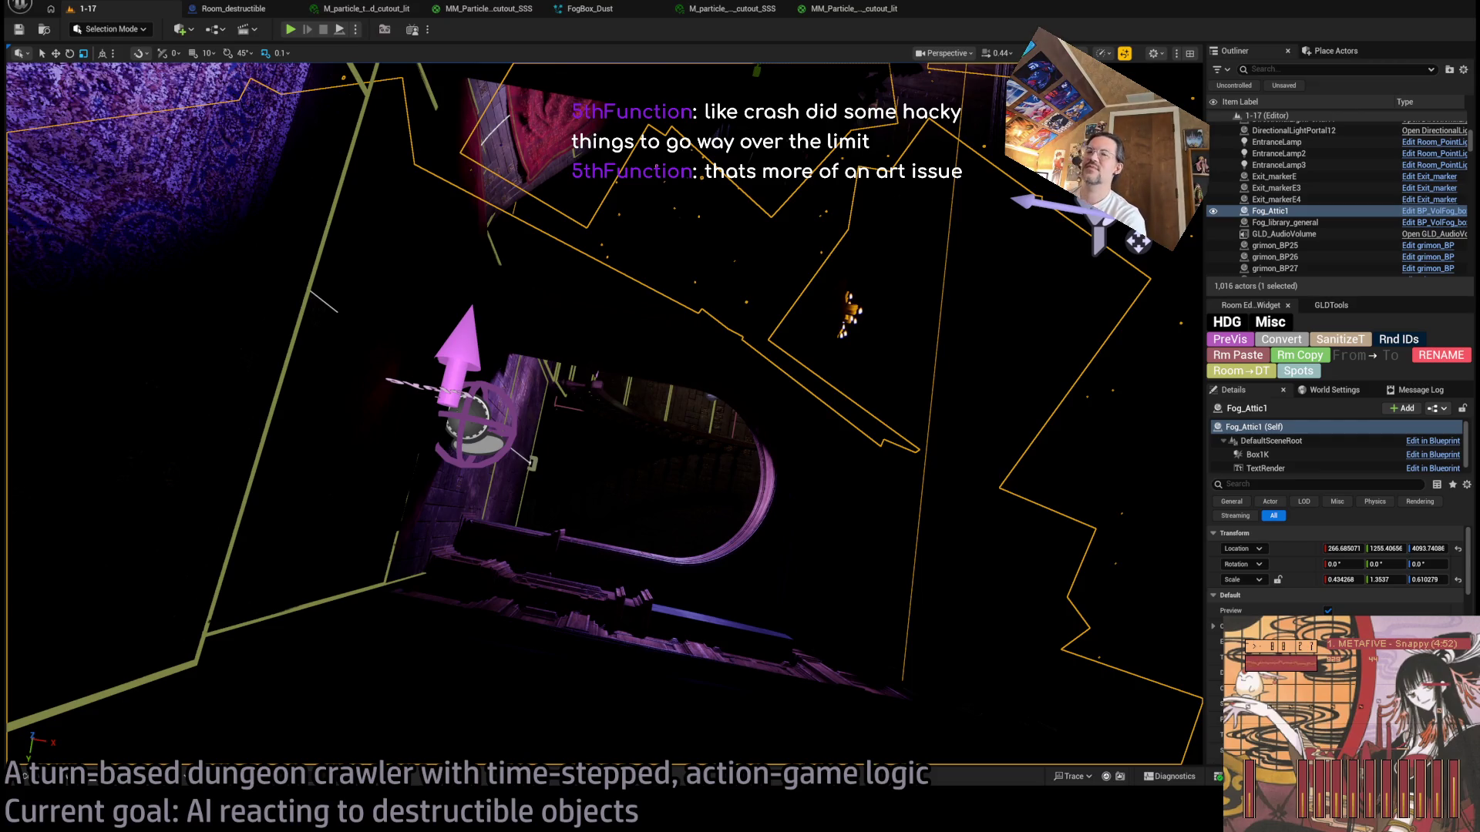
key("alt+Tab")
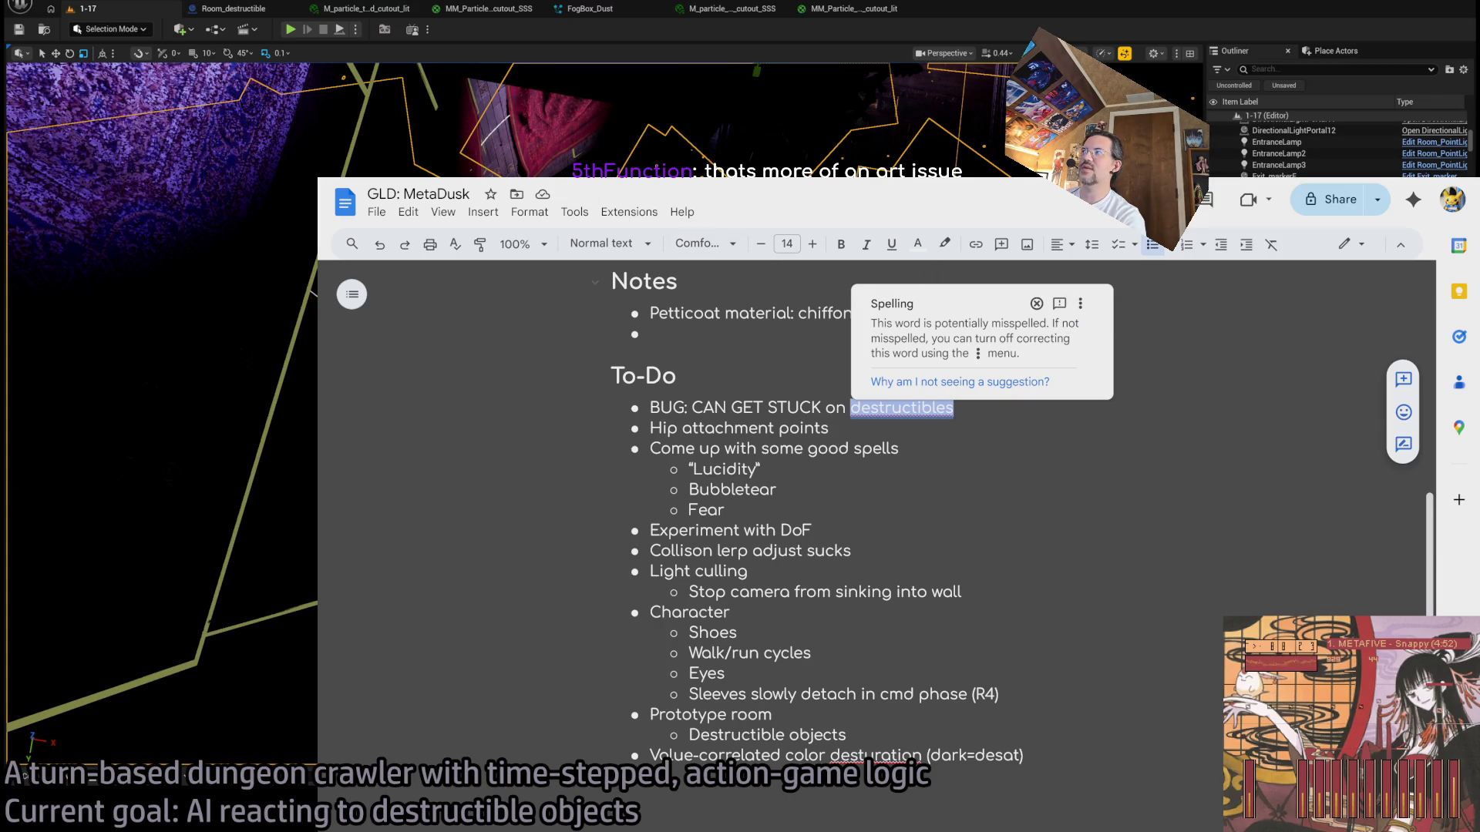
key("alt+Tab")
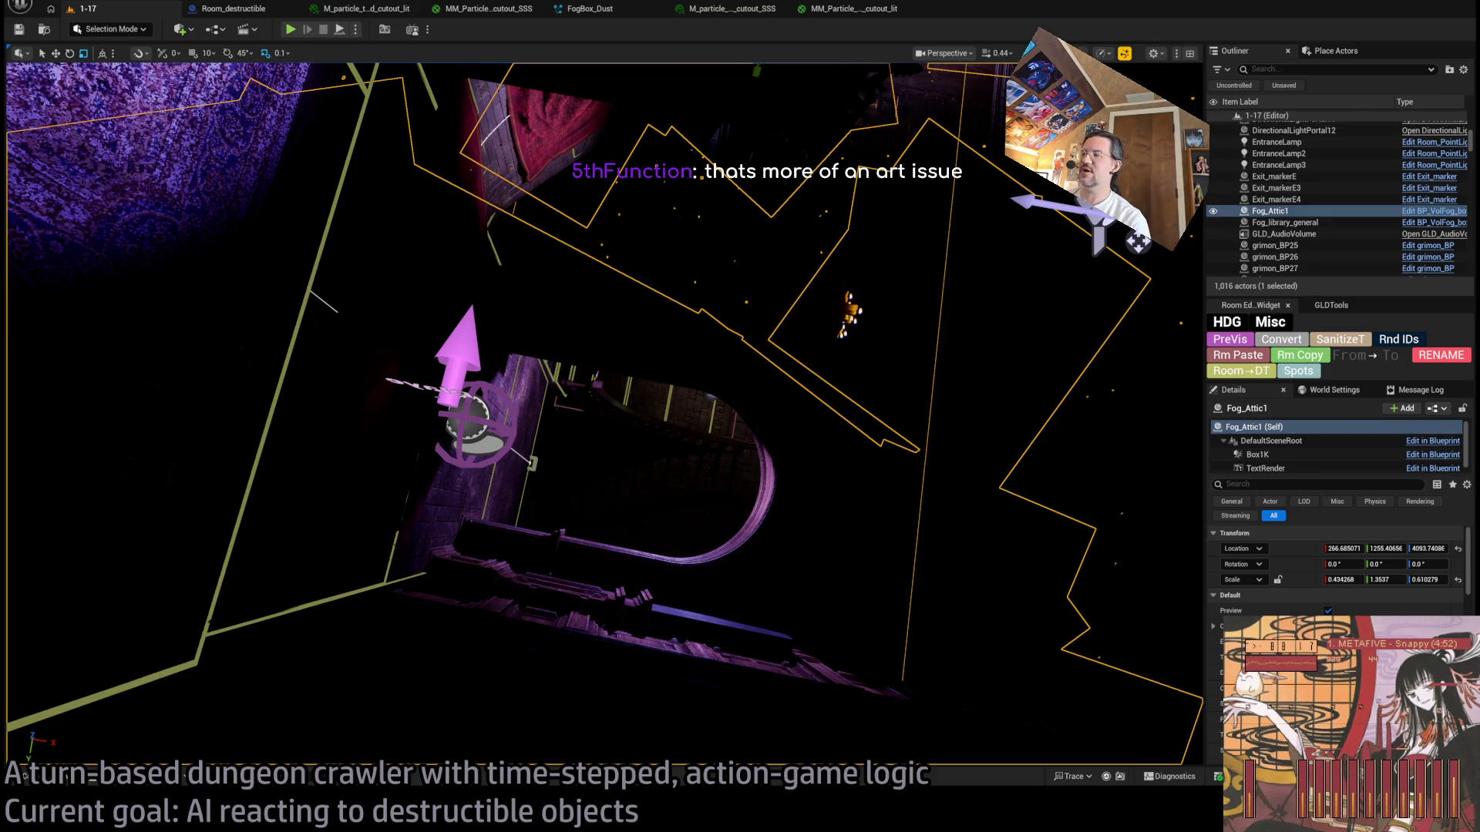
Step: Close the Room_destructible, FogBox_Dust and particle material tabs, then select the chair with the move gizmo
mouse_move(601, 416)
left_mouse_down()
mouse_move(694, 385)
mouse_move(632, 416)
mouse_move(571, 370)
mouse_move(540, 401)
mouse_move(586, 386)
mouse_move(563, 362)
mouse_move(570, 386)
mouse_move(586, 370)
mouse_move(554, 385)
mouse_move(570, 370)
mouse_move(586, 384)
left_mouse_up()
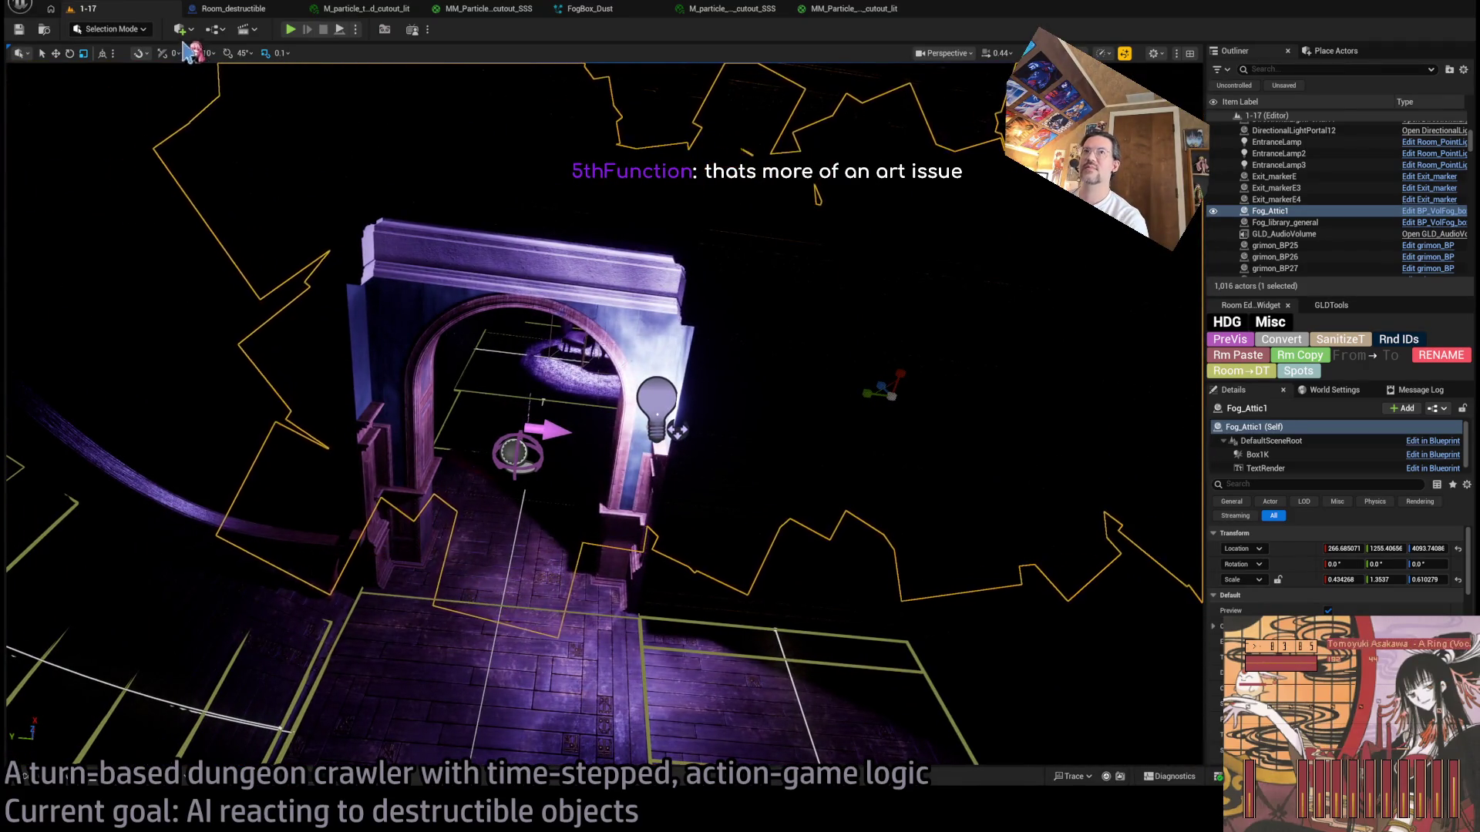
left_click_drag(585, 383, 779, 512)
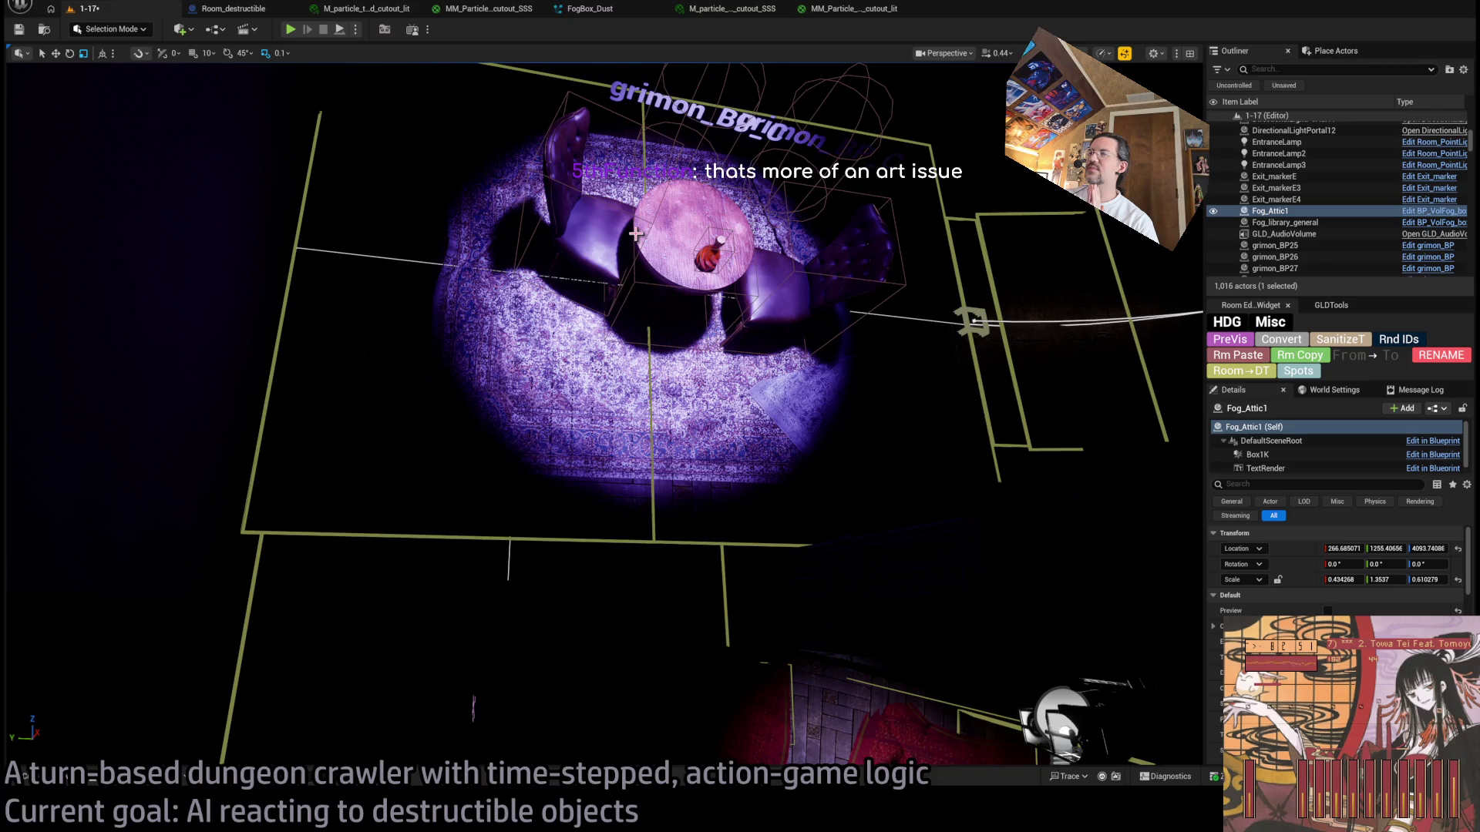
middle_click(848, 10)
middle_click(729, 9)
middle_click(622, 11)
middle_click(486, 11)
middle_click(362, 11)
middle_click(247, 11)
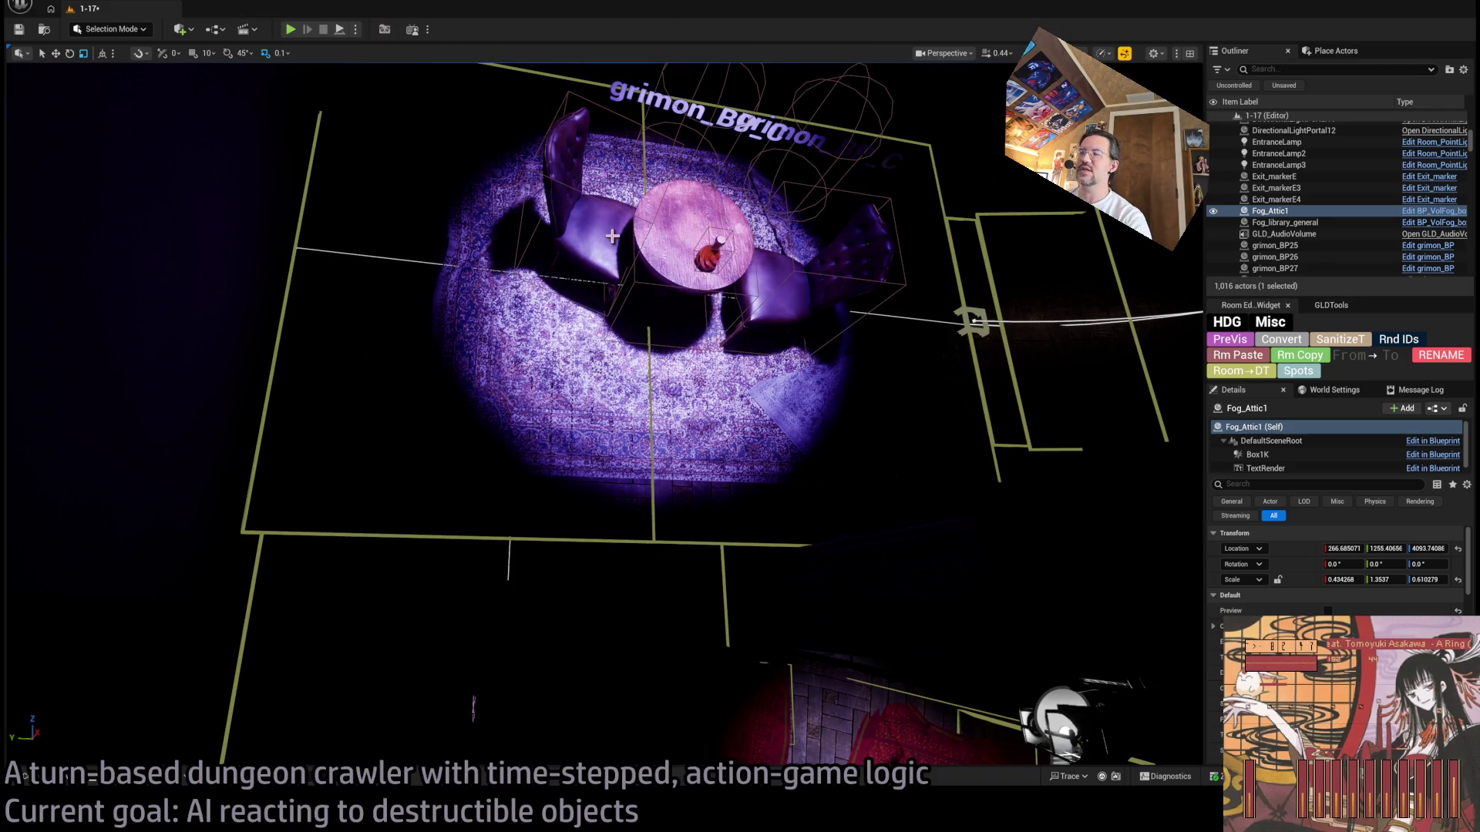
left_click(611, 237)
key("w")
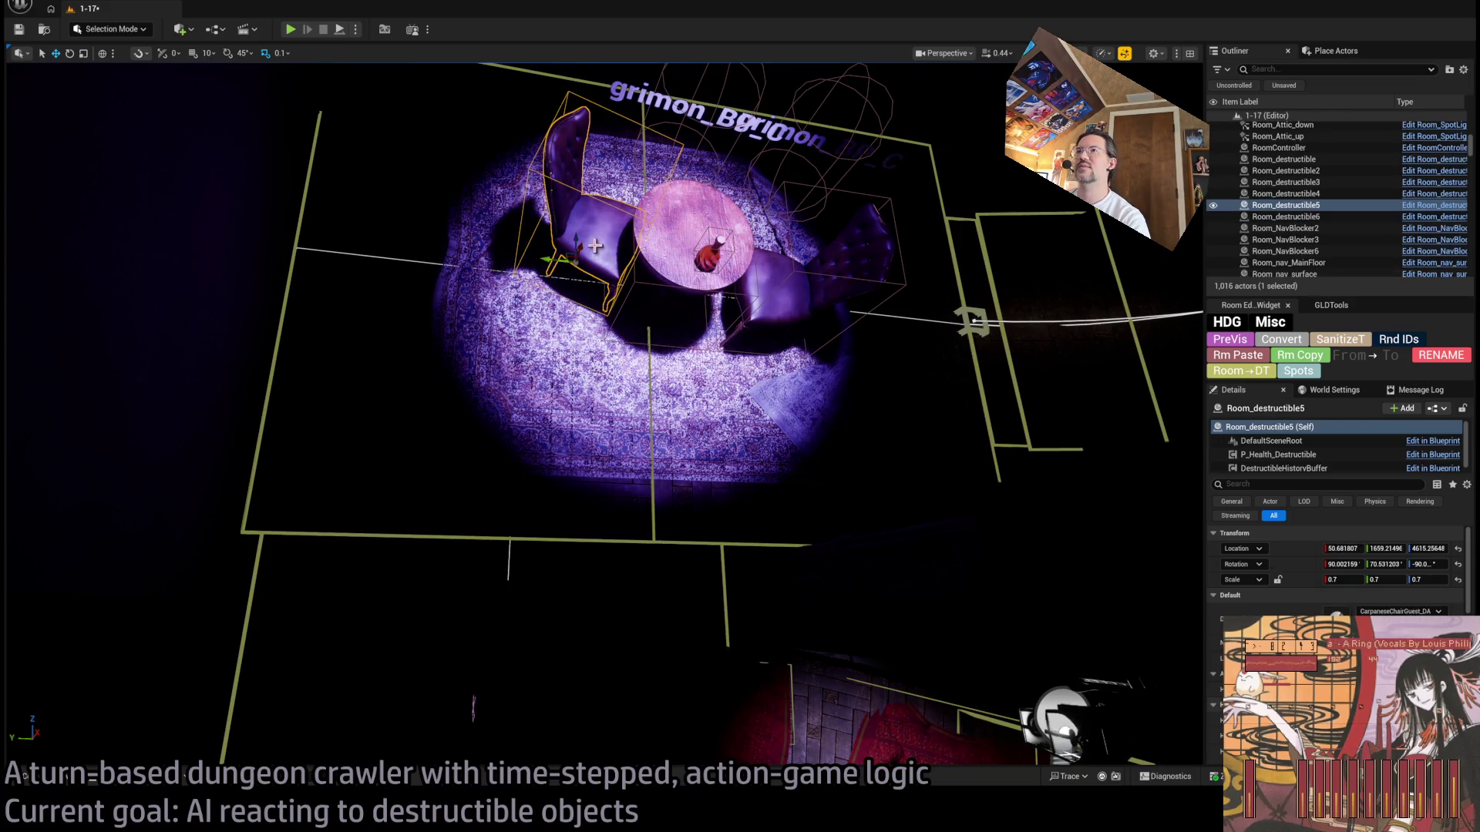
Step: Alt-drag a lowered duplicate of the chair, play-test the level briefly, then bring up Open Asset
mouse_move(578, 239)
left_mouse_down()
mouse_move(886, 478)
mouse_move(597, 268)
left_mouse_up()
mouse_move(599, 343)
left_mouse_down()
mouse_move(570, 524)
mouse_move(698, 563)
mouse_move(647, 554)
left_mouse_up()
left_click(289, 31)
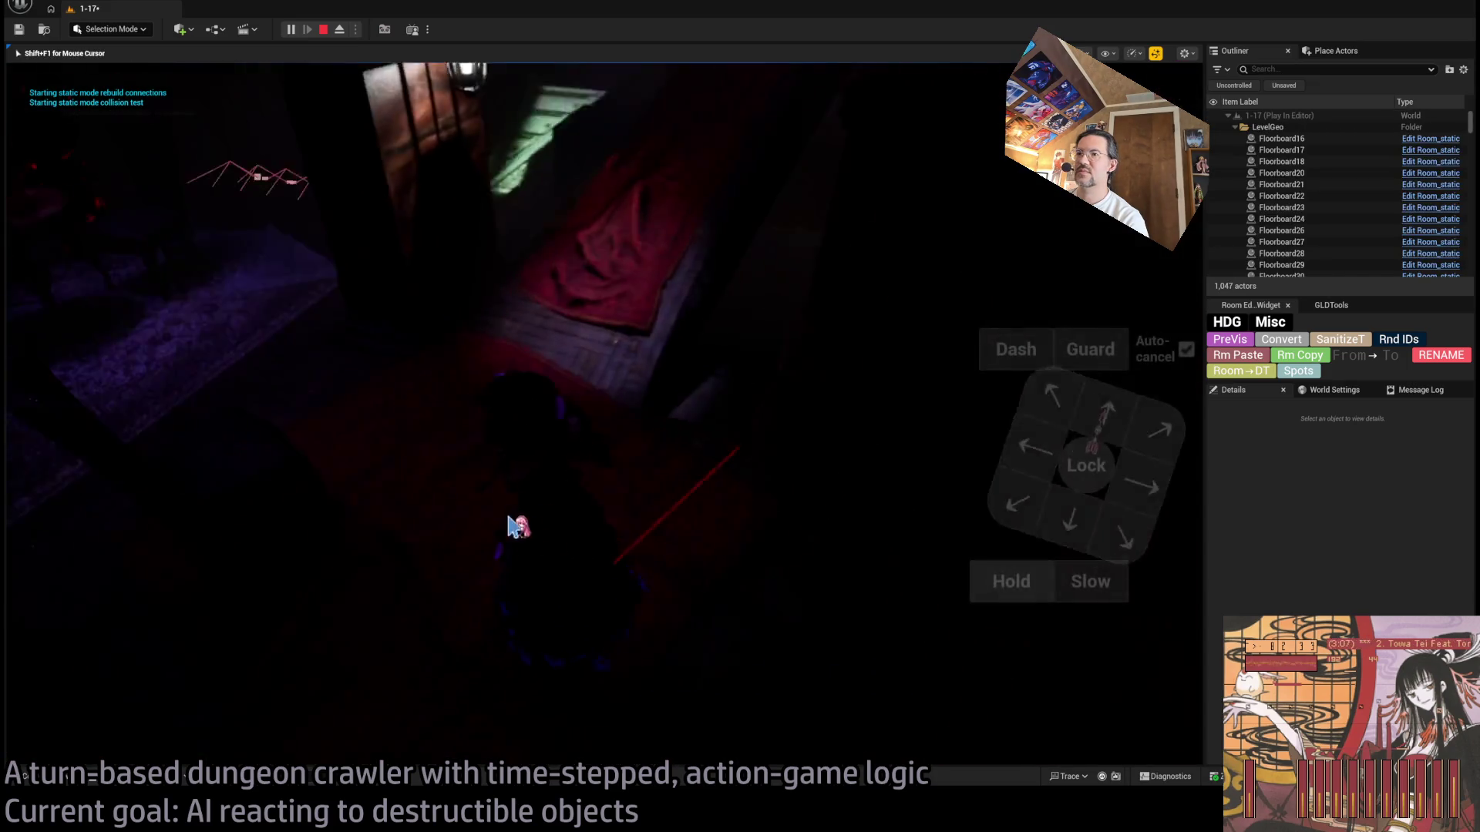
left_click(1066, 416)
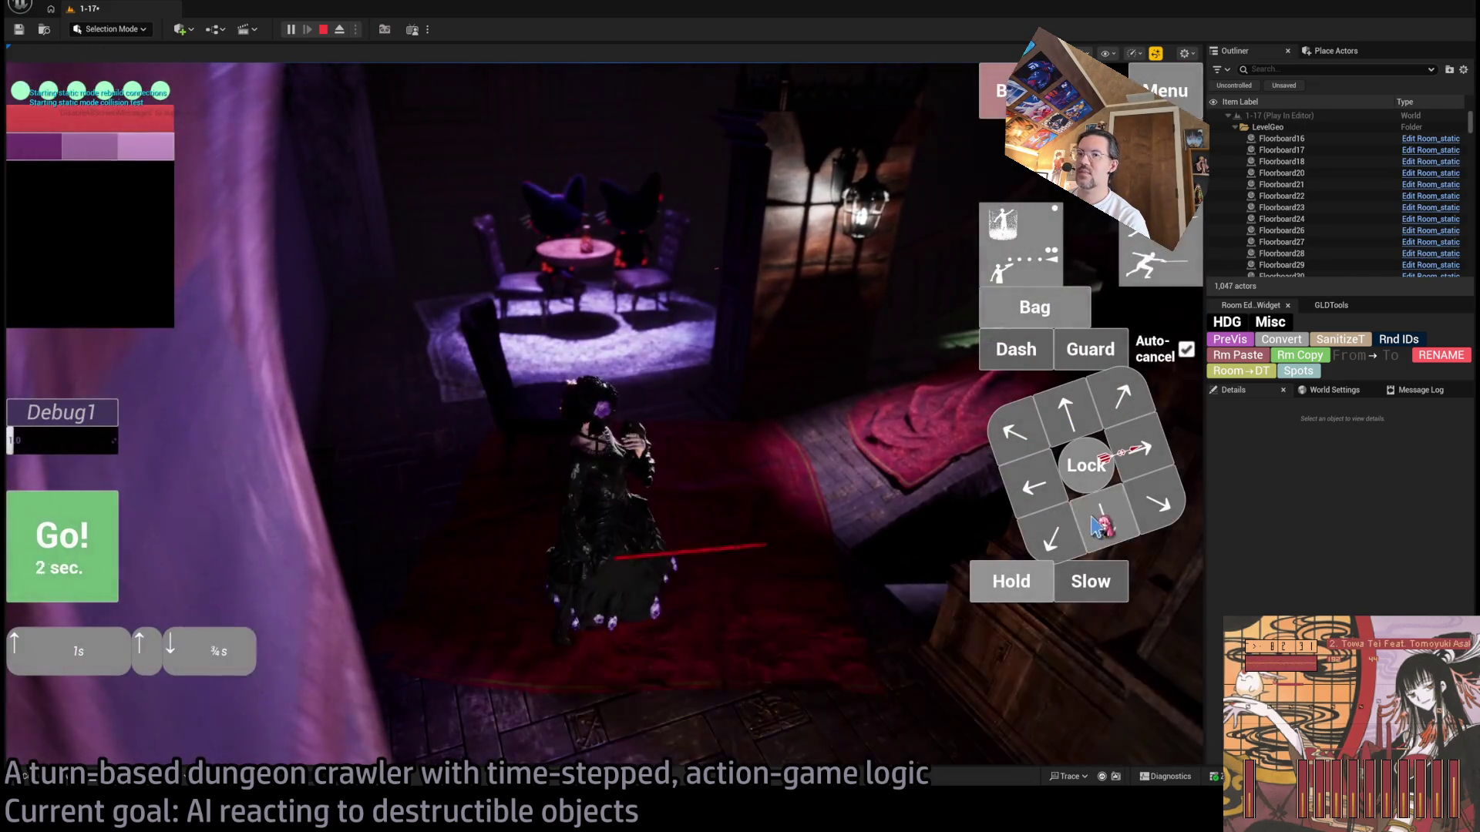
left_click(116, 559)
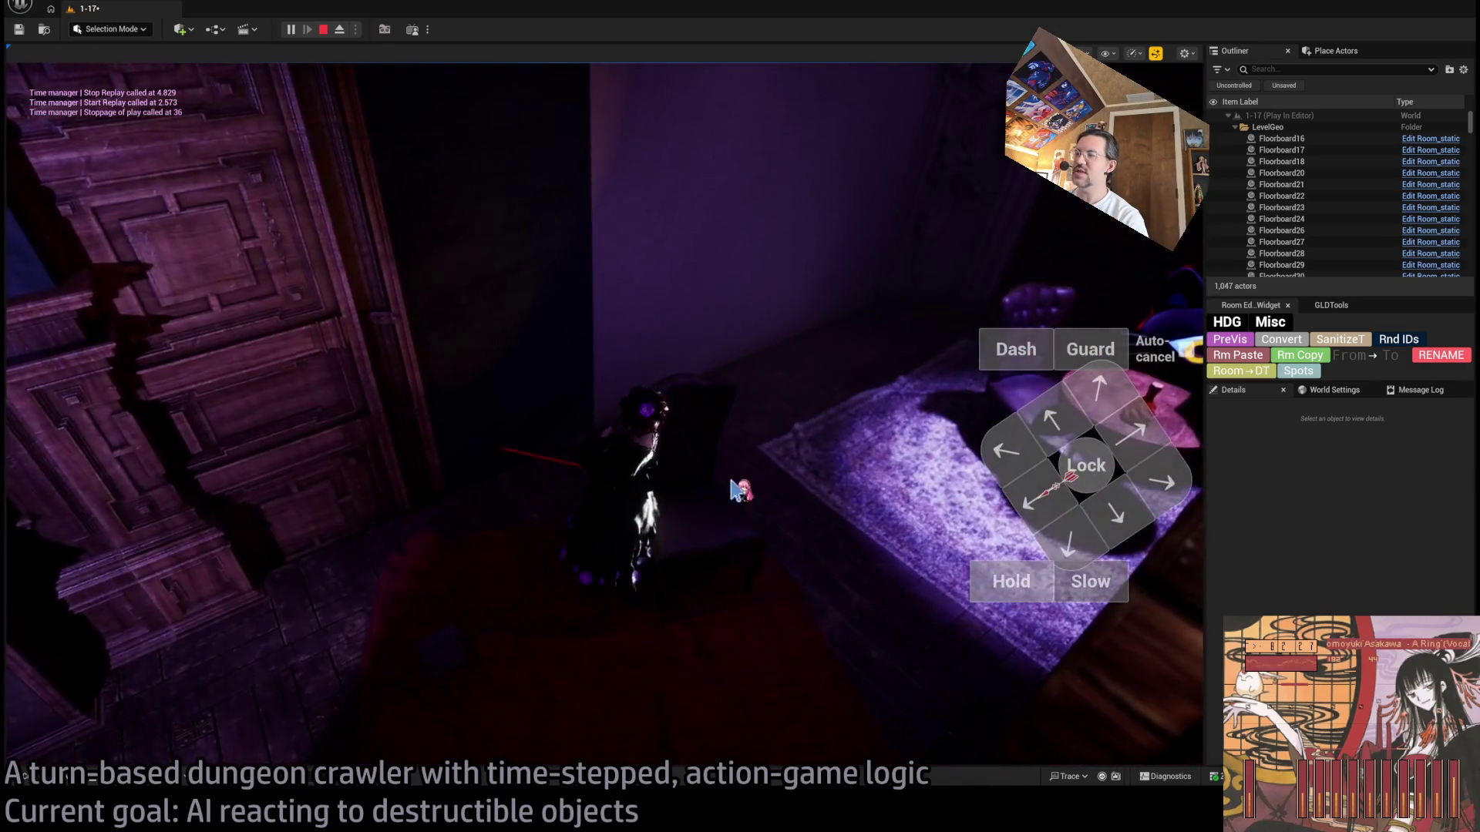
key("Escape")
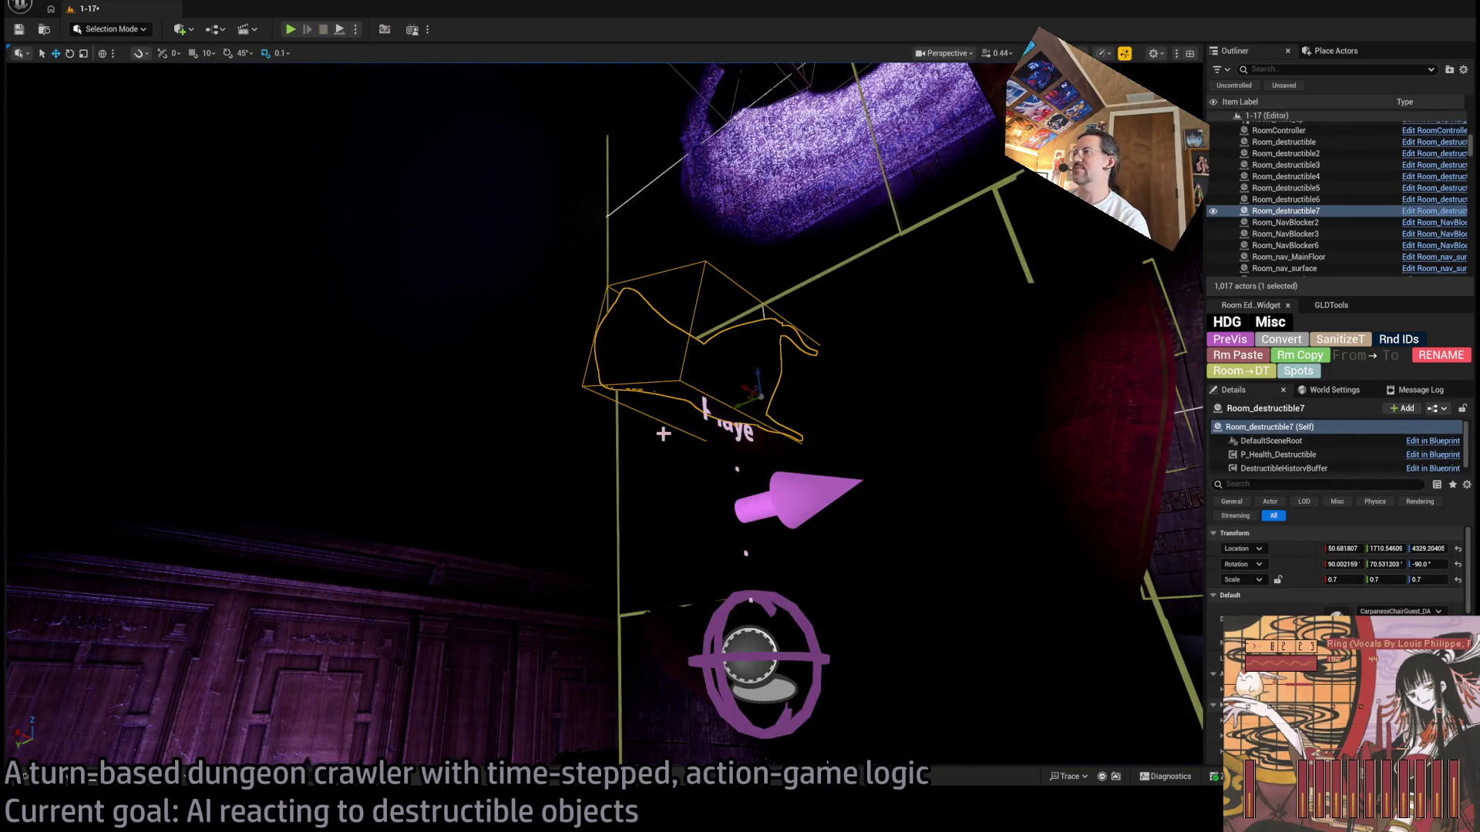
key("ctrl+p")
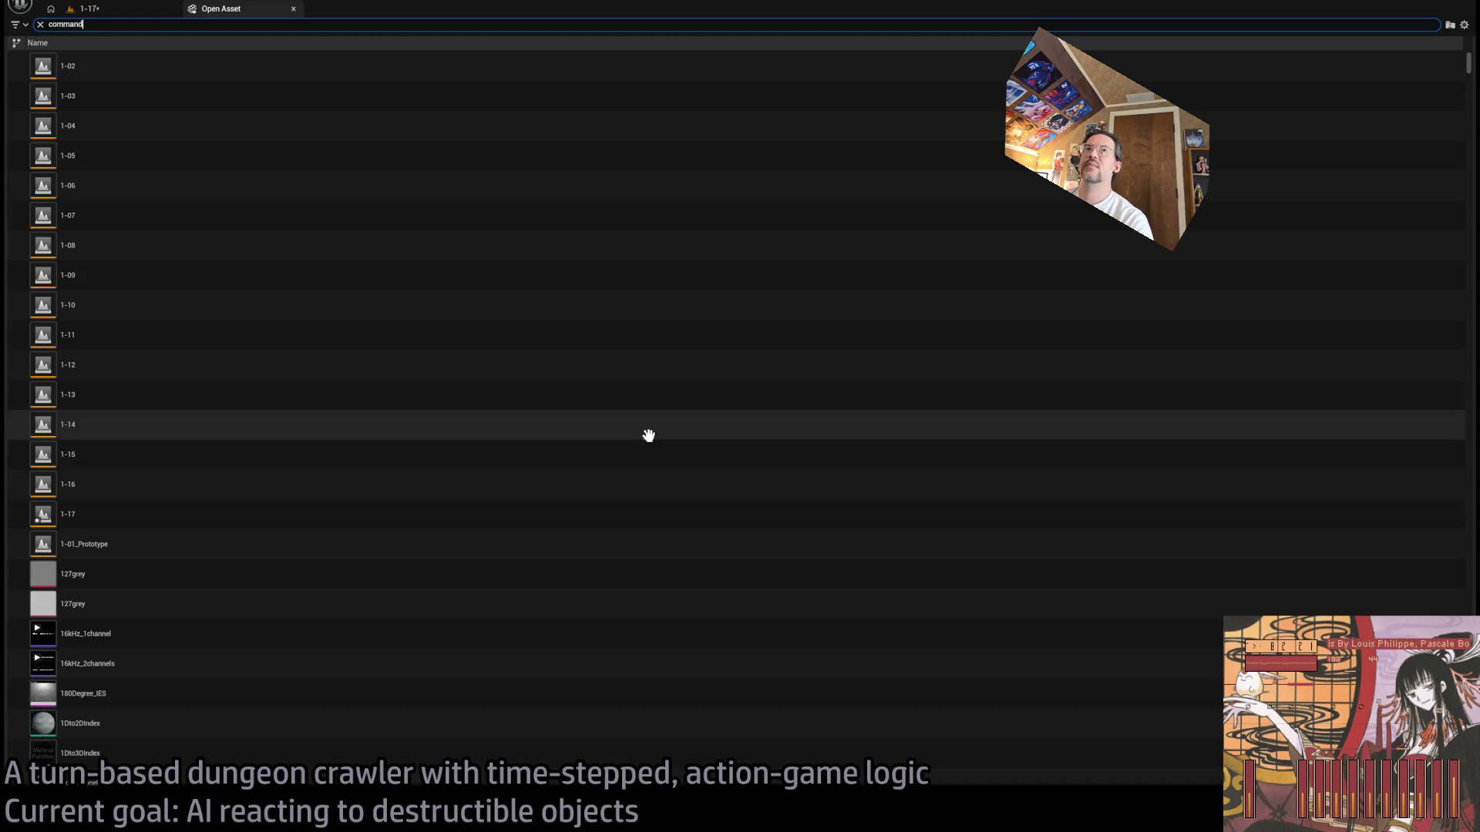
Step: Search 'command' and open the P_command_processor blueprint
type("command")
left_click(129, 96)
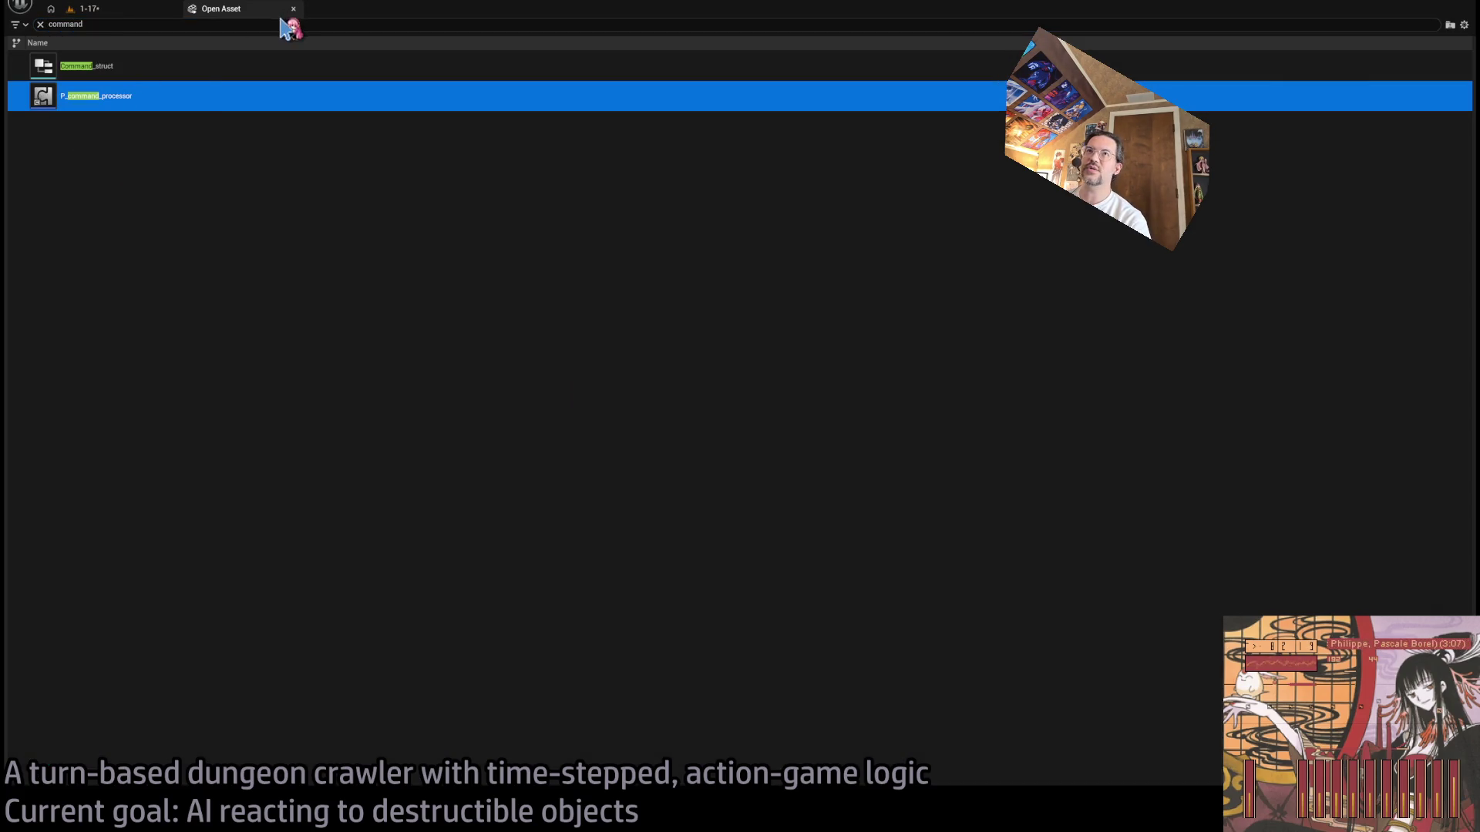
scroll(543, 212, "up", 3)
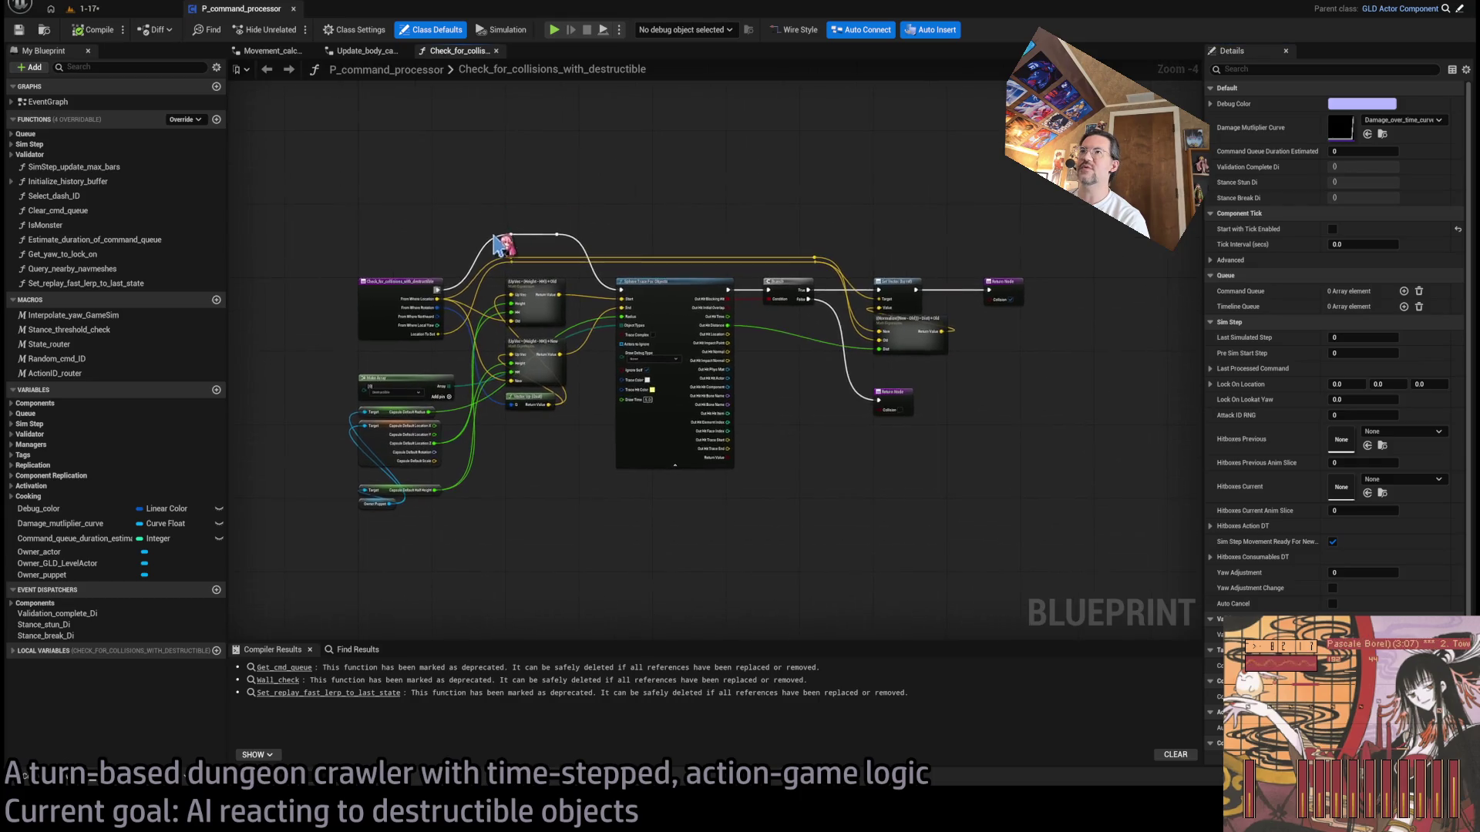
scroll(408, 224, "up", 2)
left_click_drag(480, 225, 323, 232)
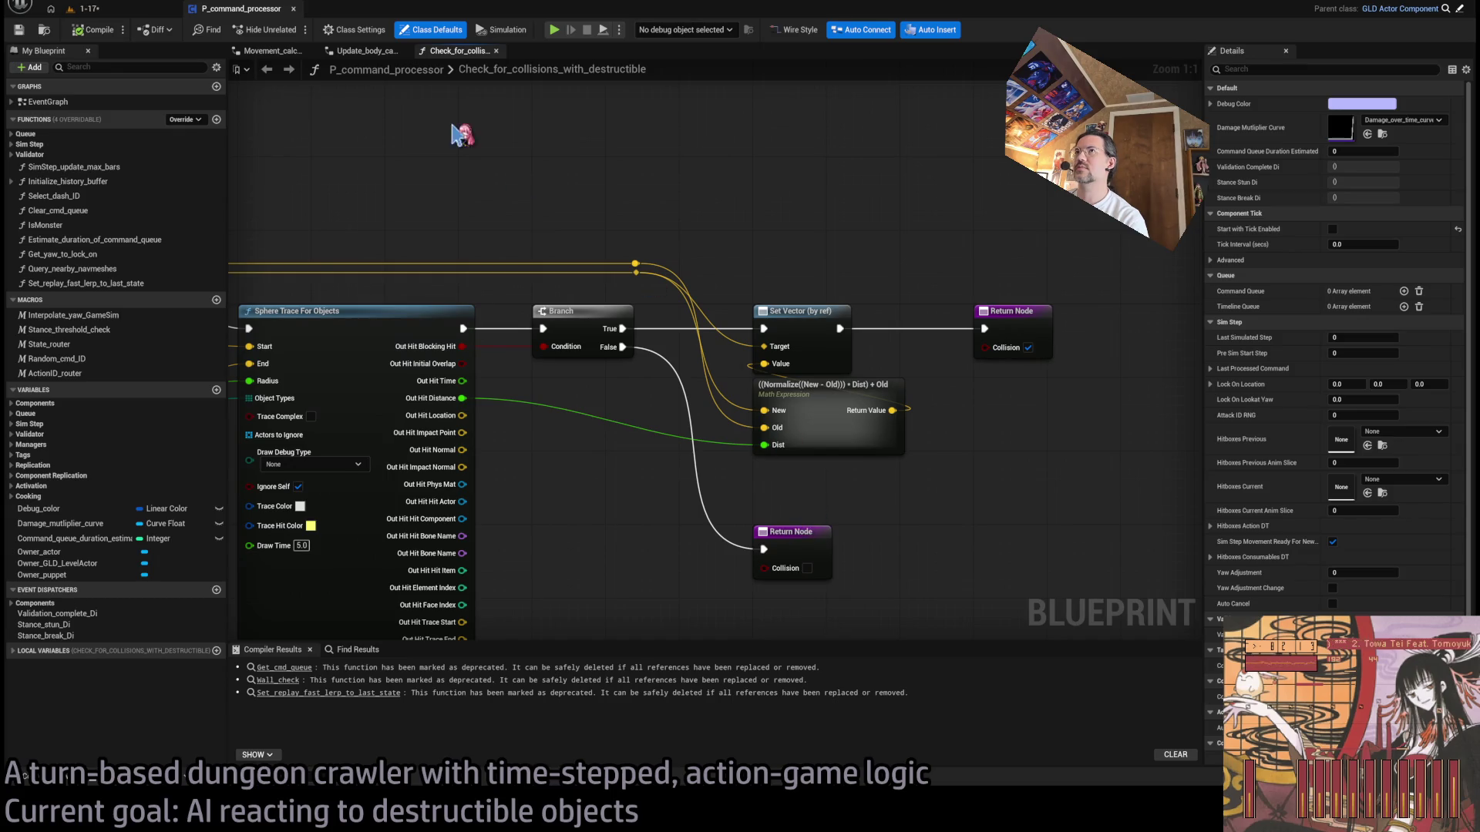
Step: Check where the body capsule update function calls the collision check, then return to it
left_click(366, 50)
mouse_move(649, 347)
left_mouse_down()
mouse_move(621, 400)
mouse_move(647, 429)
mouse_move(703, 396)
left_mouse_up()
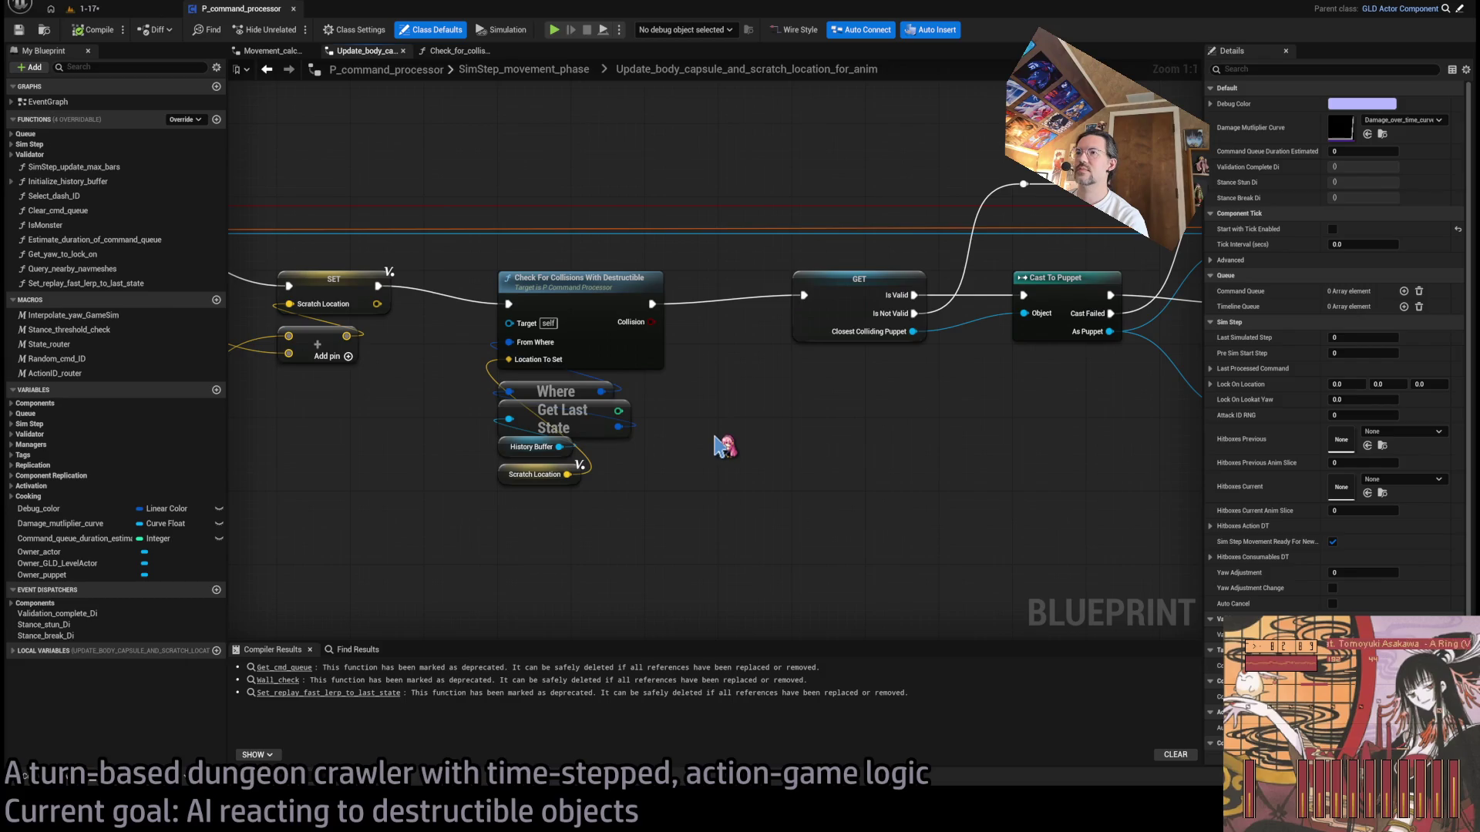
left_click(450, 50)
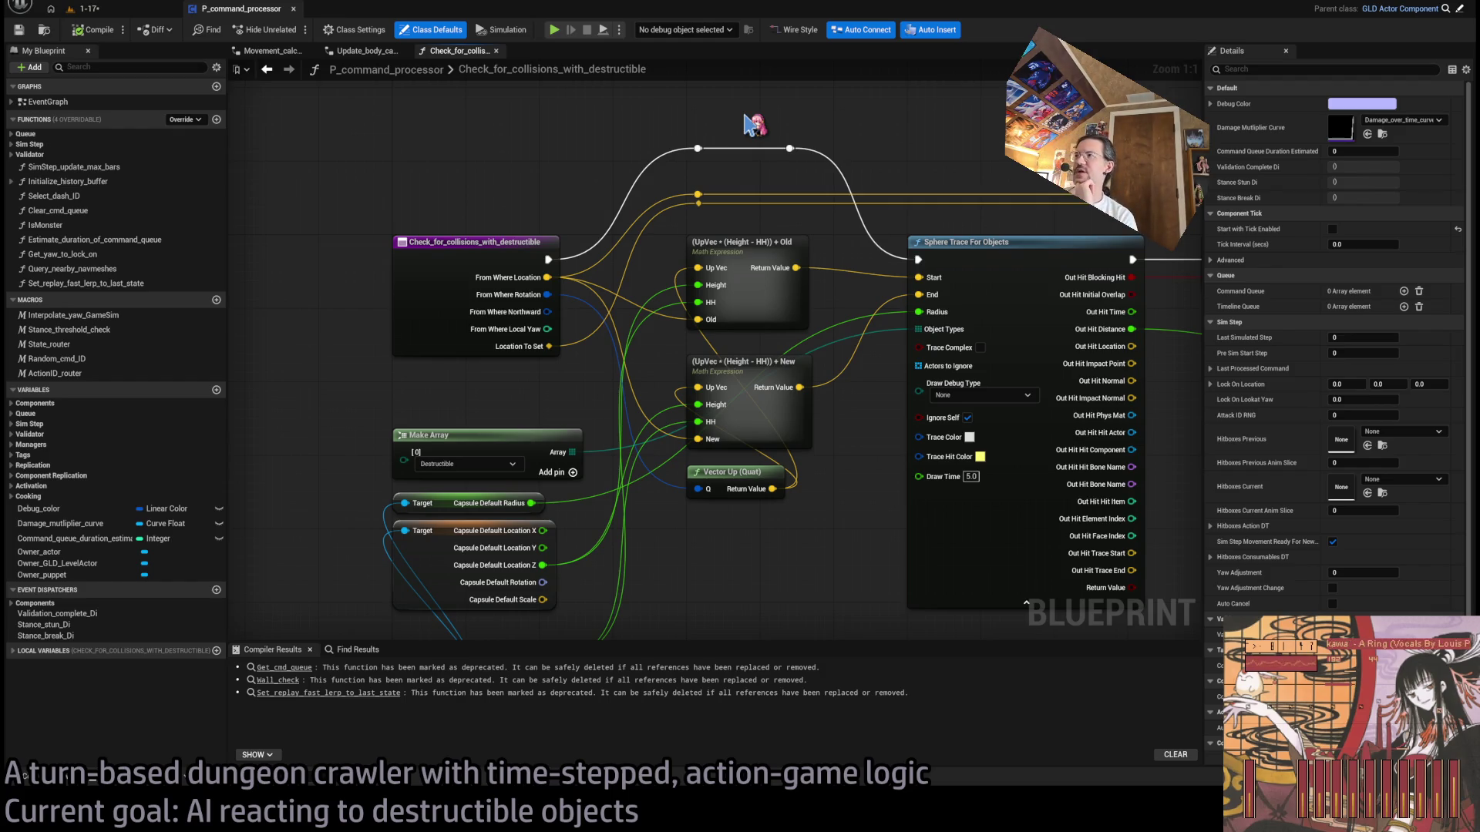
Step: Frame the Check_for_collisions_with_destructible graph and select its entry, math and sphere trace nodes
left_click_drag(751, 124, 425, 104)
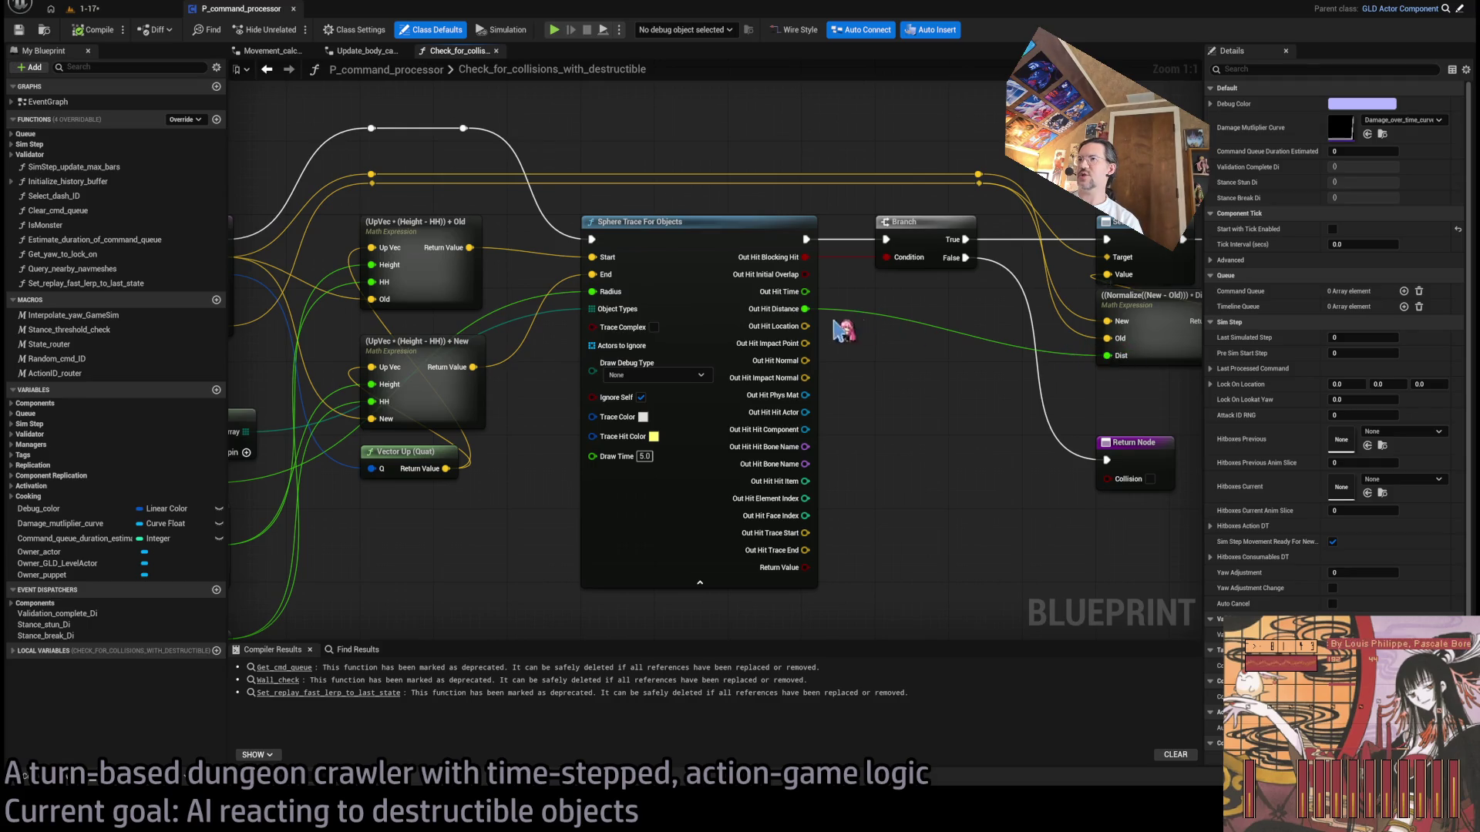
key("Home")
mouse_move(426, 118)
left_mouse_down()
mouse_move(848, 540)
mouse_move(900, 615)
left_mouse_up()
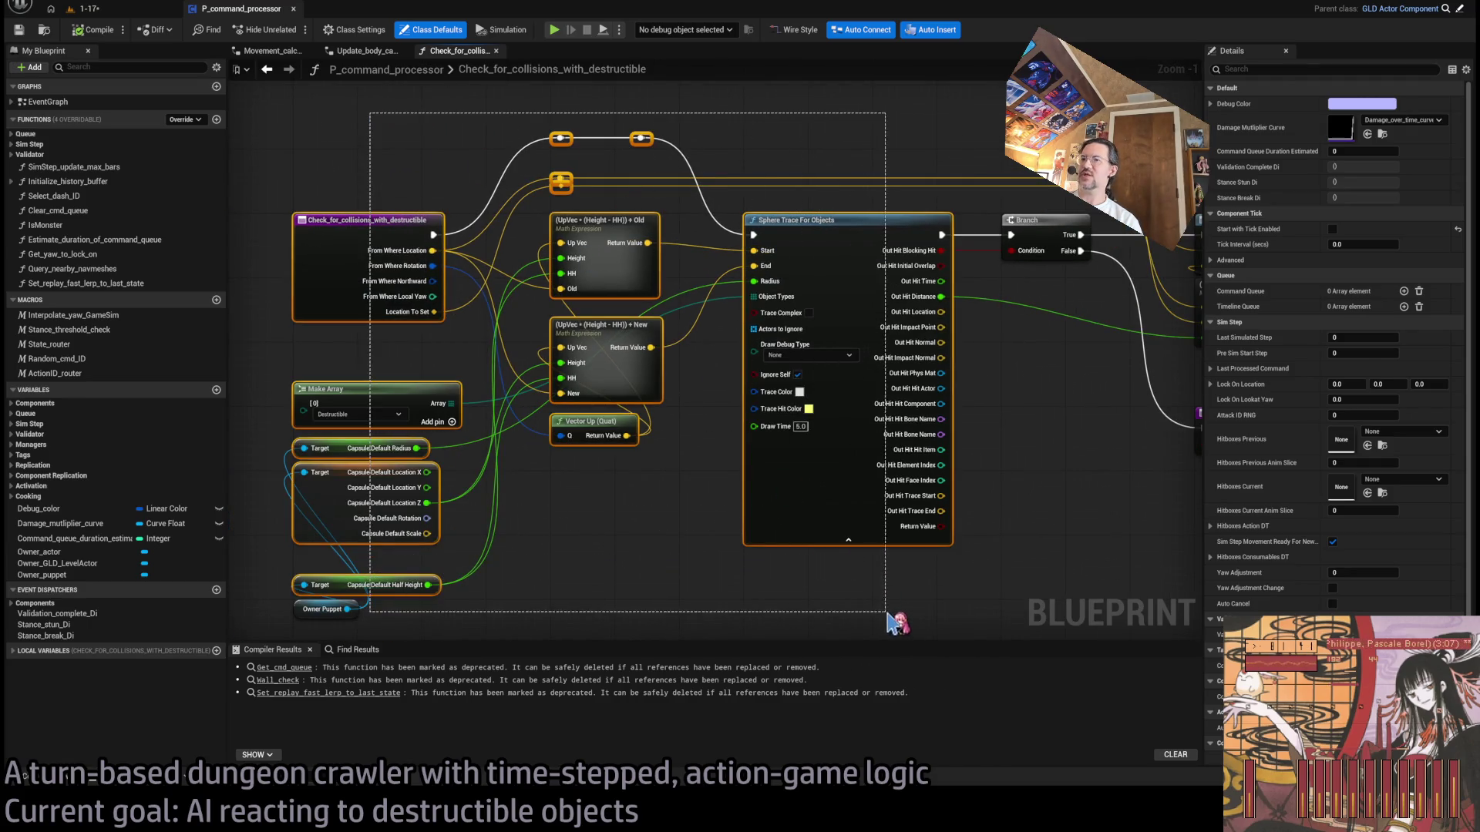
left_click_drag(1160, 273, 1028, 291)
left_click(1034, 295)
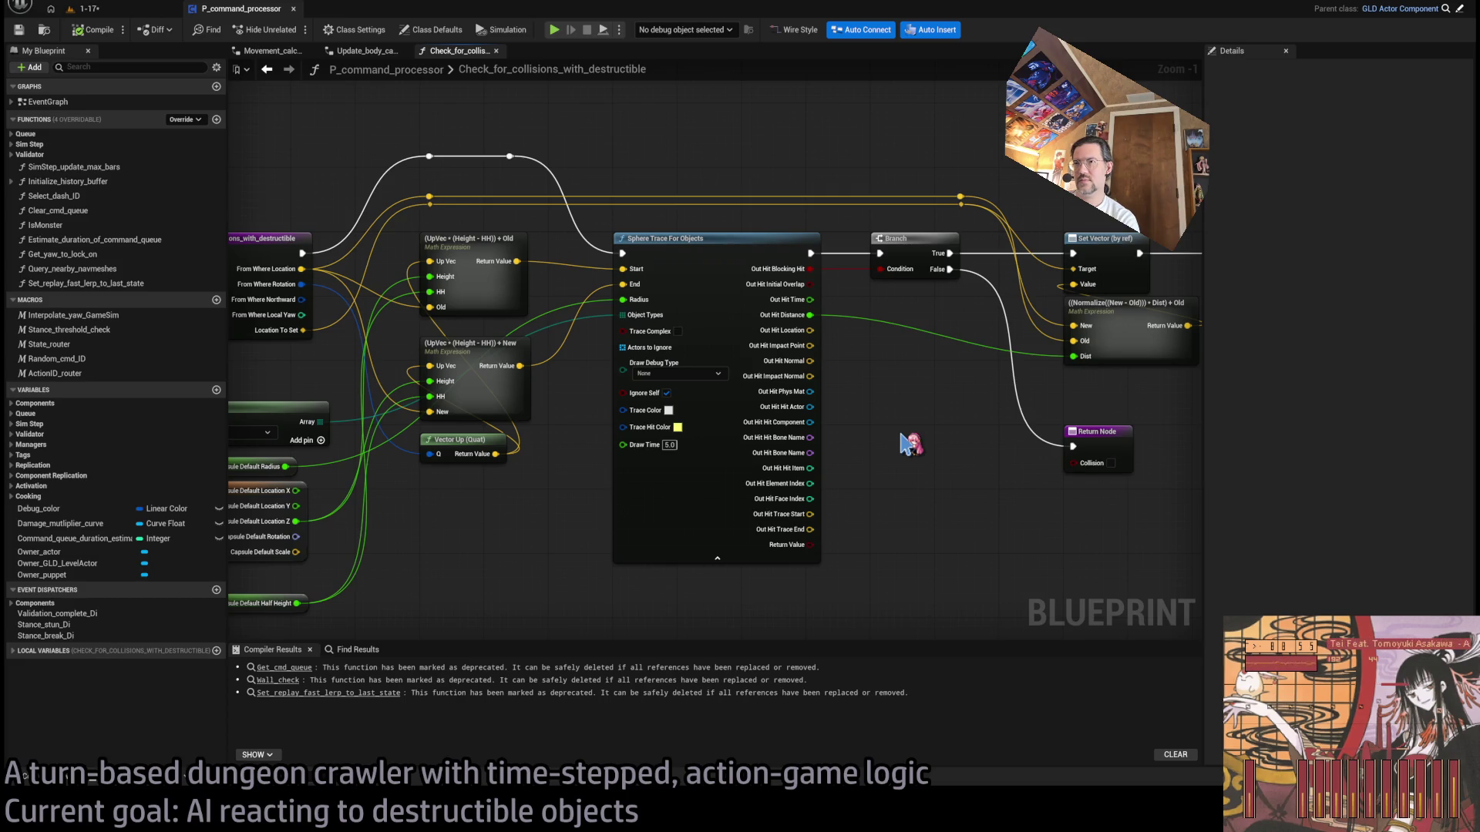
scroll(917, 439, "down", 2)
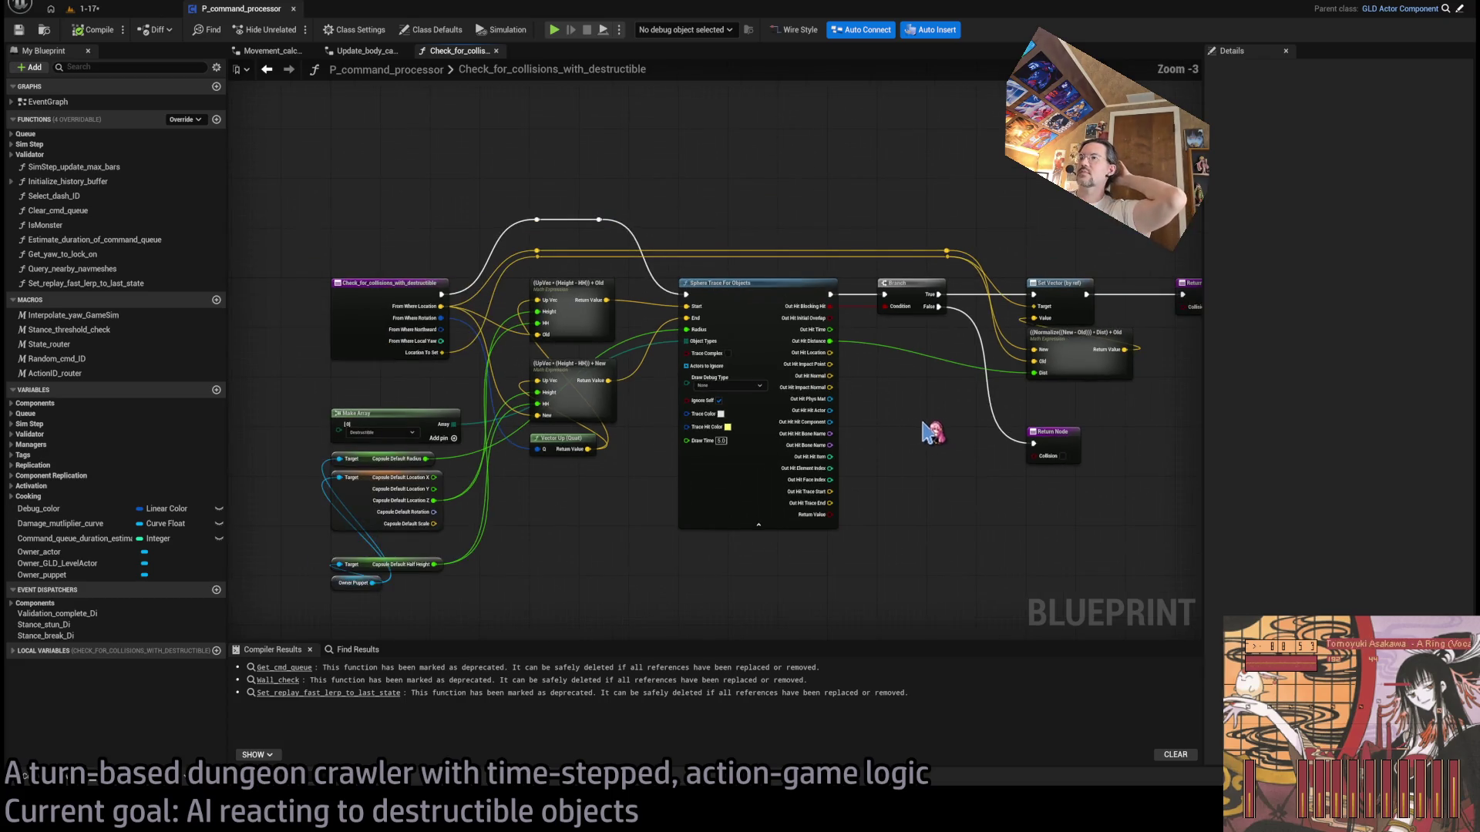
scroll(954, 453, "down", 1)
mouse_move(1034, 193)
left_mouse_down()
mouse_move(630, 472)
mouse_move(670, 497)
left_mouse_up()
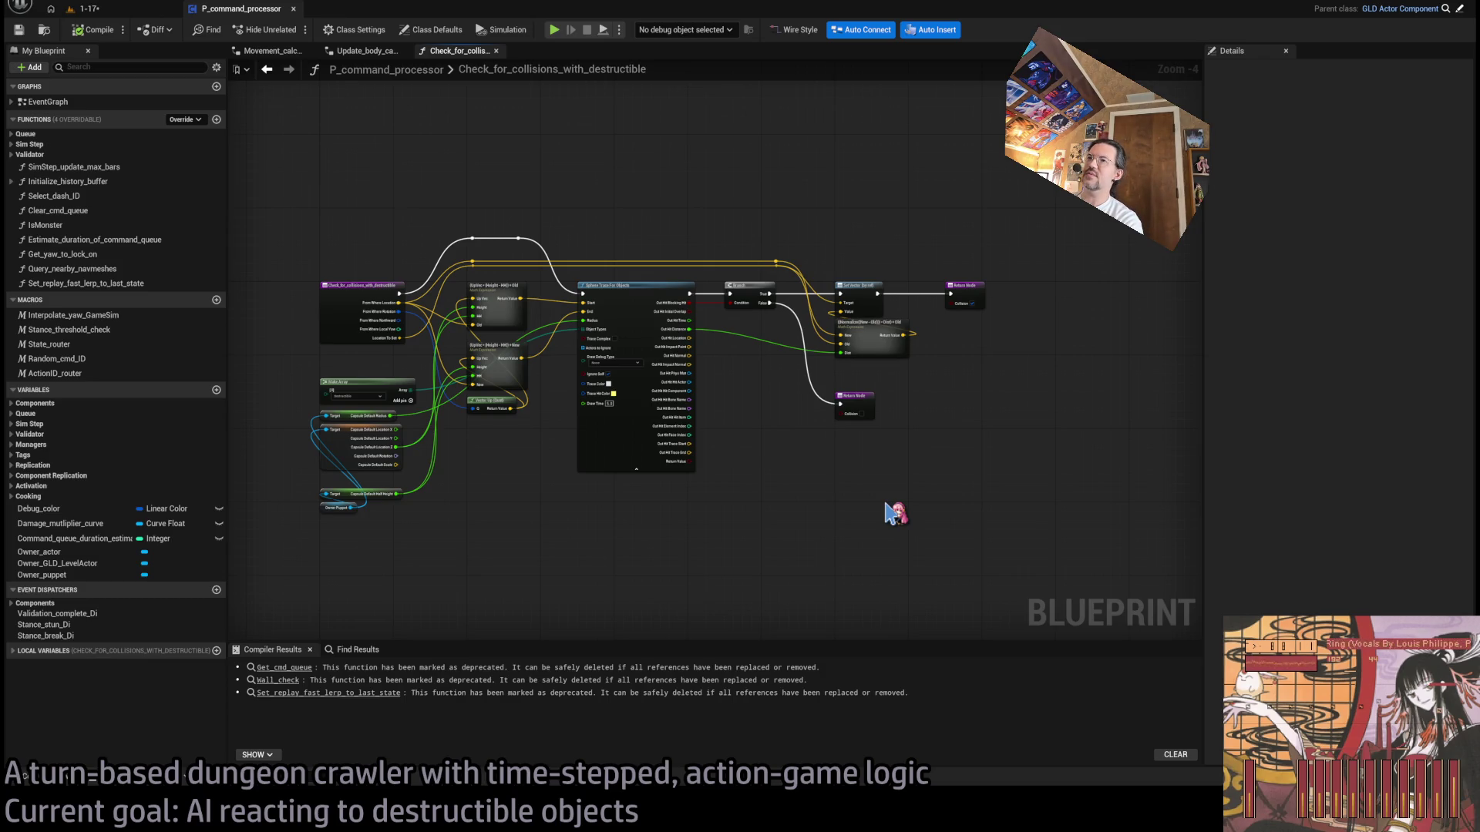
scroll(759, 497, "up", 4)
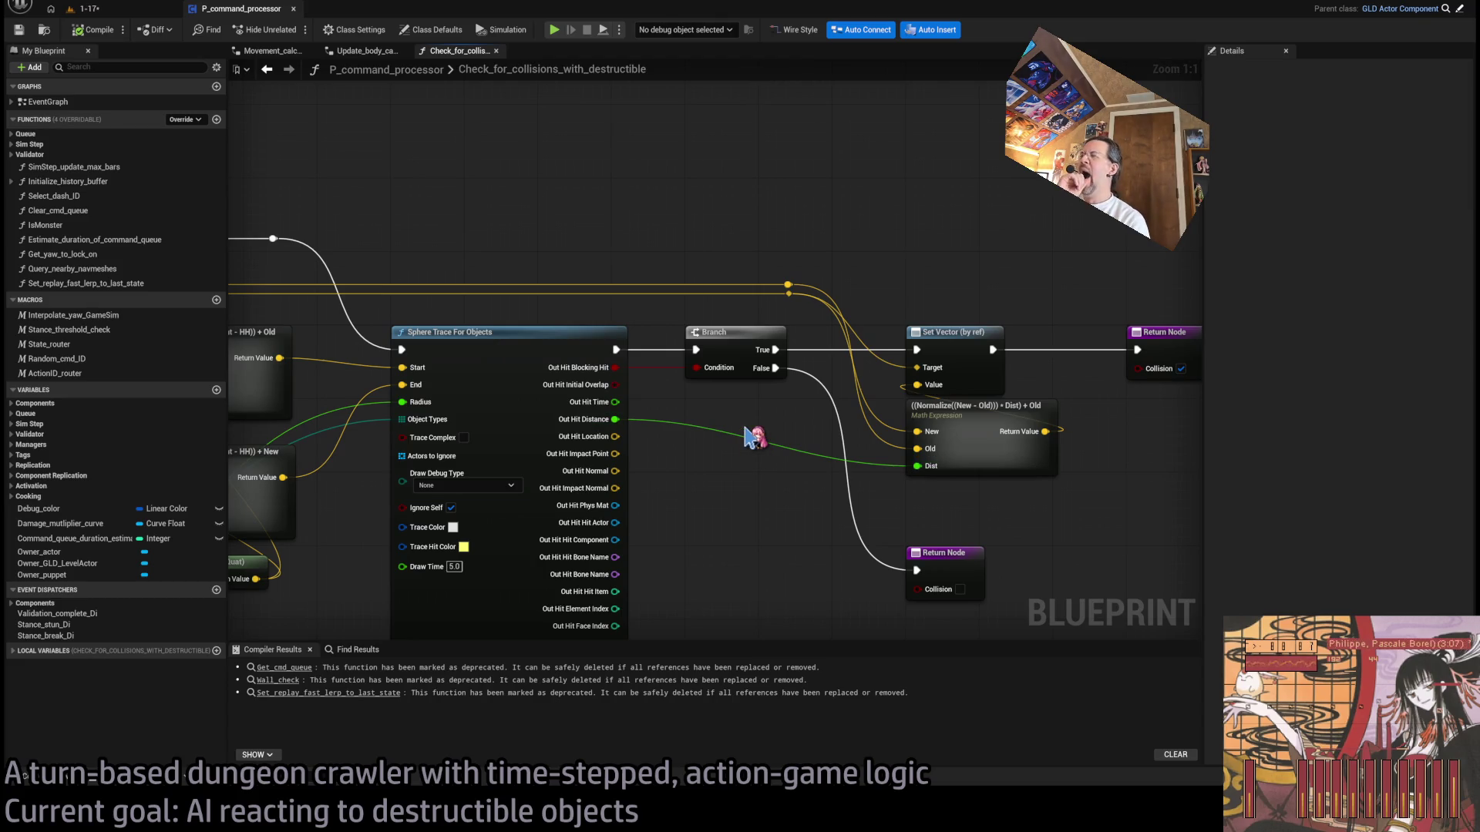
Step: Pan around the collision-check graph near the Sphere Trace node
scroll(682, 435, "down", 2)
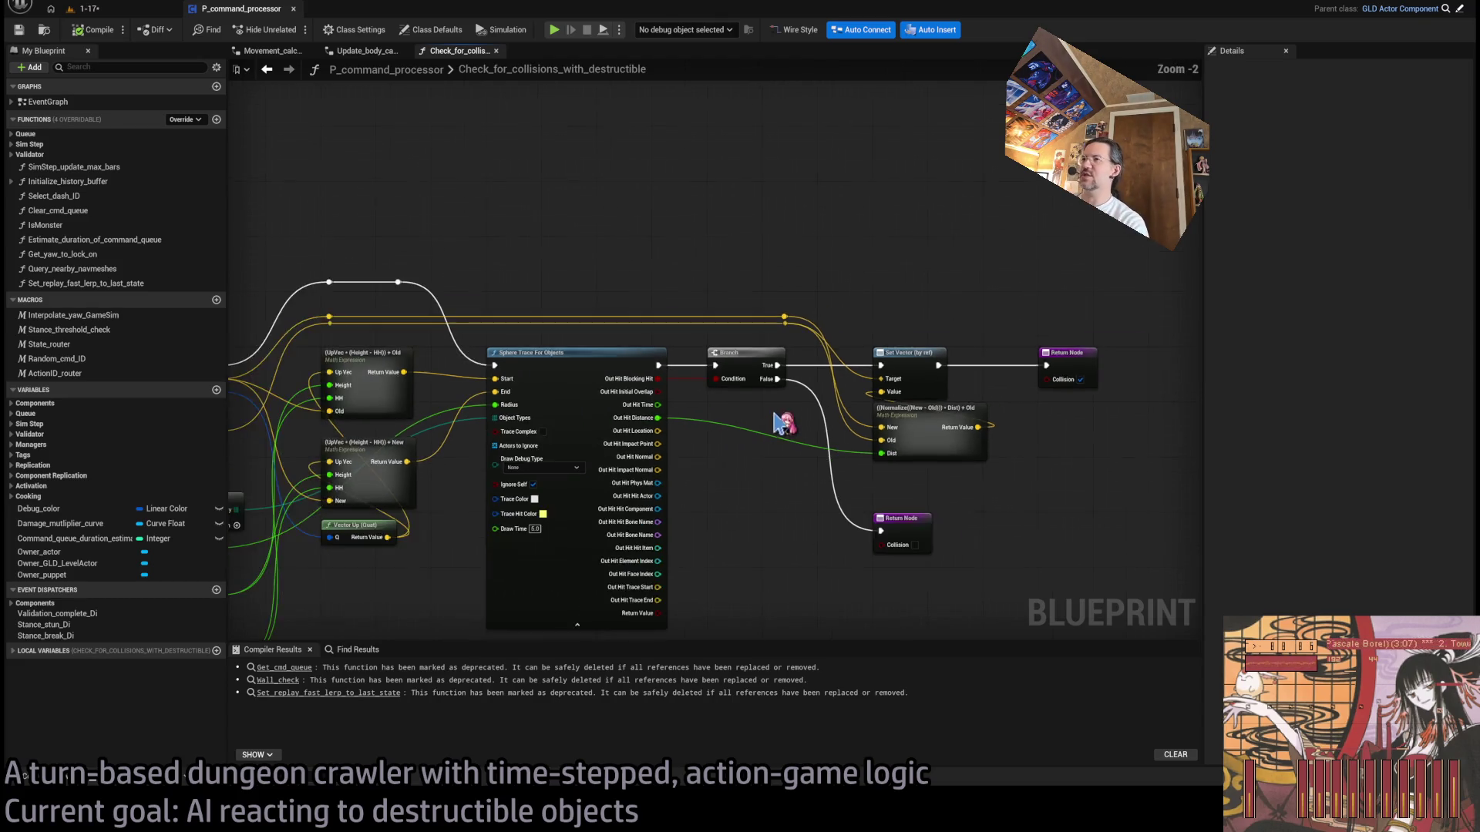
scroll(701, 424, "up", 2)
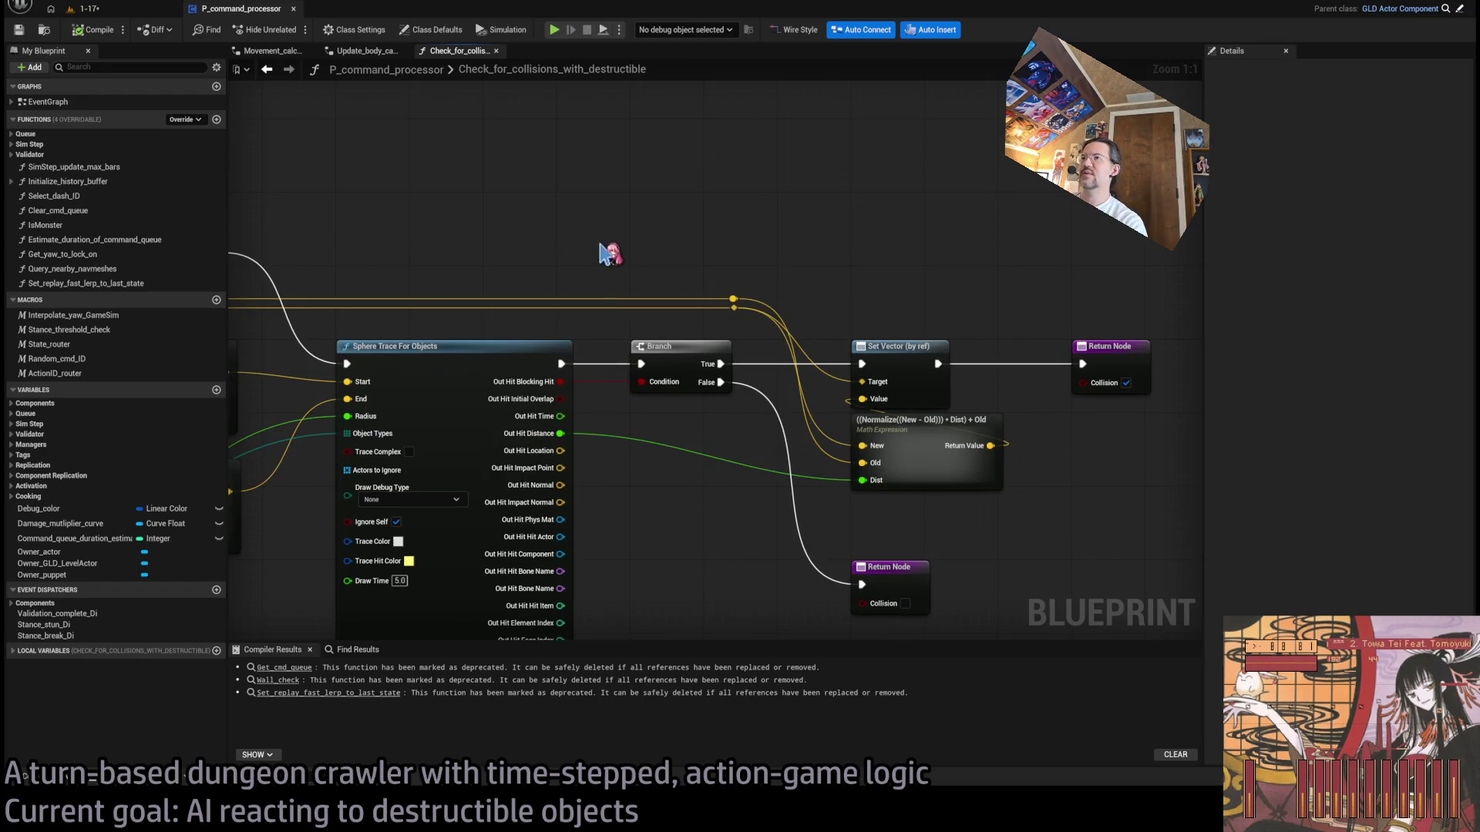
left_click_drag(604, 252, 578, 247)
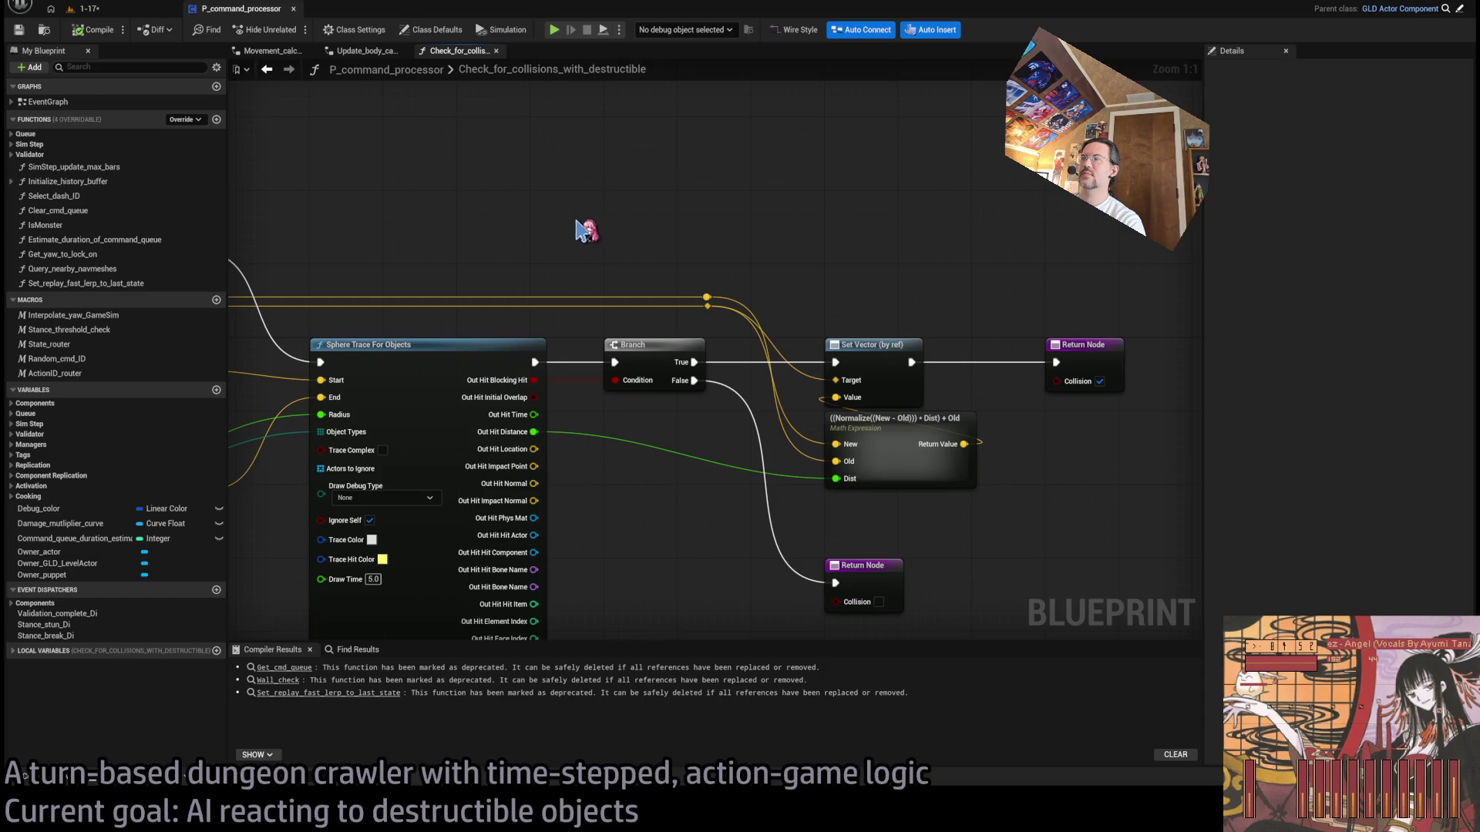
left_click_drag(588, 231, 618, 205)
mouse_move(616, 404)
left_mouse_down()
mouse_move(585, 348)
mouse_move(566, 368)
mouse_move(566, 339)
left_mouse_up()
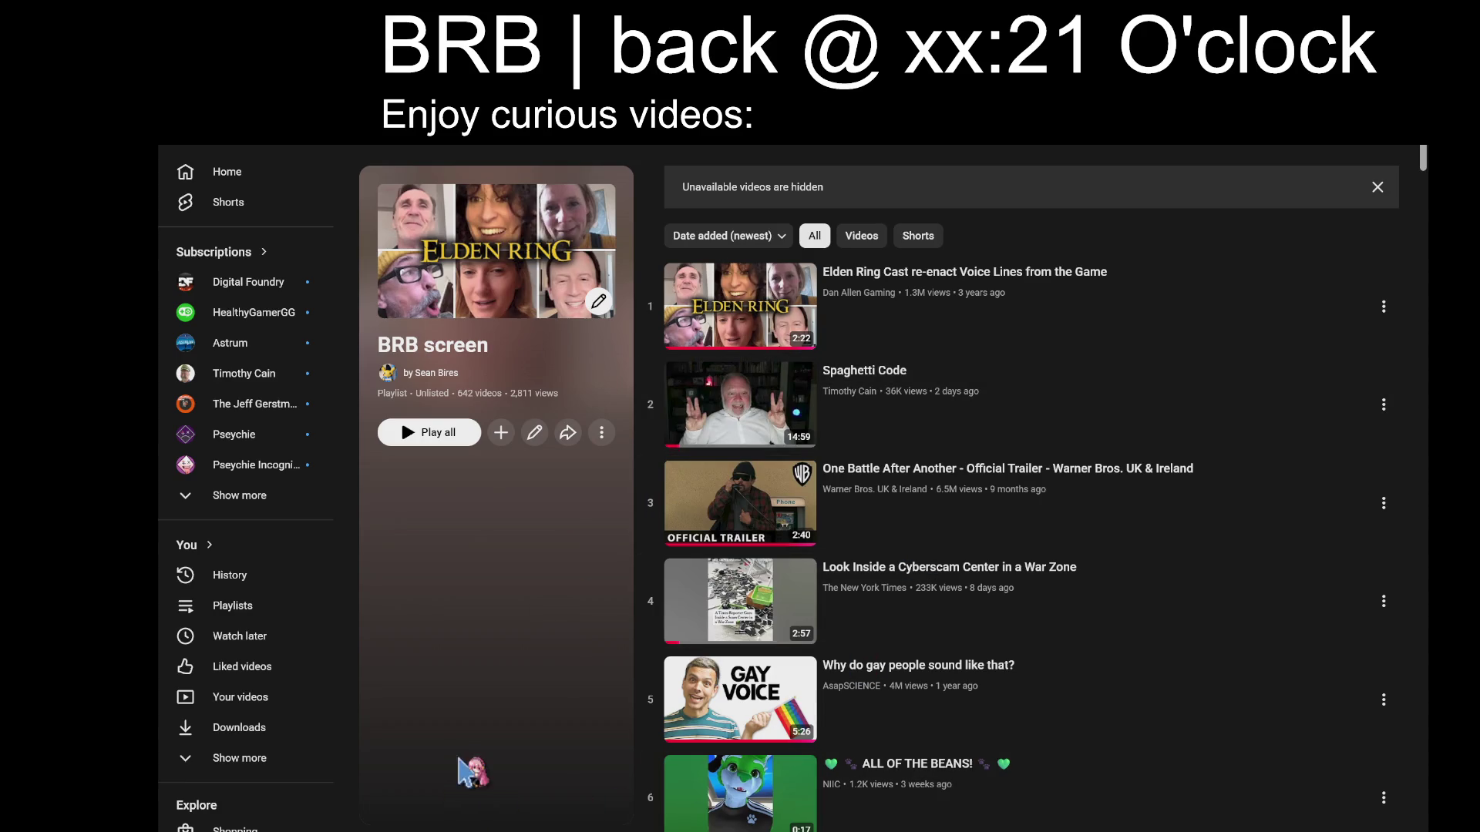
Step: Scroll the BRB screen playlist down to videos 95–100 and play the ocean sunfish cleaning video
scroll(1072, 601, "down", 4)
scroll(1075, 601, "down", 10)
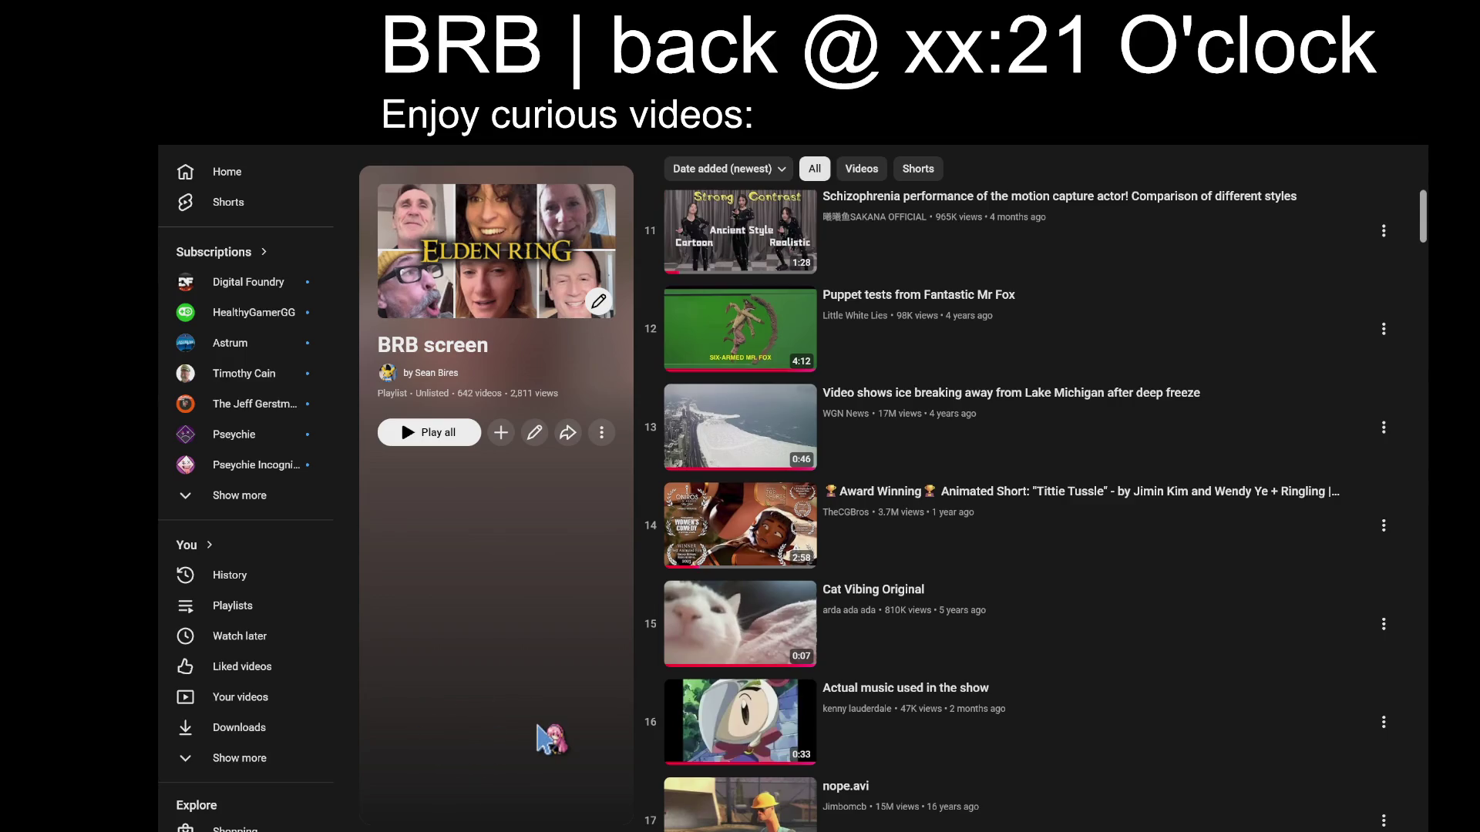
scroll(538, 726, "down", 20)
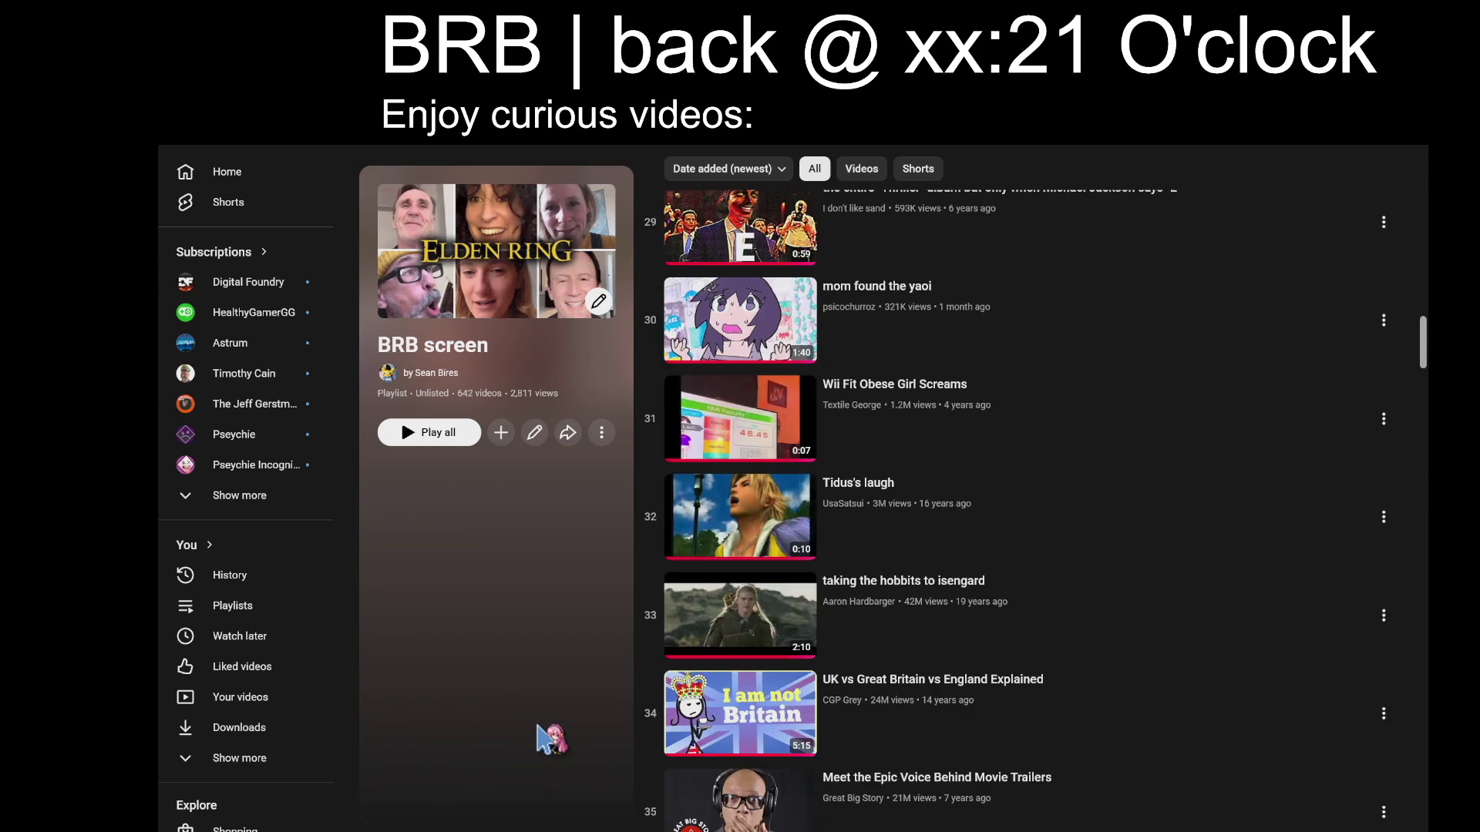
scroll(538, 726, "down", 10)
scroll(551, 736, "down", 9)
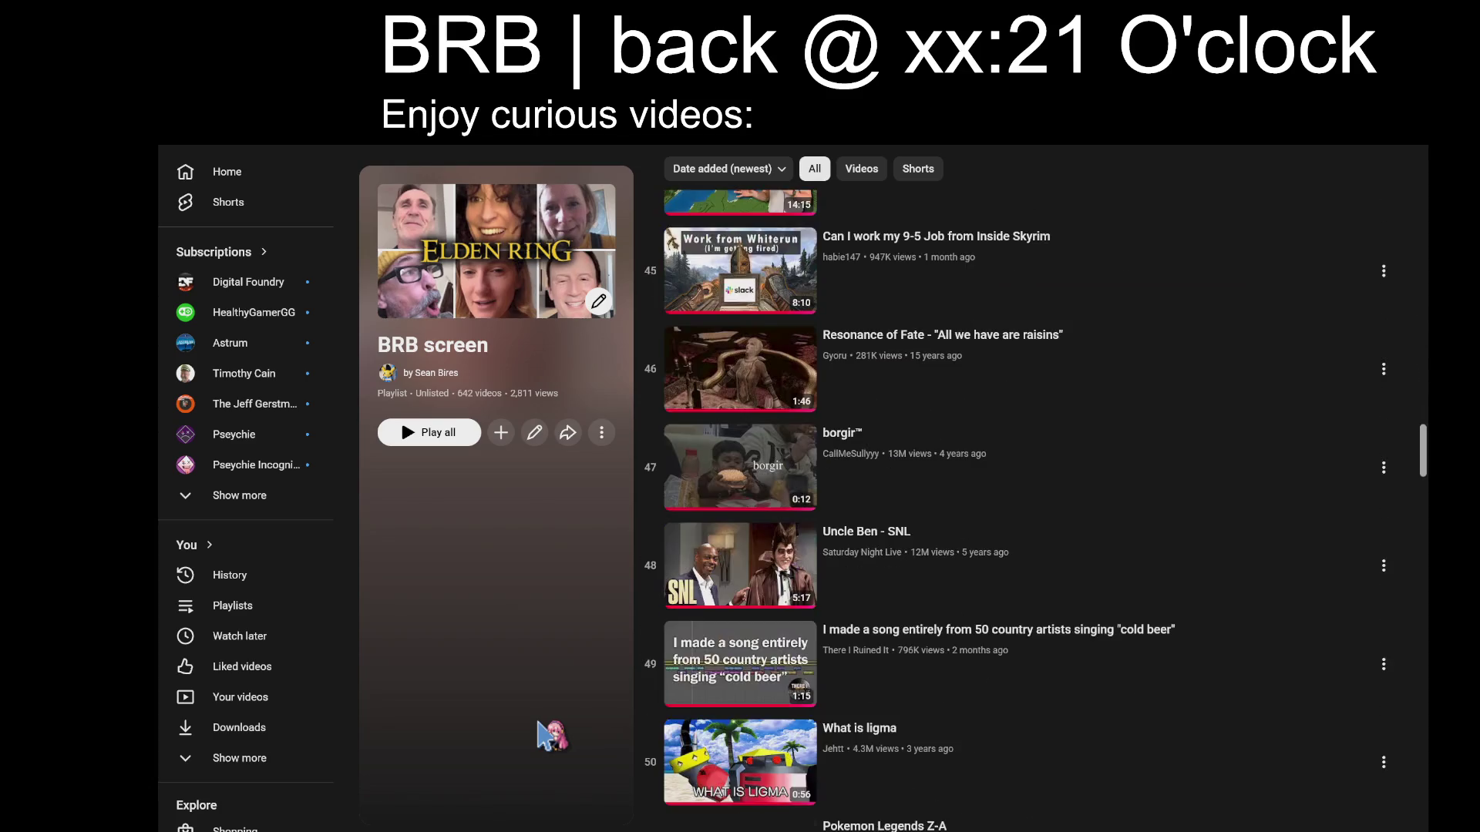
scroll(552, 736, "down", 18)
scroll(552, 736, "down", 20)
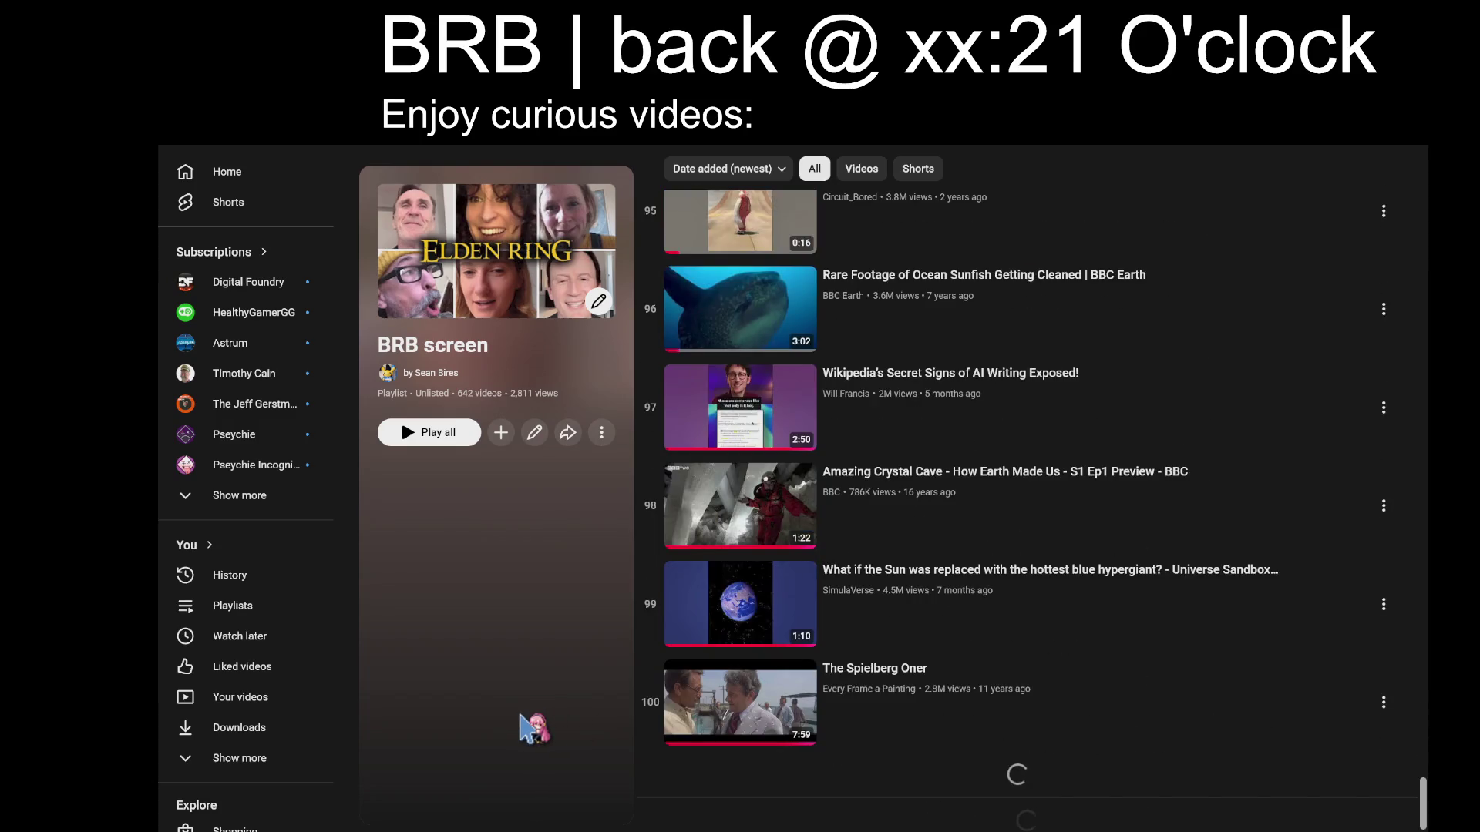
left_click(1194, 353)
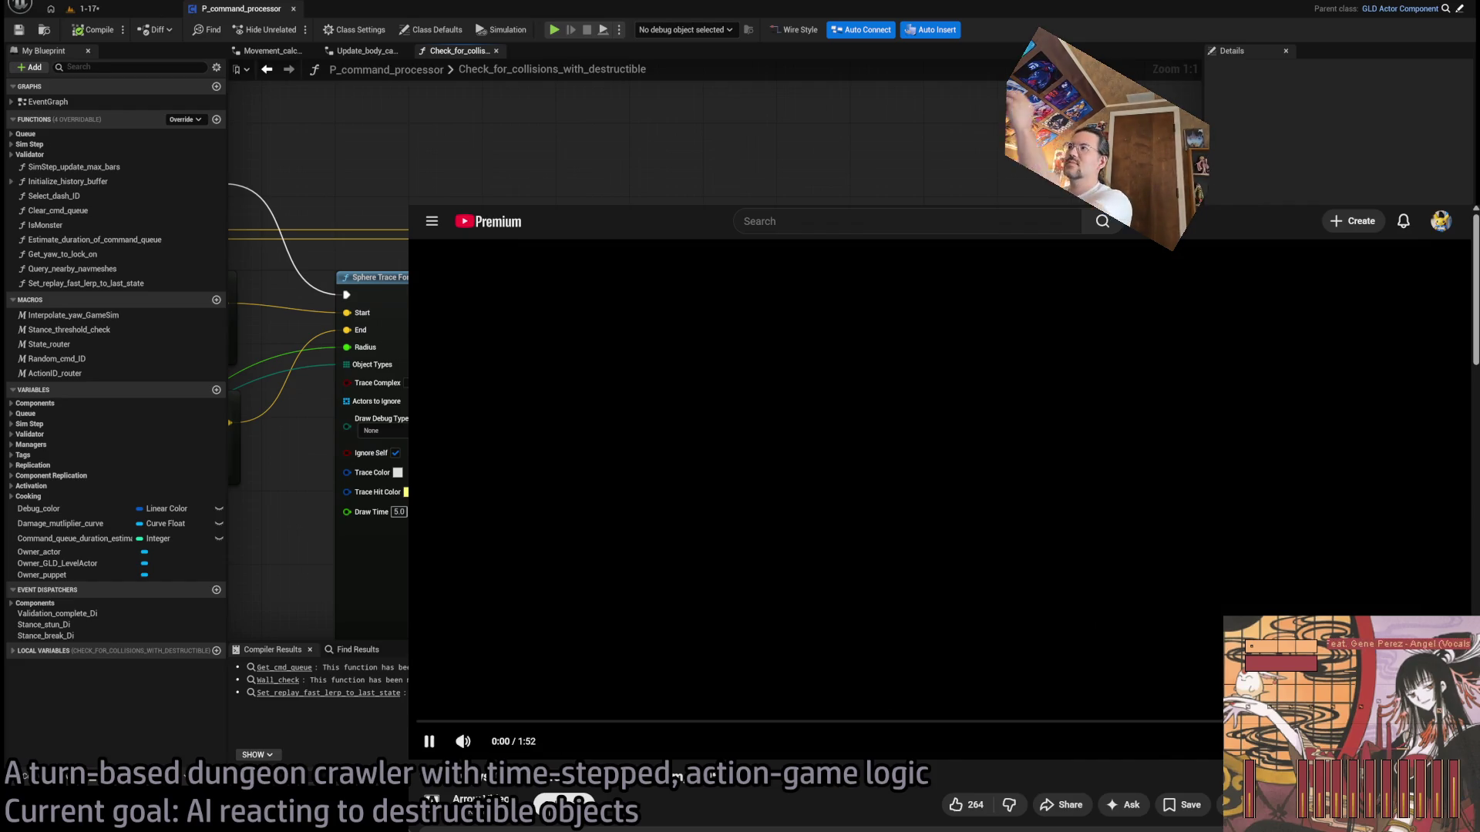
Step: Switch to the GLD: MetaDusk notes, then open a new Chrome tab and start typing 'y'
key("alt+Tab")
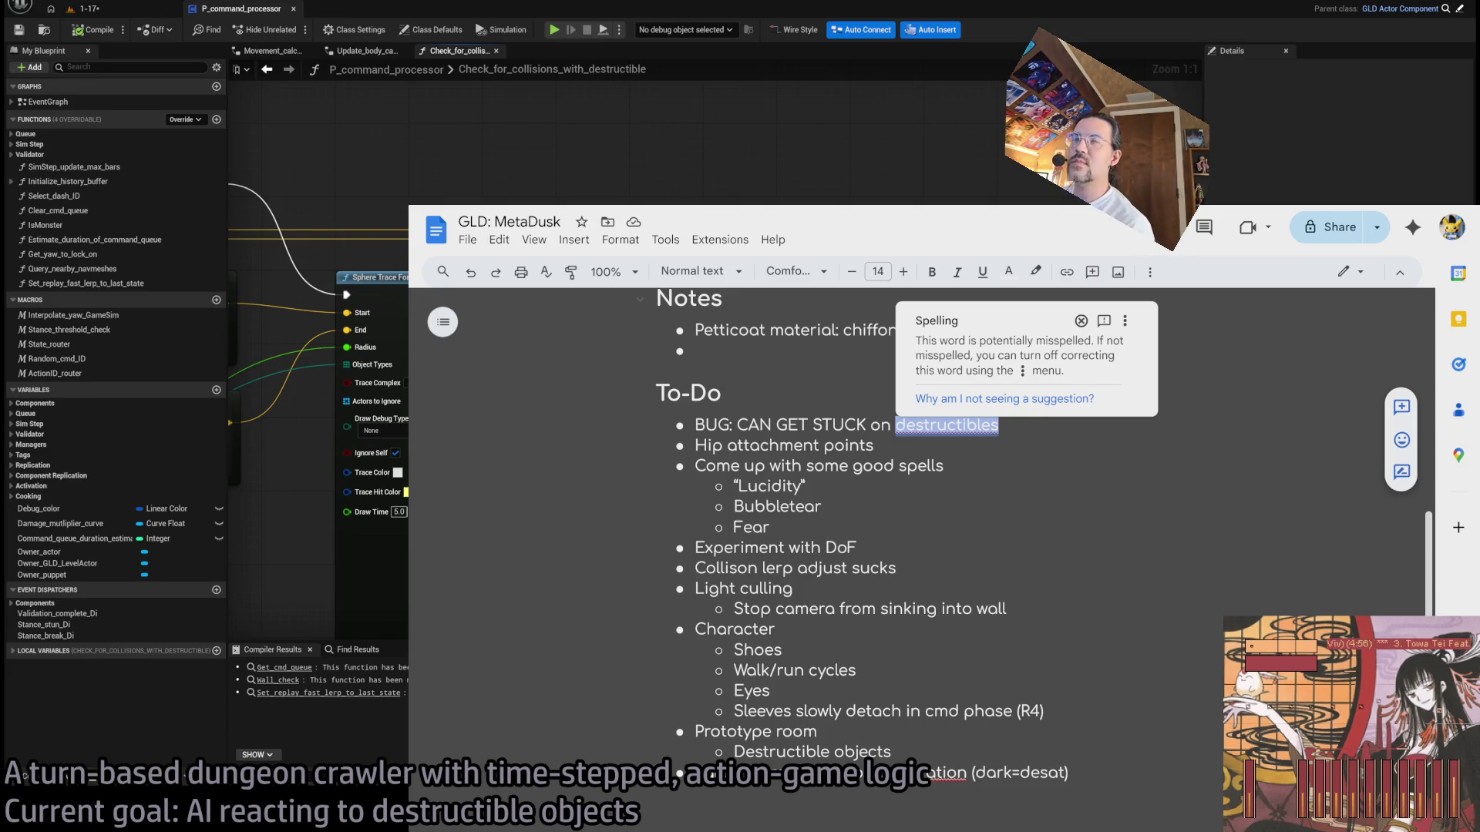
key("ctrl+t")
type("y")
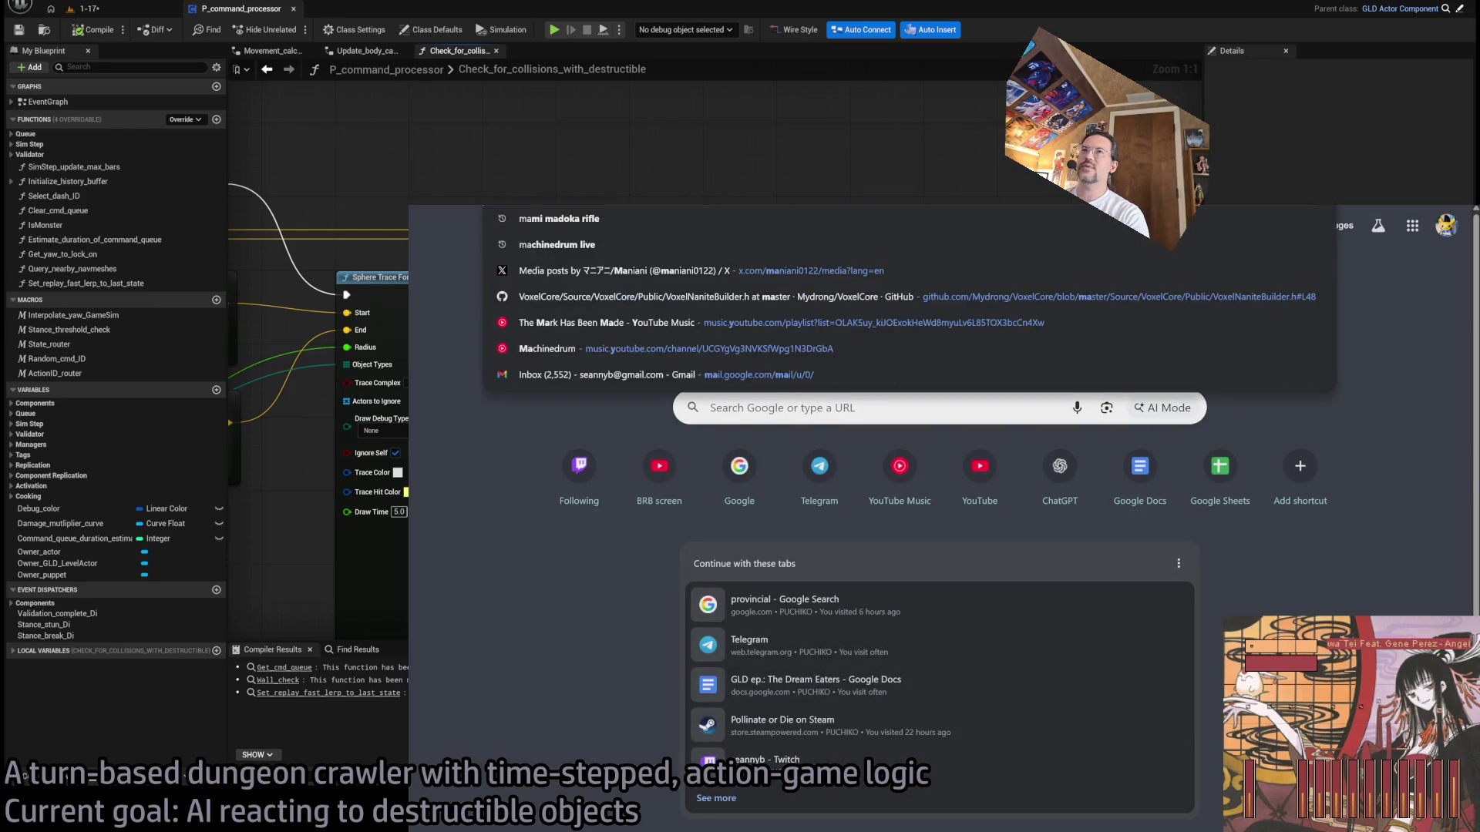
Step: Search YouTube for 'mad max fury road' and play the official main trailer
key("Return")
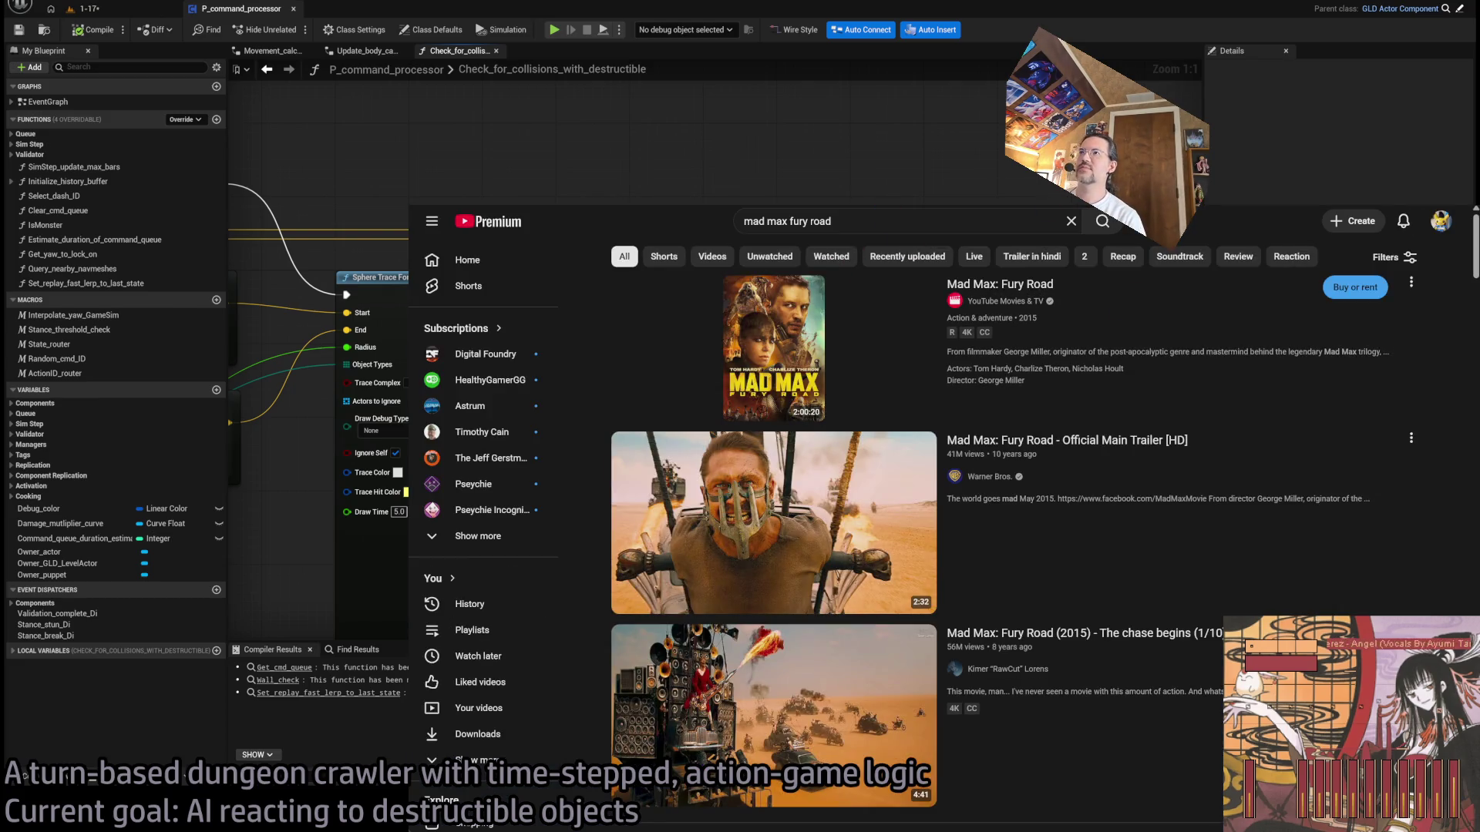
scroll(1455, 417, "down", 4)
scroll(1464, 385, "up", 2)
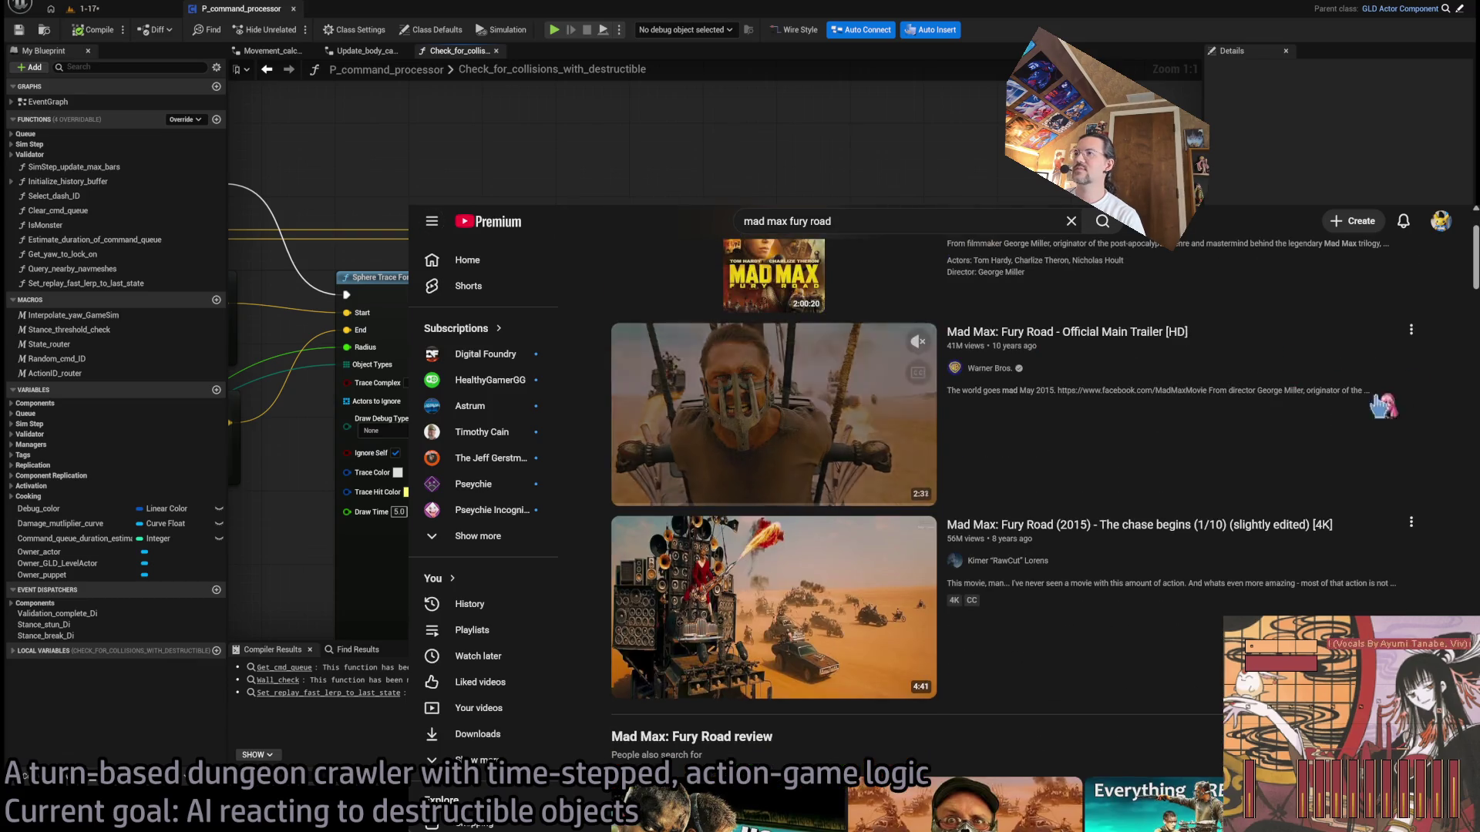
left_click(1280, 377)
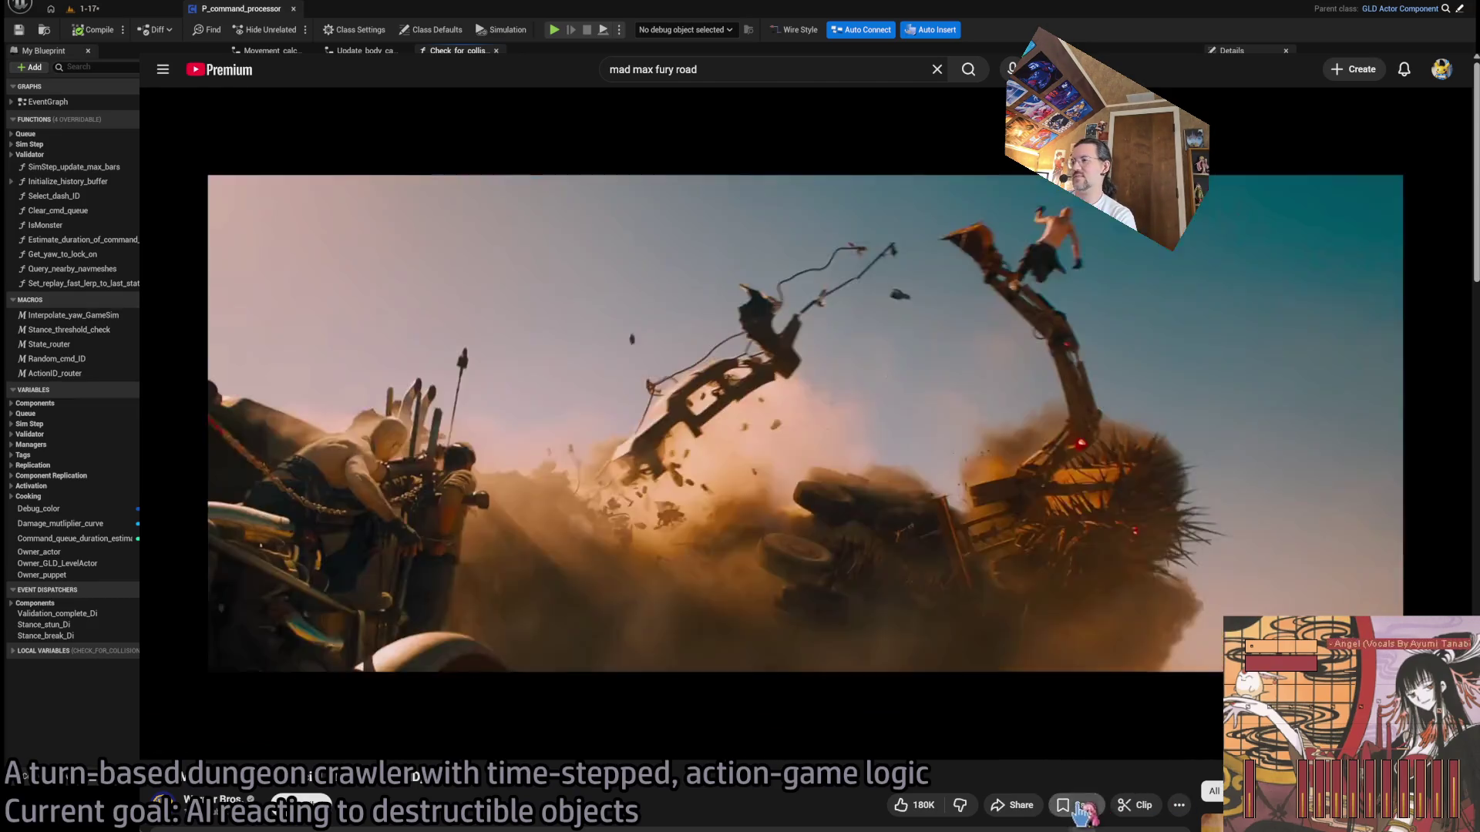
Step: Open Save under the Fury Road trailer and pick the BRB screen playlist
left_click(1077, 804)
left_click(1129, 660)
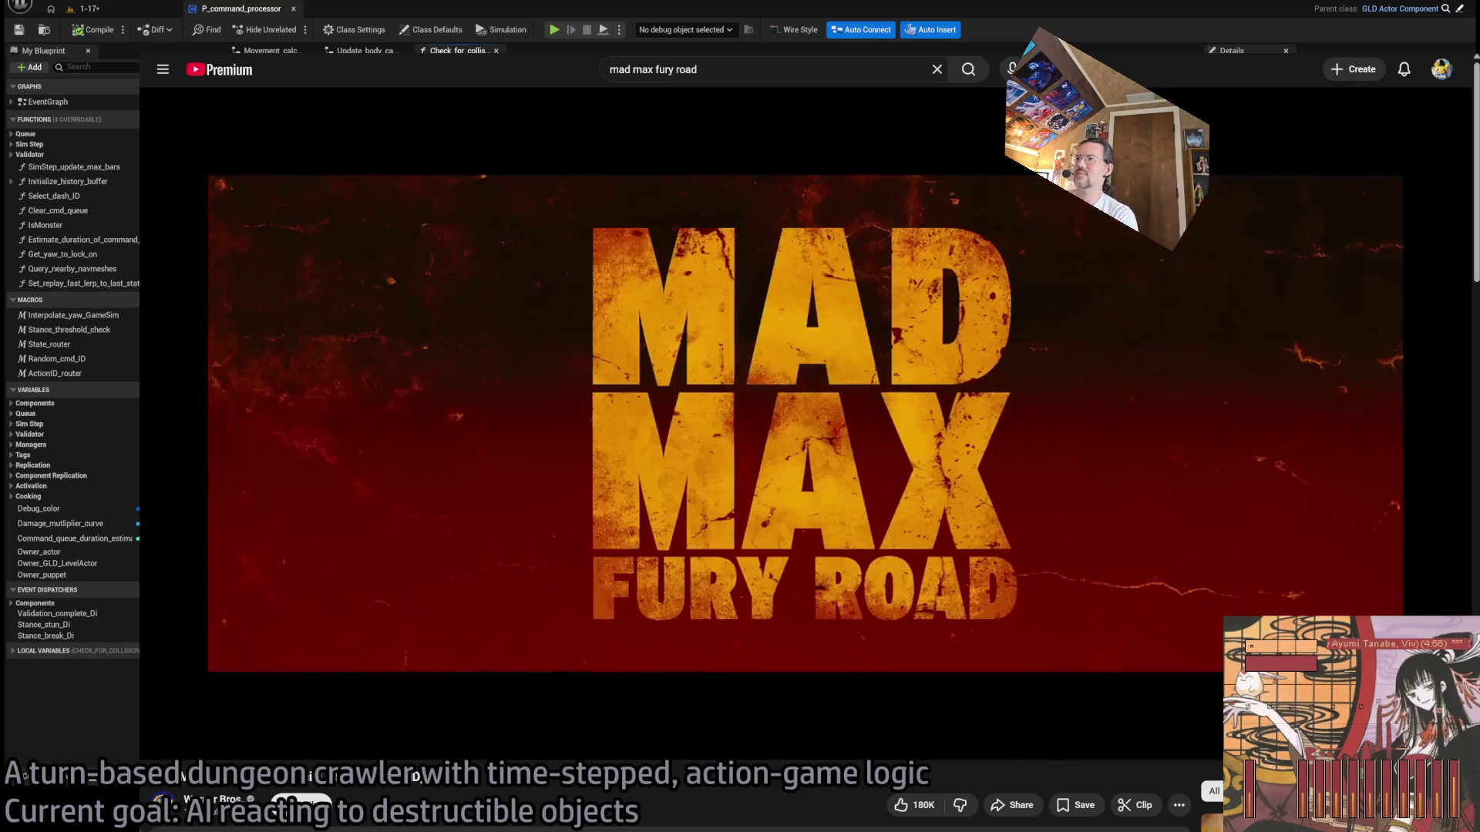
Step: Open the trailer player's settings gear menu
left_click(1337, 741)
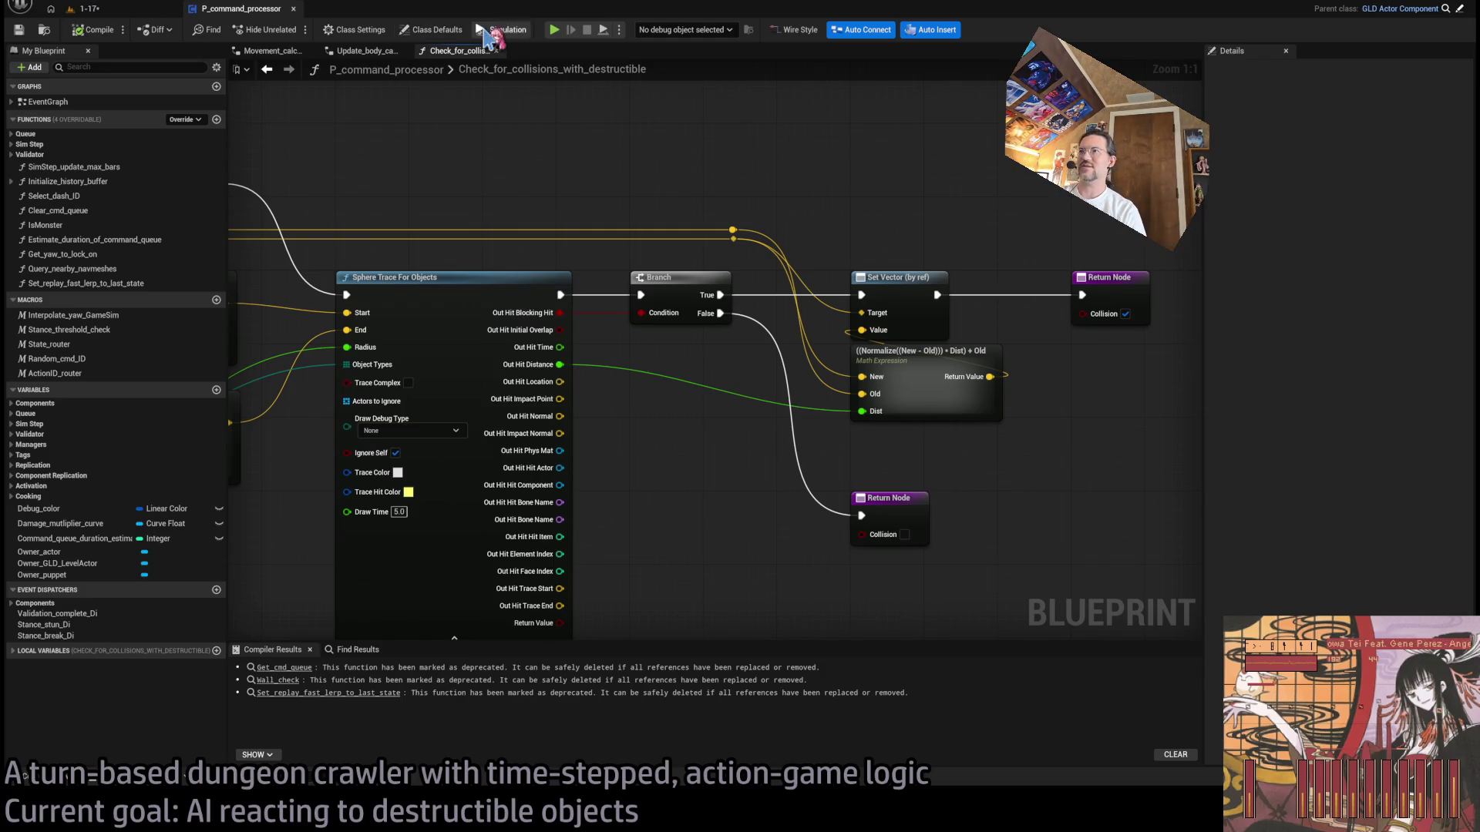
mouse_move(958, 448)
left_mouse_down()
mouse_move(909, 502)
mouse_move(760, 423)
mouse_move(678, 417)
mouse_move(686, 382)
left_mouse_up()
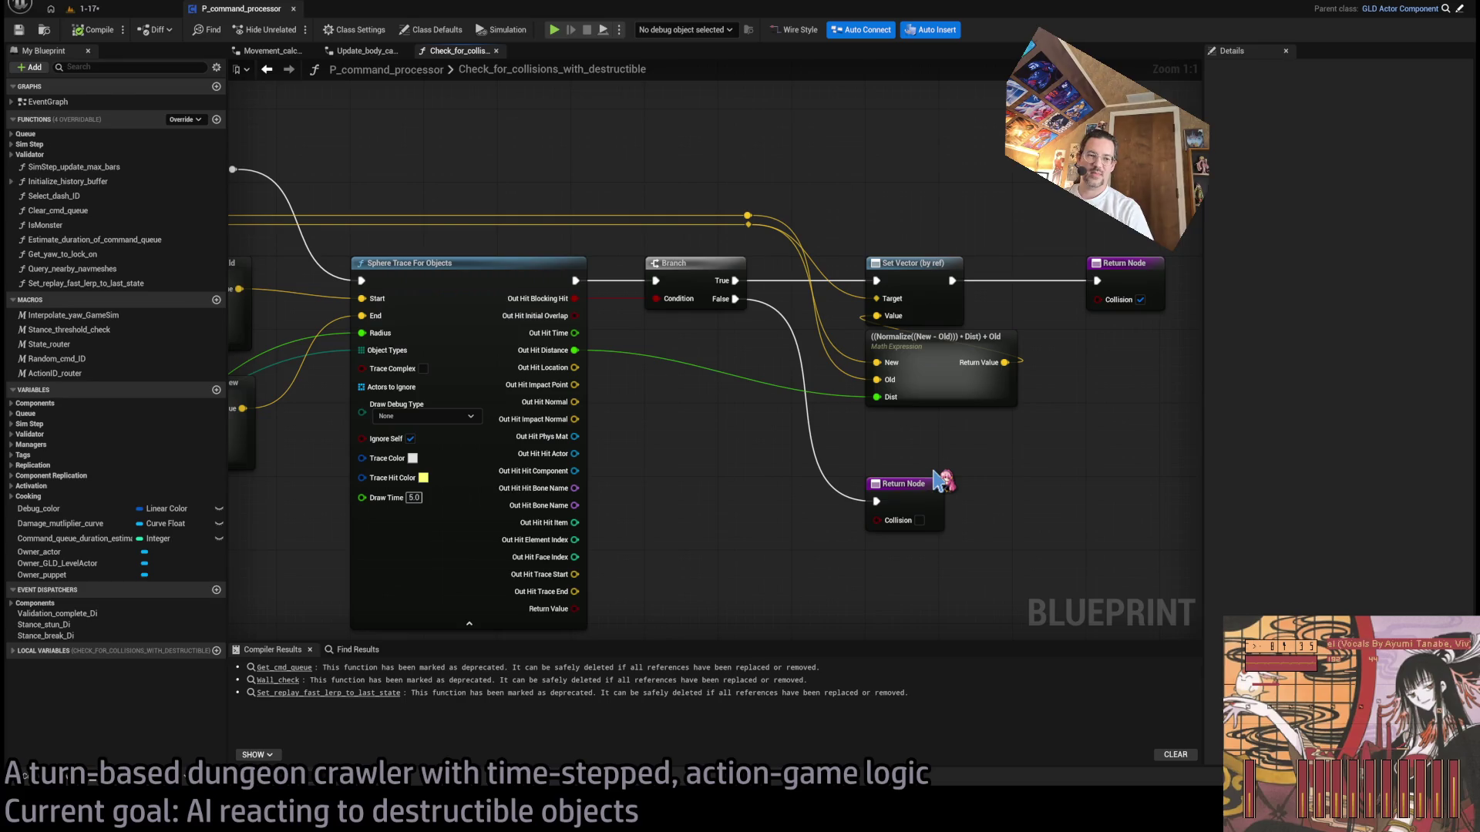
mouse_move(947, 477)
left_mouse_down()
mouse_move(1106, 462)
mouse_move(1142, 428)
left_mouse_up()
left_click_drag(777, 116, 555, 562)
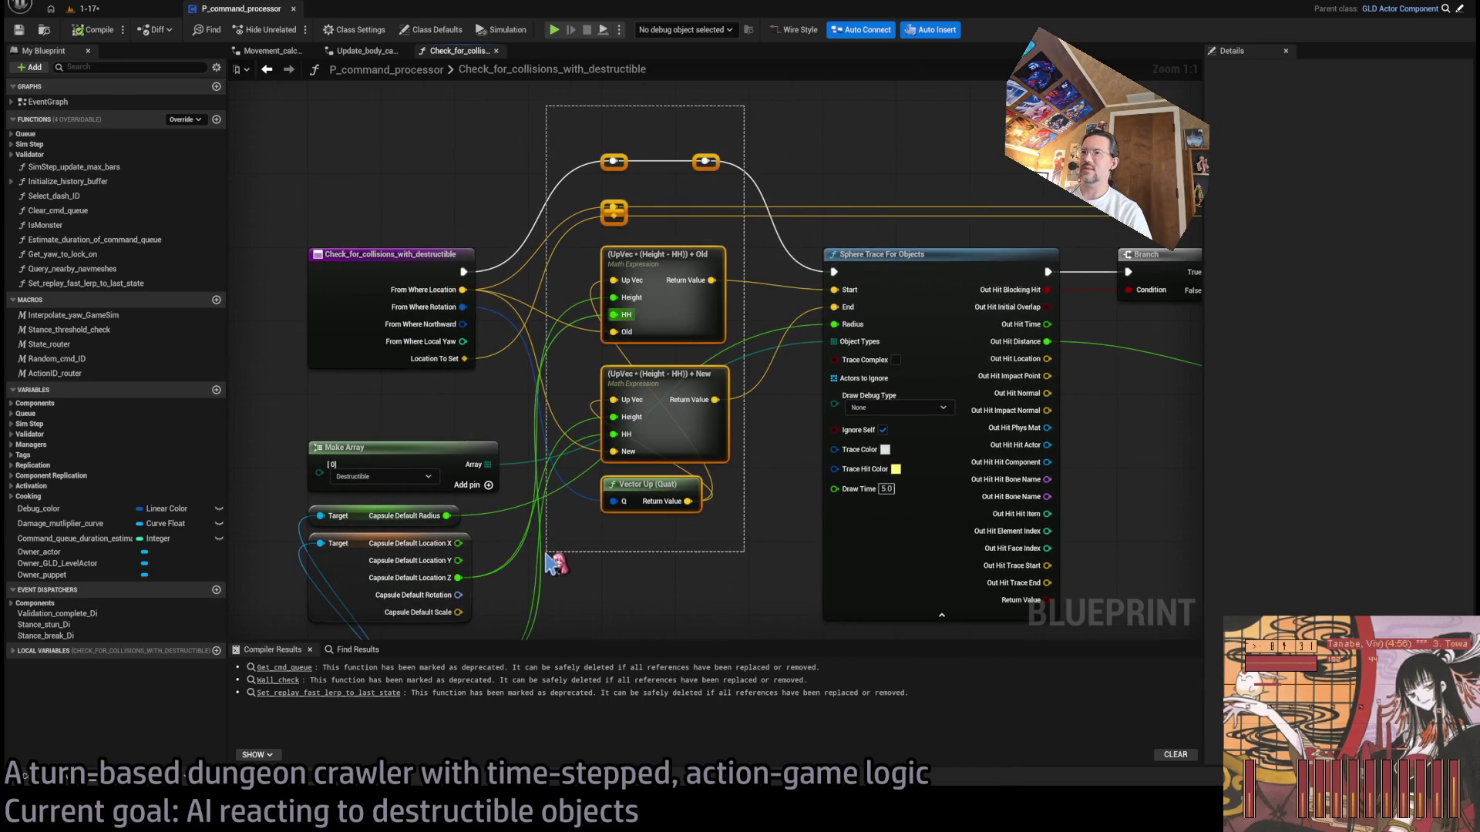
left_click_drag(778, 114, 555, 565)
left_click(614, 578)
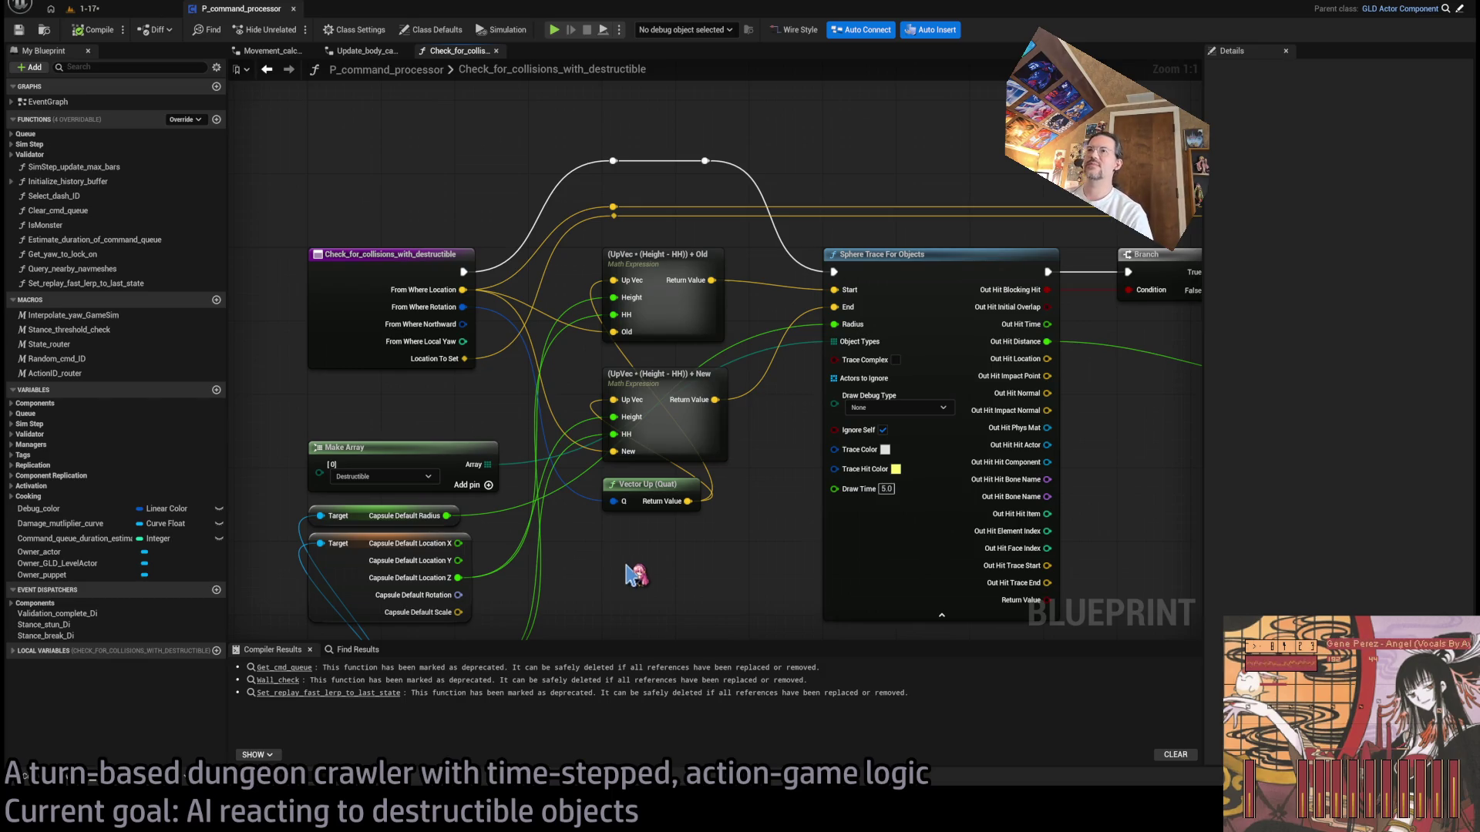
left_click_drag(681, 588, 562, 504)
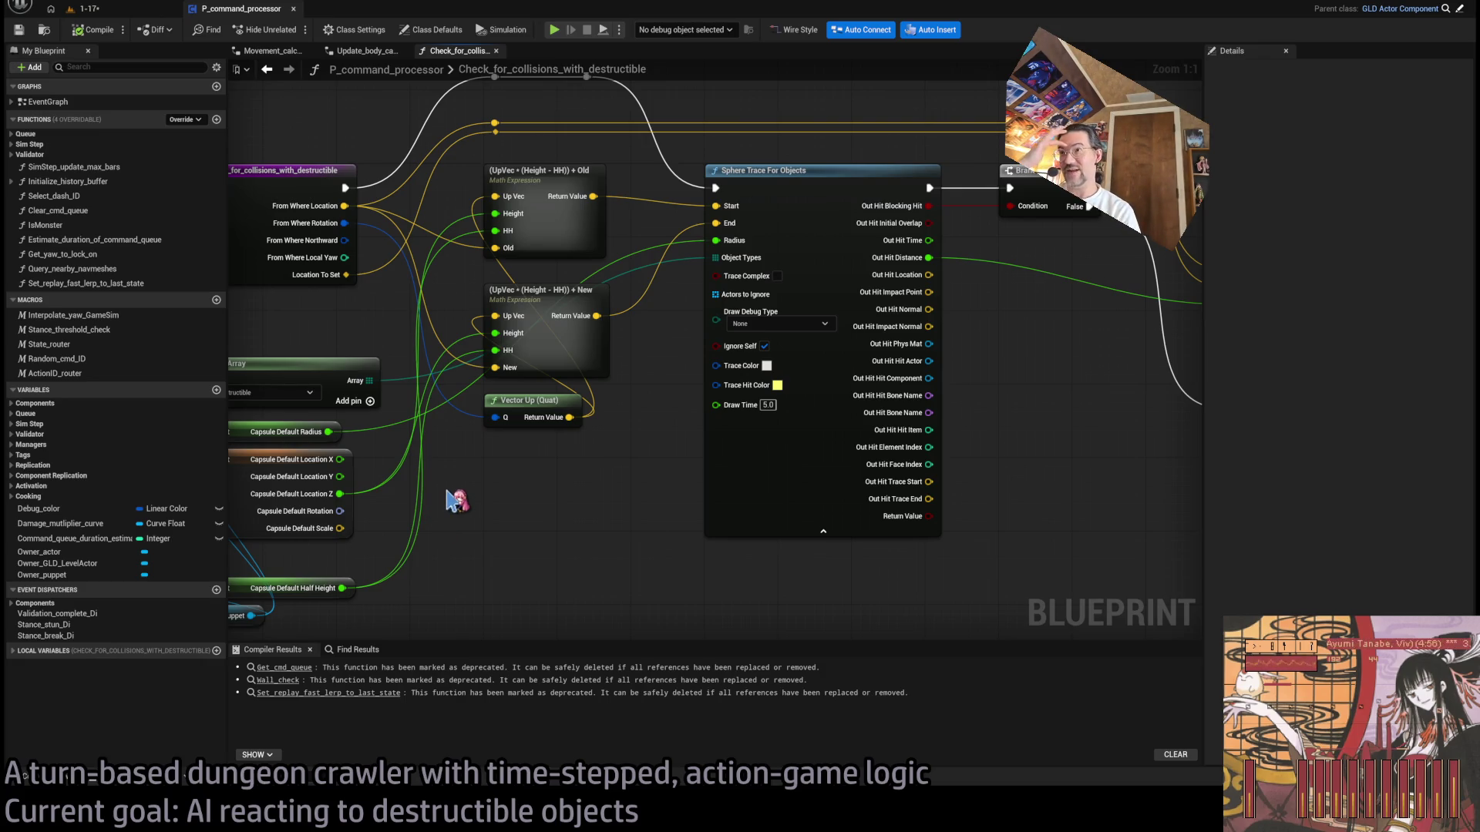
left_click_drag(967, 366, 740, 370)
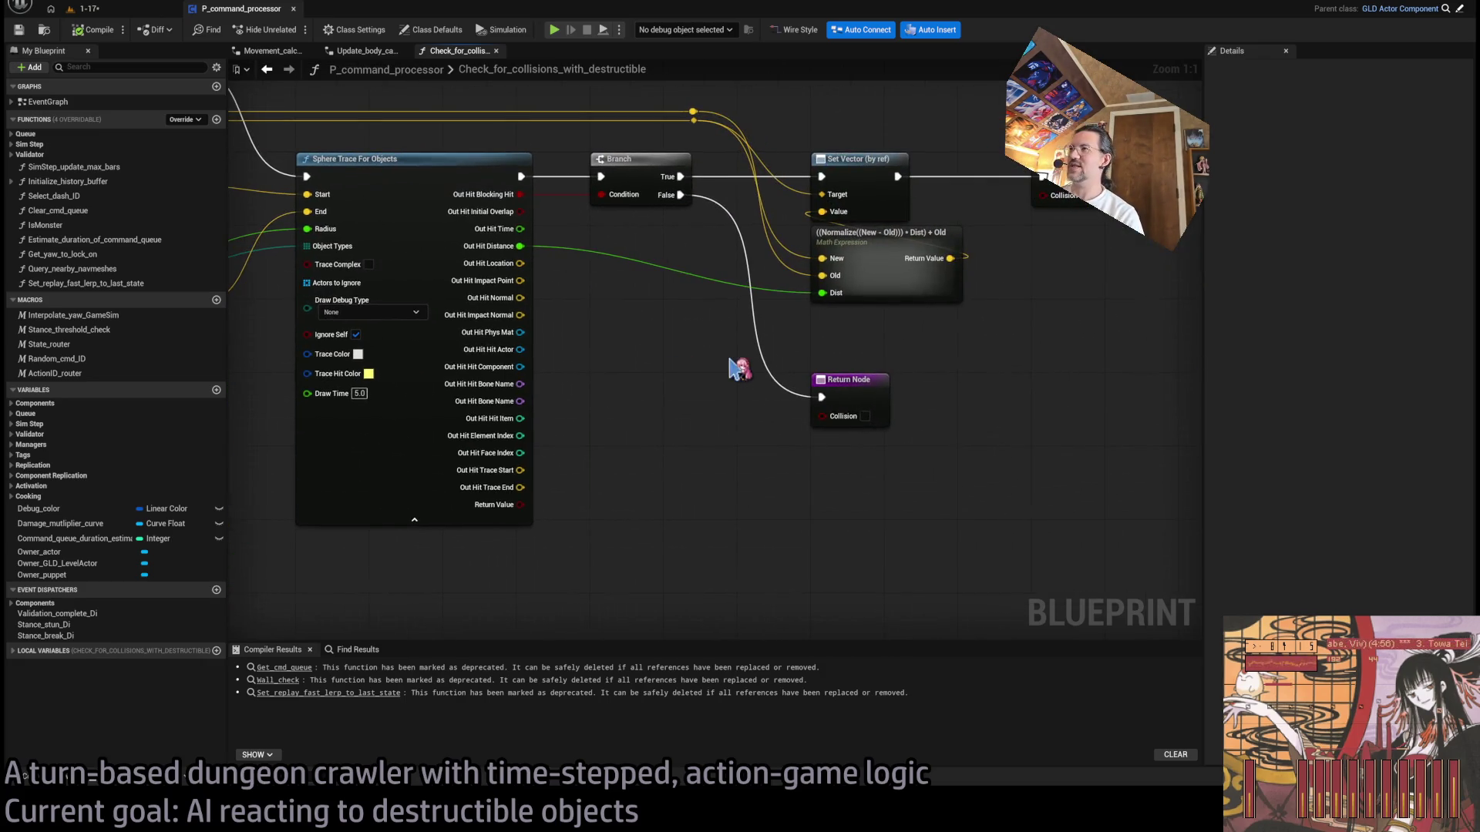
left_click(899, 277)
left_click_drag(924, 358, 935, 432)
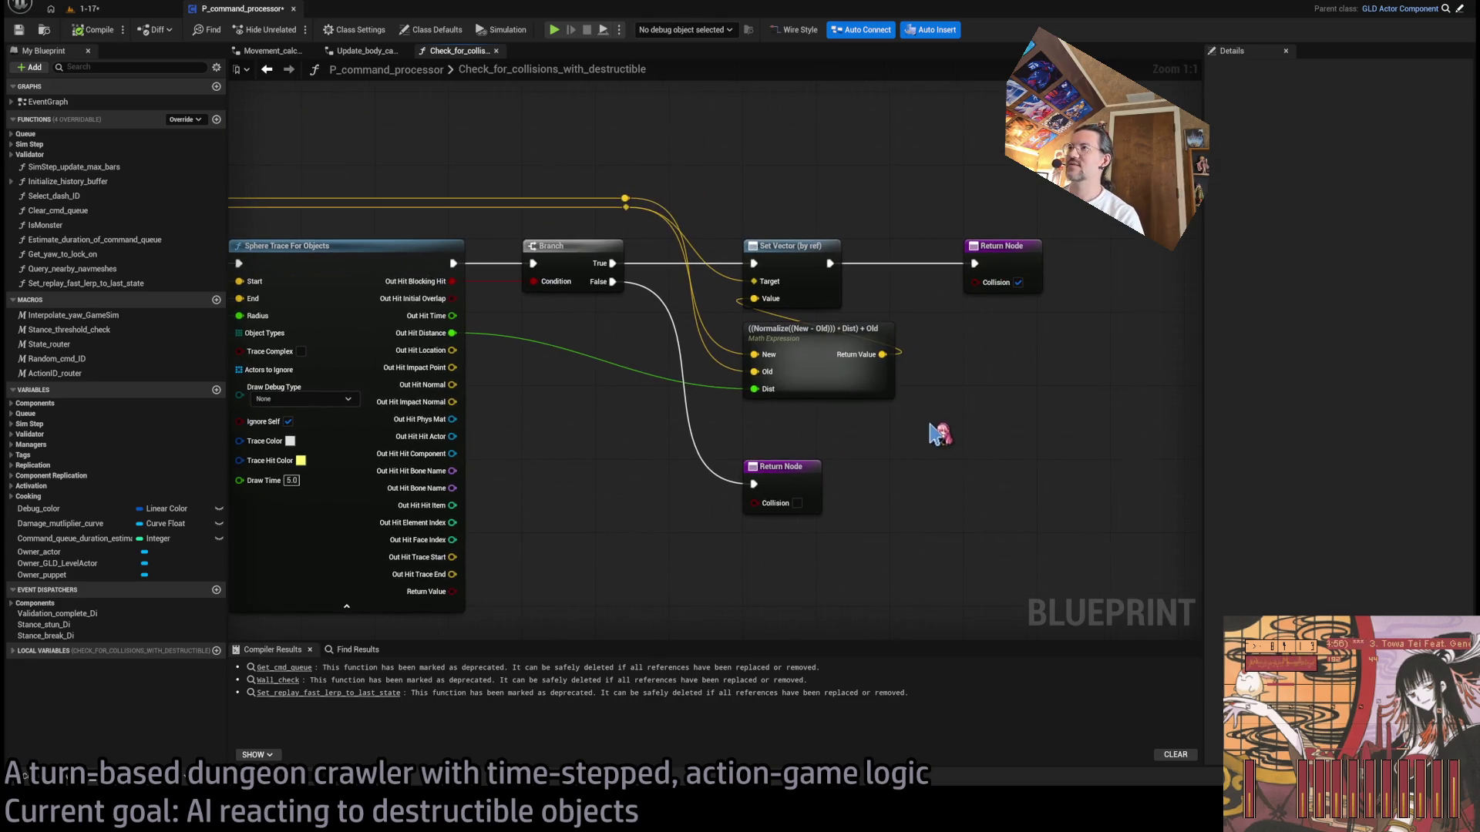
mouse_move(541, 455)
left_mouse_down()
mouse_move(1023, 402)
mouse_move(652, 393)
left_mouse_up()
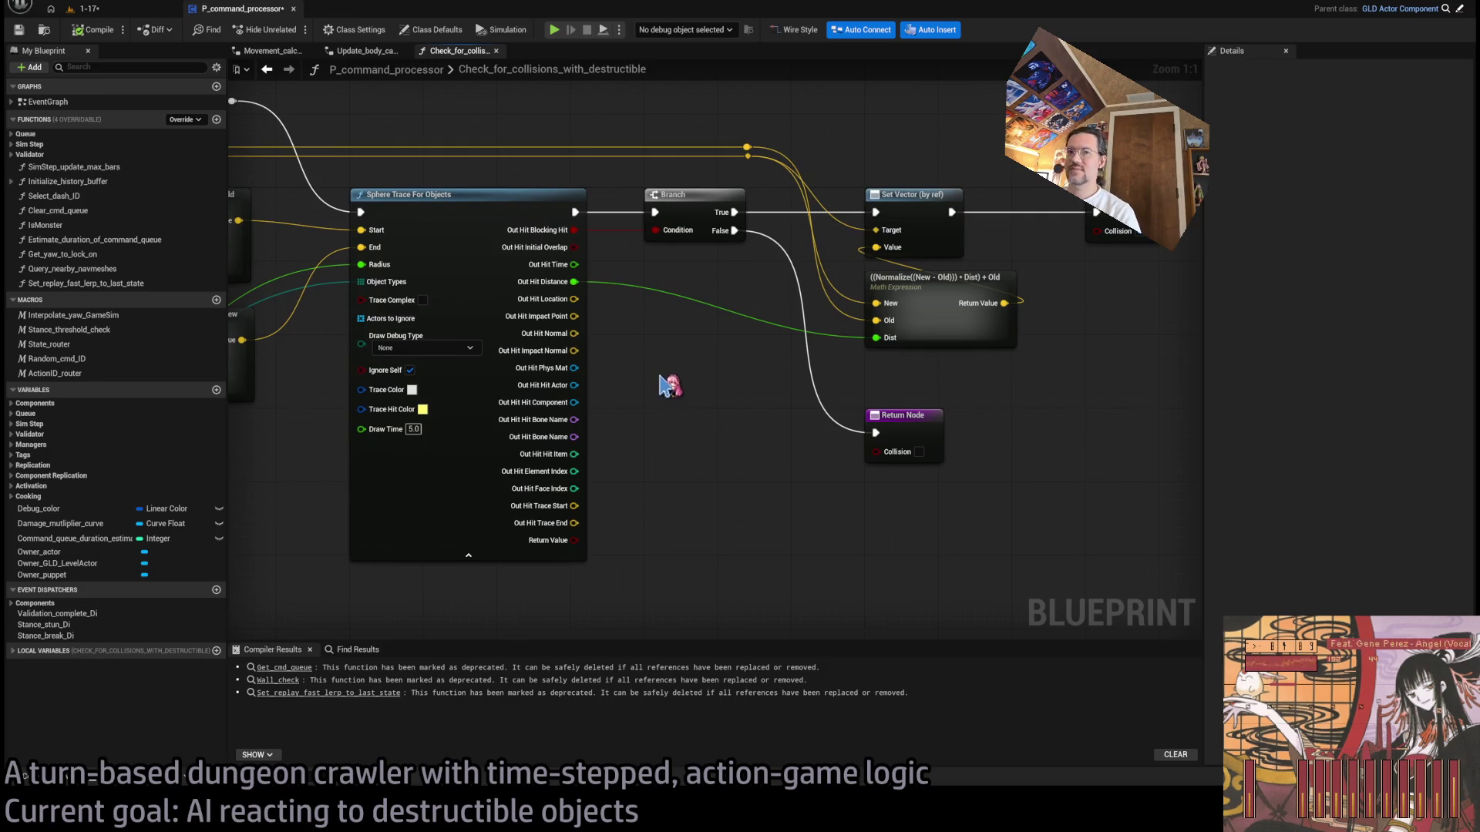
left_click_drag(697, 378, 785, 397)
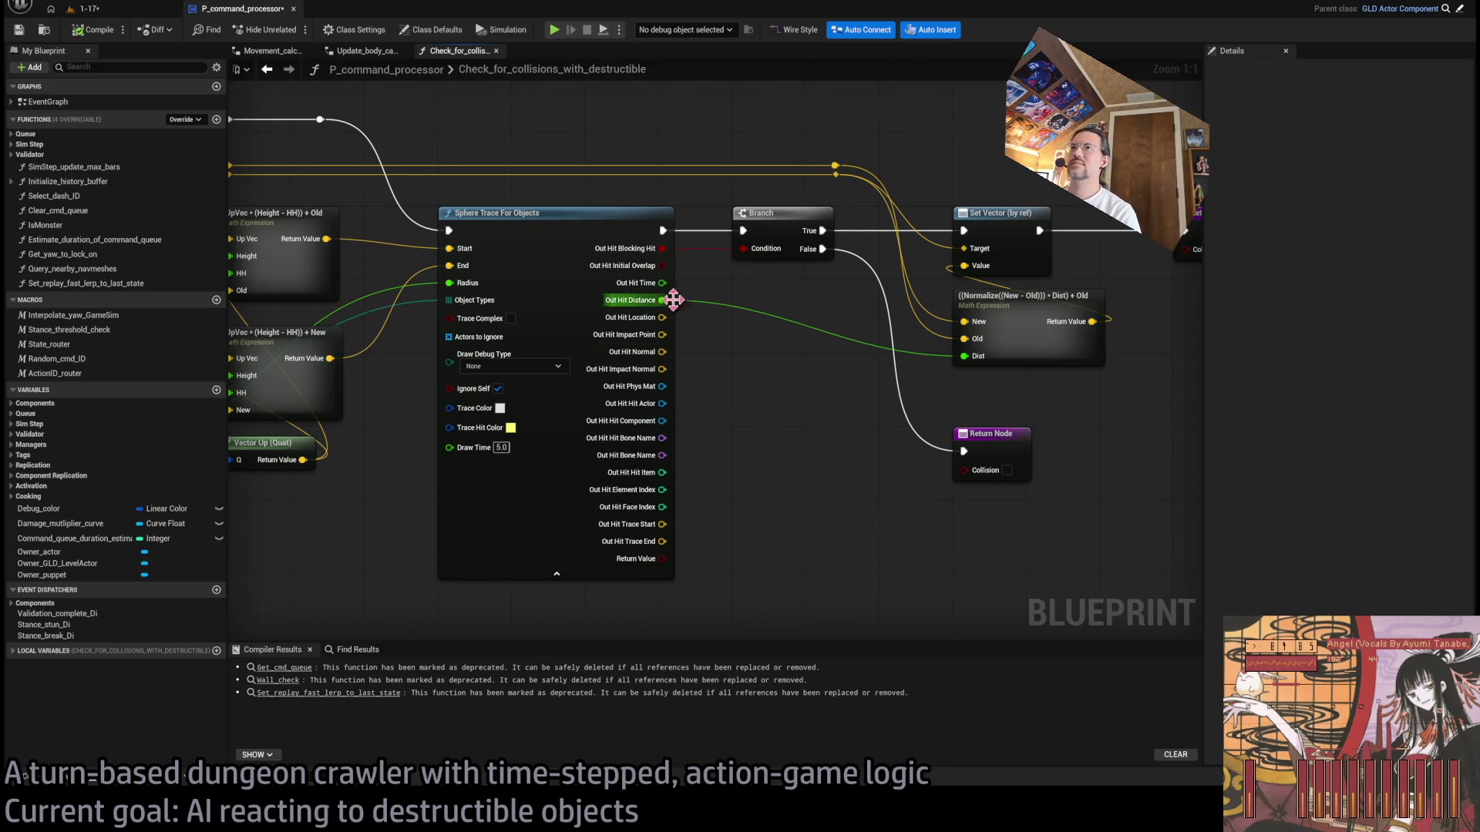
left_click_drag(1007, 392, 814, 346)
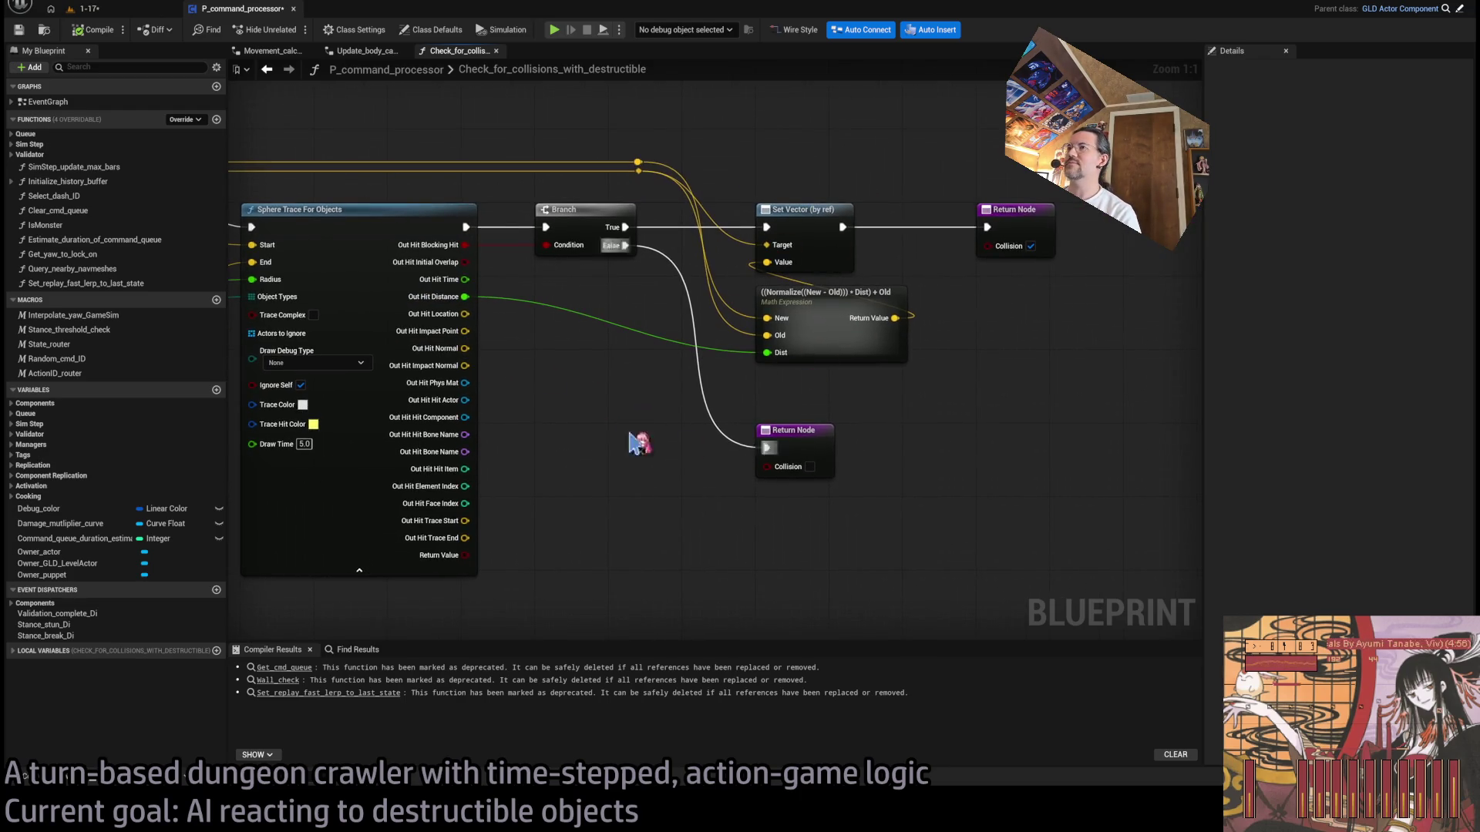
left_click_drag(627, 439, 994, 352)
left_click_drag(861, 365, 889, 390)
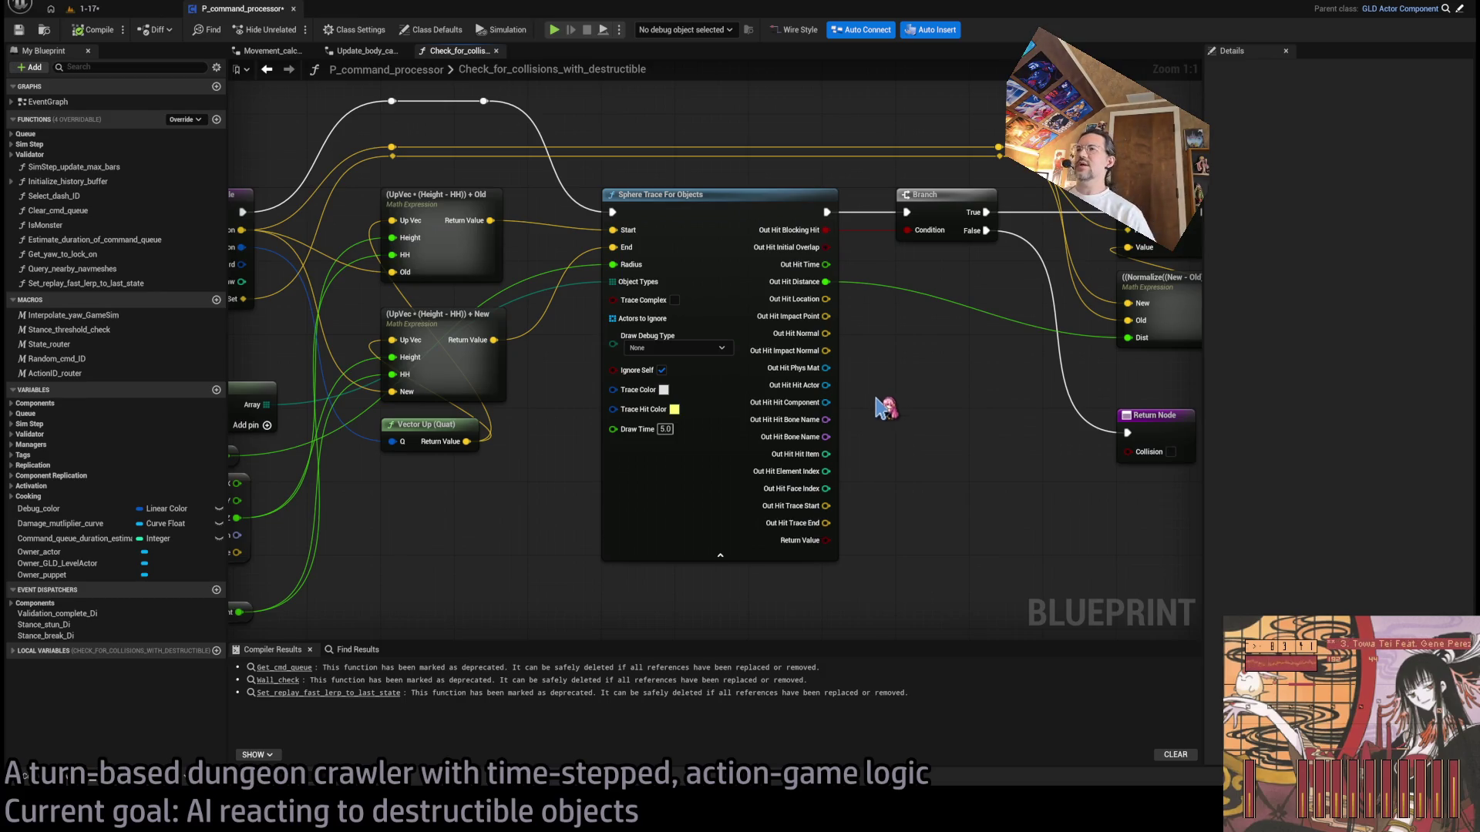
Step: Select Set Vector, Math Expression, the true-path Return Node and reroute knot, excluding the false-path Return Node
scroll(878, 451, "down", 3)
scroll(756, 413, "up", 3)
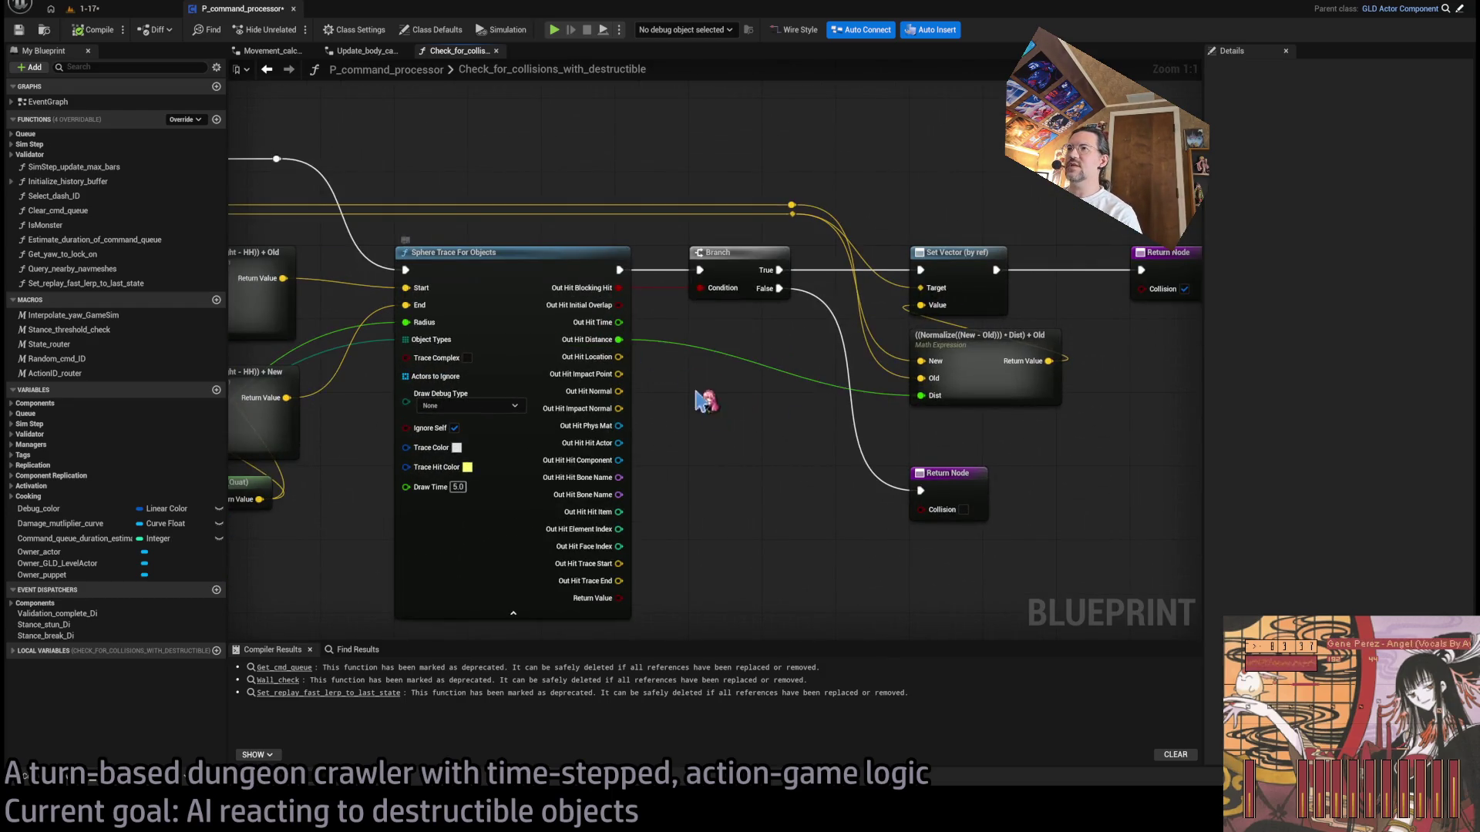
scroll(735, 422, "down", 2)
mouse_move(735, 423)
left_mouse_down()
mouse_move(635, 400)
mouse_move(675, 366)
mouse_move(813, 372)
mouse_move(773, 394)
left_mouse_up()
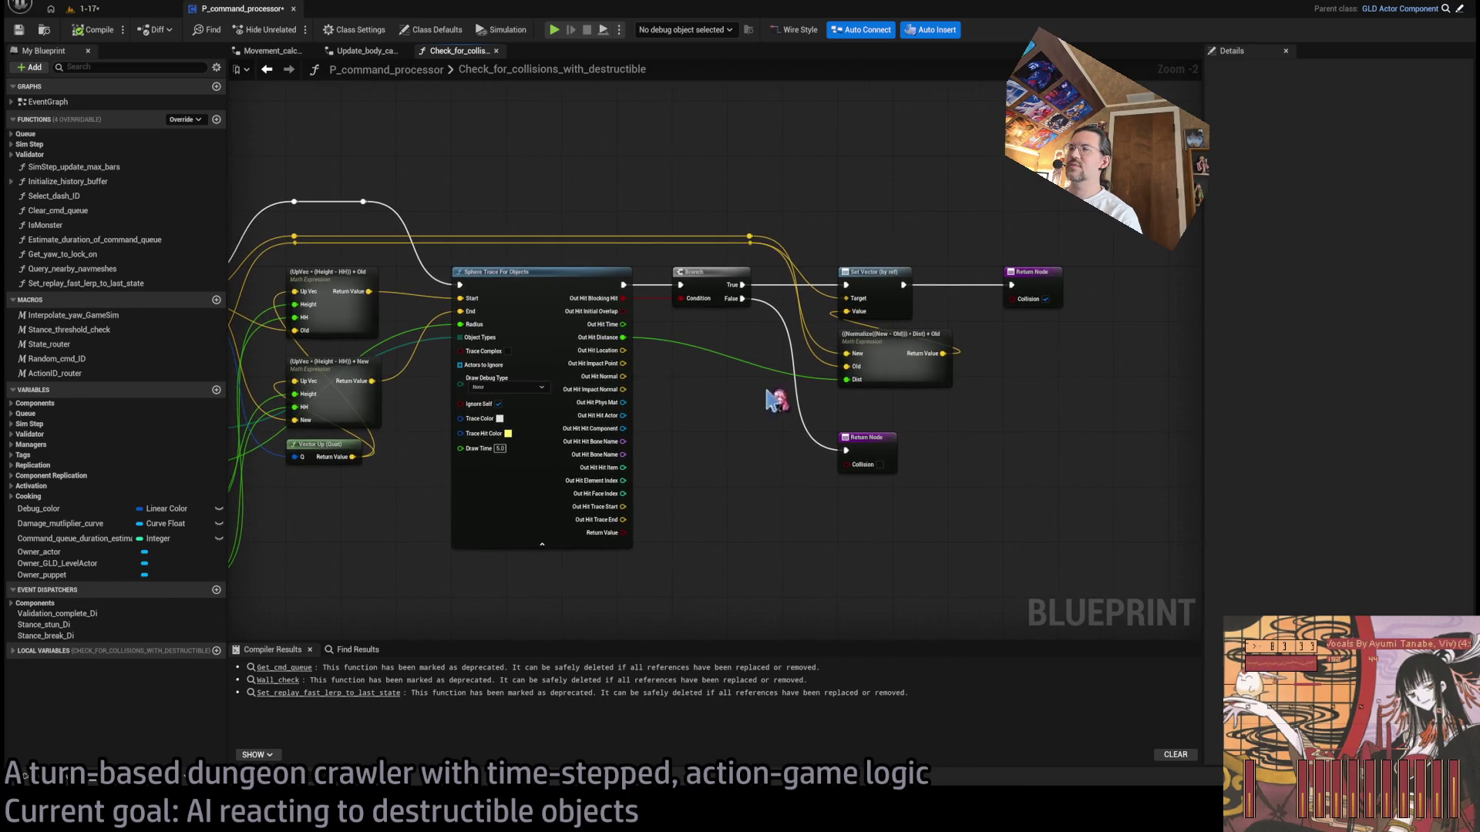
left_click_drag(1131, 215, 813, 551)
scroll(928, 336, "up", 2)
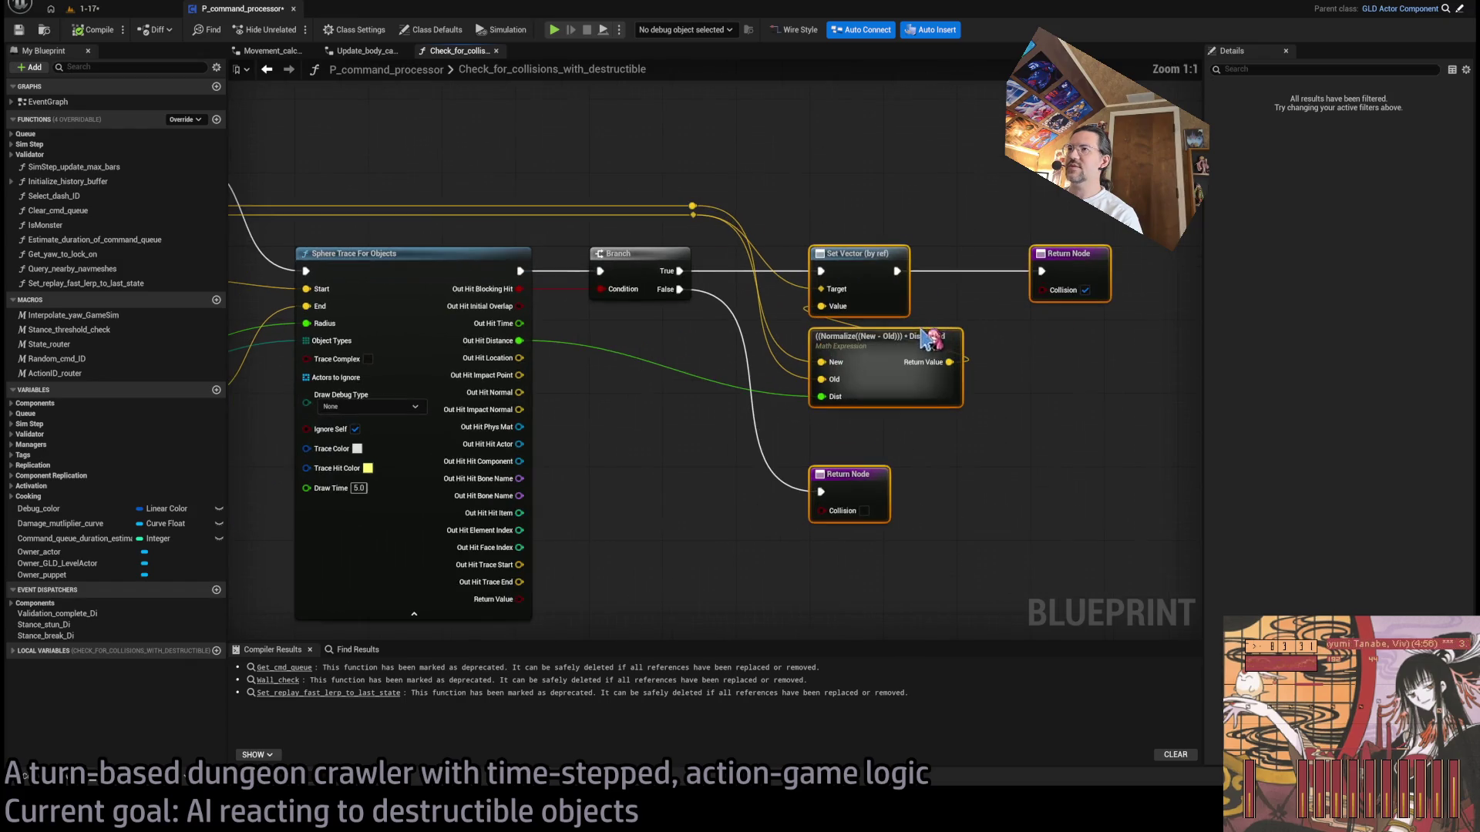
left_click(692, 210, "ctrl")
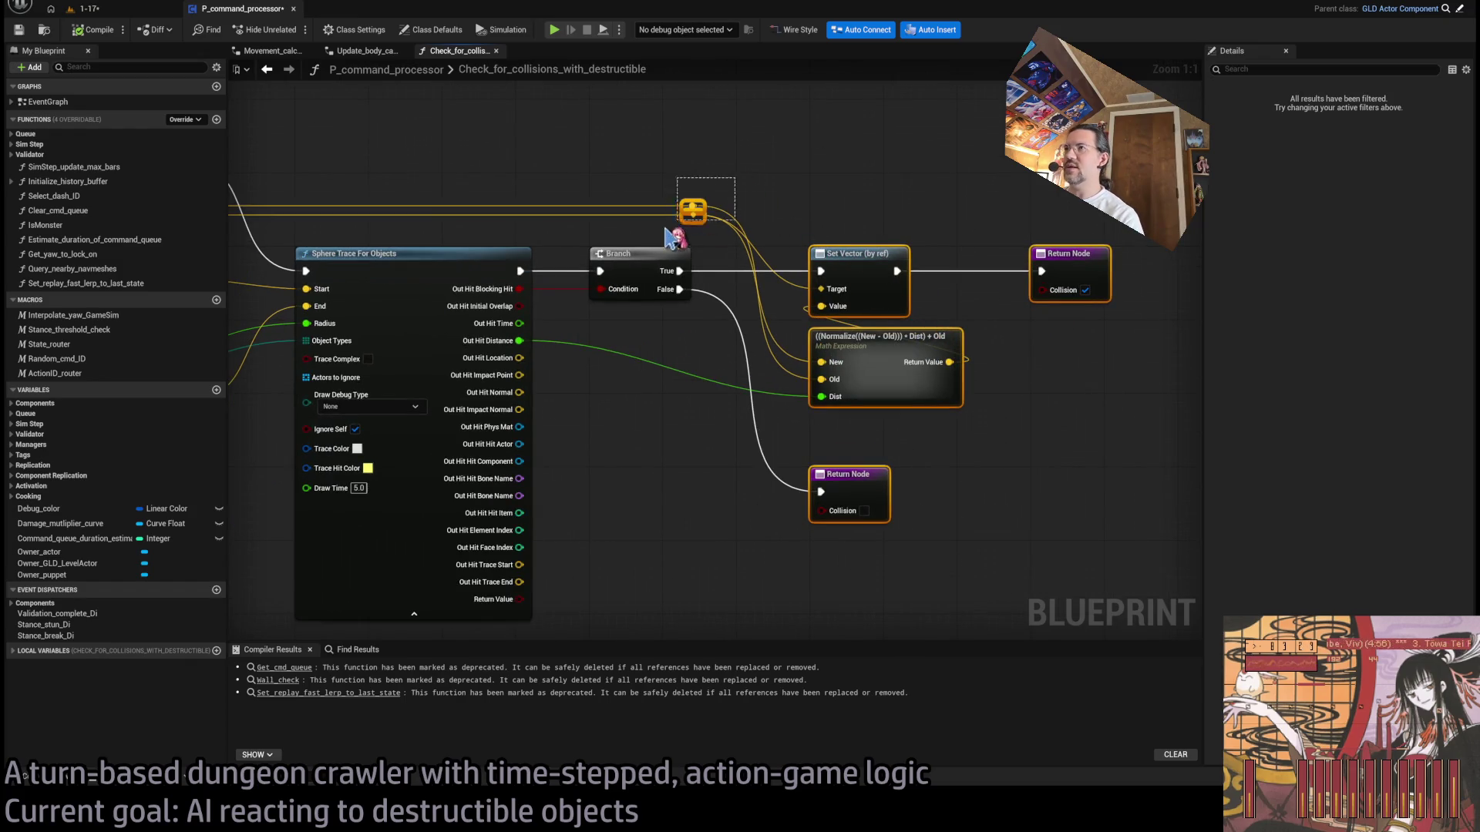
left_click(863, 493, "ctrl")
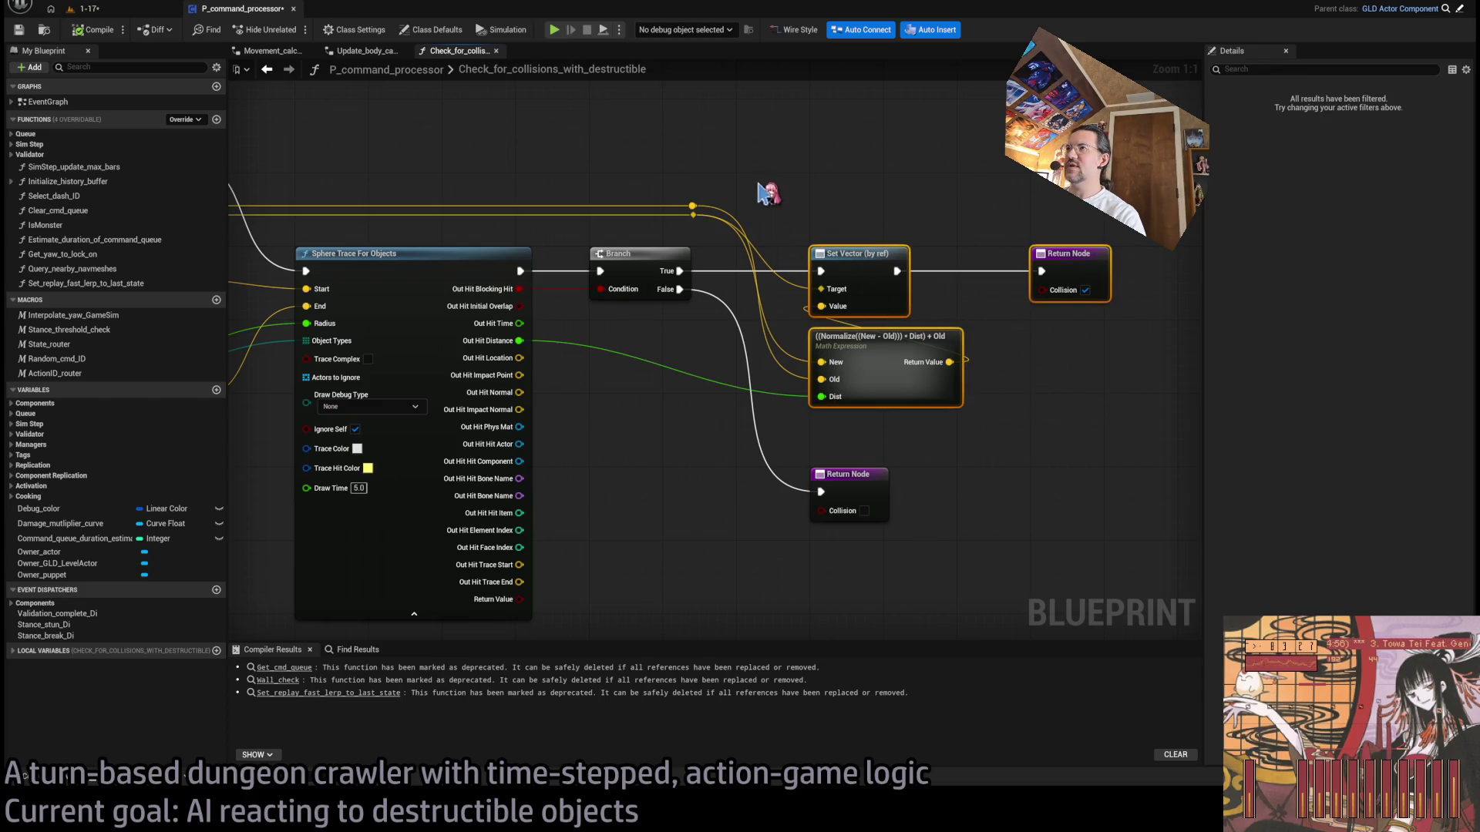
Step: Shift the selected true-path nodes further right and reframe the view on the trace section
mouse_move(872, 271)
left_mouse_down()
mouse_move(1193, 274)
mouse_move(960, 274)
mouse_move(987, 272)
left_mouse_up()
left_click(848, 180)
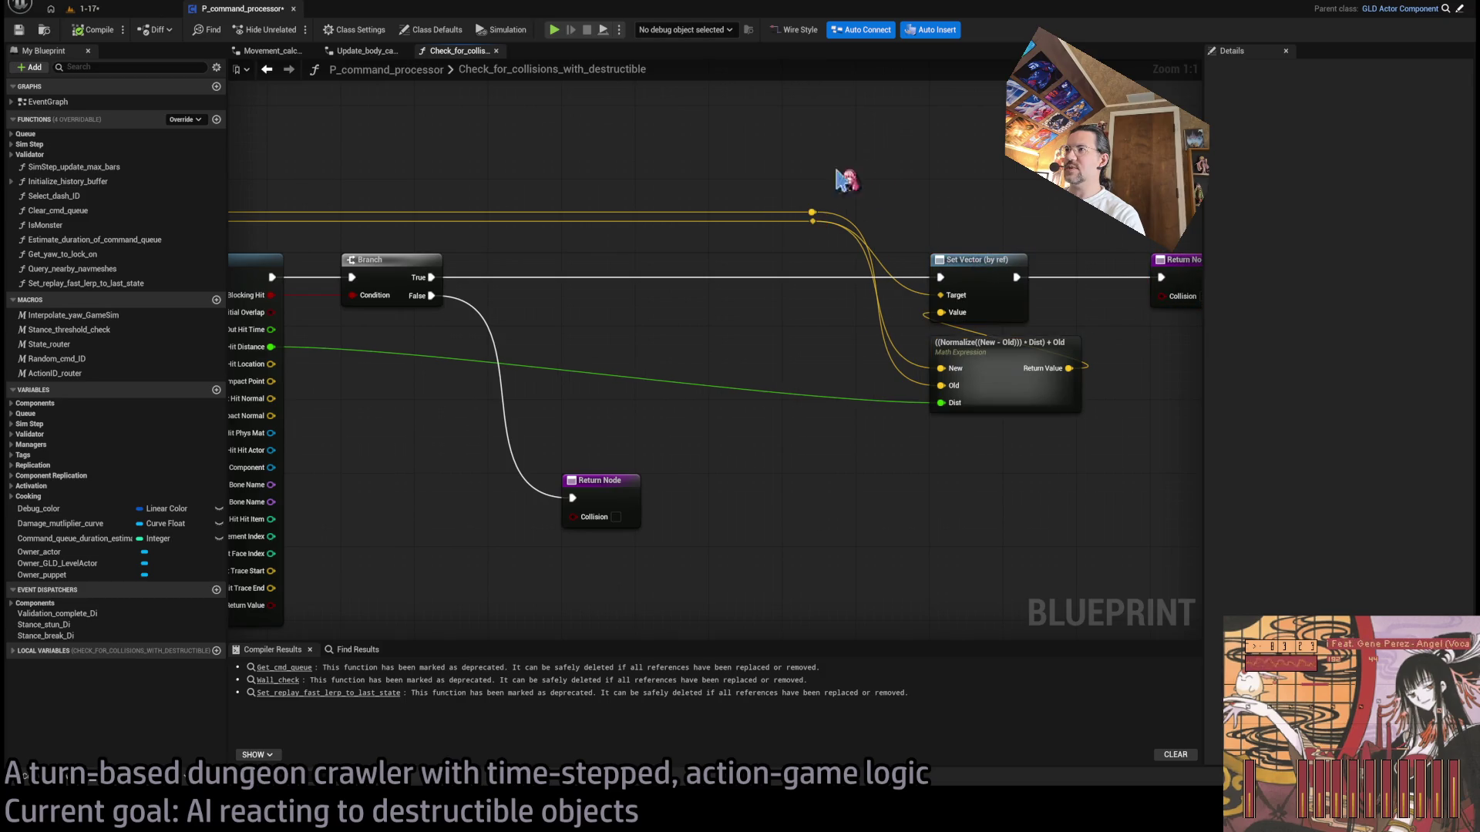
mouse_move(623, 352)
left_mouse_down()
mouse_move(654, 337)
mouse_move(824, 381)
left_mouse_up()
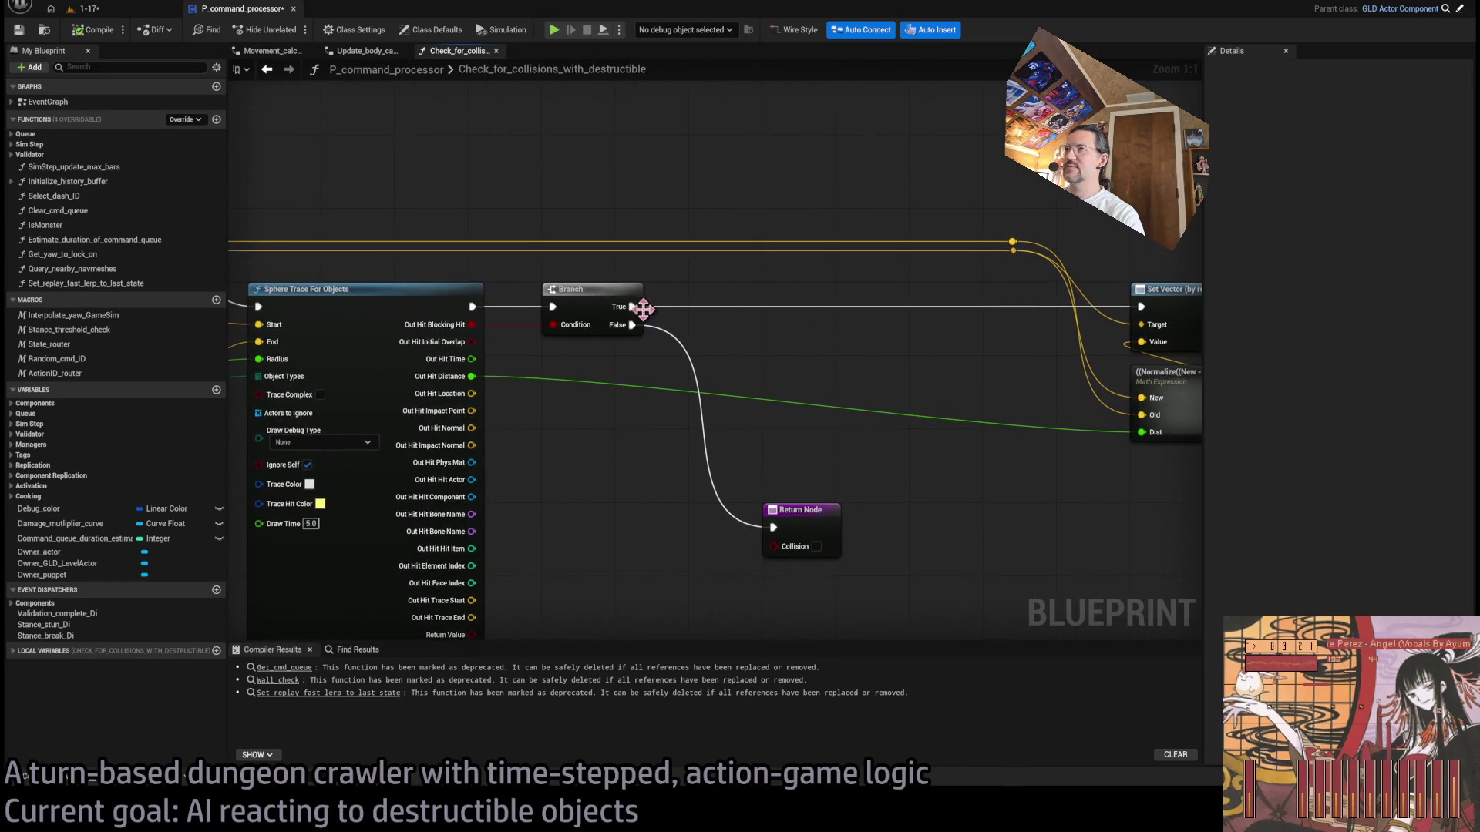
scroll(608, 429, "down", 1)
mouse_move(608, 429)
left_mouse_down()
mouse_move(756, 429)
mouse_move(743, 402)
left_mouse_up()
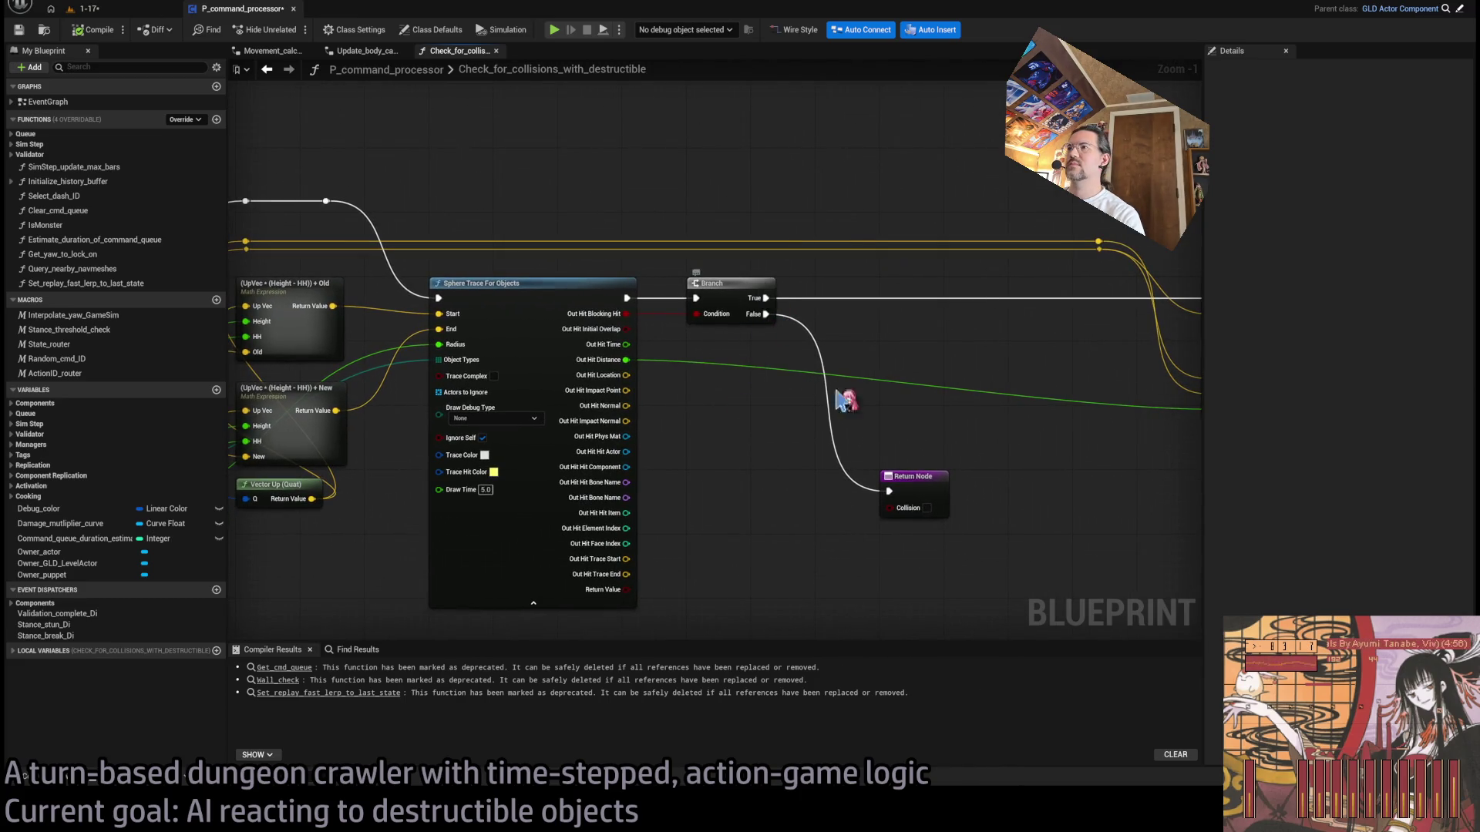
Step: Drop the false-path Return Node lower and paste a copy of the Sphere Trace For Objects node with Ctrl+V
left_click_drag(886, 496, 1048, 511)
left_click_drag(926, 481, 685, 473)
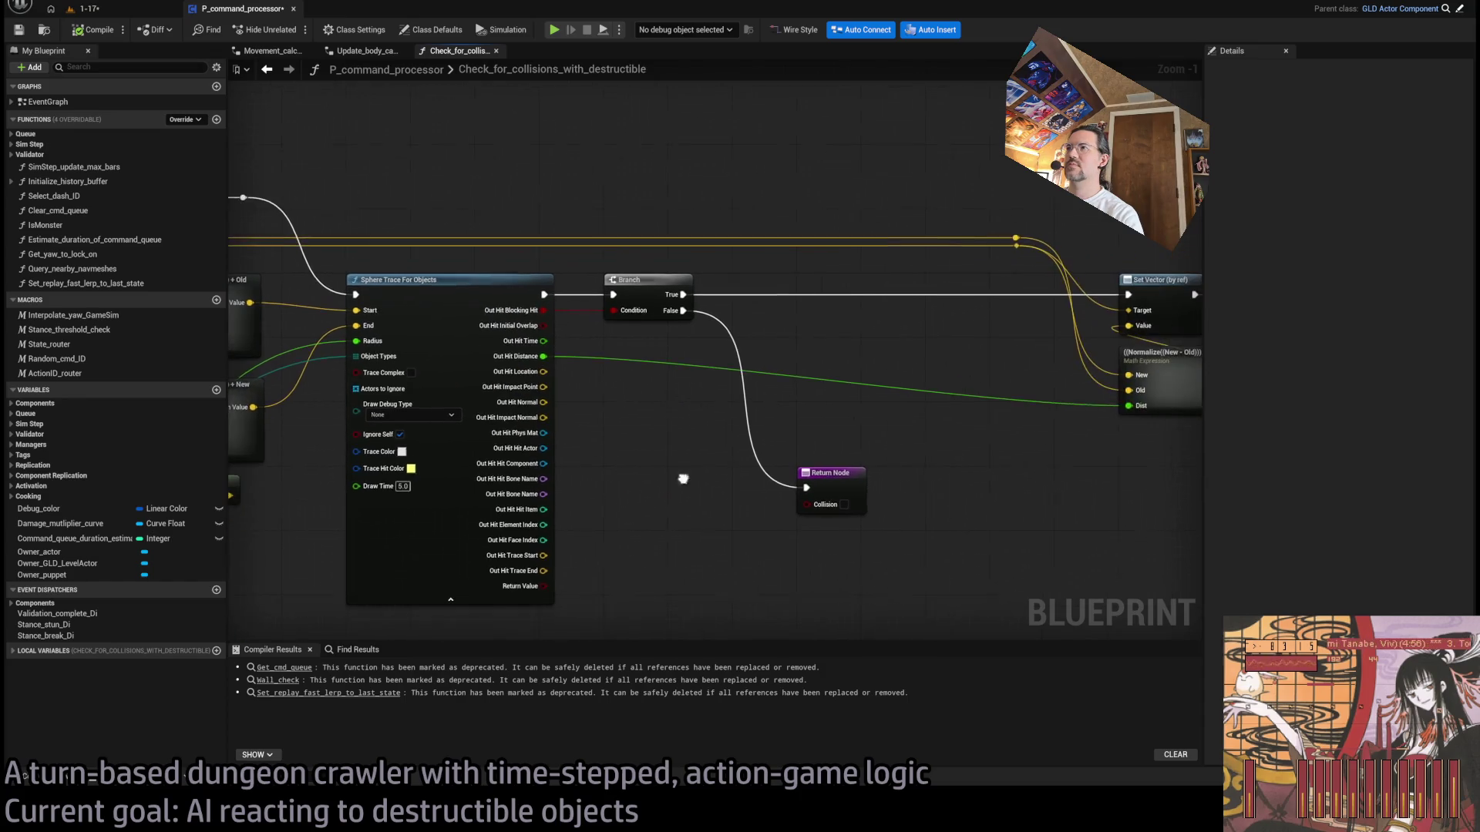
mouse_move(853, 487)
left_mouse_down()
mouse_move(848, 612)
mouse_move(824, 618)
mouse_move(785, 429)
left_mouse_up()
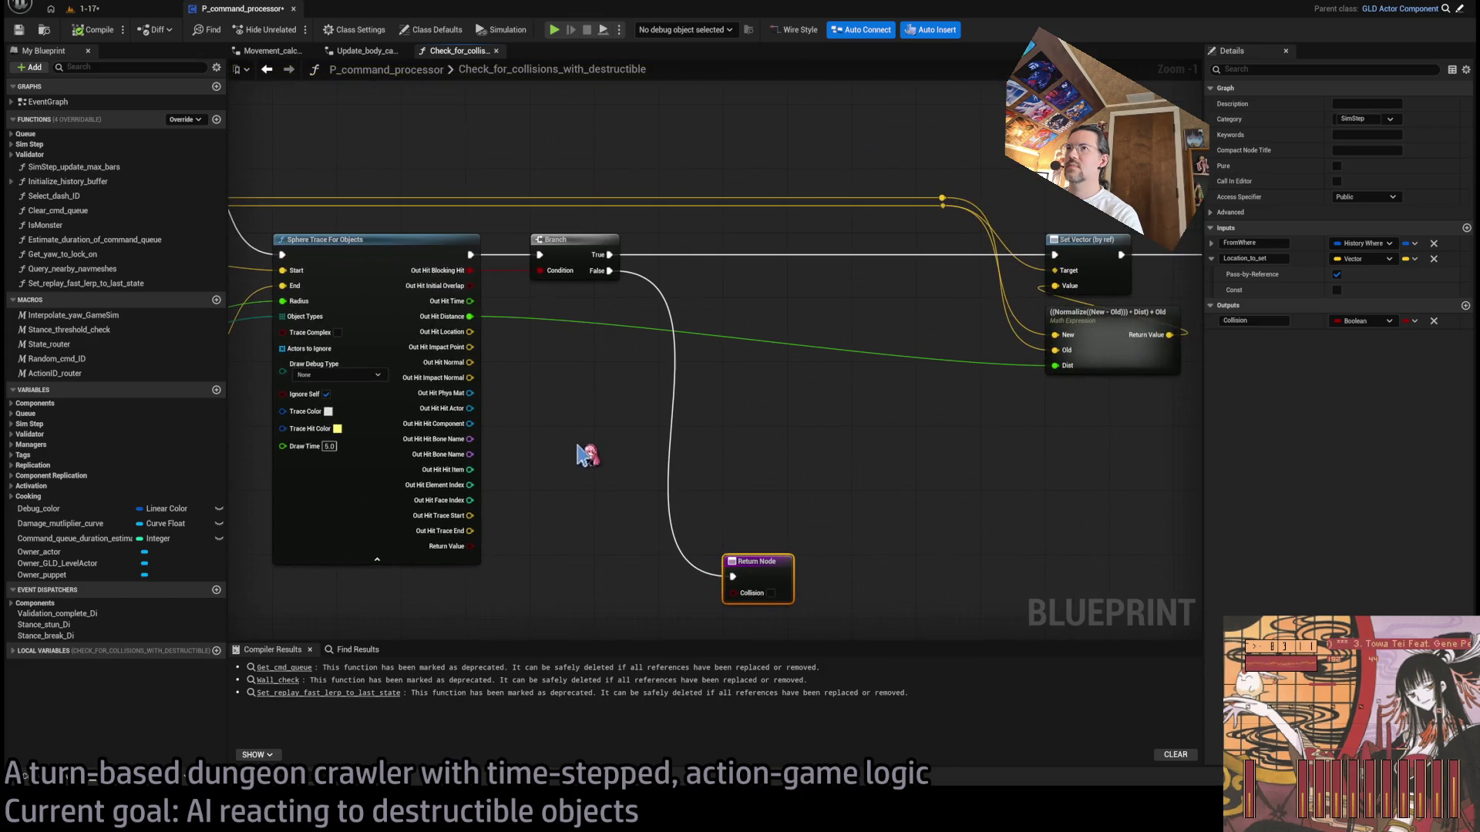
key("ctrl+v")
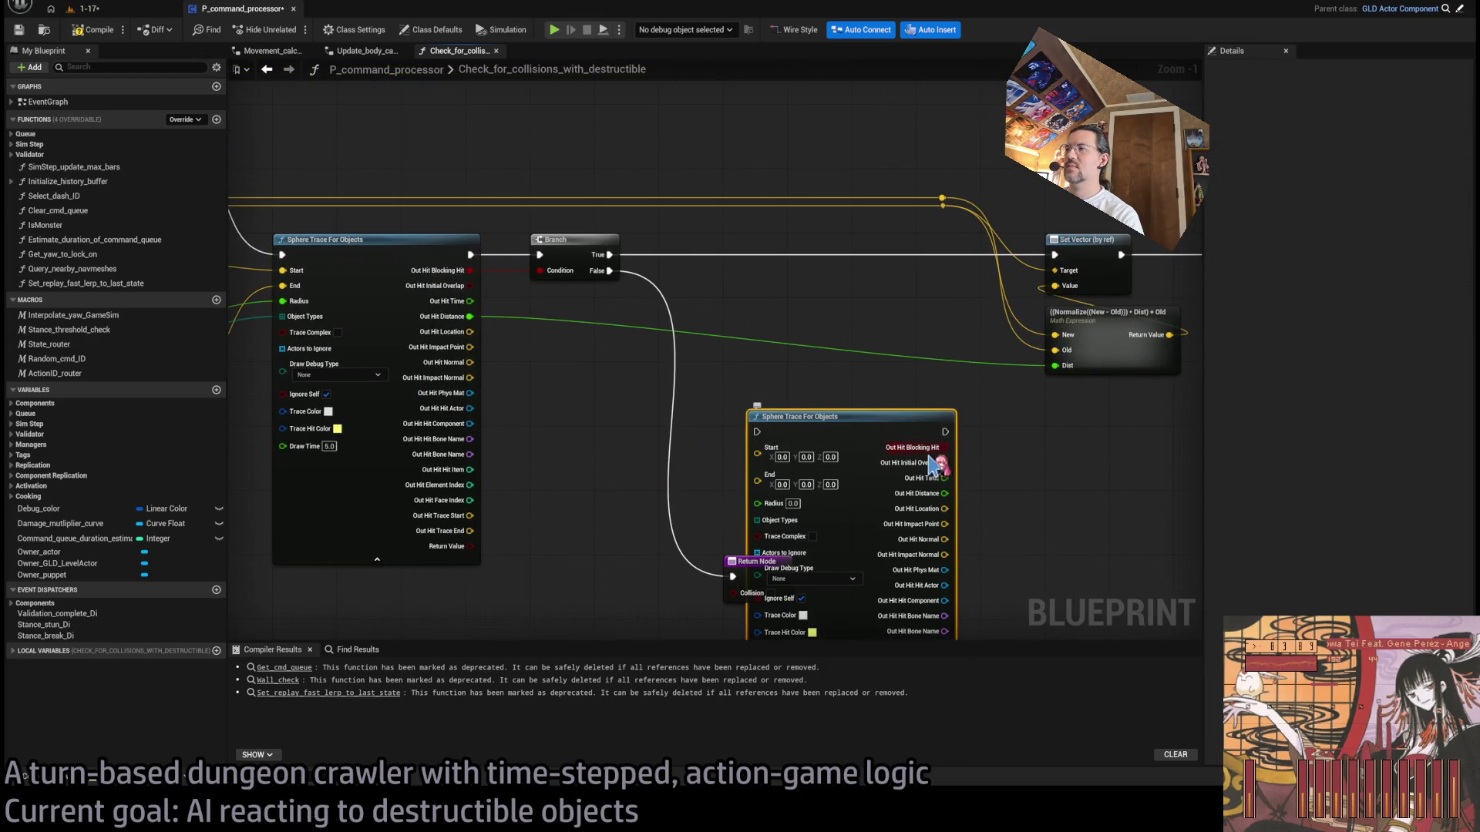
Step: Recombine the pasted trace's hit result pins and place it right of the Return Node
right_click(945, 478)
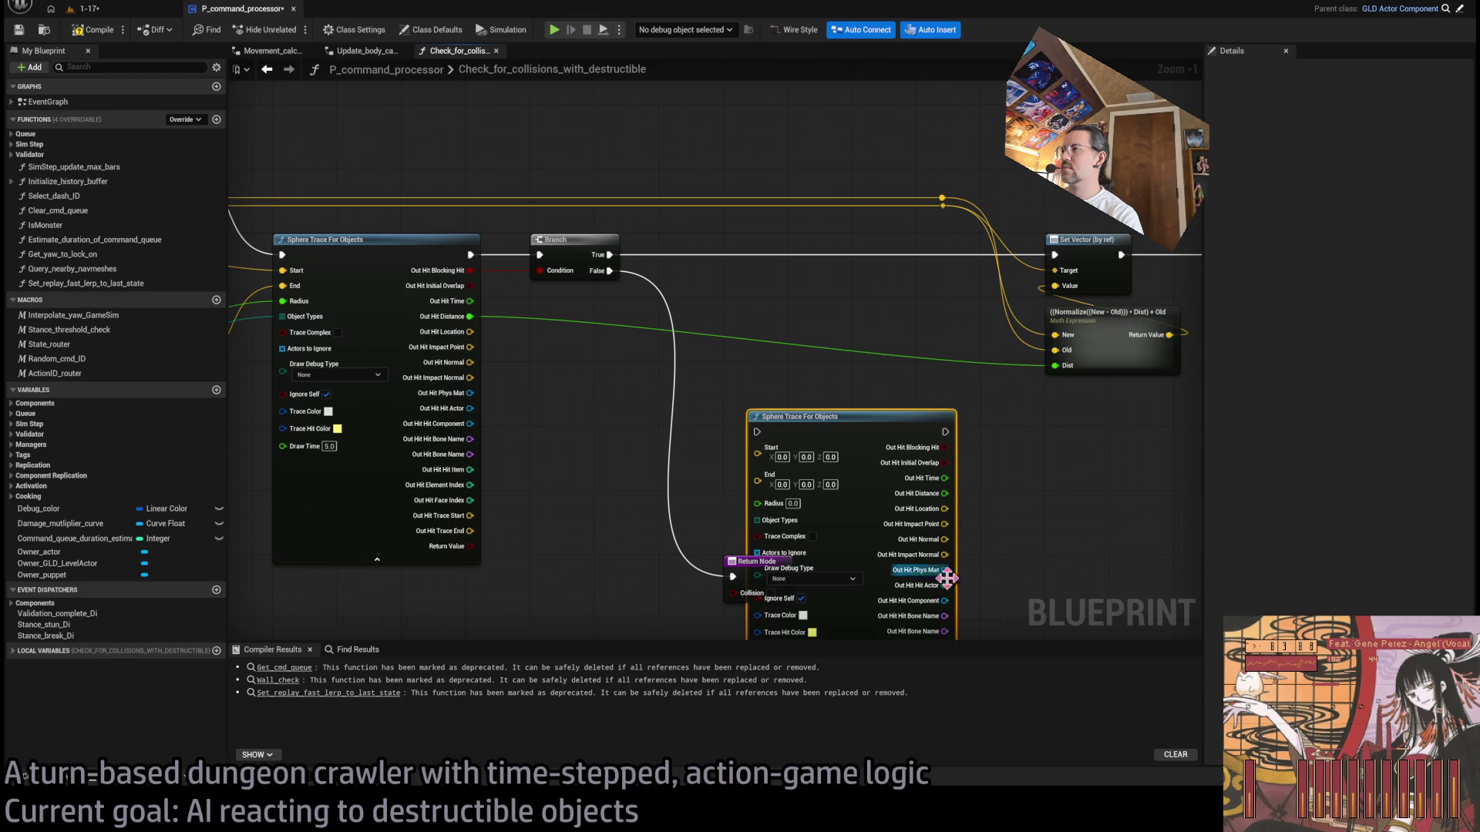
left_click(982, 518)
mouse_move(877, 420)
left_mouse_down()
mouse_move(867, 250)
mouse_move(851, 251)
mouse_move(1017, 429)
mouse_move(953, 428)
left_mouse_up()
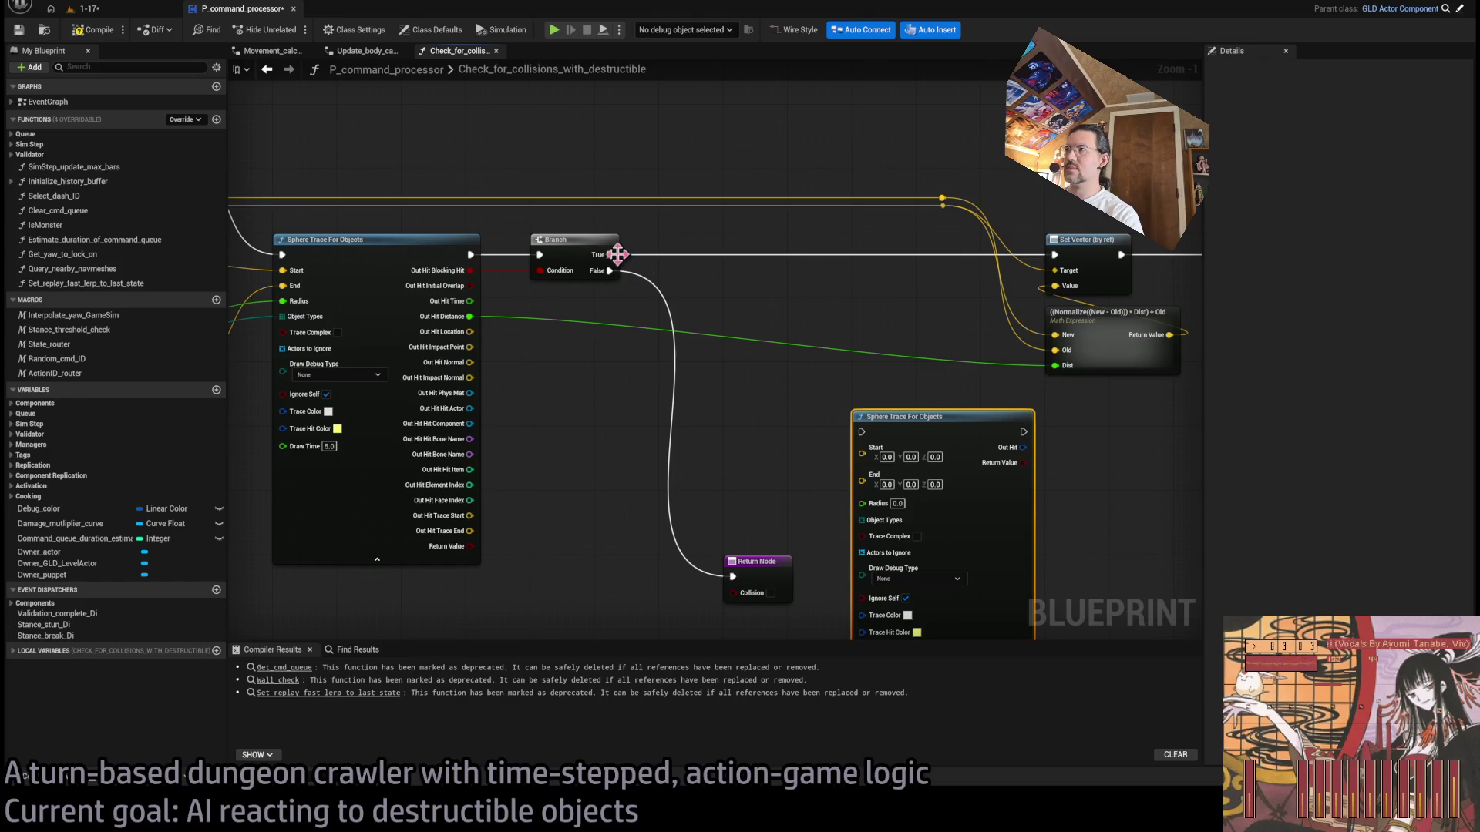
Step: Add a raised reroute knot on the distance wire and insert the new trace on the Branch's True path
double_click(742, 342)
left_click_drag(727, 340, 541, 225)
scroll(546, 223, "down", 3)
mouse_move(363, 261)
left_mouse_down()
mouse_move(530, 281)
mouse_move(882, 283)
left_mouse_up()
scroll(882, 283, "up", 3)
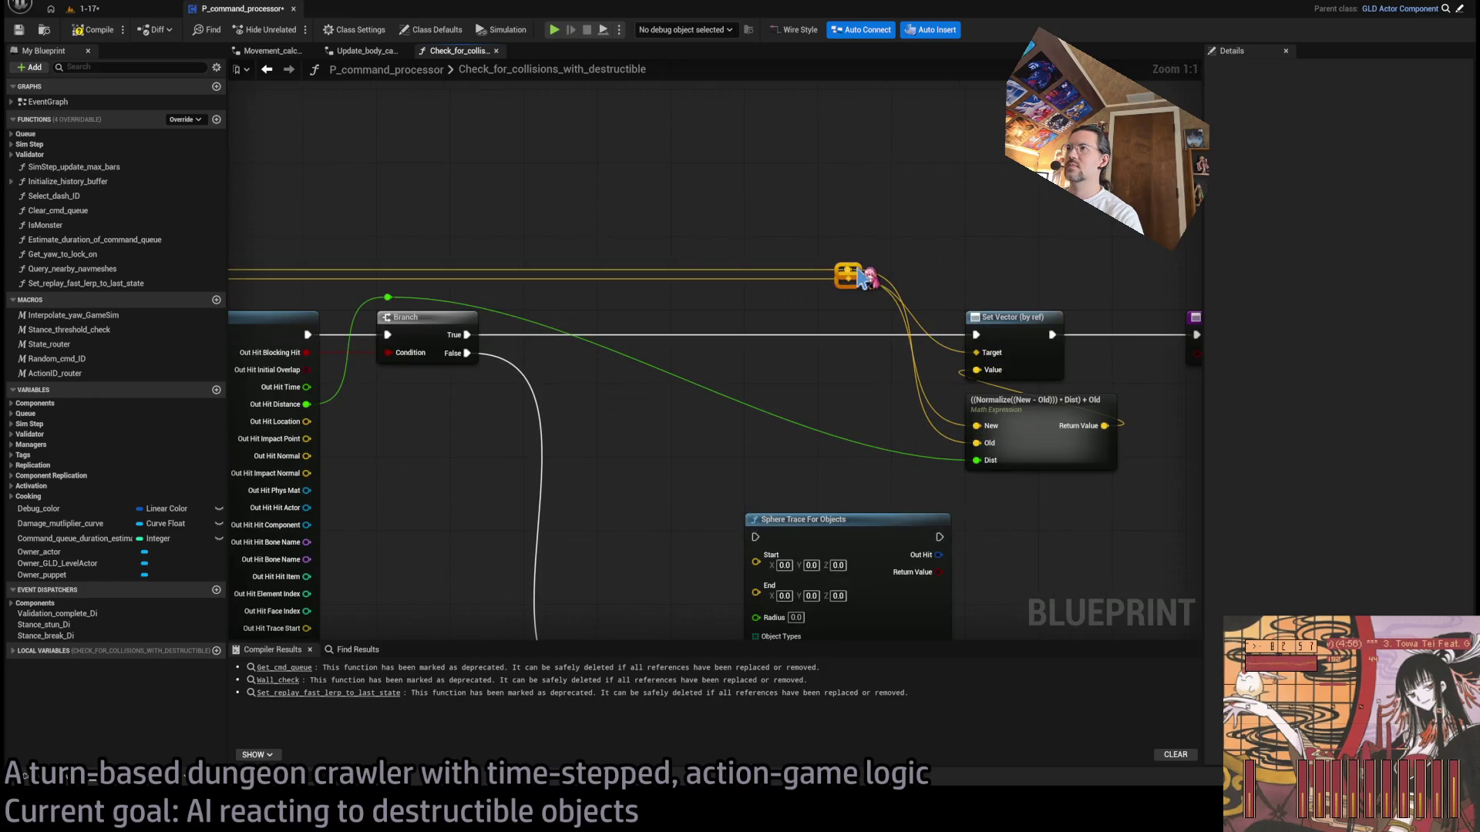
scroll(836, 400, "up", 1)
mouse_move(861, 424)
left_mouse_down()
mouse_move(677, 307)
mouse_move(713, 224)
left_mouse_up()
left_click_drag(591, 262, 607, 251)
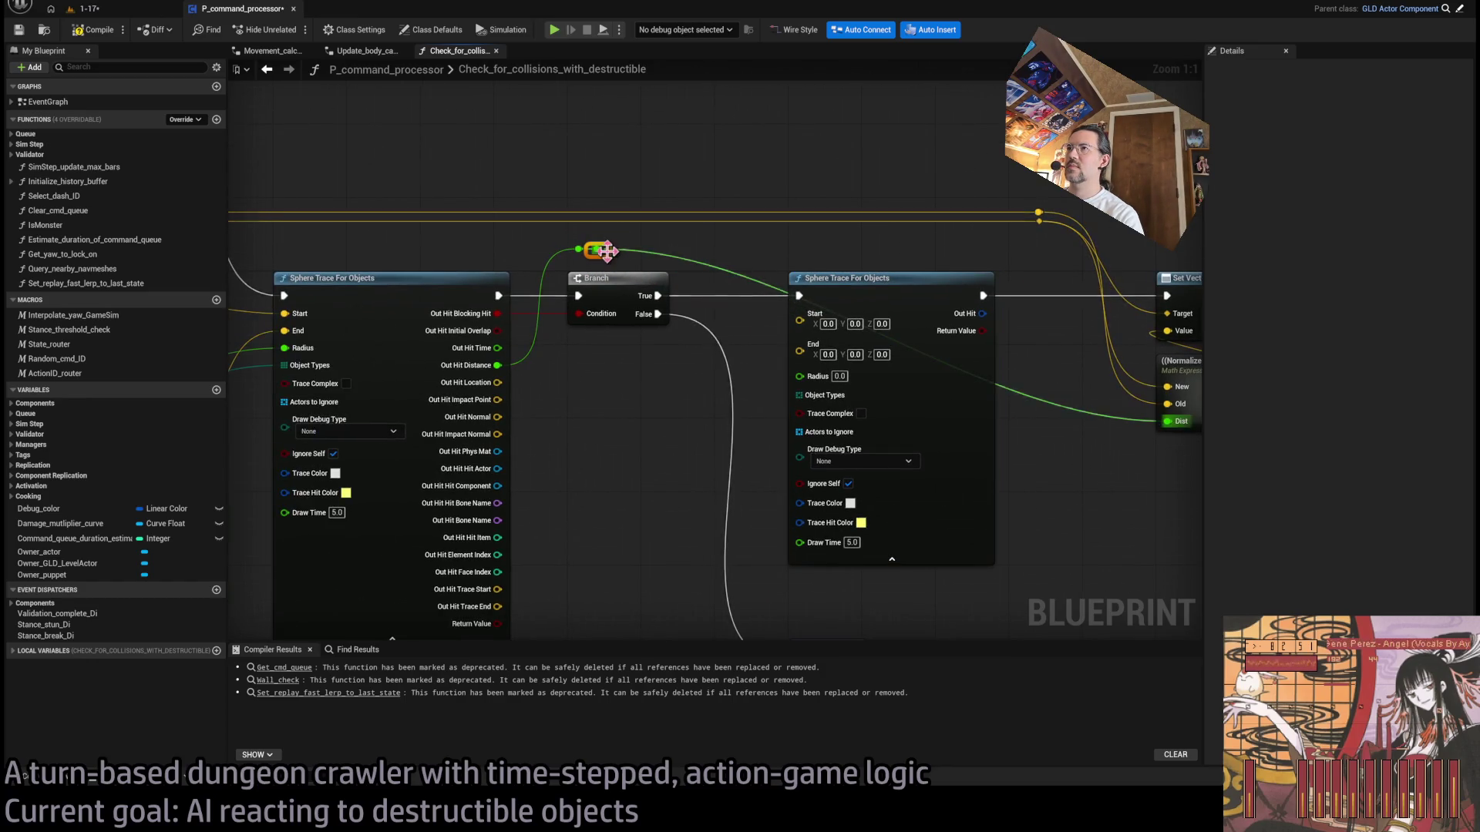
mouse_move(497, 383)
left_mouse_down()
mouse_move(816, 397)
mouse_move(755, 394)
left_mouse_up()
Step: Wire the (UpVec*(Height-HH))+New result into the second trace's Start through reroute knots
mouse_move(419, 318)
left_mouse_down()
mouse_move(1141, 374)
mouse_move(1091, 342)
mouse_move(929, 333)
mouse_move(1041, 345)
mouse_move(544, 246)
mouse_move(932, 254)
left_mouse_up()
double_click(1028, 327)
double_click(586, 252)
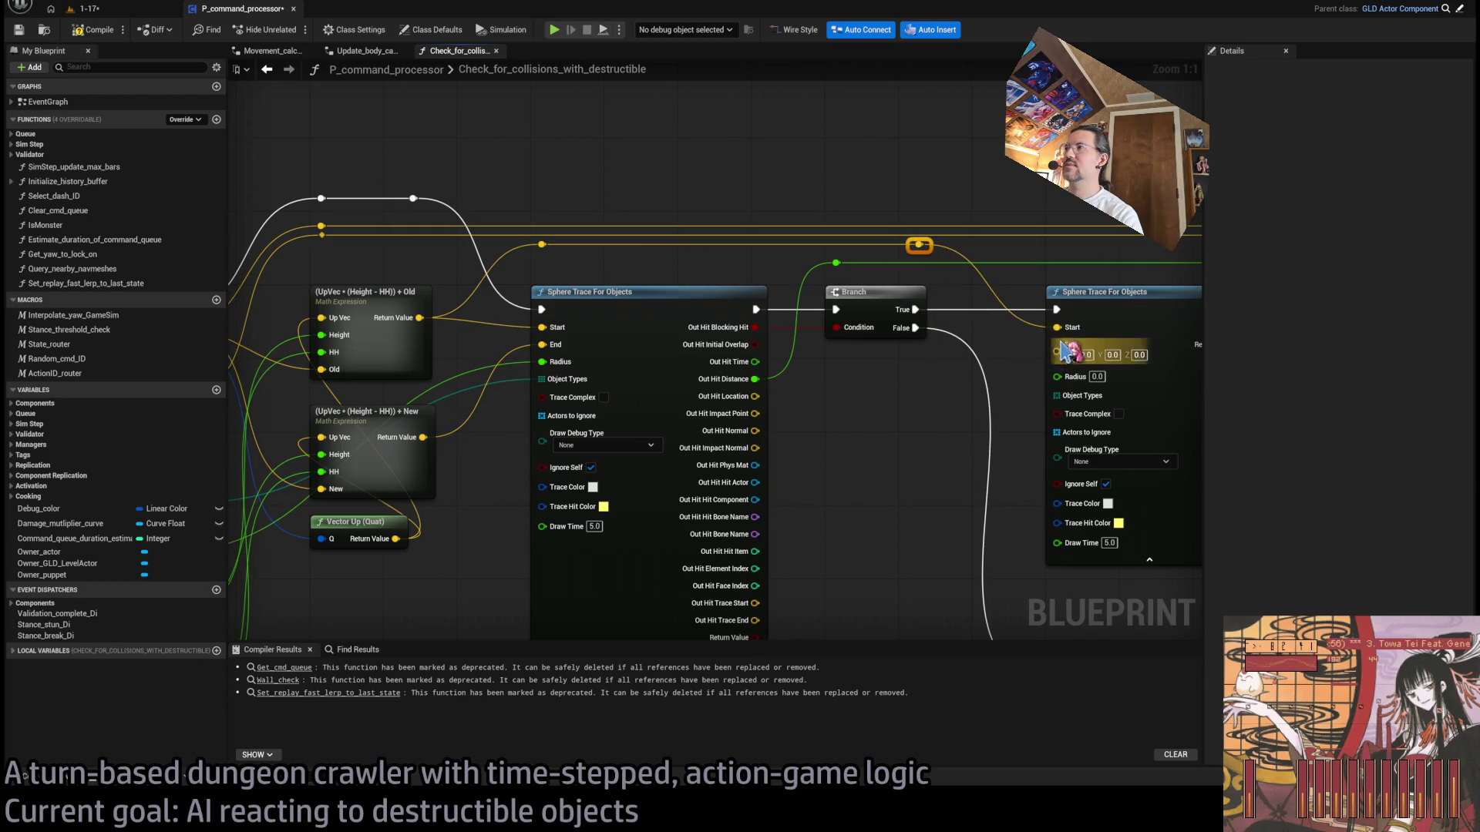
mouse_move(423, 437)
left_mouse_down()
mouse_move(489, 429)
mouse_move(597, 276)
mouse_move(542, 253)
left_mouse_up()
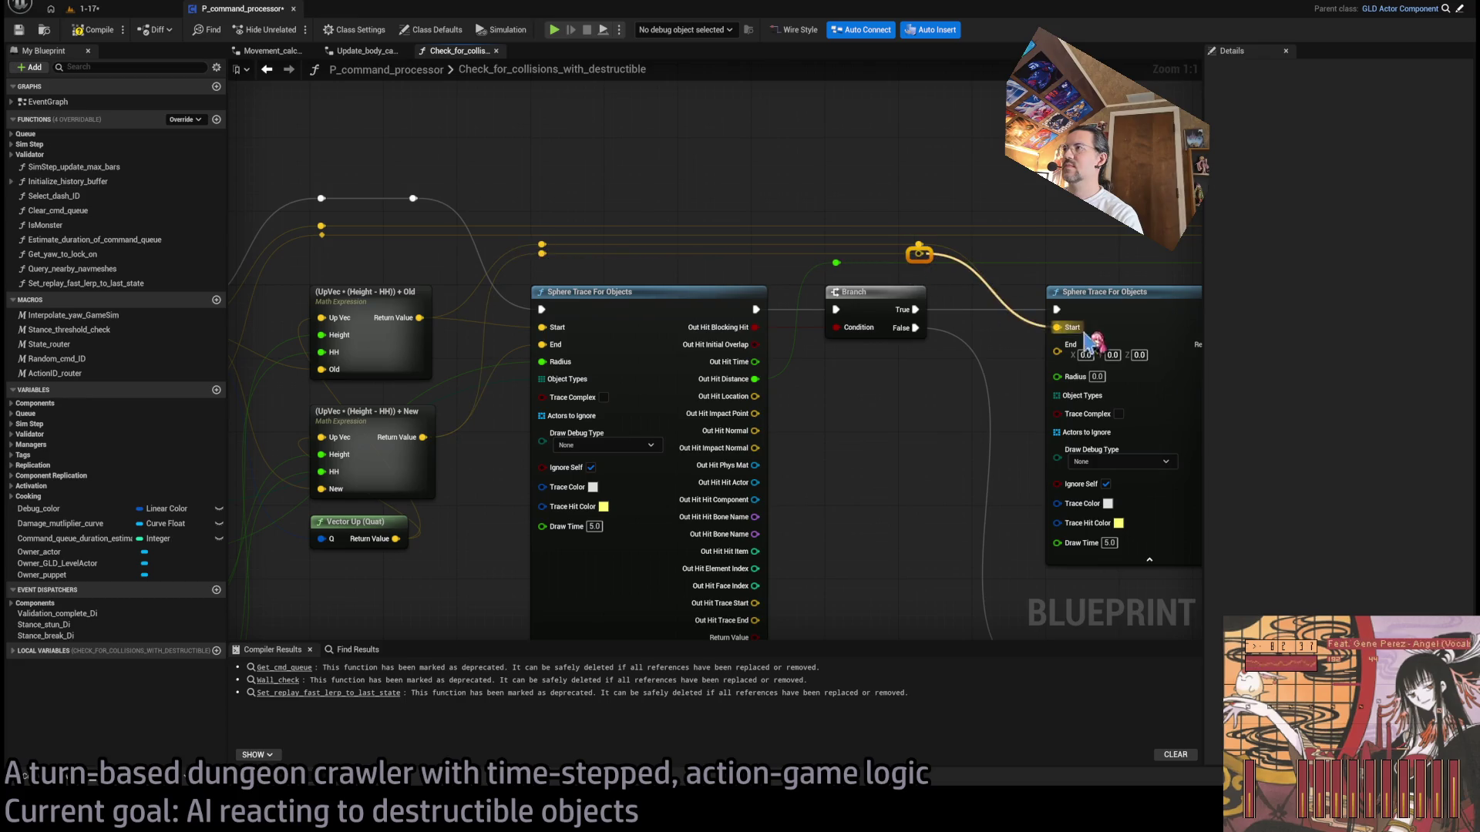
left_click_drag(492, 487, 726, 449)
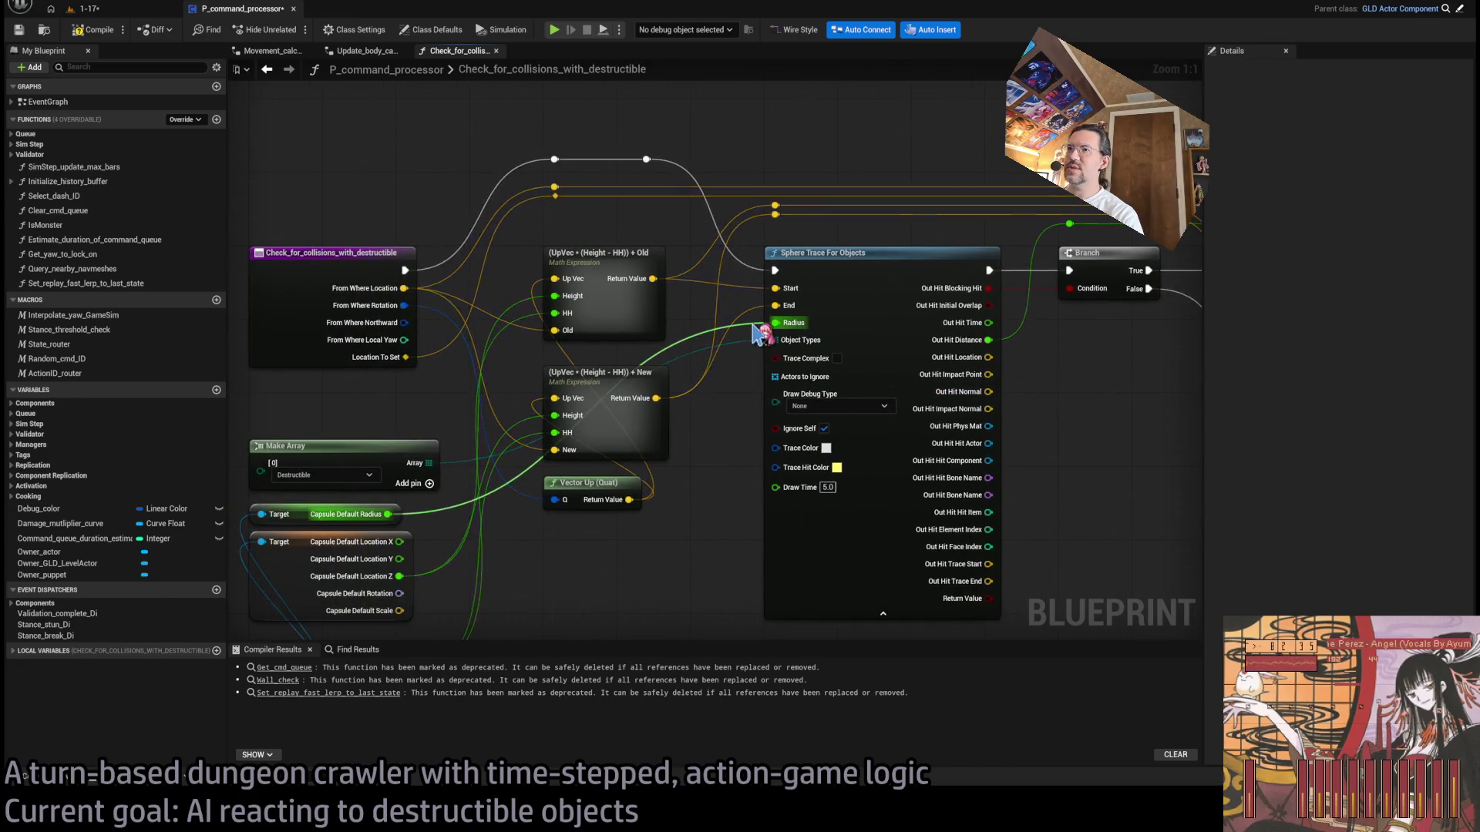
Step: Add 5.0 to Capsule Default Radius and wire the sum into the second Sphere Trace's Radius
mouse_move(414, 540)
left_mouse_down()
mouse_move(472, 438)
mouse_move(451, 414)
mouse_move(650, 561)
mouse_move(614, 440)
mouse_move(462, 429)
mouse_move(807, 566)
left_mouse_up()
scroll(472, 438, "down", 1)
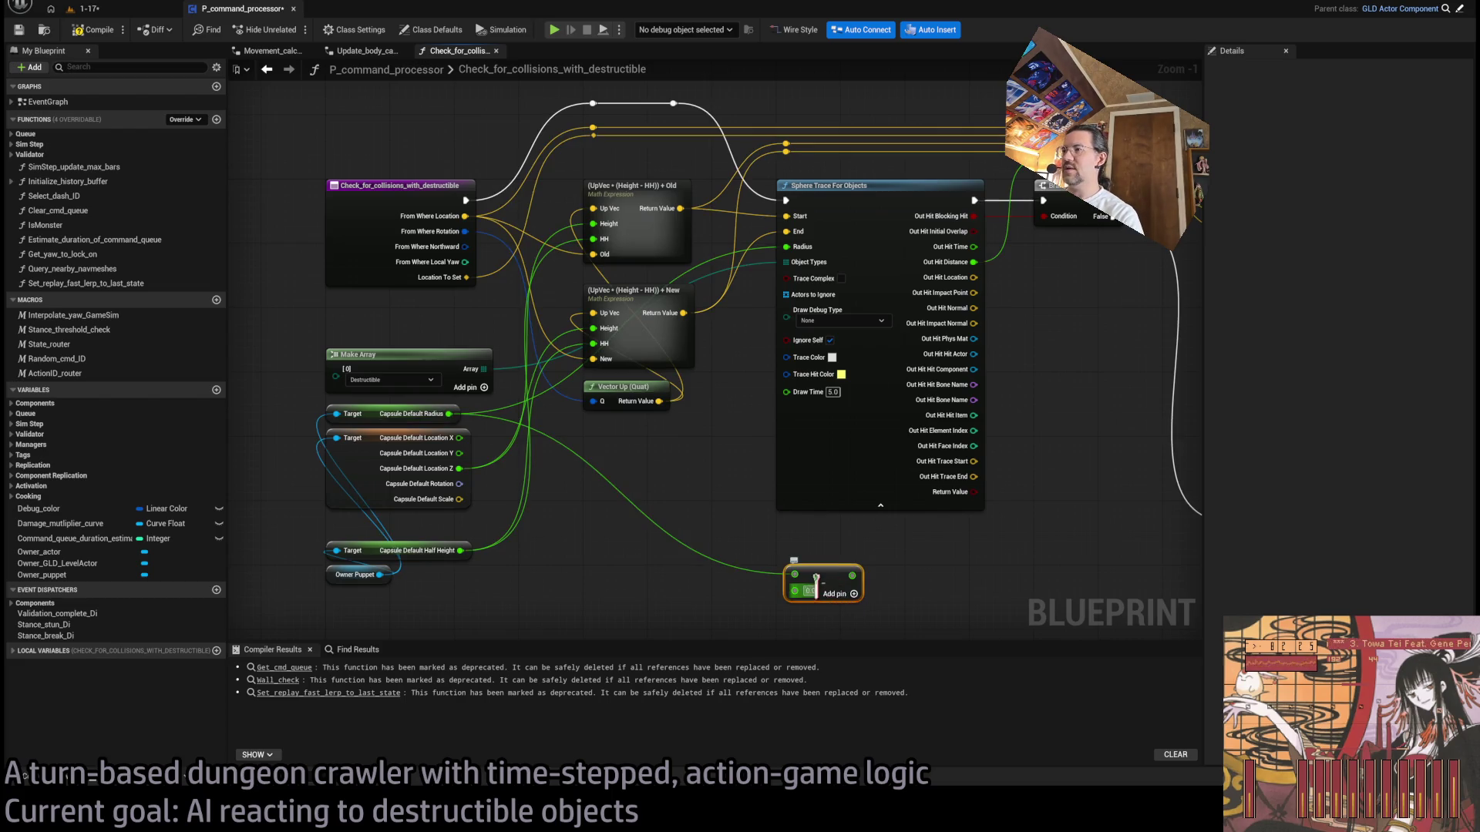
type("5")
key("Return")
mouse_move(525, 587)
left_mouse_down()
mouse_move(869, 370)
mouse_move(921, 260)
left_mouse_up()
left_click_drag(747, 446, 1009, 385)
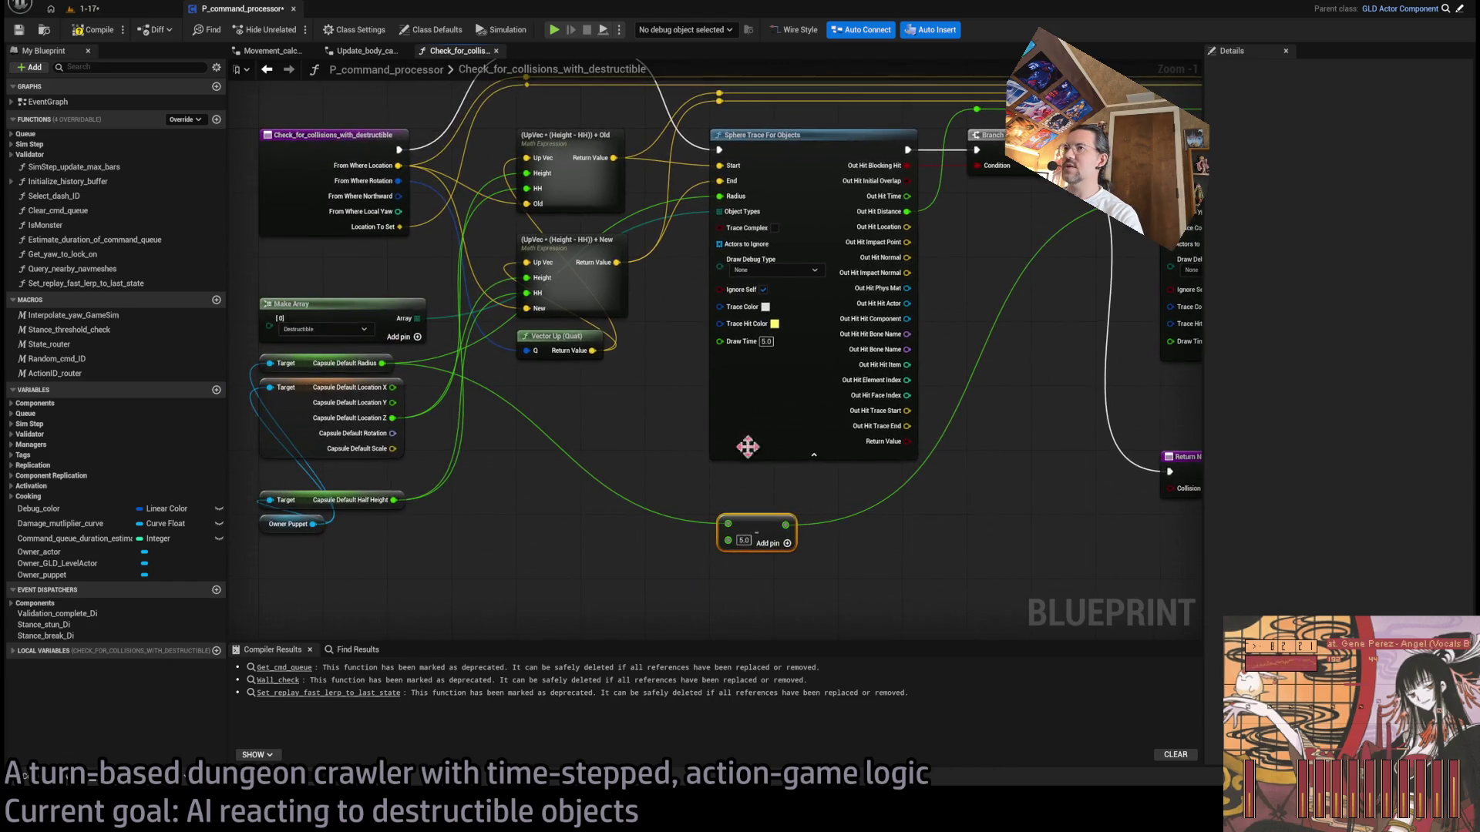
left_click_drag(504, 324, 181, 319)
mouse_move(724, 408)
left_mouse_down()
mouse_move(1031, 417)
mouse_move(916, 422)
left_mouse_up()
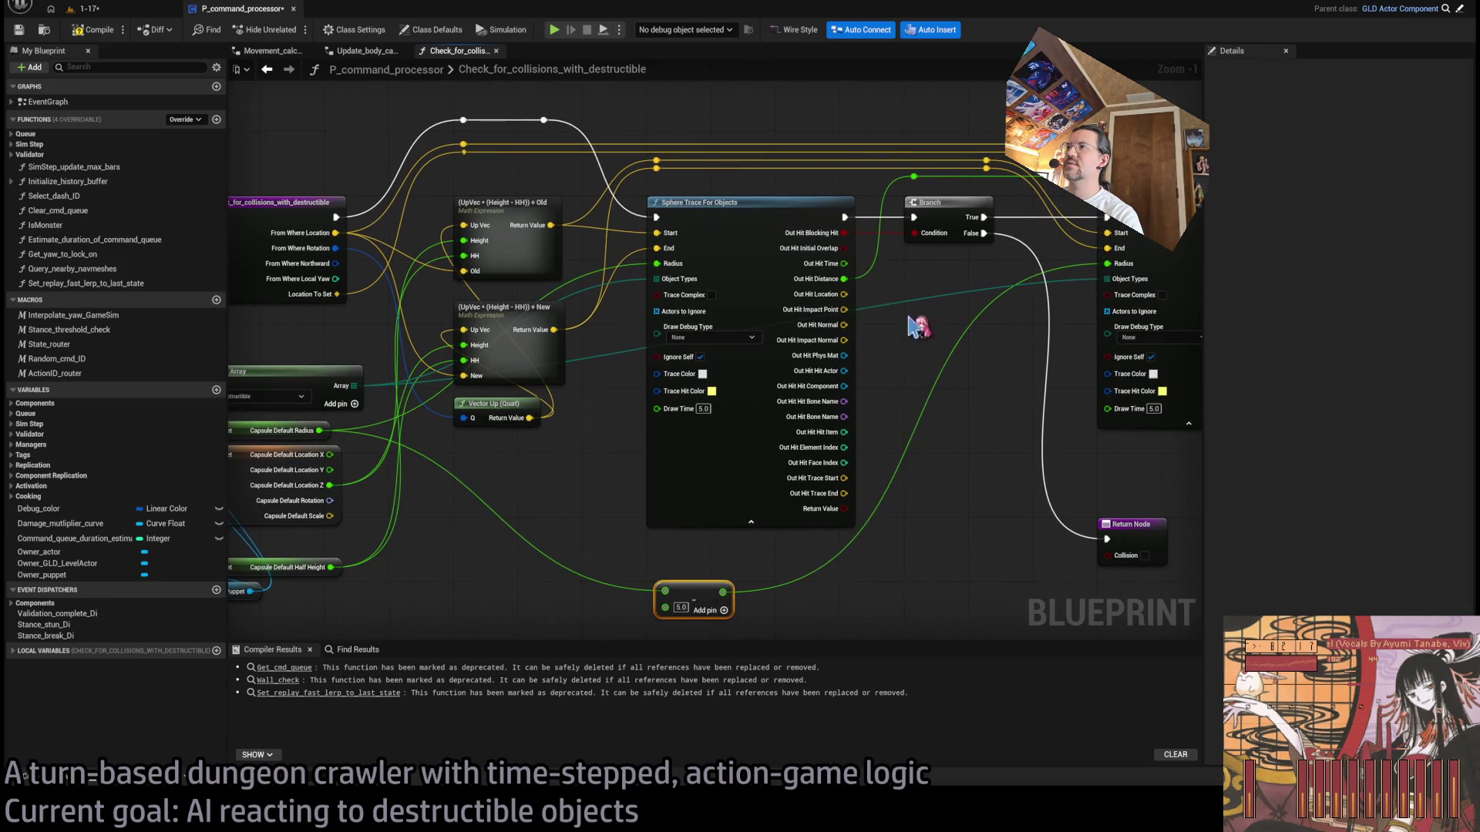
scroll(994, 351, "down", 2)
left_click_drag(973, 356, 771, 420)
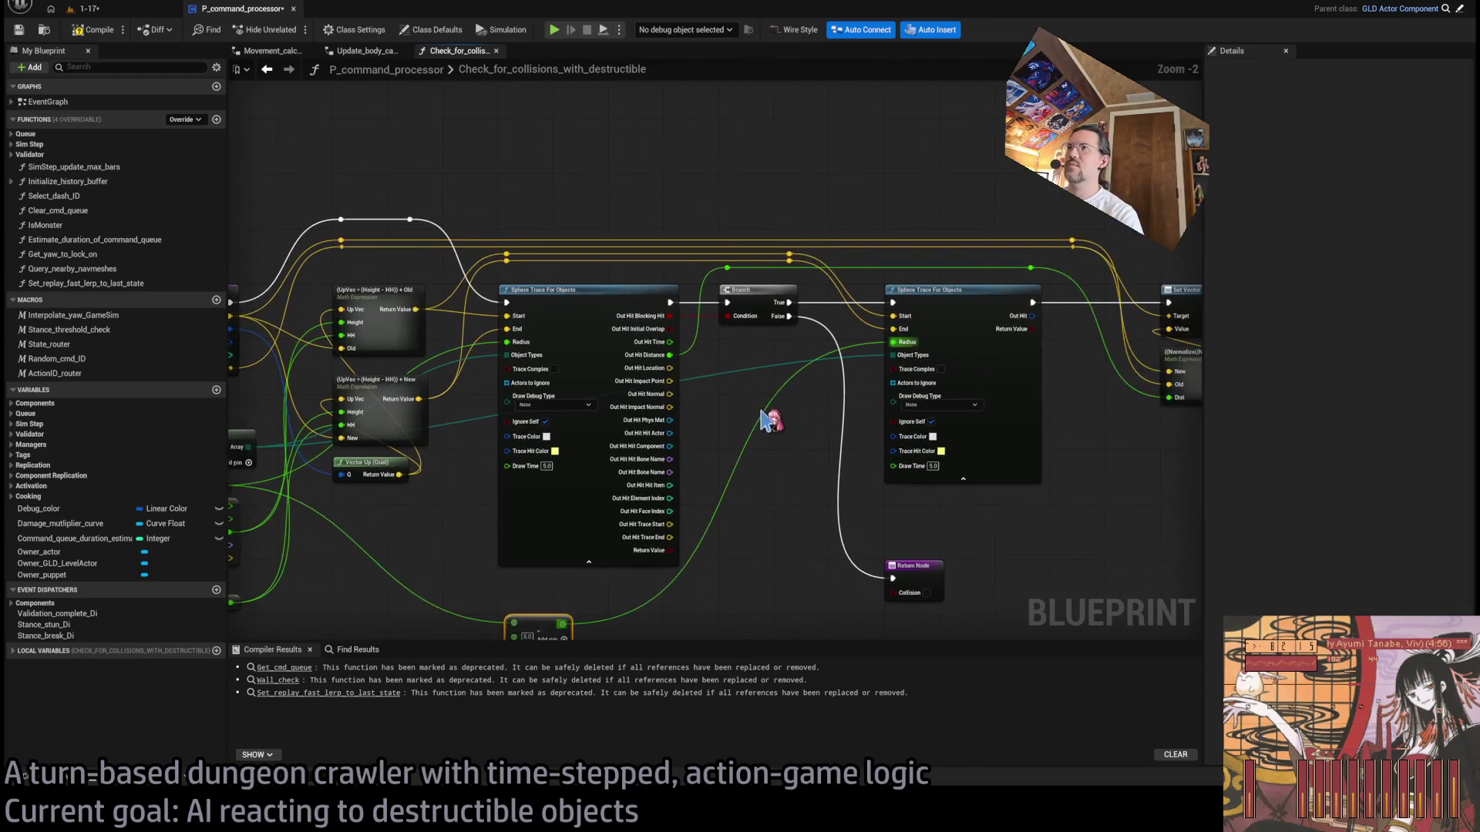
Step: Move the green wire's reroute point down and lift the teal wire's reroute point higher
left_click_drag(542, 271, 539, 272)
scroll(636, 262, "up", 3)
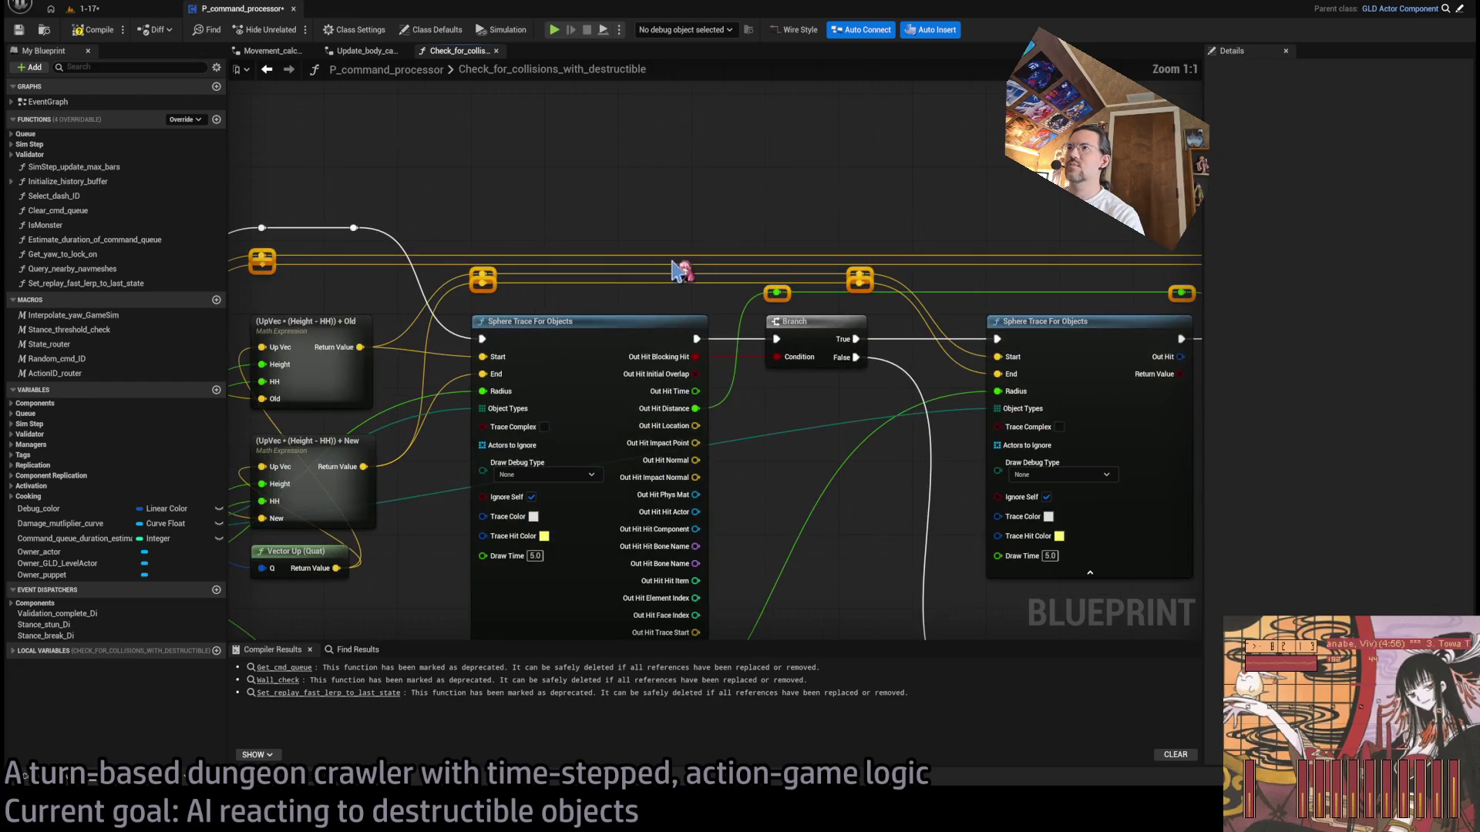
mouse_move(766, 423)
left_mouse_down()
mouse_move(925, 423)
mouse_move(1117, 307)
mouse_move(942, 369)
mouse_move(994, 362)
mouse_move(940, 454)
left_mouse_up()
left_click_drag(921, 270, 440, 298)
left_click_drag(855, 296, 1003, 301)
mouse_move(661, 429)
left_mouse_down()
mouse_move(660, 340)
mouse_move(678, 296)
mouse_move(1006, 291)
mouse_move(871, 316)
mouse_move(411, 281)
left_mouse_up()
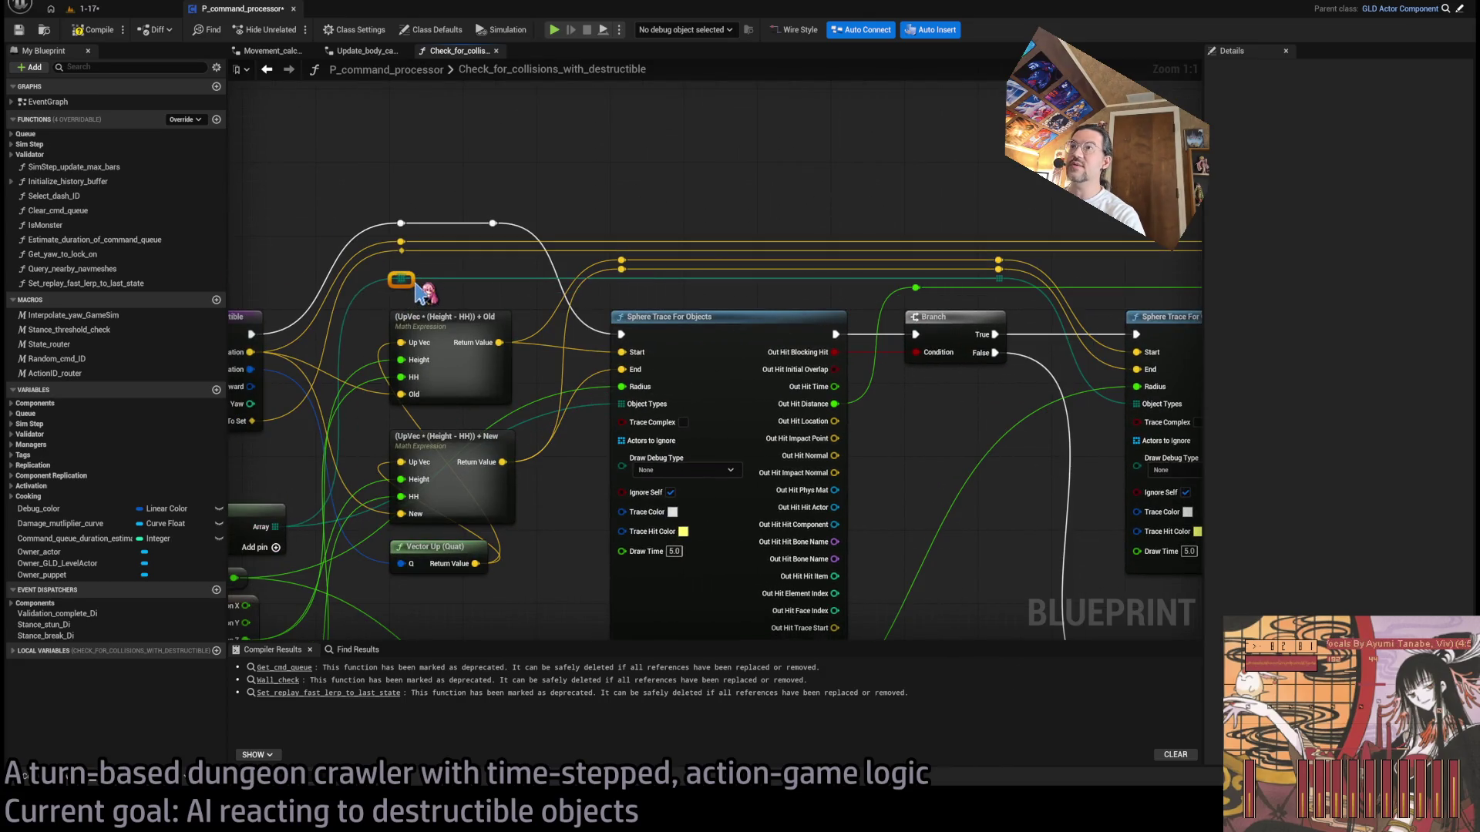
Step: Pan and zoom to look over the Set Vector and Return nodes on the right
scroll(420, 293, "down", 2)
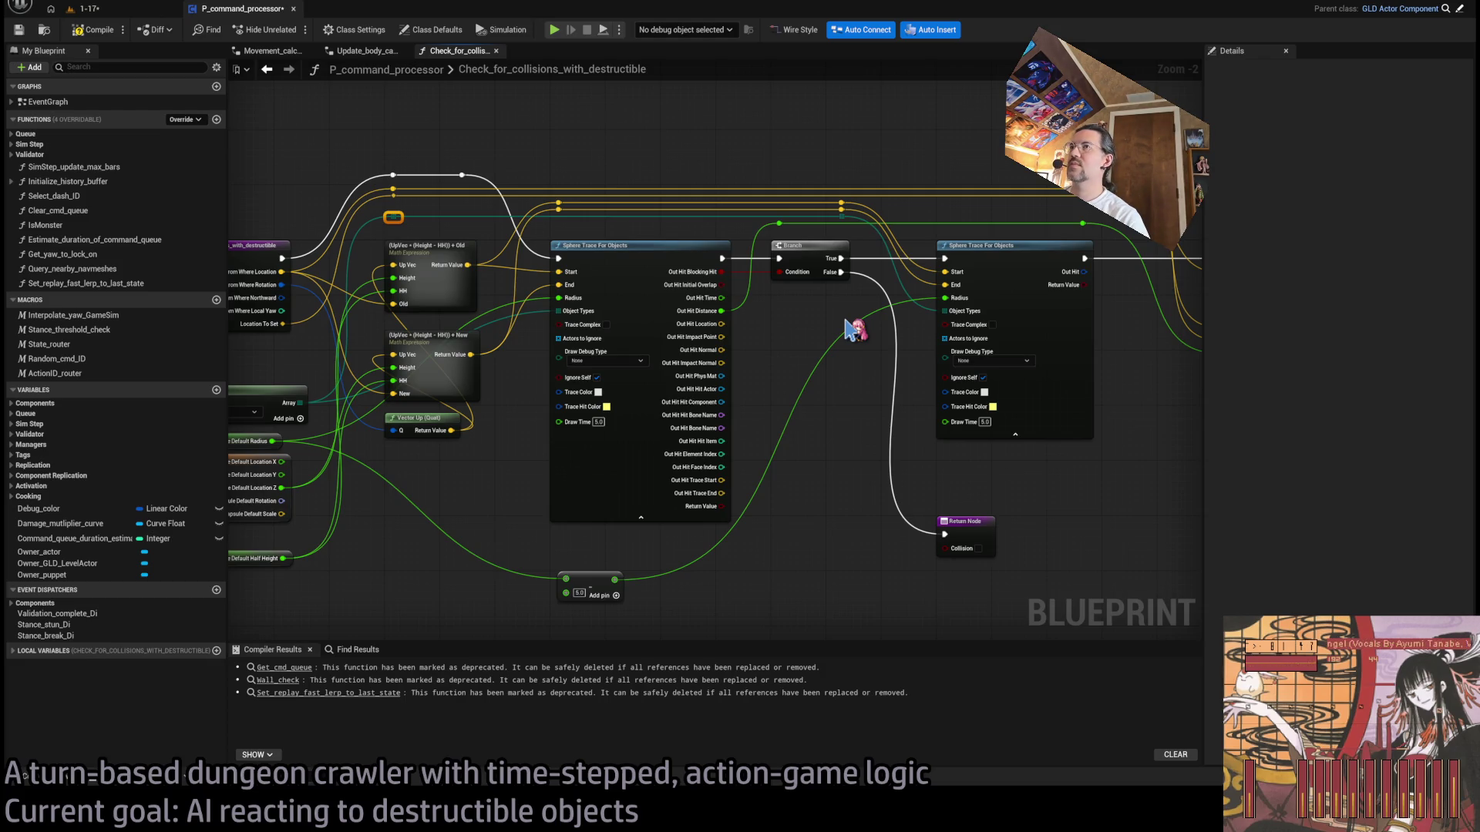
left_click_drag(848, 330, 786, 322)
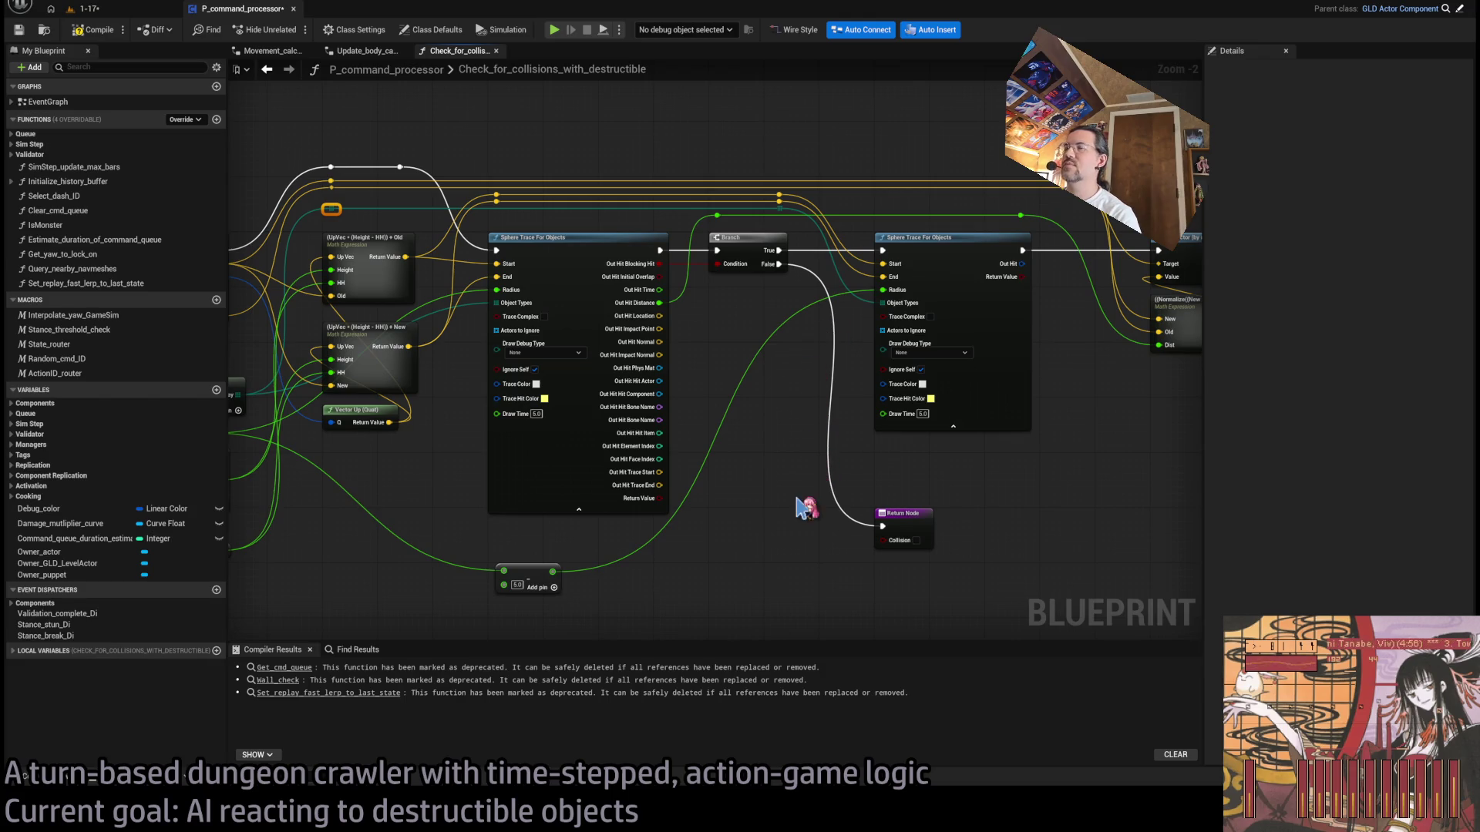
mouse_move(944, 470)
left_mouse_down()
mouse_move(703, 463)
mouse_move(933, 456)
mouse_move(697, 460)
left_mouse_up()
scroll(801, 432, "up", 1)
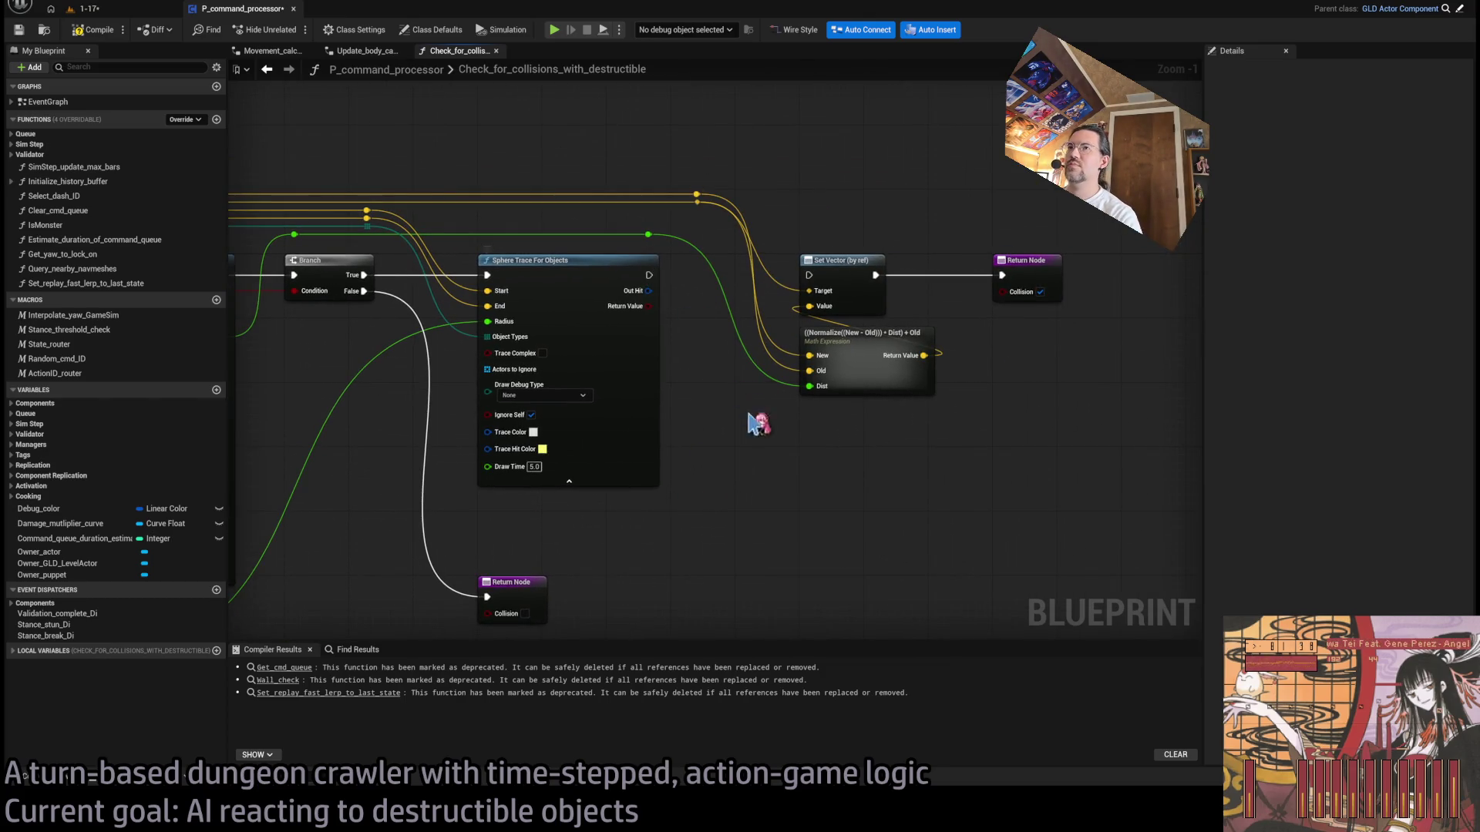
scroll(885, 409, "down", 1)
scroll(694, 339, "up", 1)
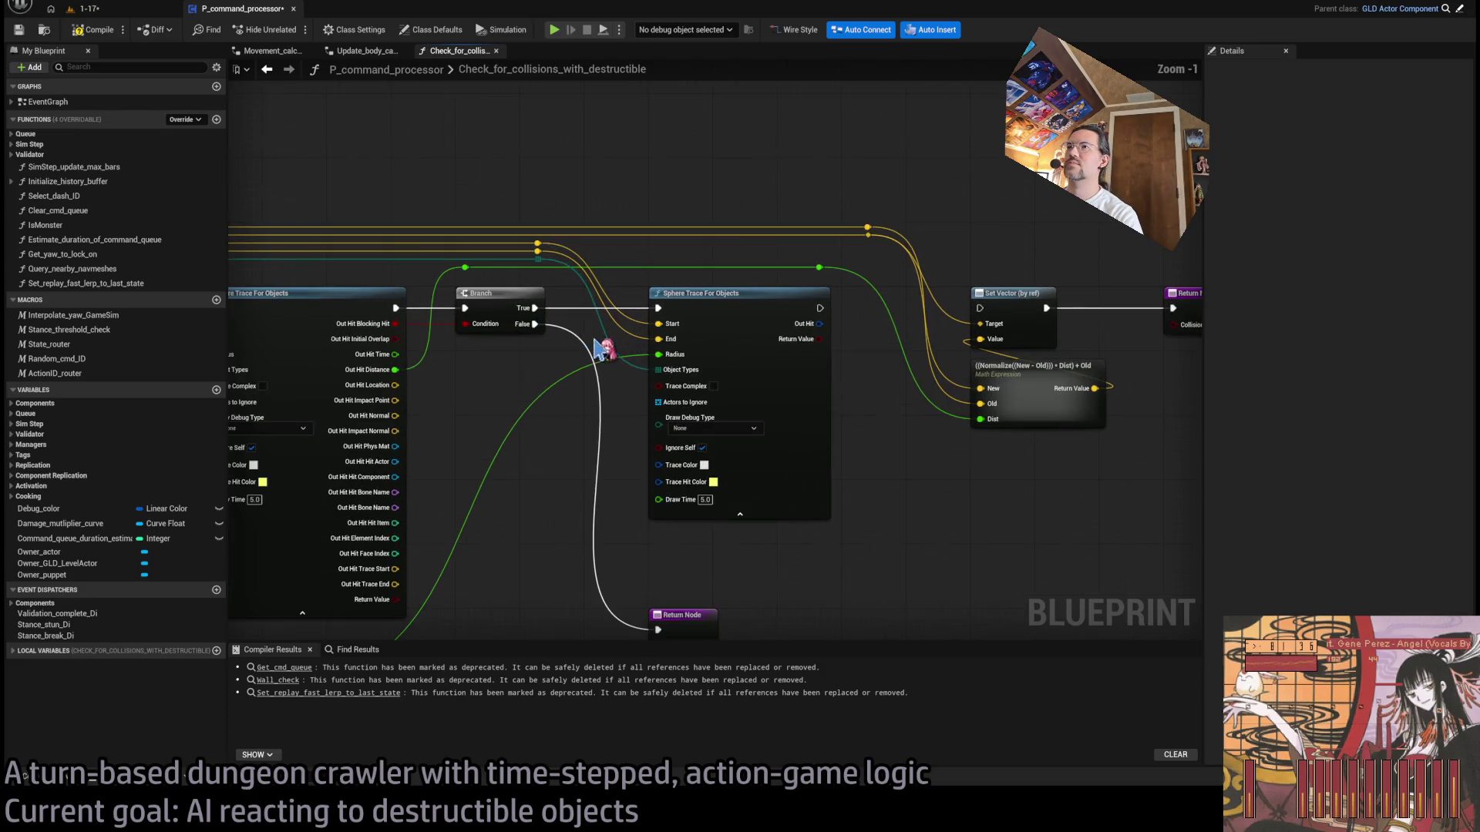
scroll(740, 413, "down", 1)
Step: Shift the nodes following the first trace, including the left reroute point, right to make space
left_click_drag(1073, 175, 584, 502)
left_click(468, 262, "ctrl")
mouse_move(631, 318)
left_mouse_down()
mouse_move(767, 323)
mouse_move(729, 318)
left_mouse_up()
Step: Create a less-than 0.0001 comparison from Out Hit Distance, discarding the earlier Nearly Equal attempts
left_click_drag(493, 363, 570, 416)
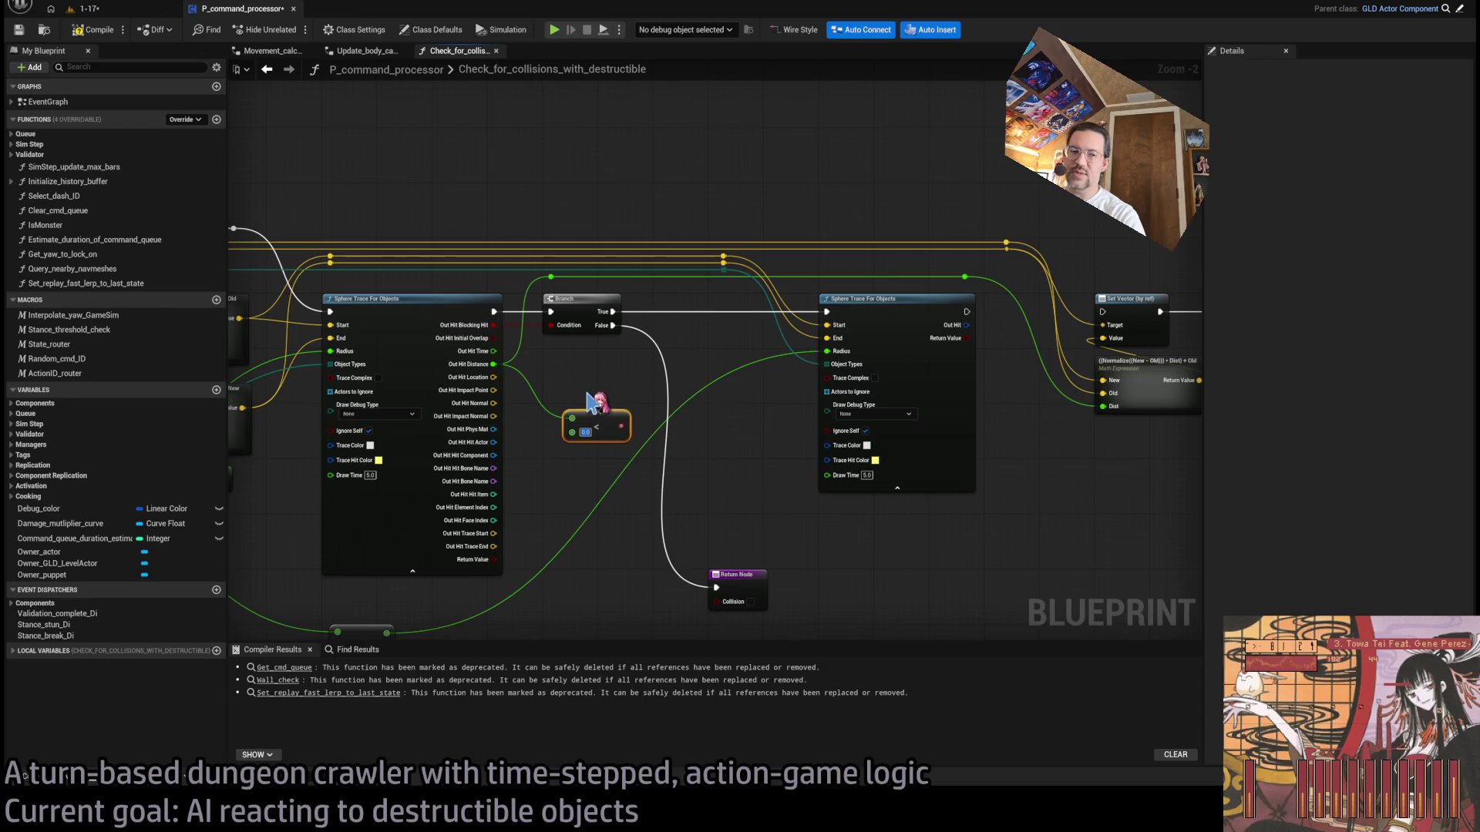
key("Delete")
left_click_drag(493, 363, 549, 399)
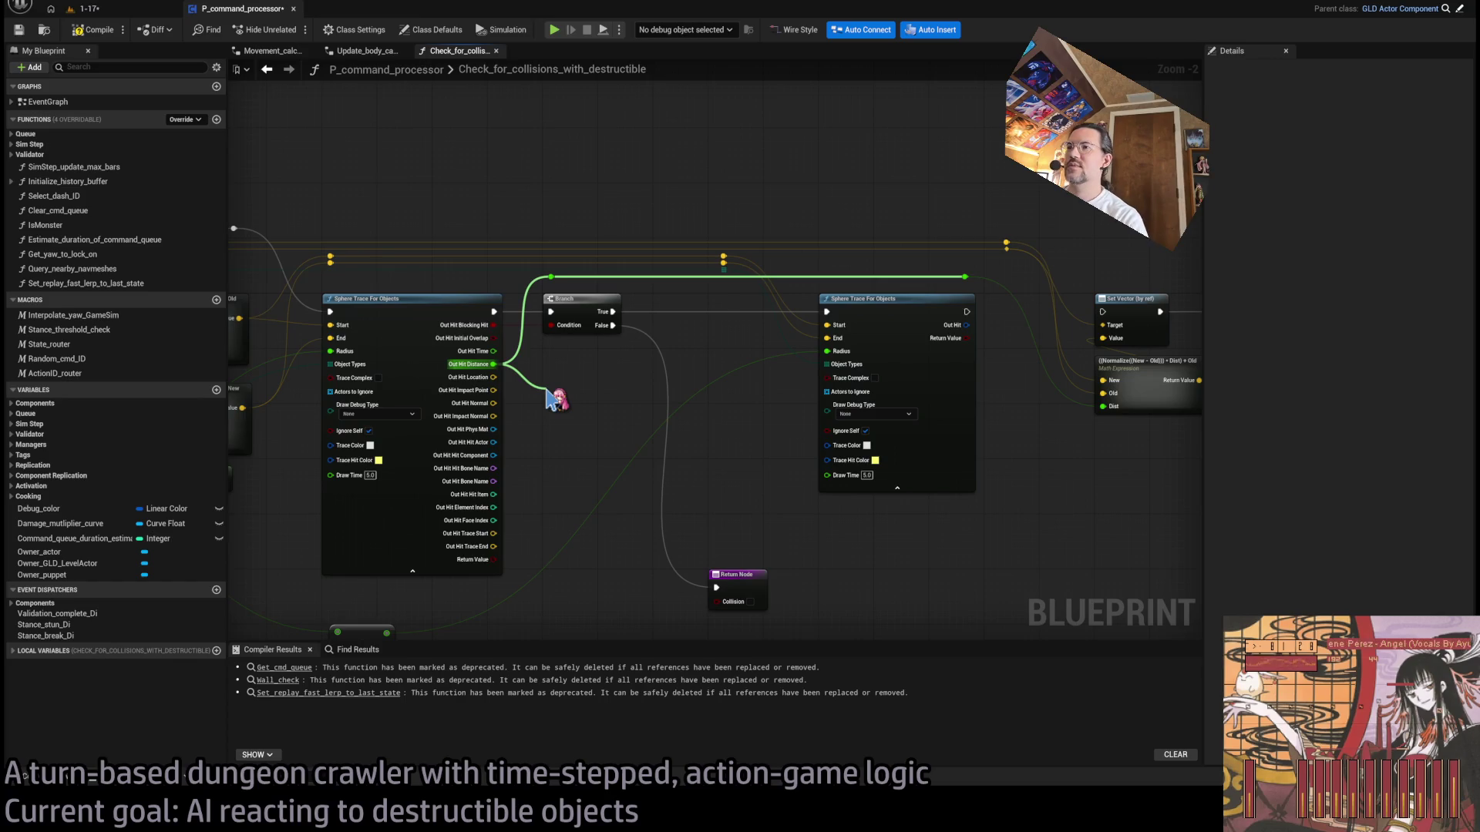
left_click(696, 504)
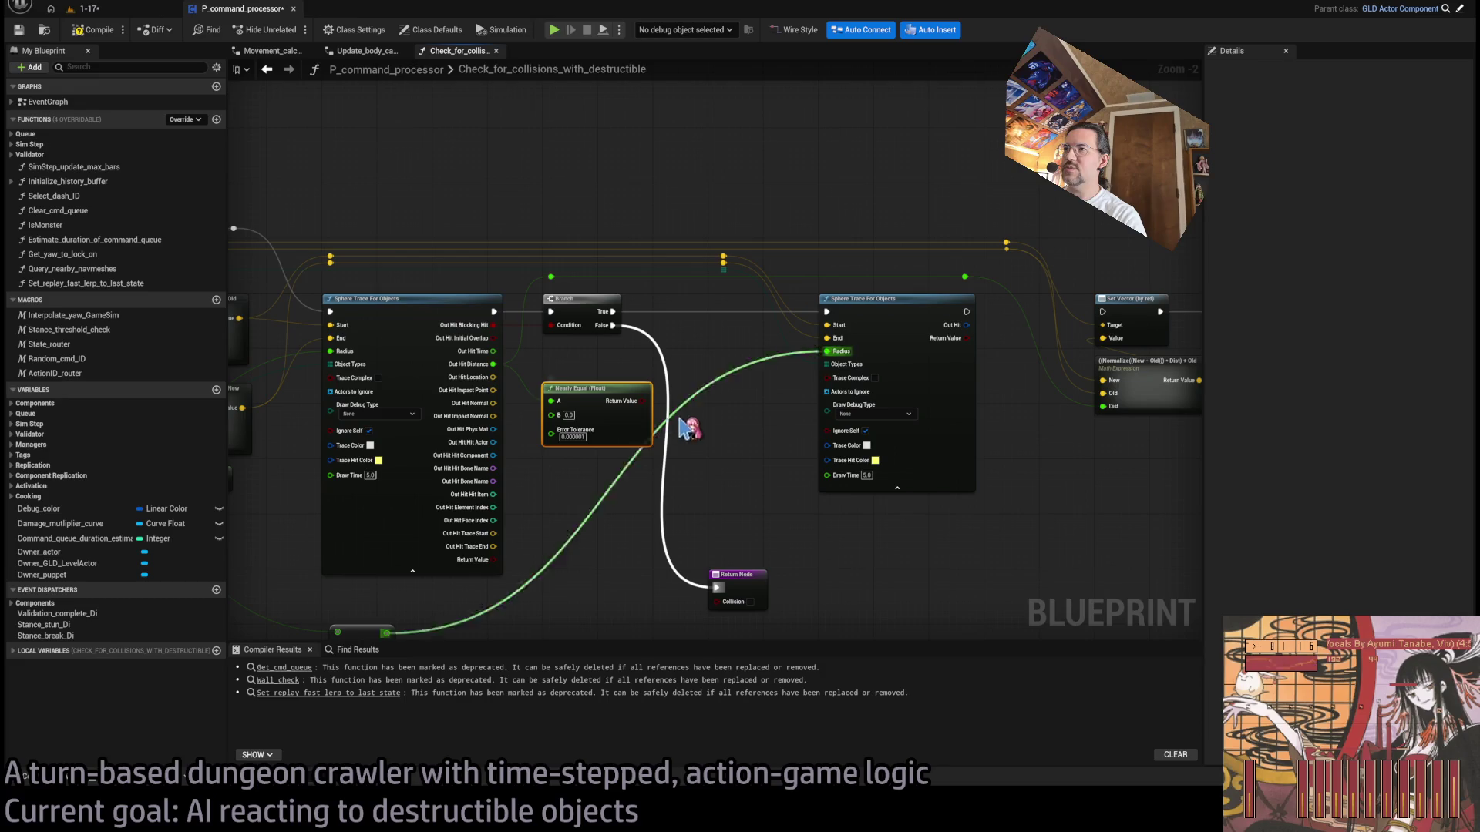
key("Delete")
mouse_move(494, 366)
left_mouse_down()
mouse_move(580, 401)
mouse_move(574, 424)
mouse_move(605, 419)
left_mouse_up()
Step: Feed the comparison into a new Branch's Condition and place it beside the first Branch
scroll(605, 419, "up", 2)
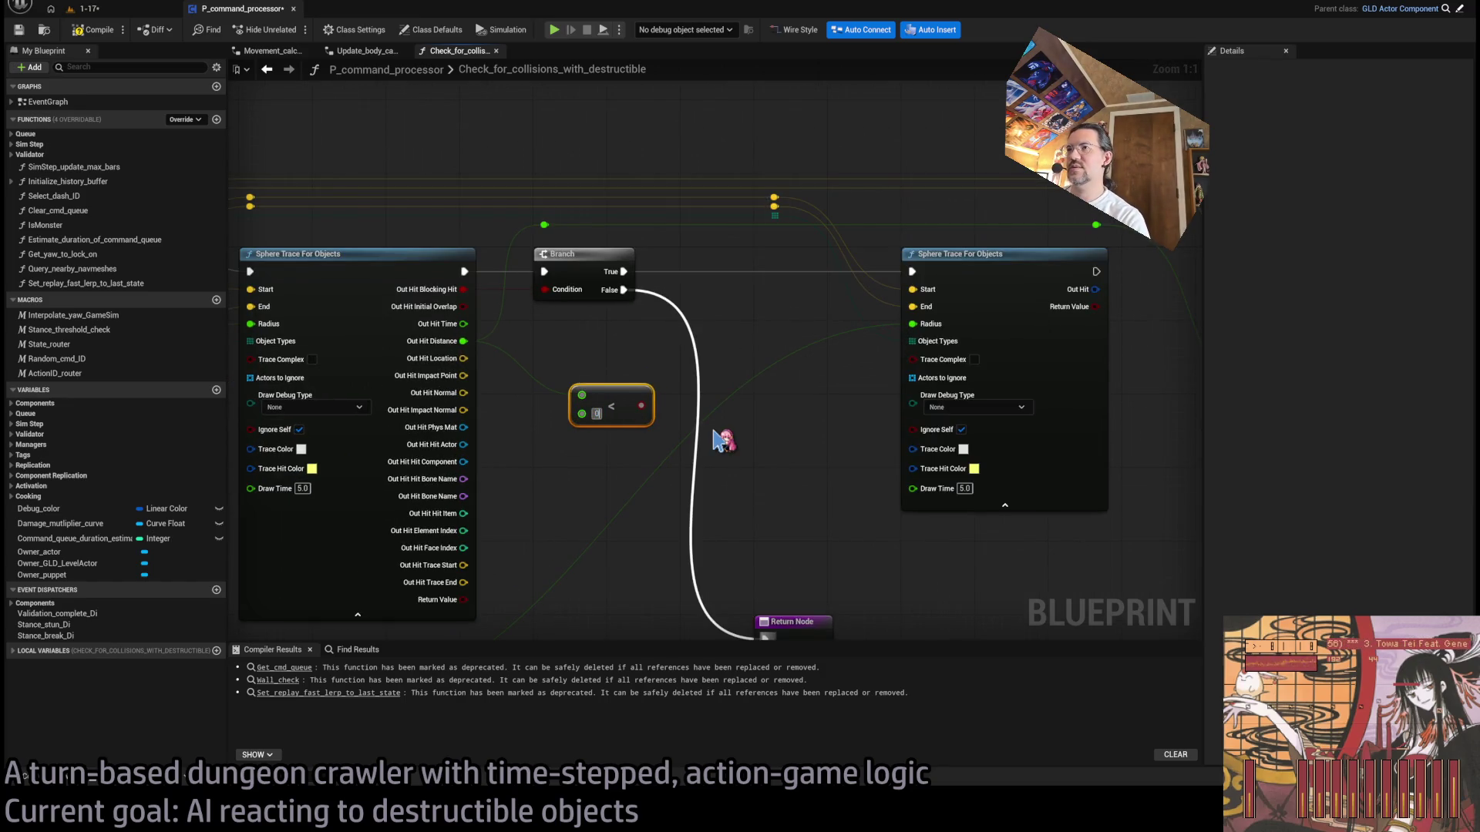
left_click_drag(723, 441, 647, 499)
mouse_move(563, 456)
left_mouse_down()
mouse_move(548, 443)
mouse_move(668, 381)
mouse_move(653, 316)
left_mouse_up()
left_click(693, 389)
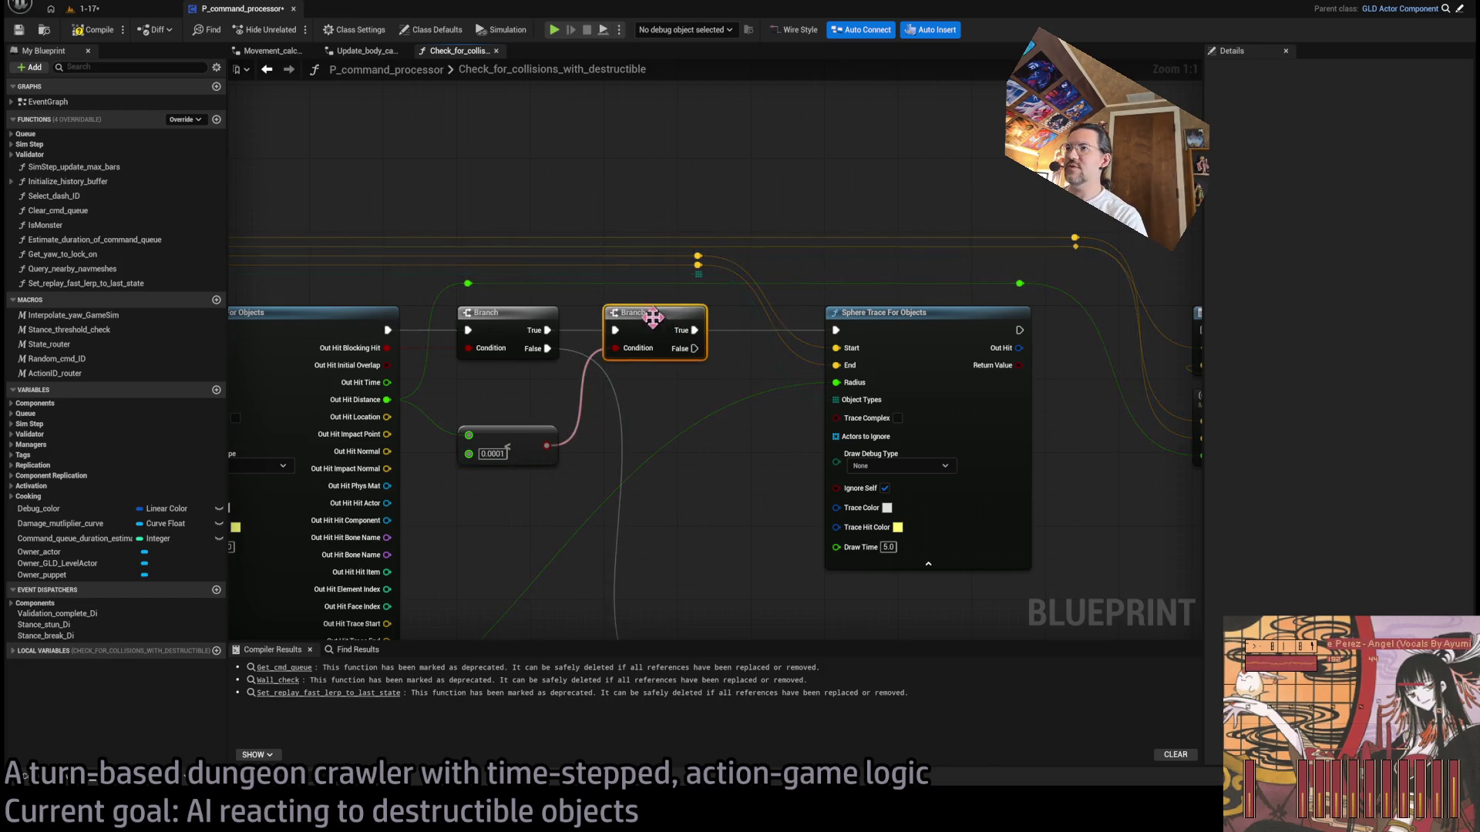
left_click_drag(703, 413, 794, 386)
left_click_drag(590, 407, 595, 362)
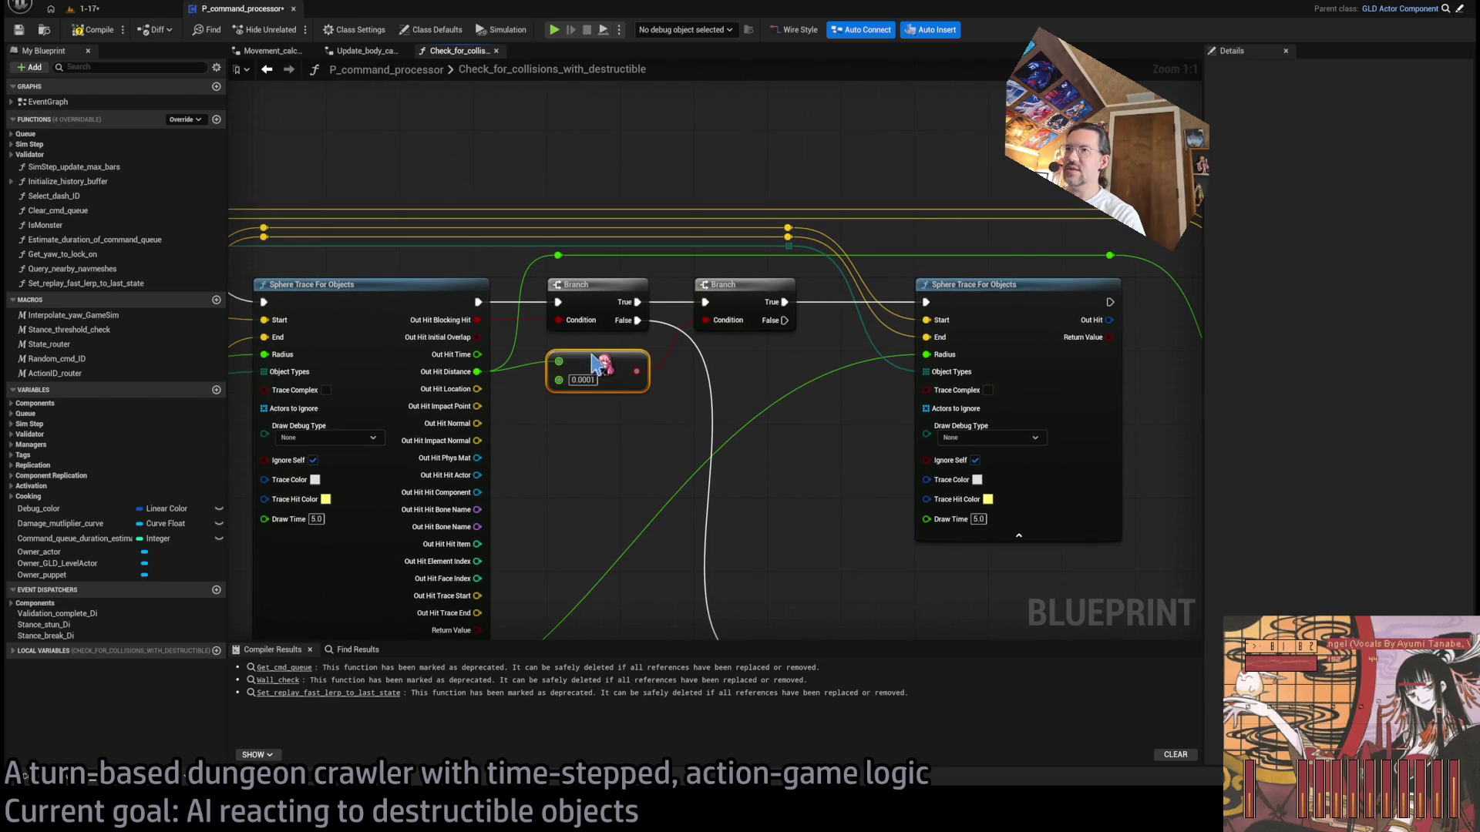